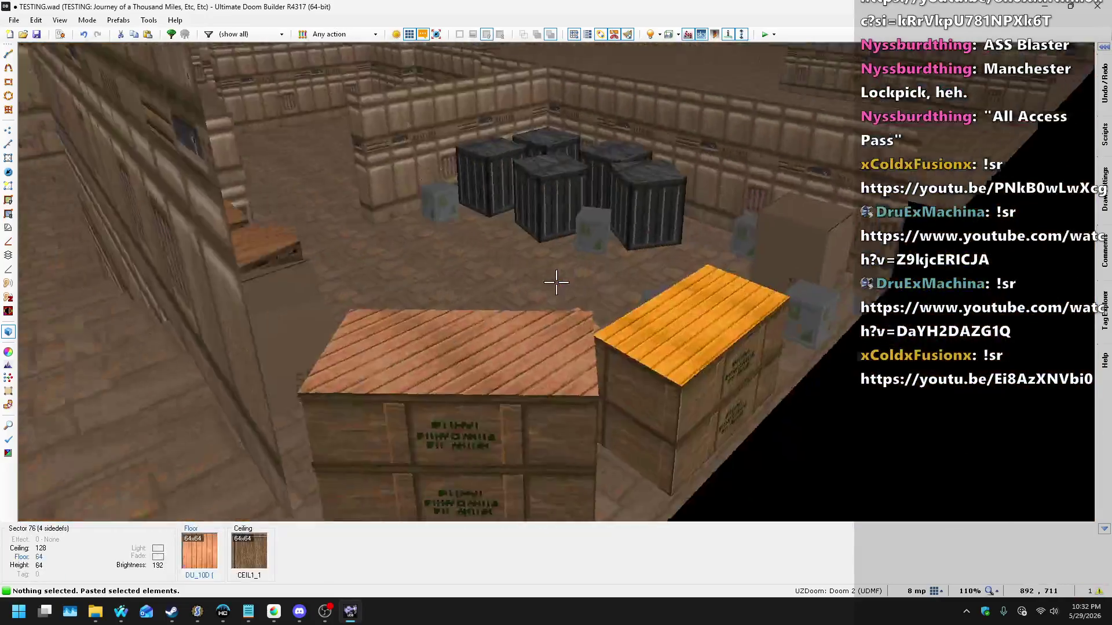
Step: Fly through the storage rooms in 3D to the yellow-floored crate room doorway
mouse_move(556, 282)
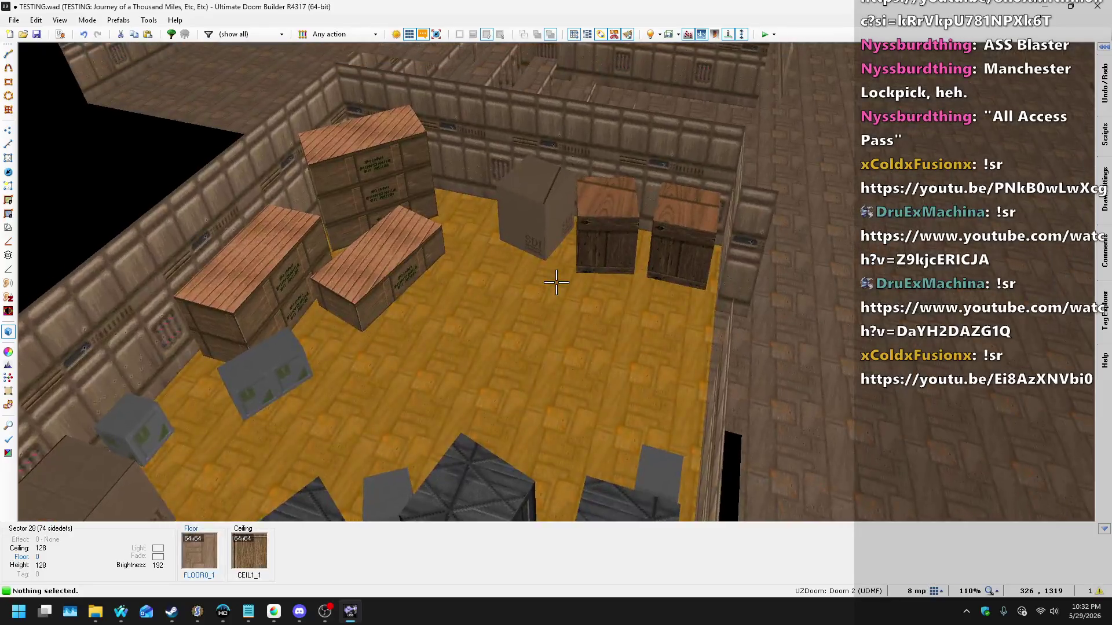
key(w)
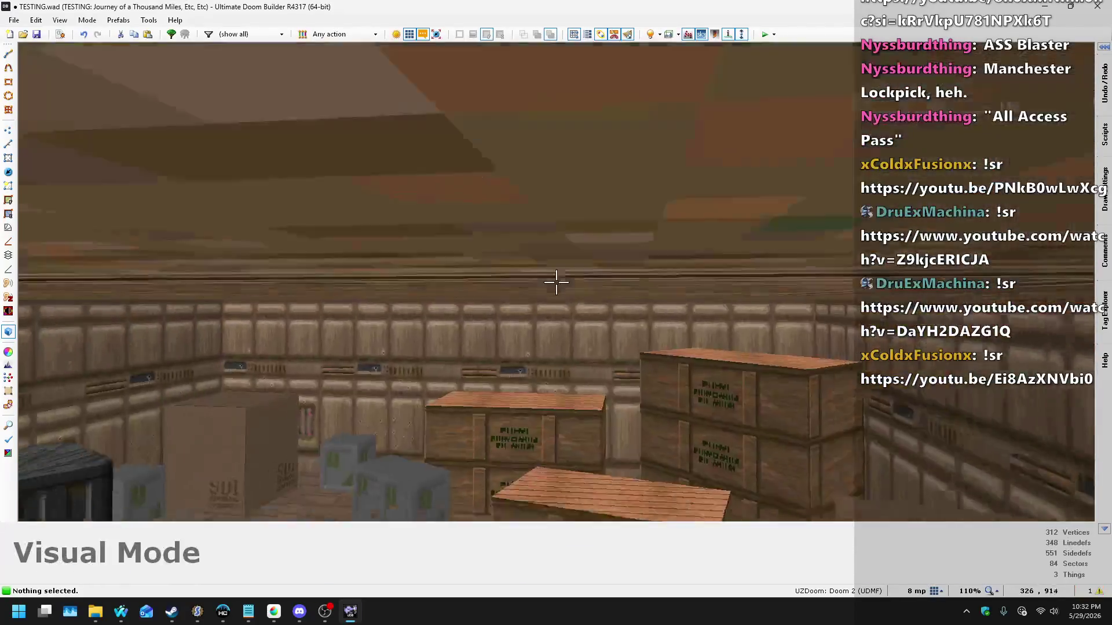
key(w)
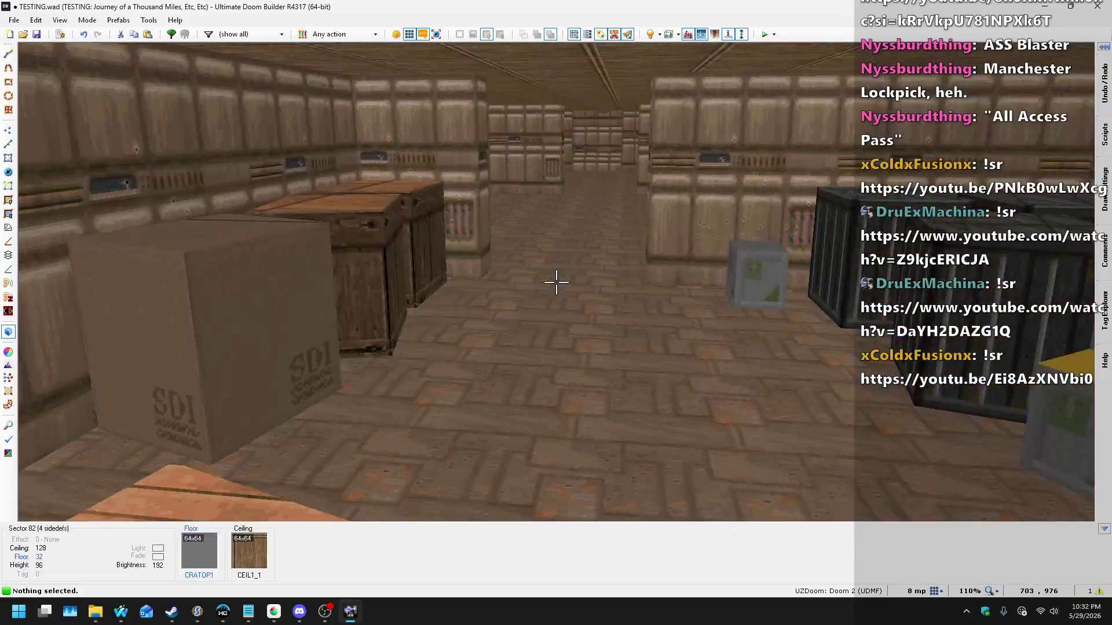
key(w)
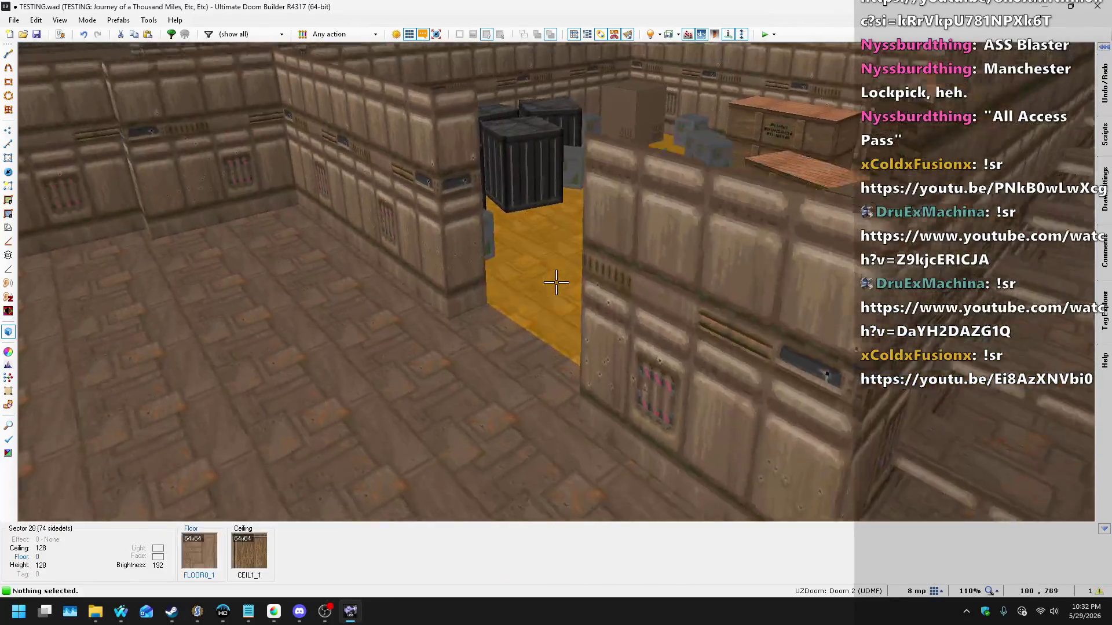
key(s)
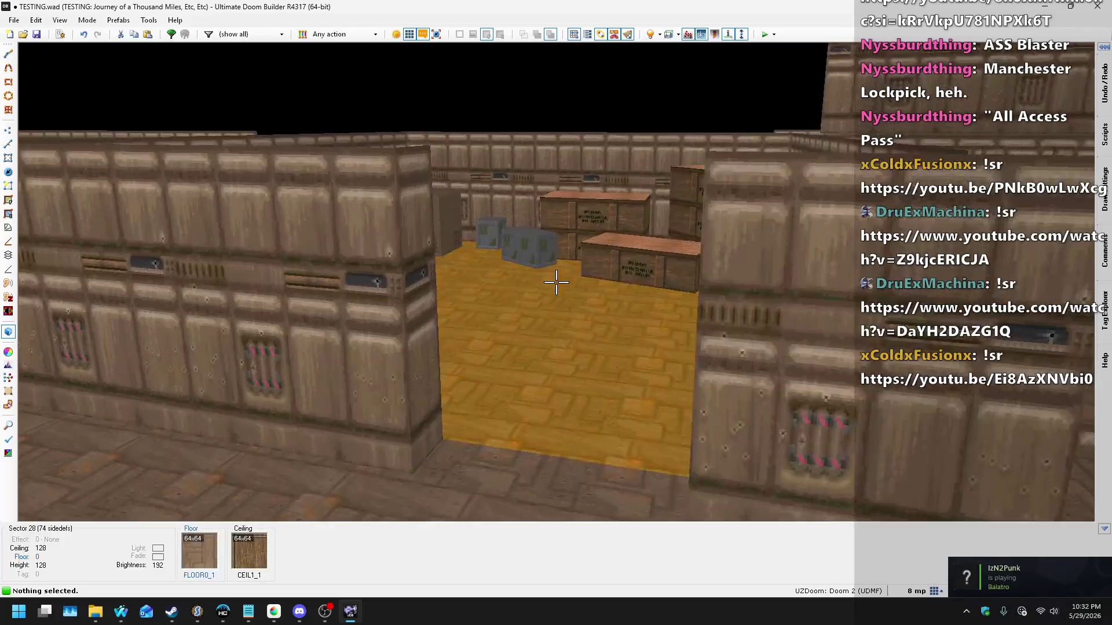
key(w)
Step: Look over the crate and bench rooms, then return to 2D and save TESTING.wad
key(s)
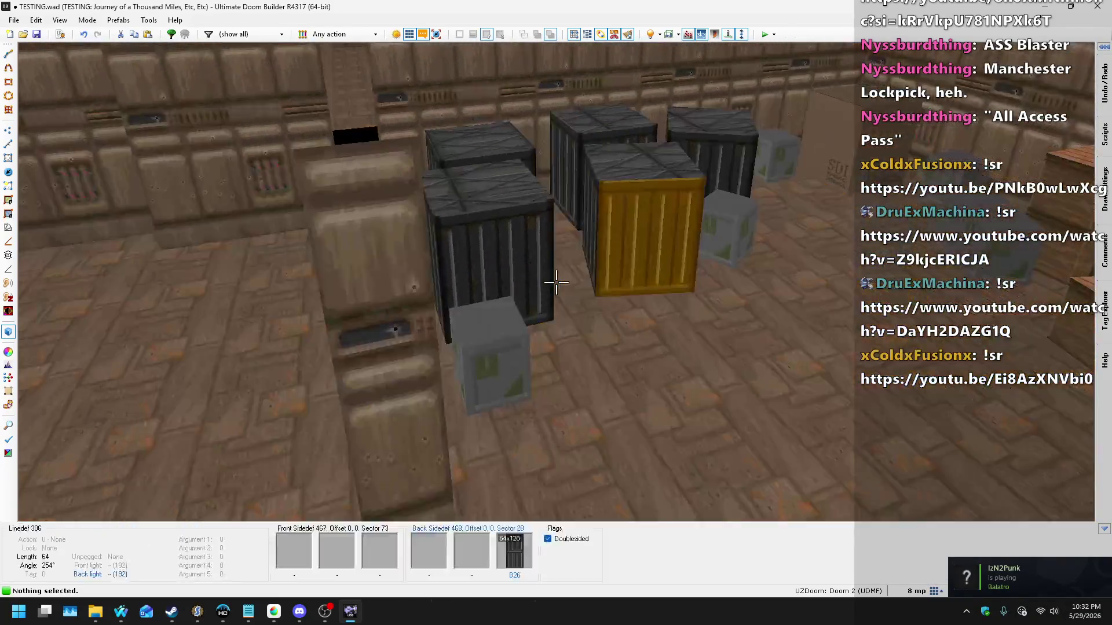
key(w)
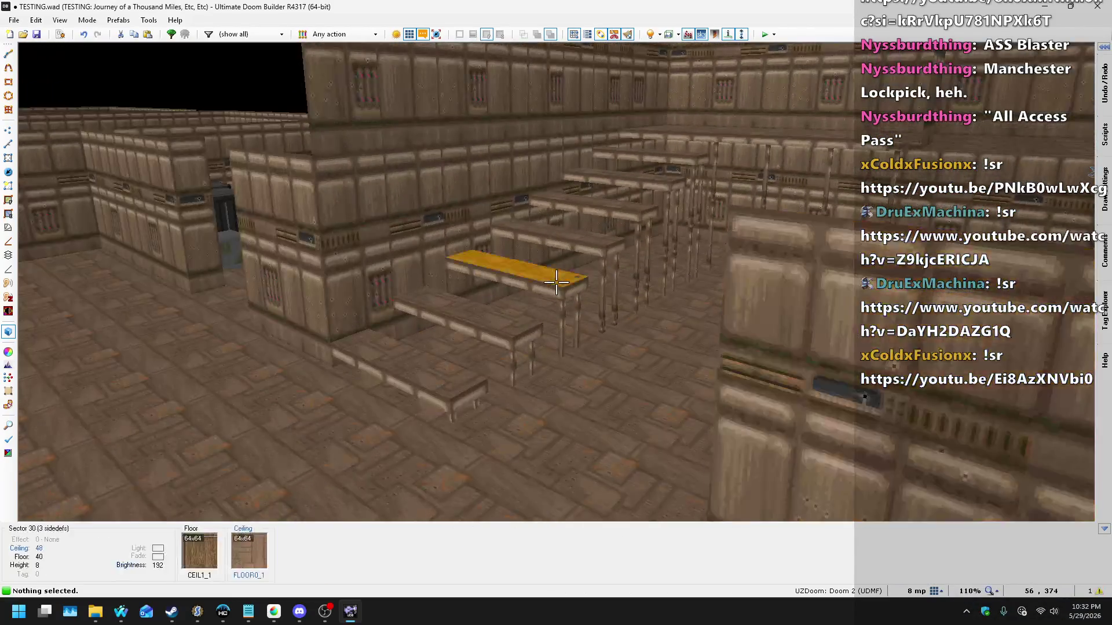
key(q)
key(ctrl+s)
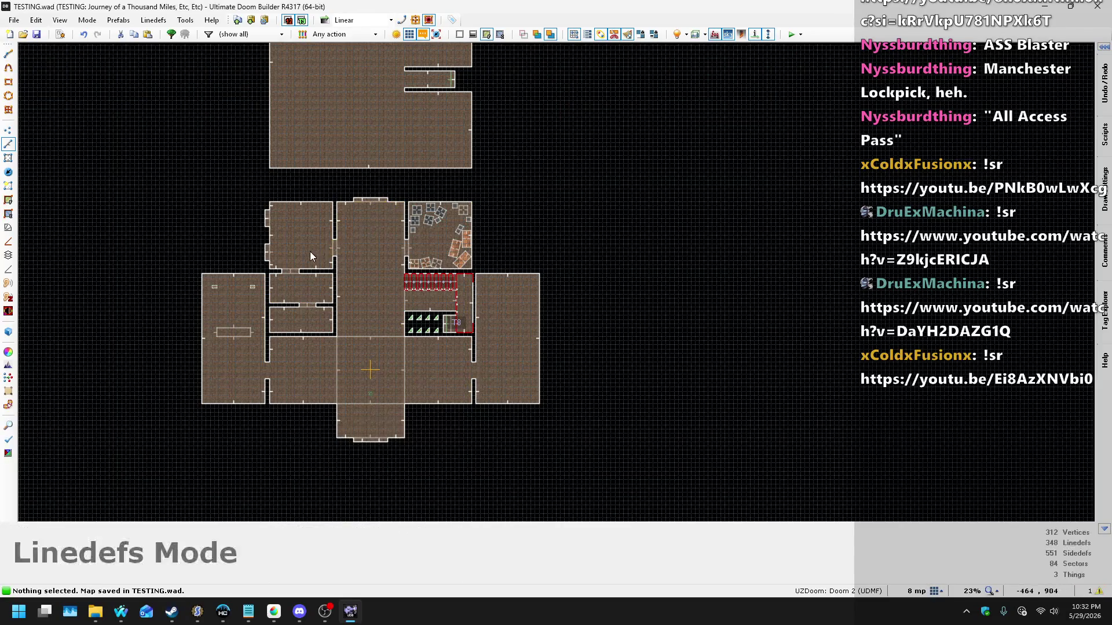
Step: Set the map grid size to 256 map units
scroll(311, 255, up, 4)
scroll(474, 367, down, 5)
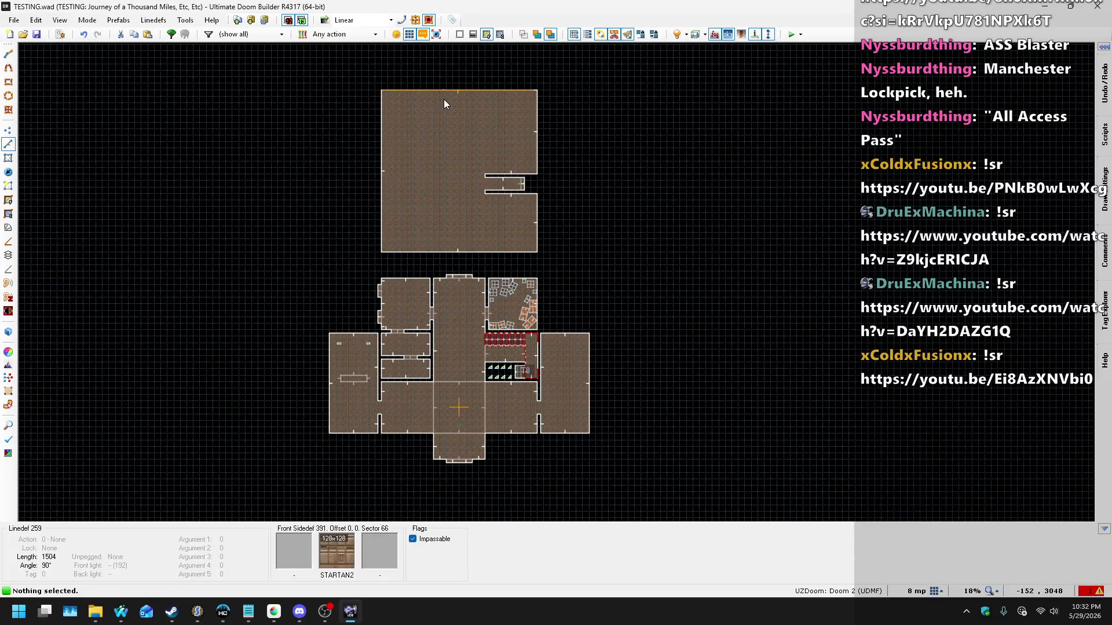
scroll(466, 98, up, 1)
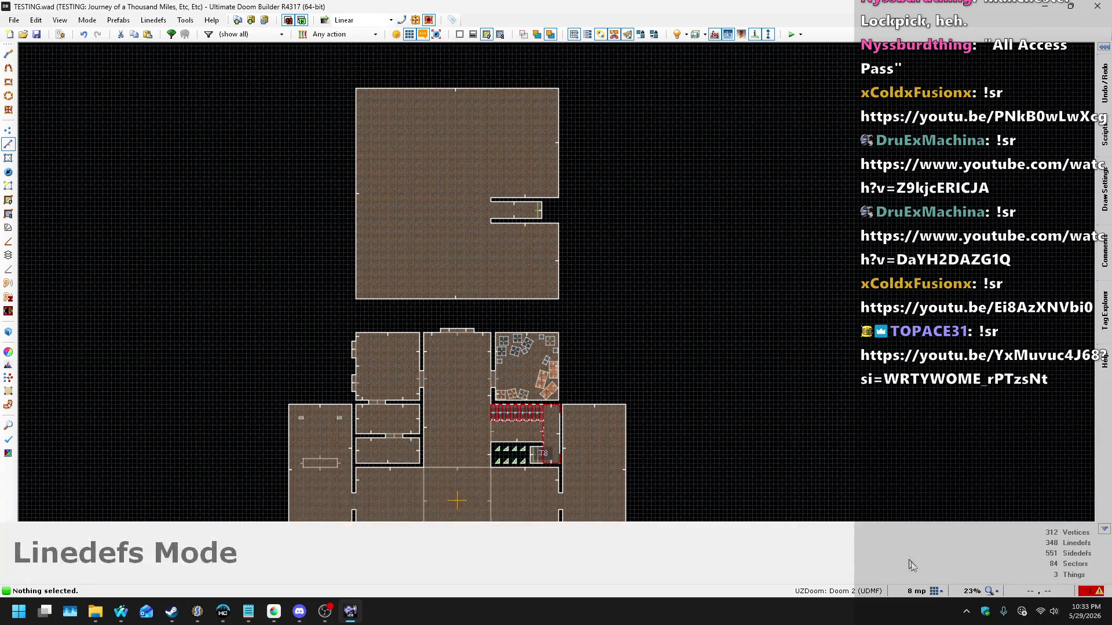
click(938, 591)
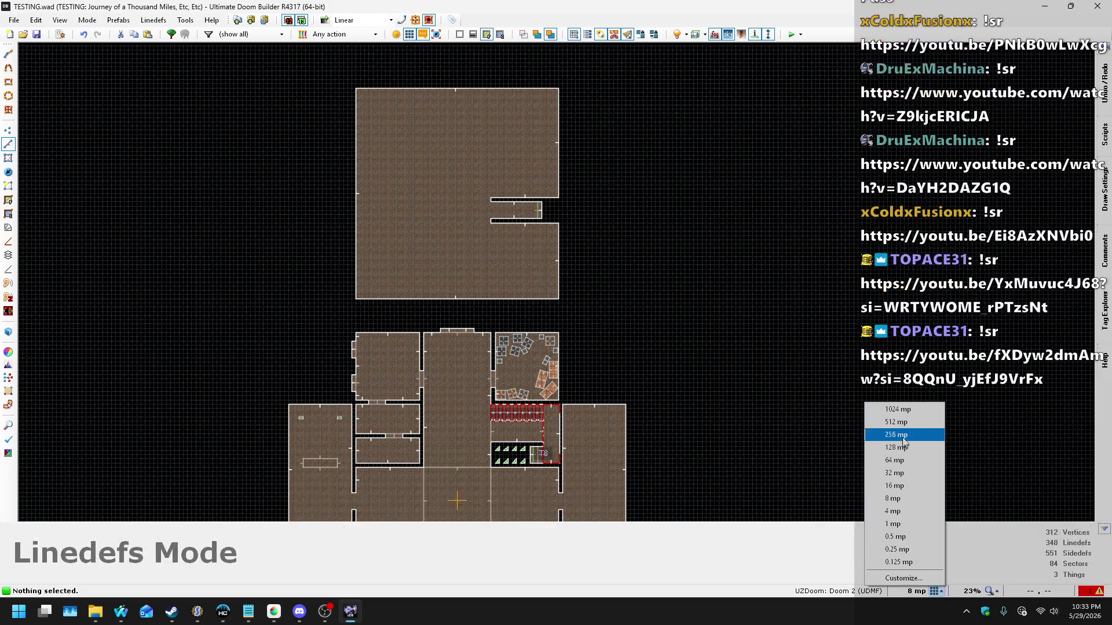
click(904, 435)
Step: Zoom onto the large upper room and start drawing lines at its bottom edge
scroll(386, 88, up, 4)
scroll(431, 141, down, 2)
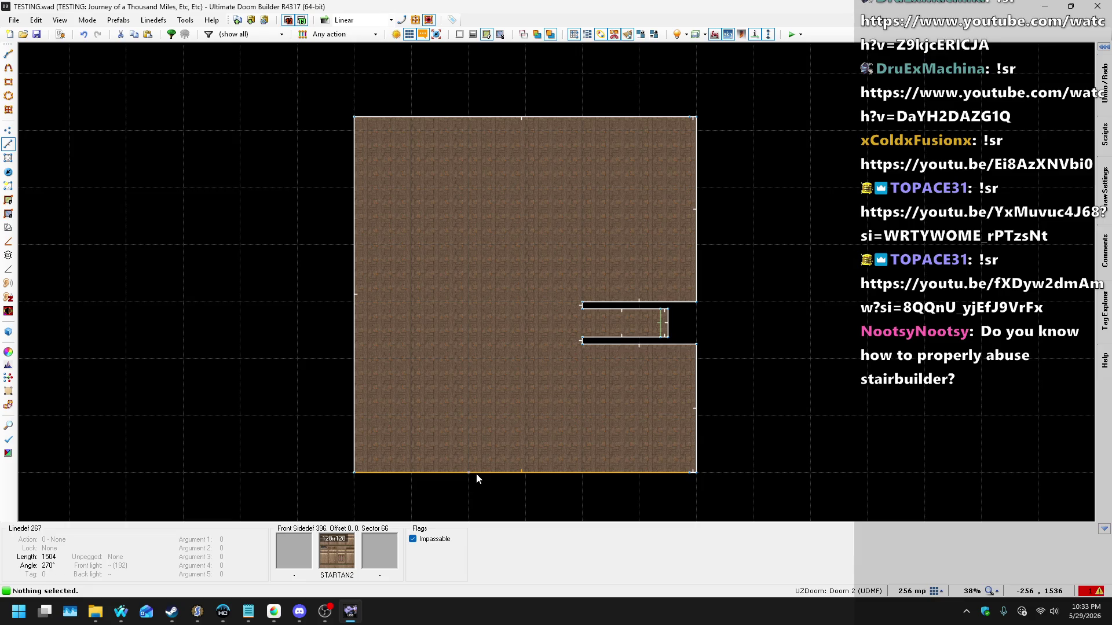
key(d)
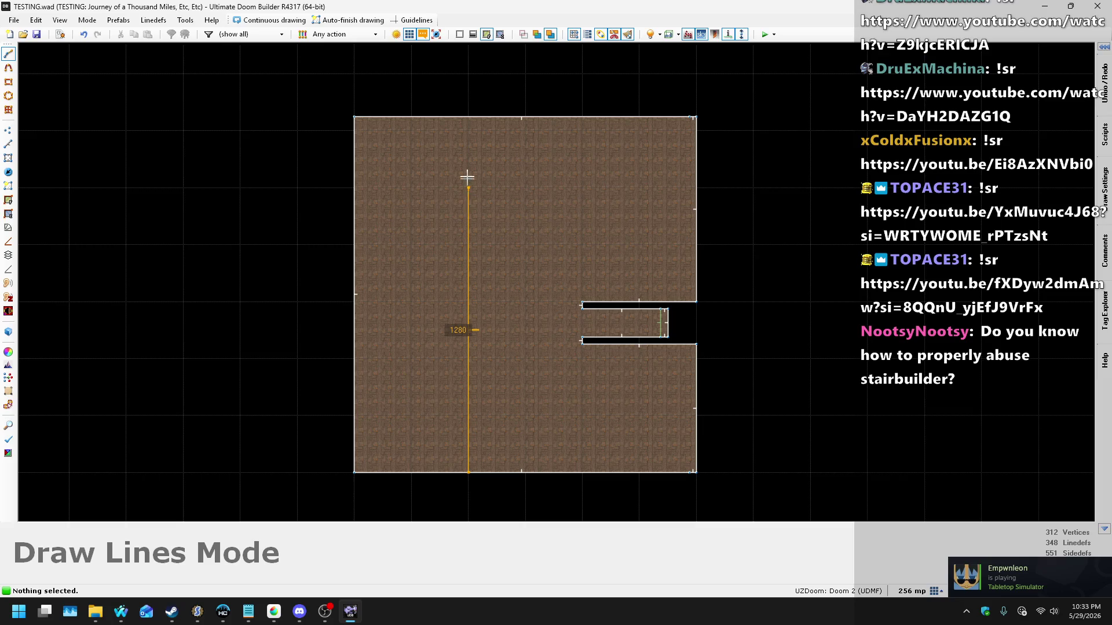
Step: Draw a line from the room's top-left corner to close a 512-wide left strip sector
click(354, 117)
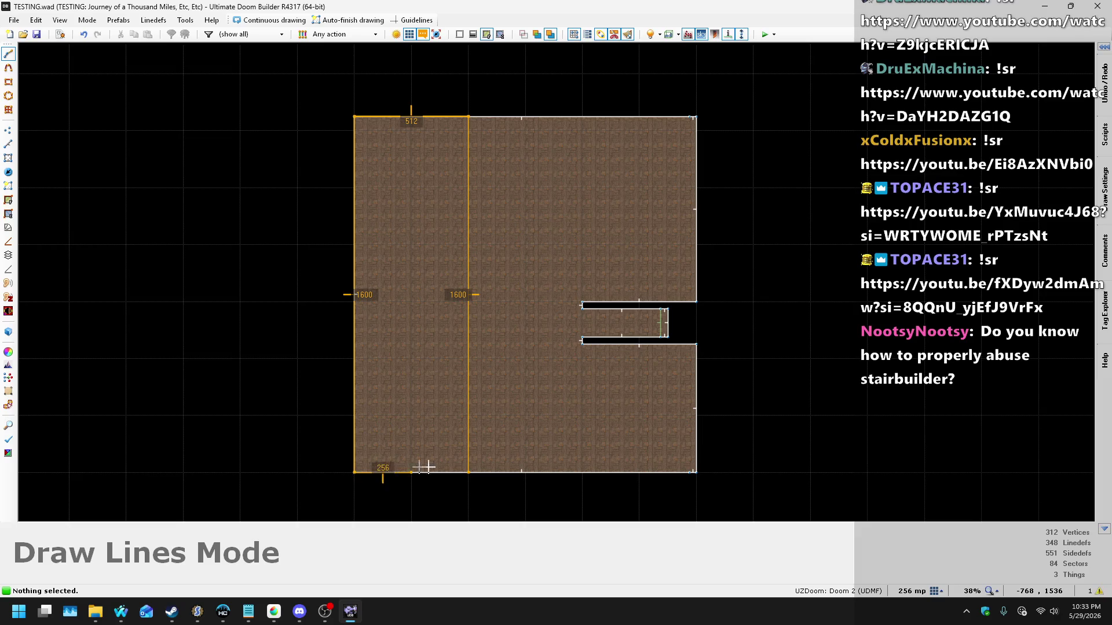
click(463, 465)
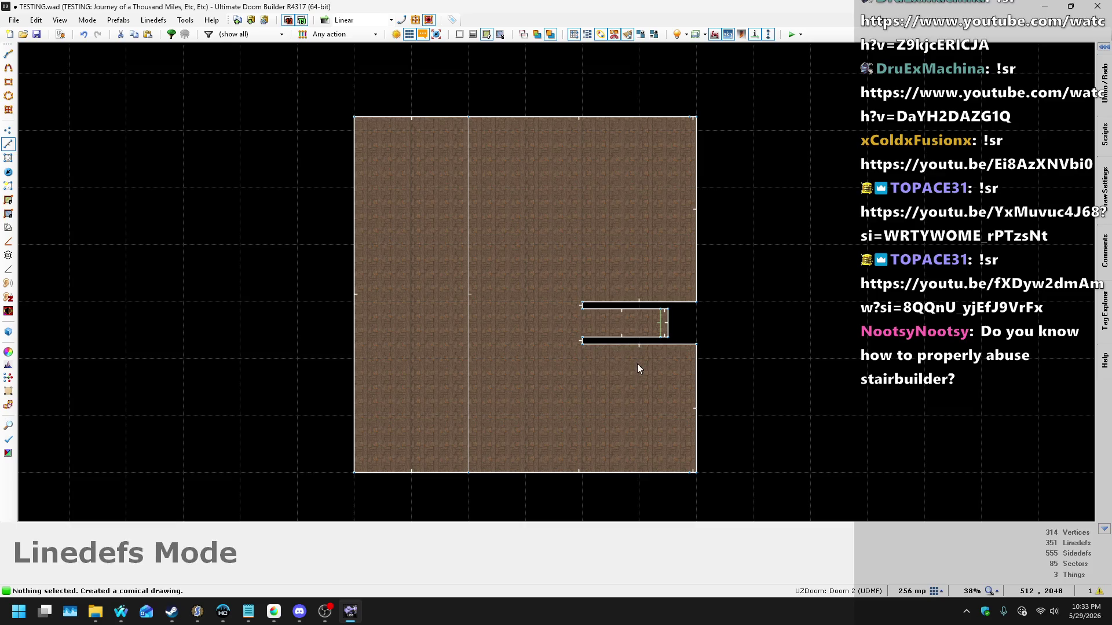
key(alt+Tab)
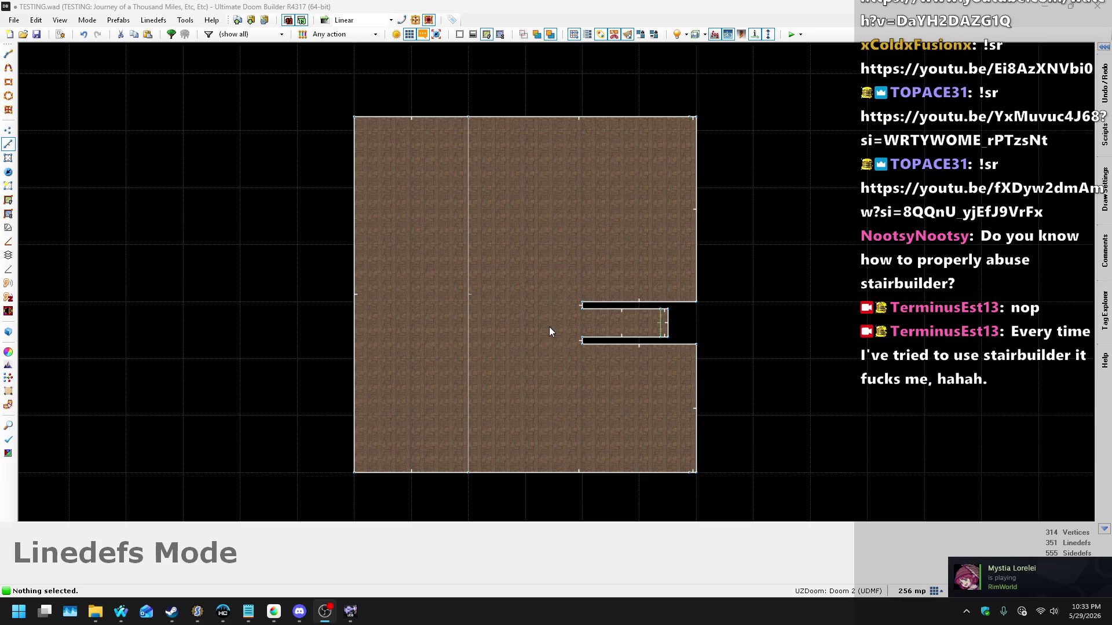
Step: Set the grid to 128 map units and switch to Vertices mode
click(934, 591)
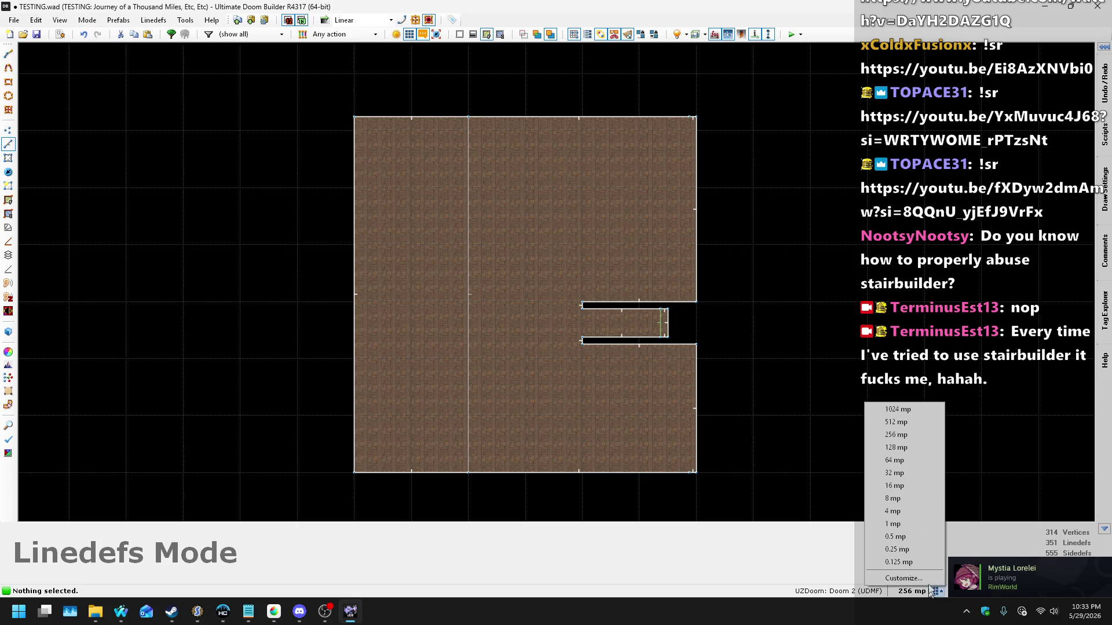
click(905, 448)
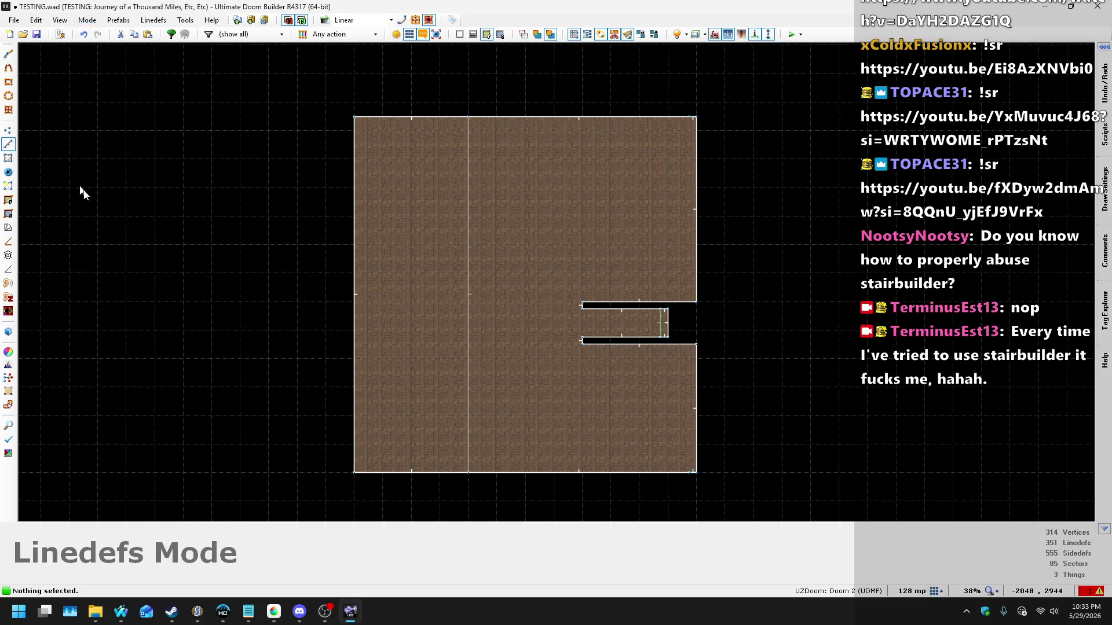
click(9, 131)
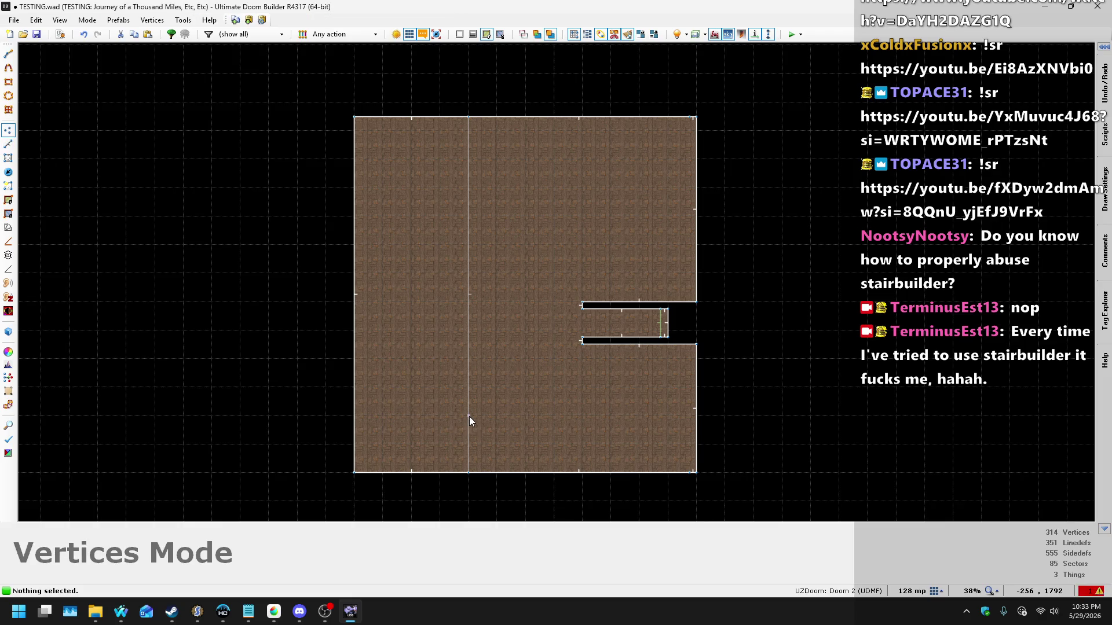
Step: Pull new corners out of the dividing wall and, on a 64 mp grid, raise its upper jog
mouse_move(464, 387)
mouse_down()
mouse_move(399, 412)
mouse_move(422, 399)
mouse_up()
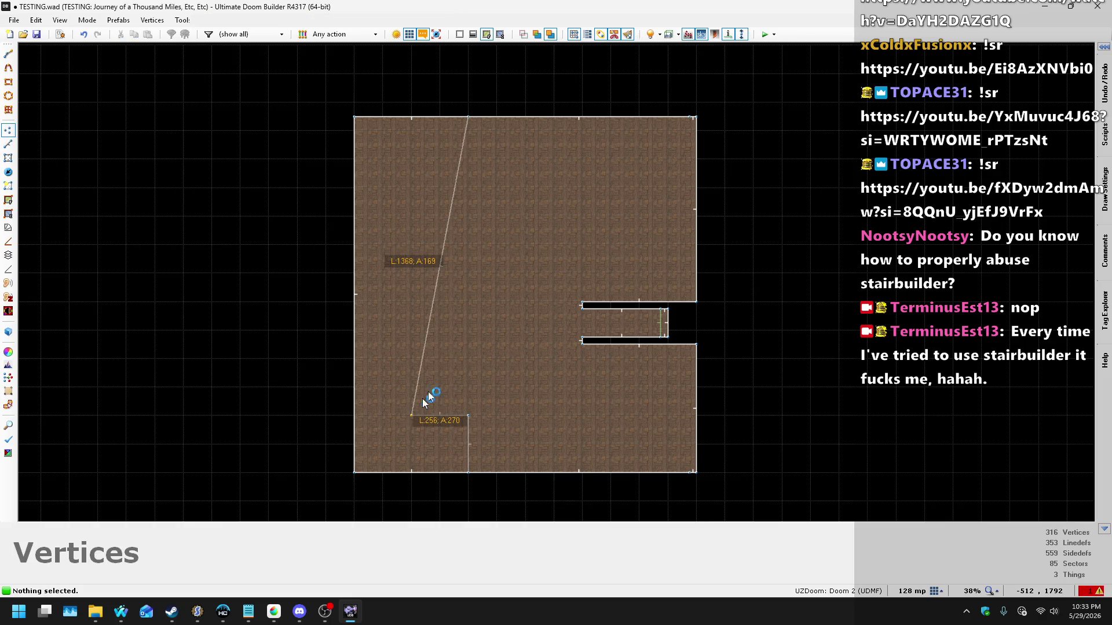
mouse_move(457, 171)
mouse_down()
mouse_move(467, 209)
mouse_move(458, 226)
mouse_move(415, 185)
mouse_up()
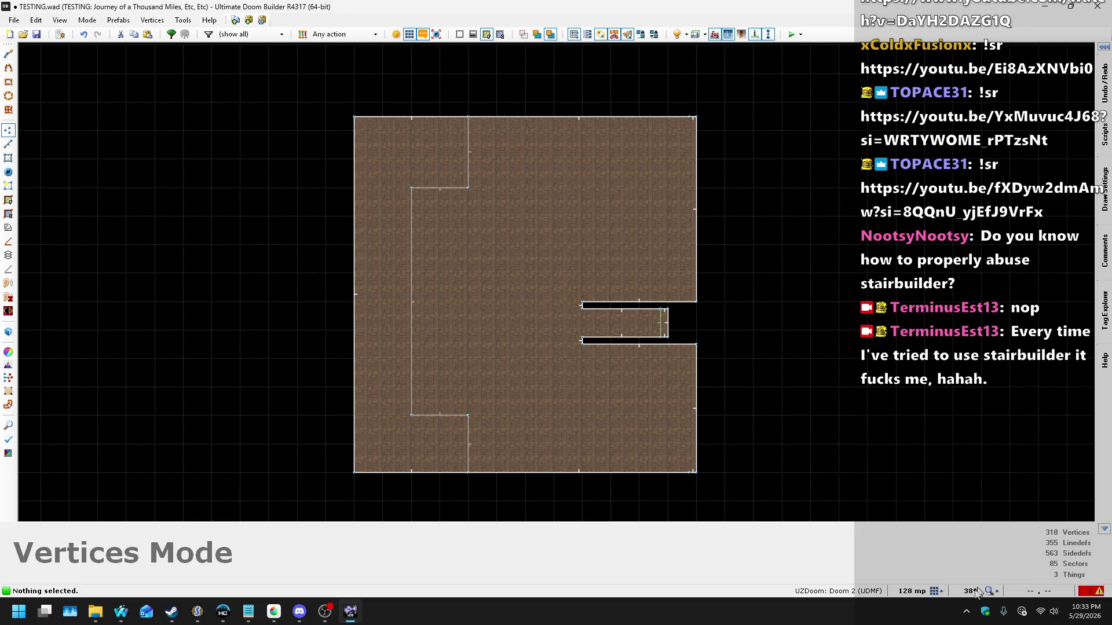
click(934, 592)
click(904, 460)
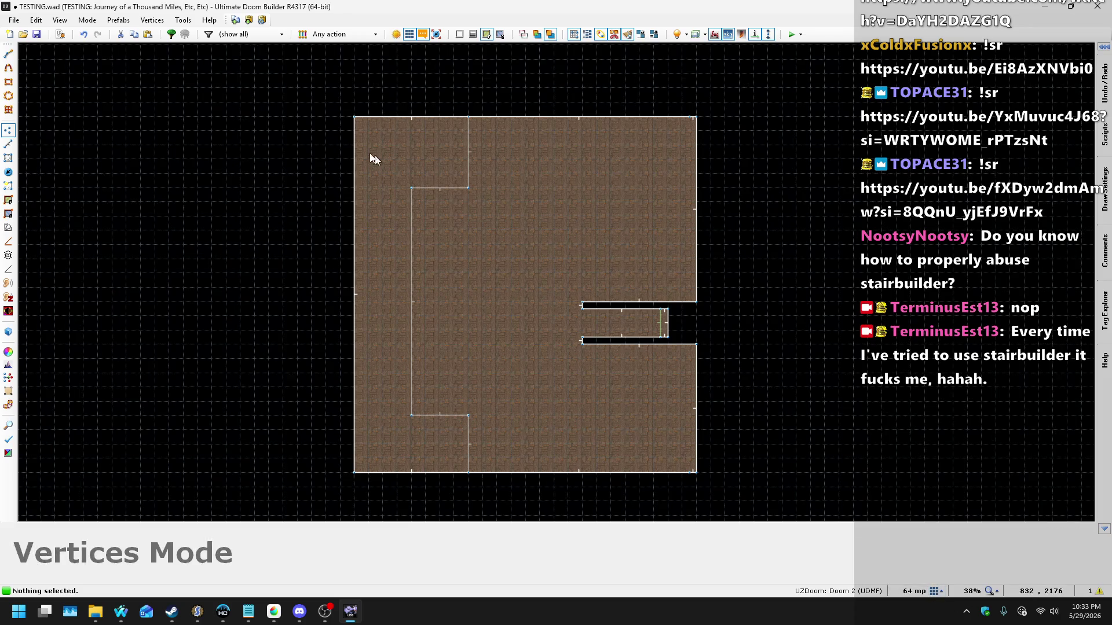
mouse_move(385, 180)
mouse_down()
mouse_move(456, 192)
mouse_move(471, 189)
mouse_move(471, 174)
mouse_up()
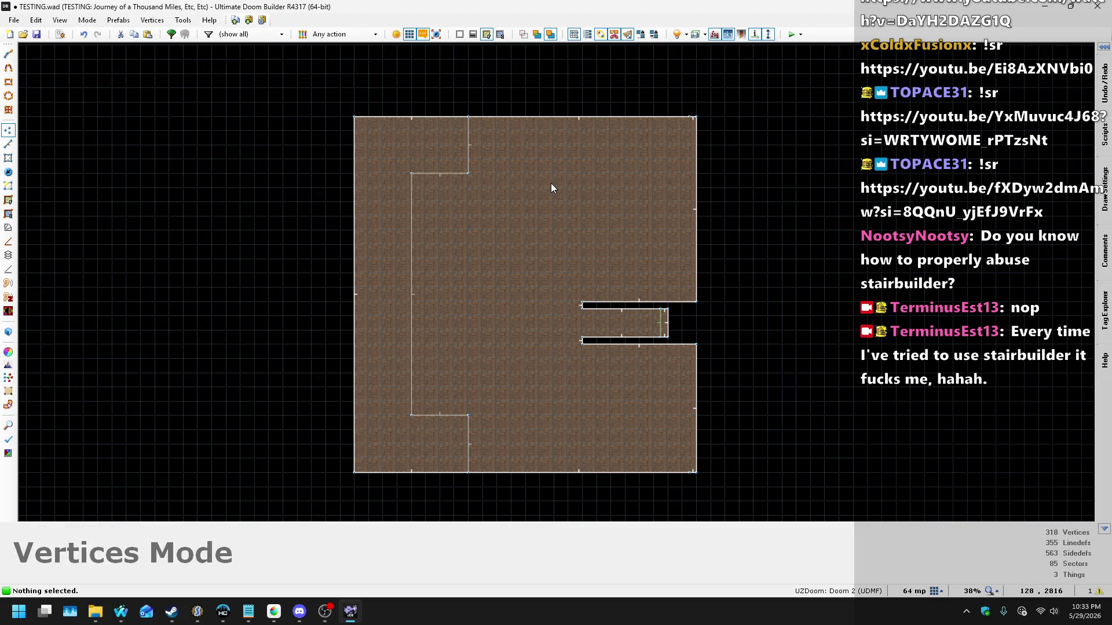
Step: Check the new wall jog in 3D and come back to the 2D map
key(w)
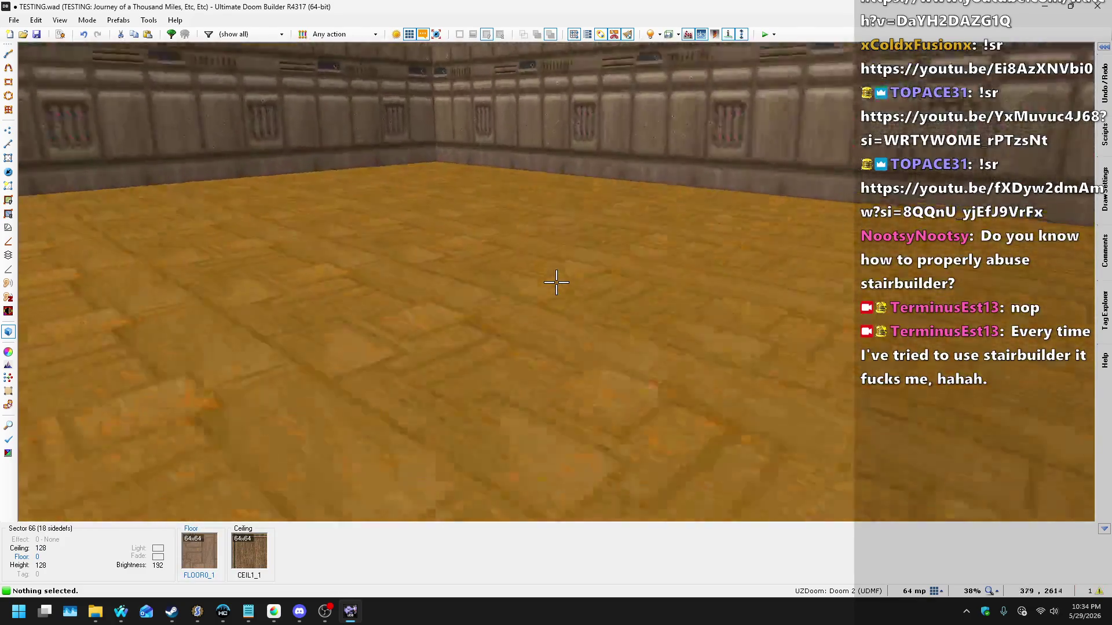
key(w)
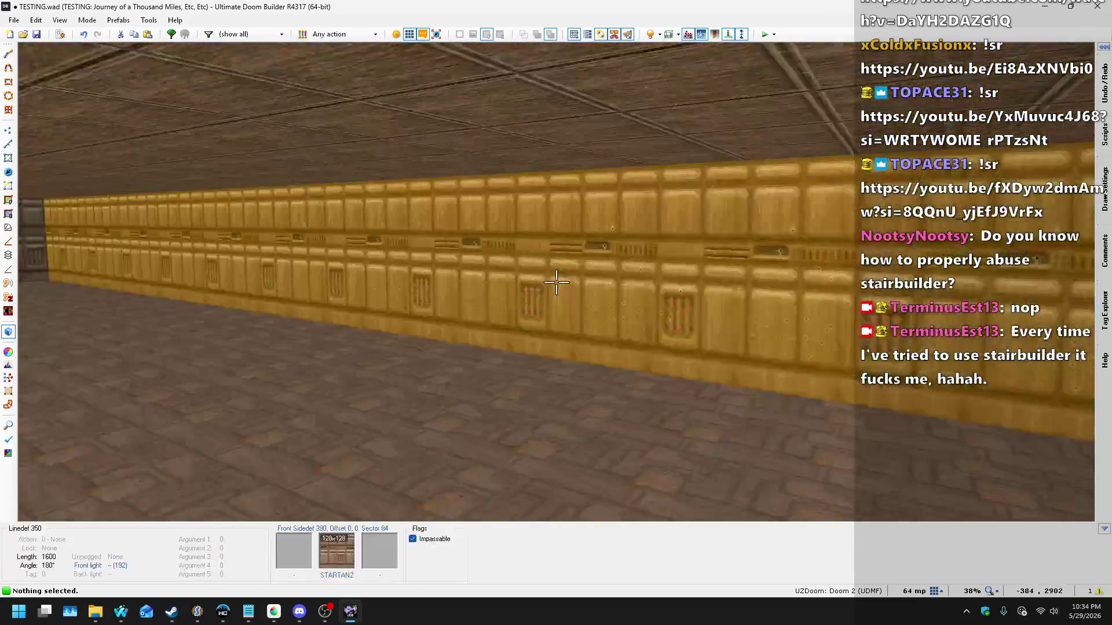
key(w)
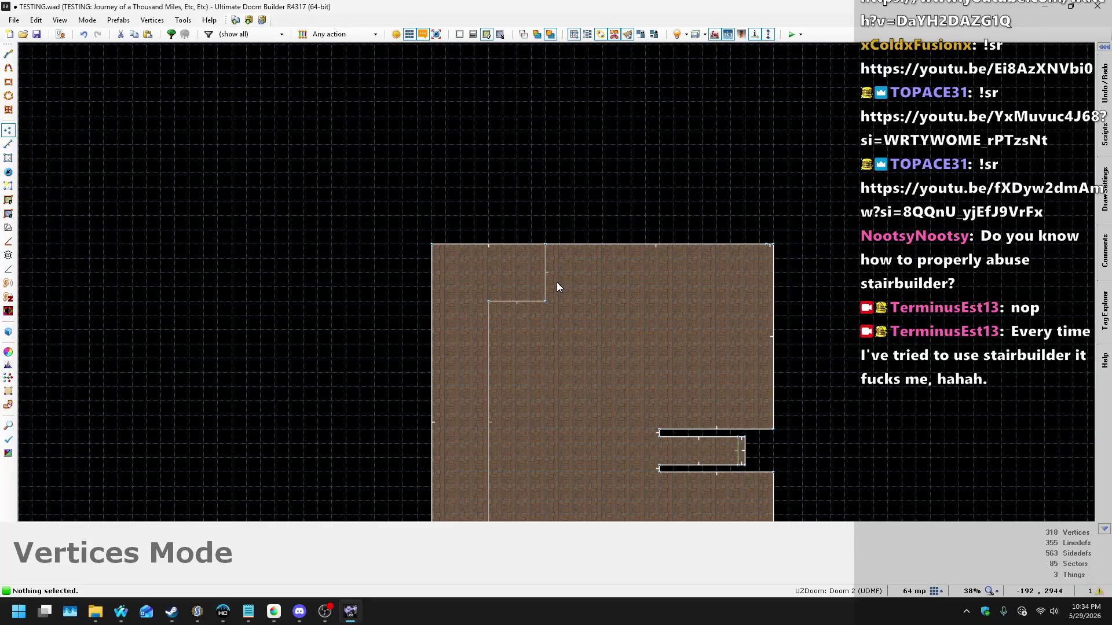
scroll(558, 276, up, 2)
scroll(529, 306, up, 2)
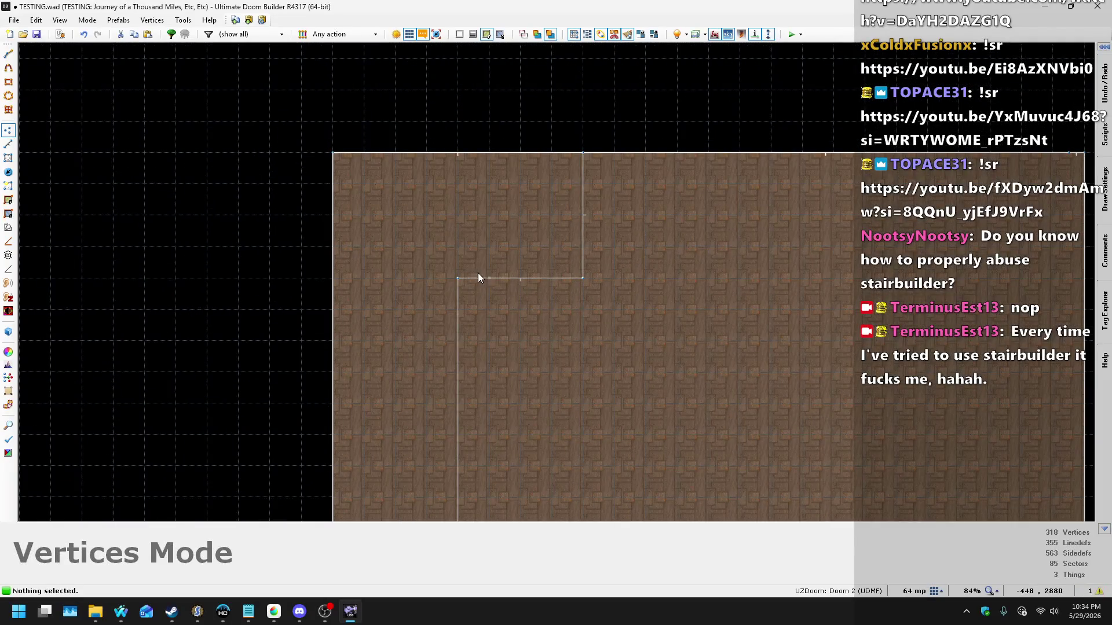
Step: Move the corridor wall vertices so the top and bottom edges are each 192 units
drag(575, 309, 586, 301)
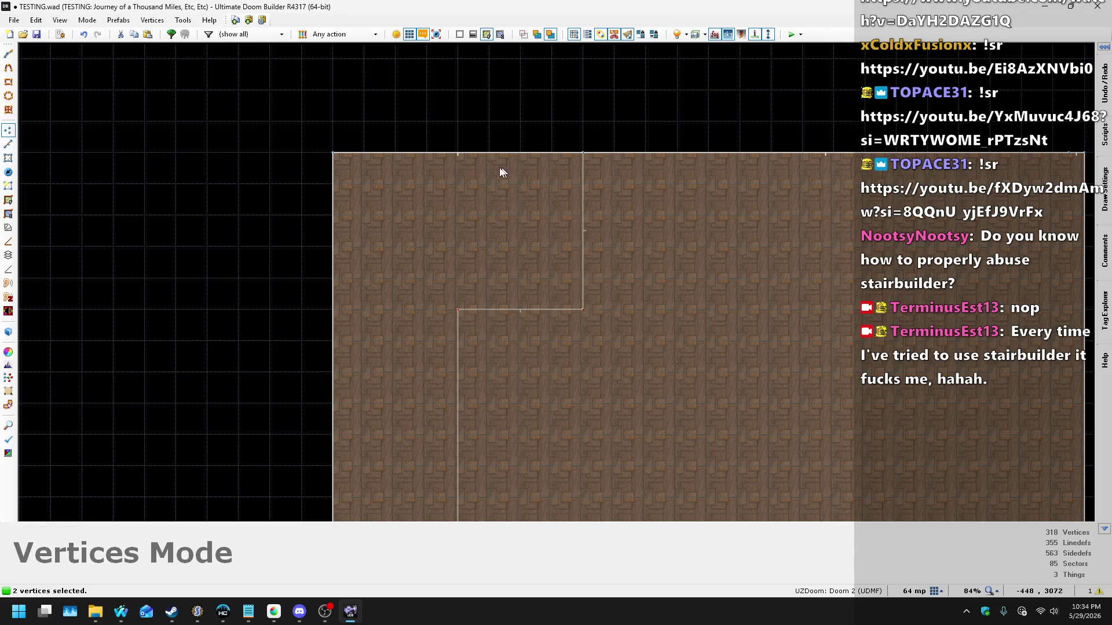
click(537, 168)
scroll(464, 298, down, 4)
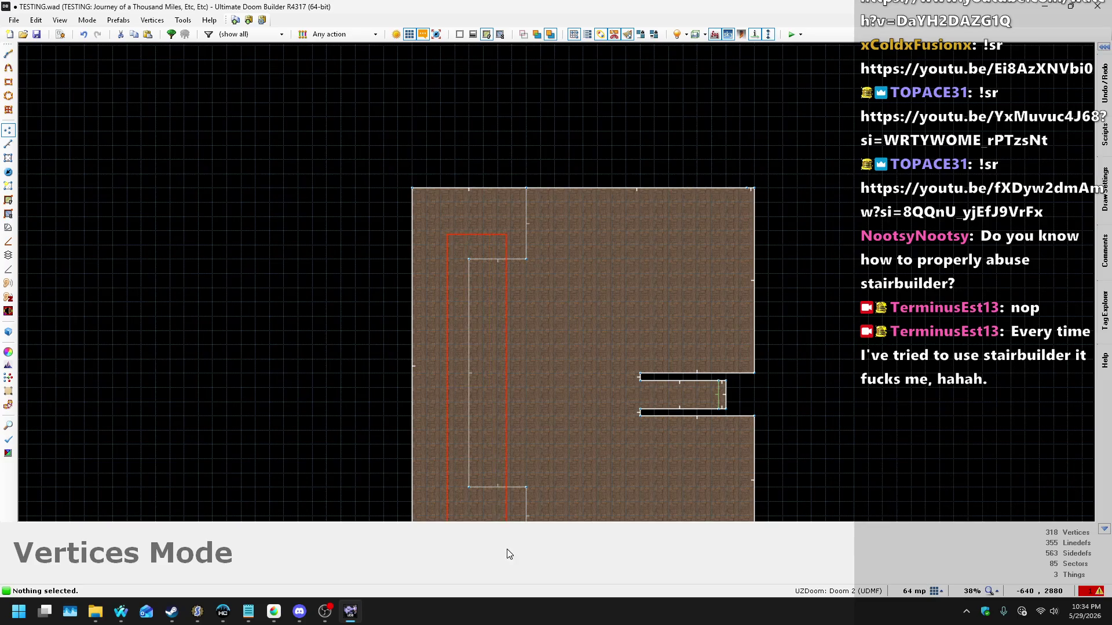
drag(488, 516, 488, 515)
scroll(463, 484, up, 2)
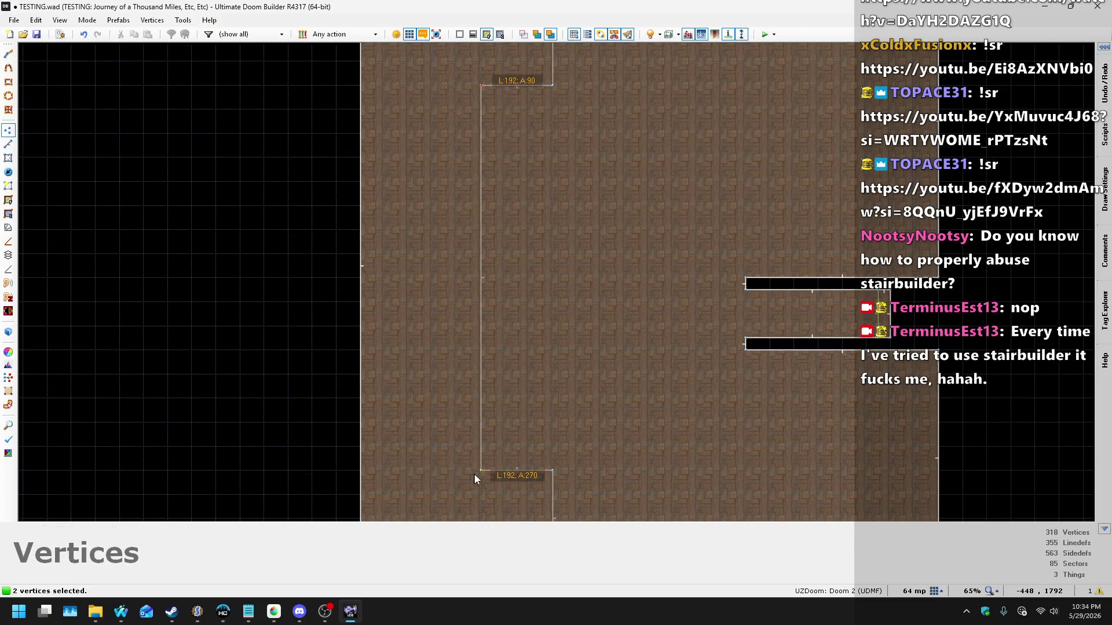
drag(486, 473, 524, 443)
click(12, 143)
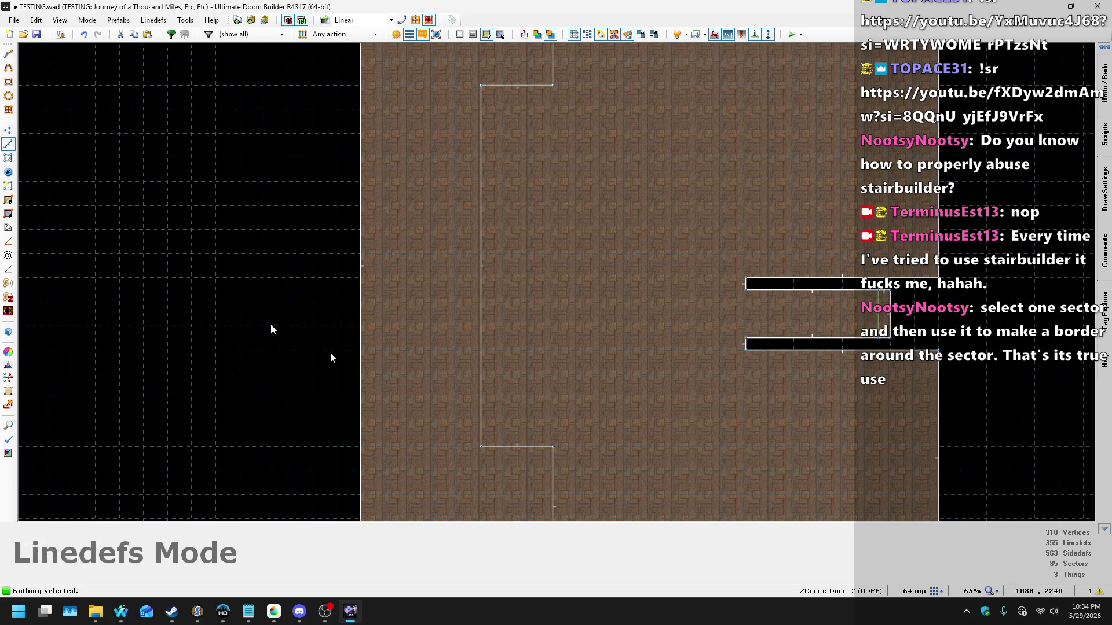
Step: Draw a closed C-shaped sector beside the corridor with 256, 1088, 64 and 192-unit sides
key(space)
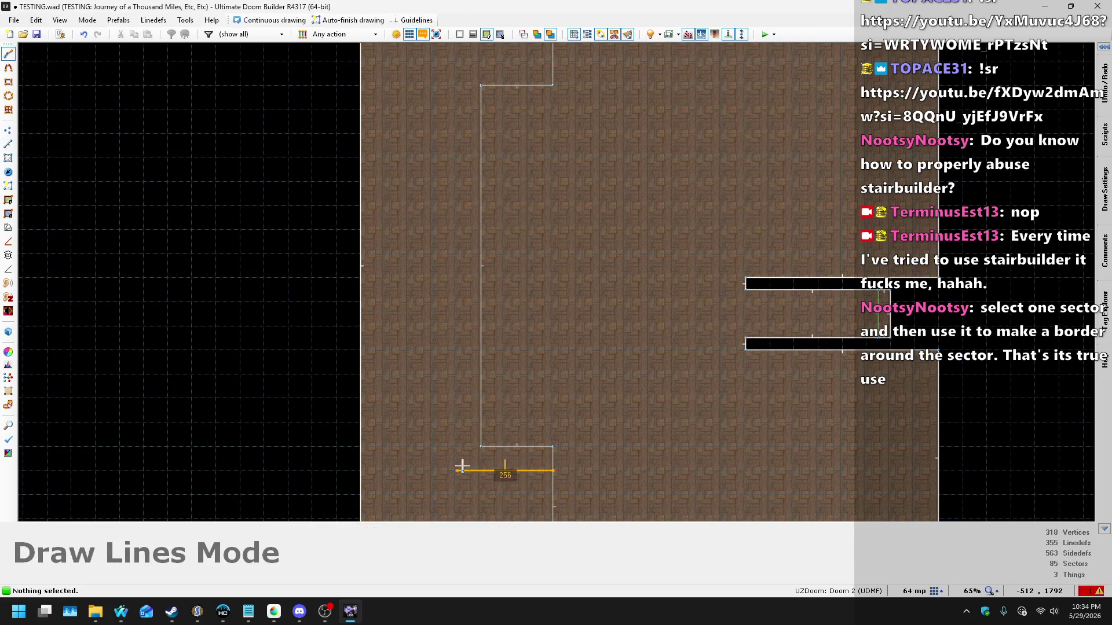
click(457, 471)
scroll(459, 470, down, 1)
scroll(463, 191, up, 2)
click(452, 135)
click(568, 160)
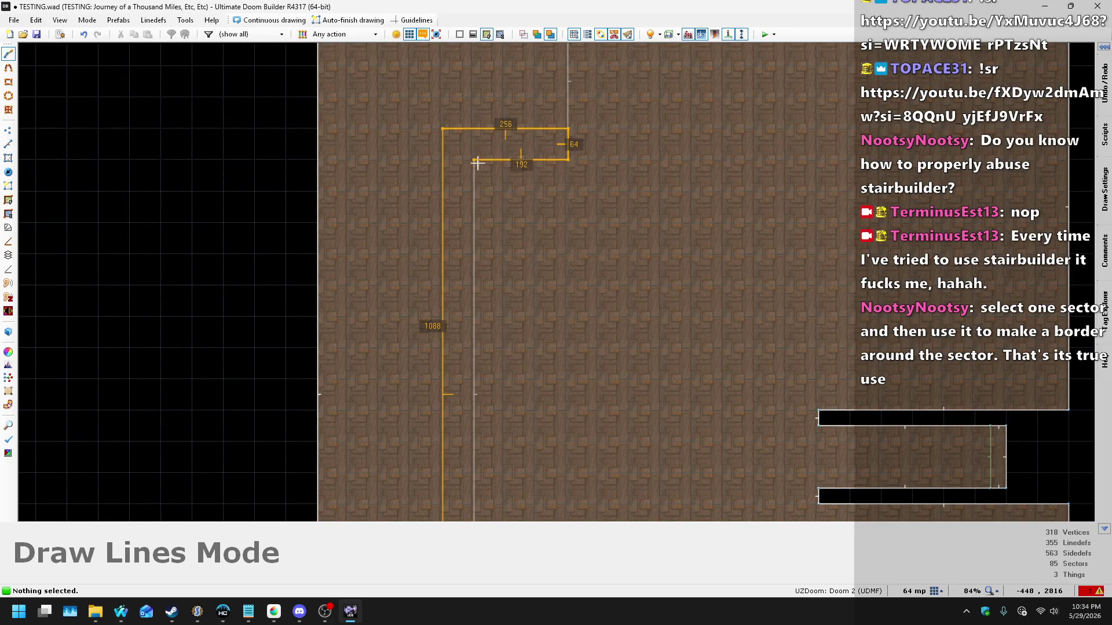
click(474, 160)
scroll(475, 162, down, 2)
scroll(489, 446, up, 1)
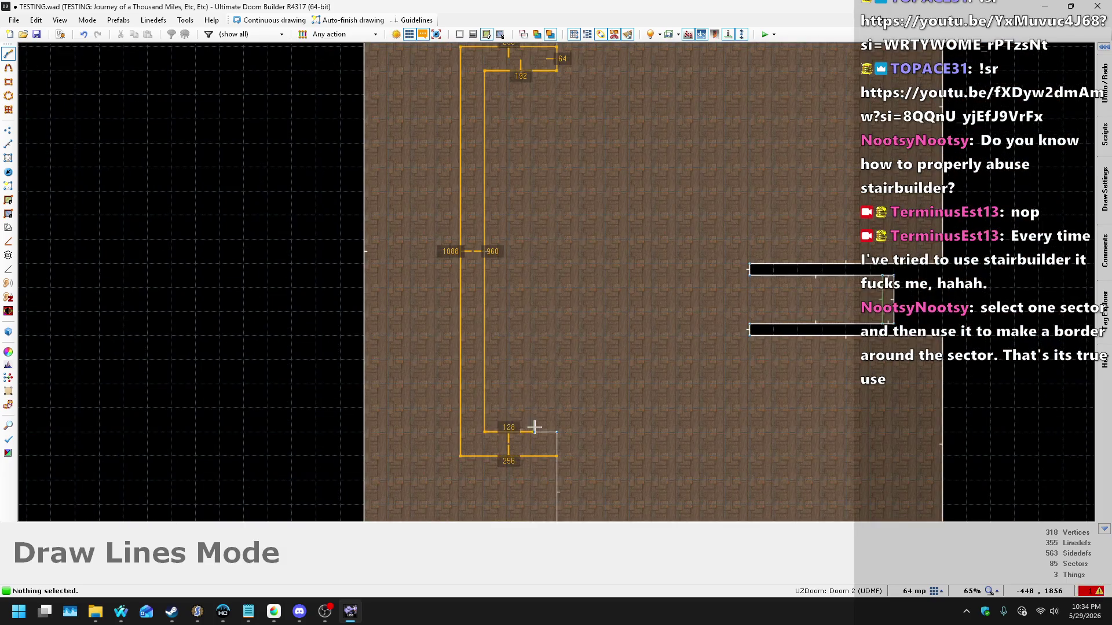
click(559, 460)
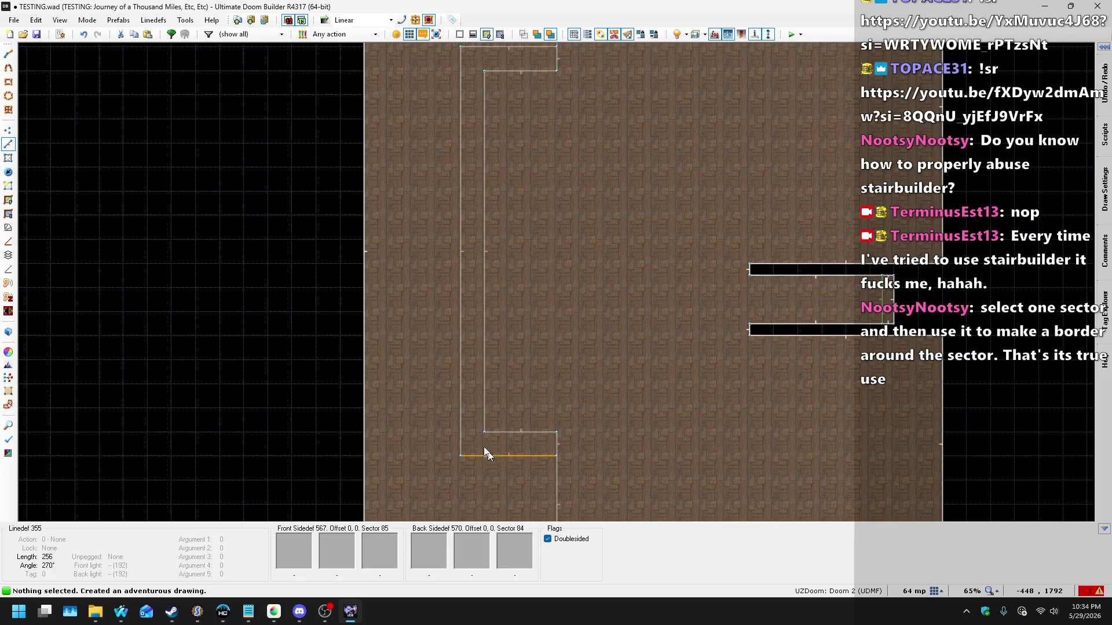
Step: Delete the C-shaped sector to leave a gap, then select the left corridor strip sector
scroll(483, 446, down, 4)
click(8, 158)
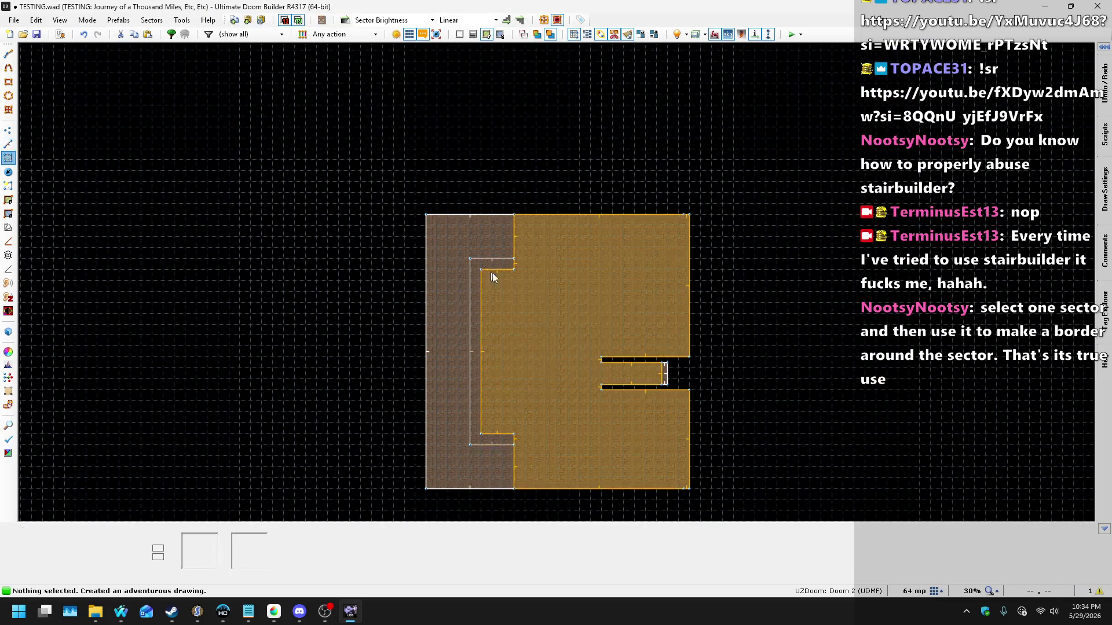
click(480, 267)
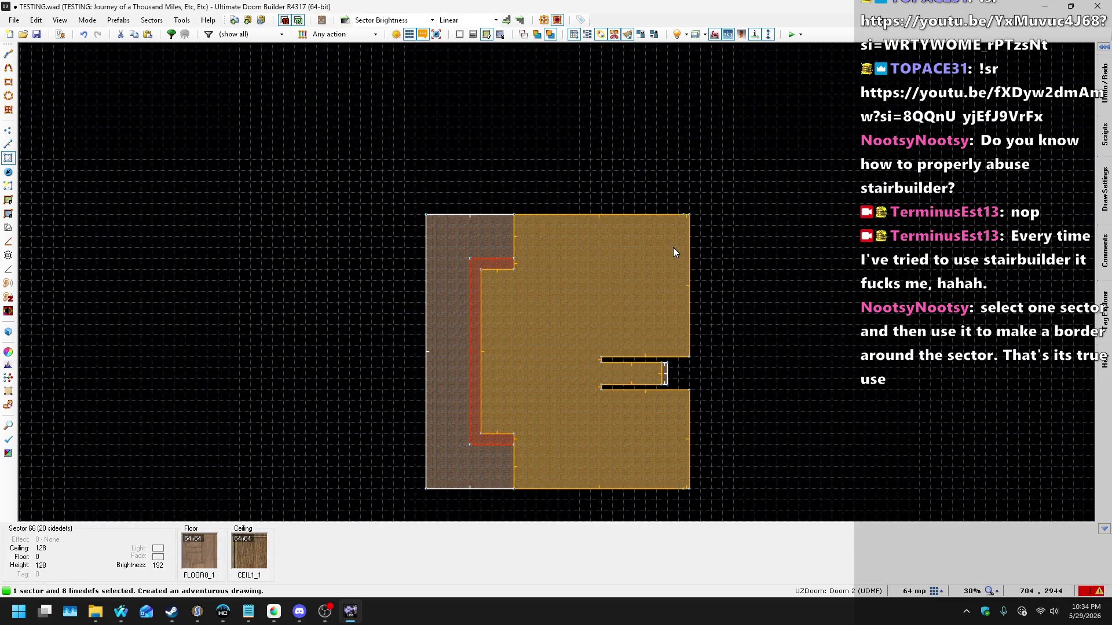
key(Delete)
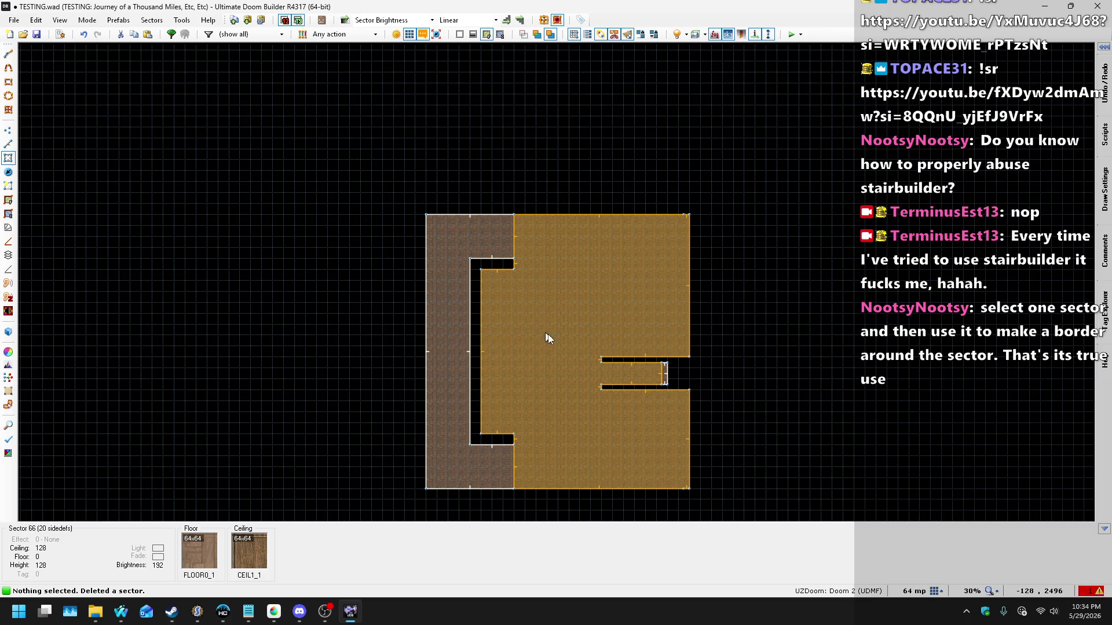
click(8, 158)
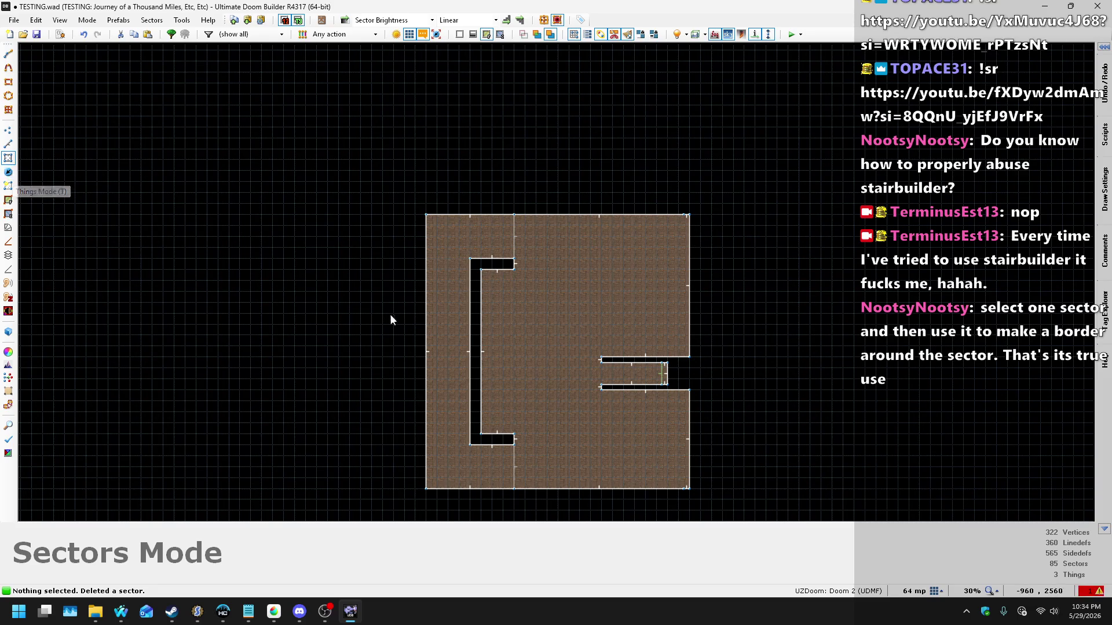
scroll(510, 385, down, 2)
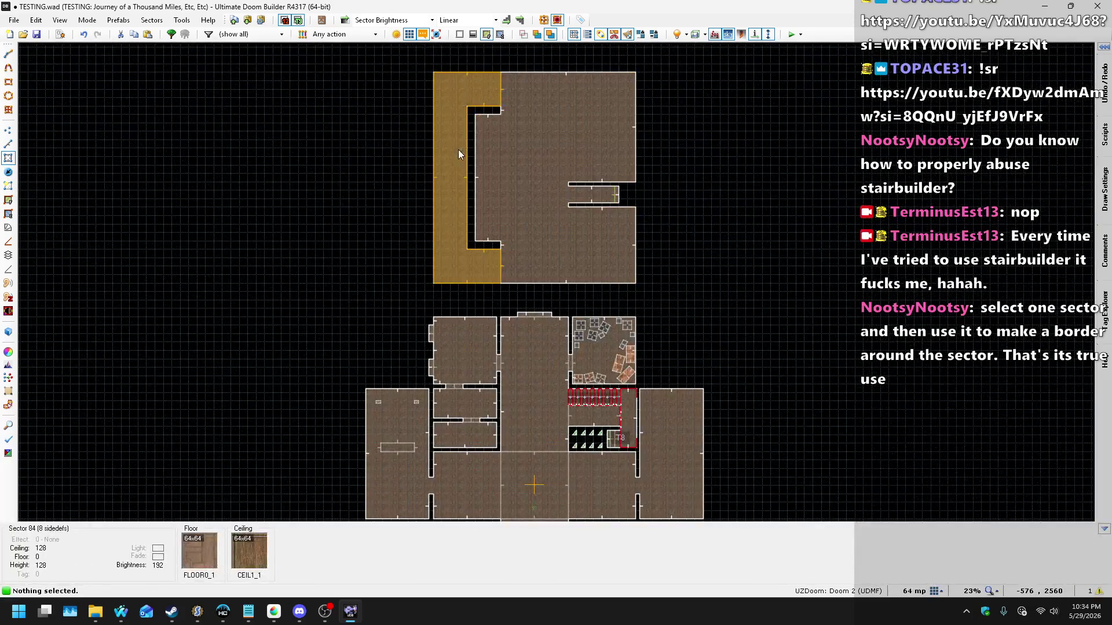
click(458, 153)
scroll(359, 93, up, 1)
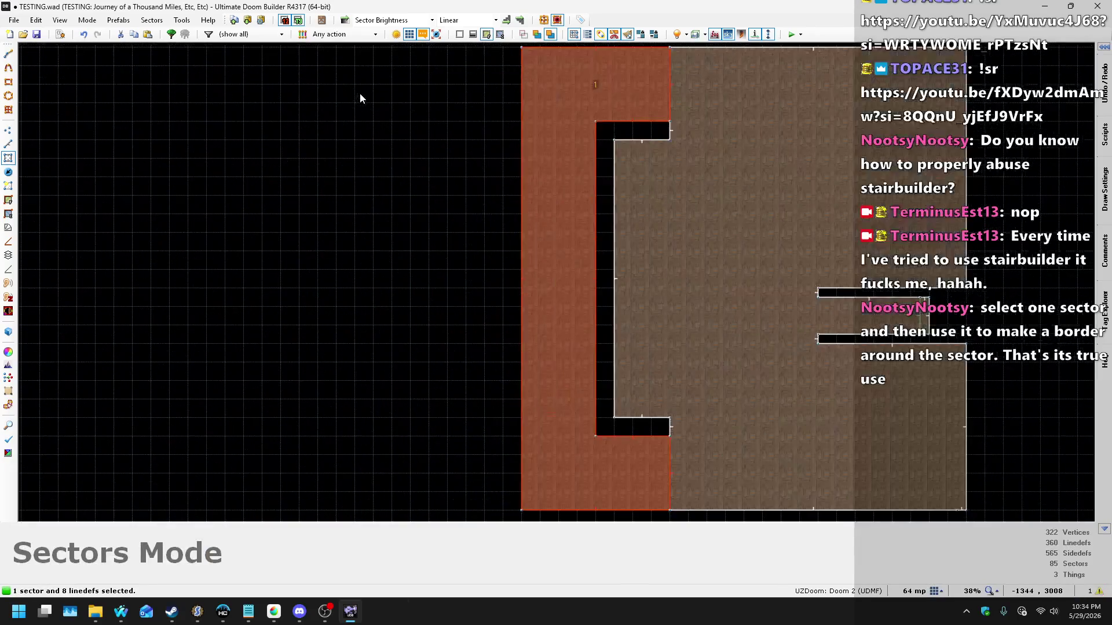
Step: Open the Stair Sector Builder for the selected corridor strip from the menu
click(507, 21)
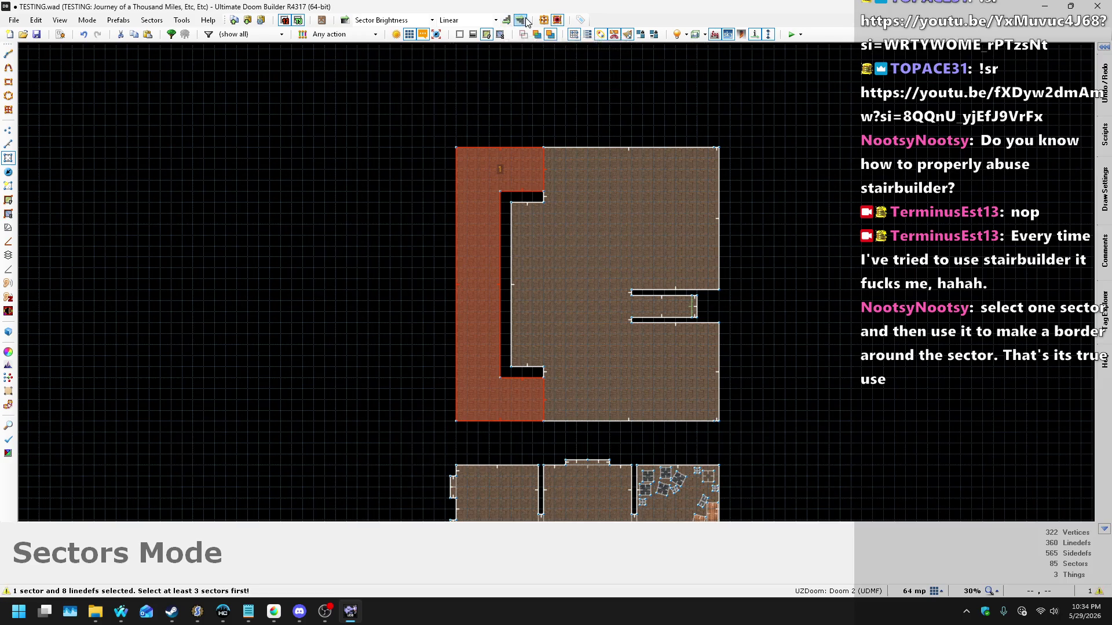
click(167, 22)
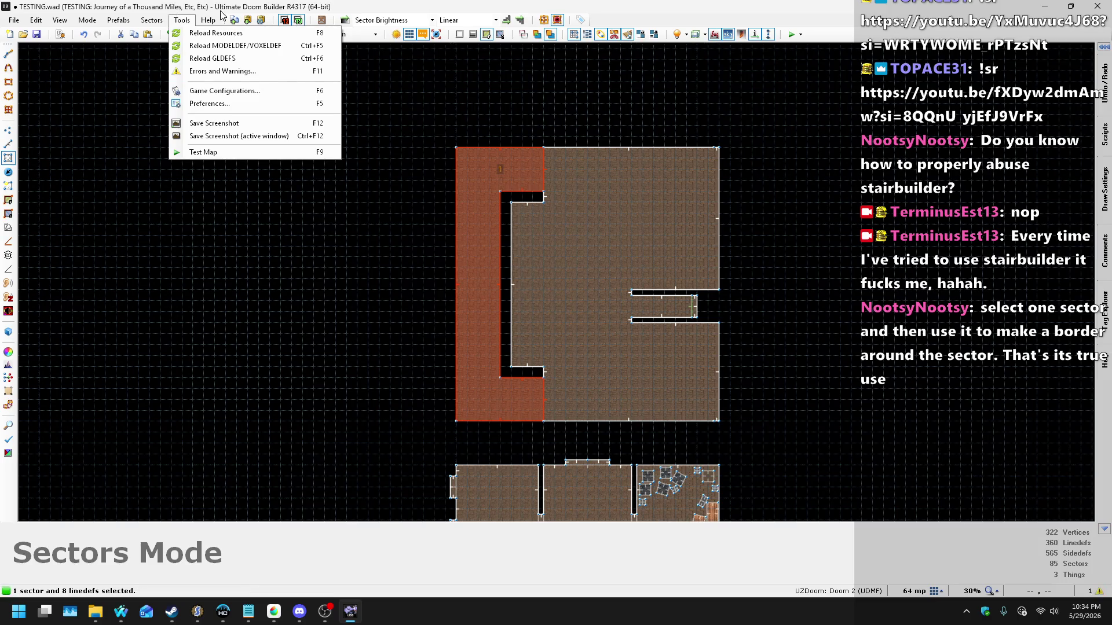
mouse_move(193, 21)
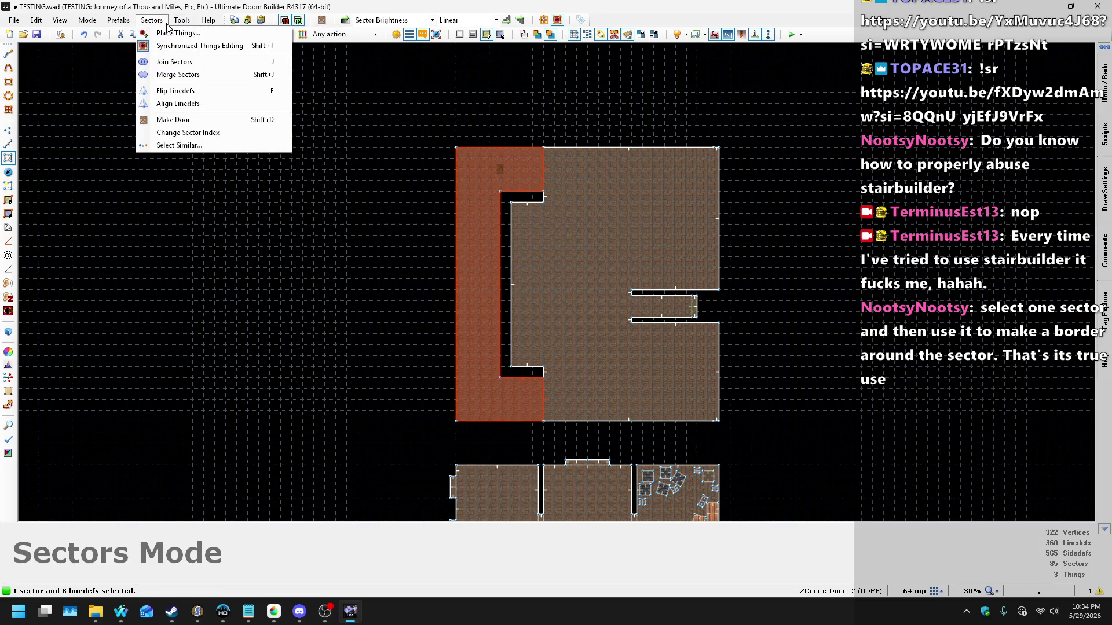
mouse_move(130, 27)
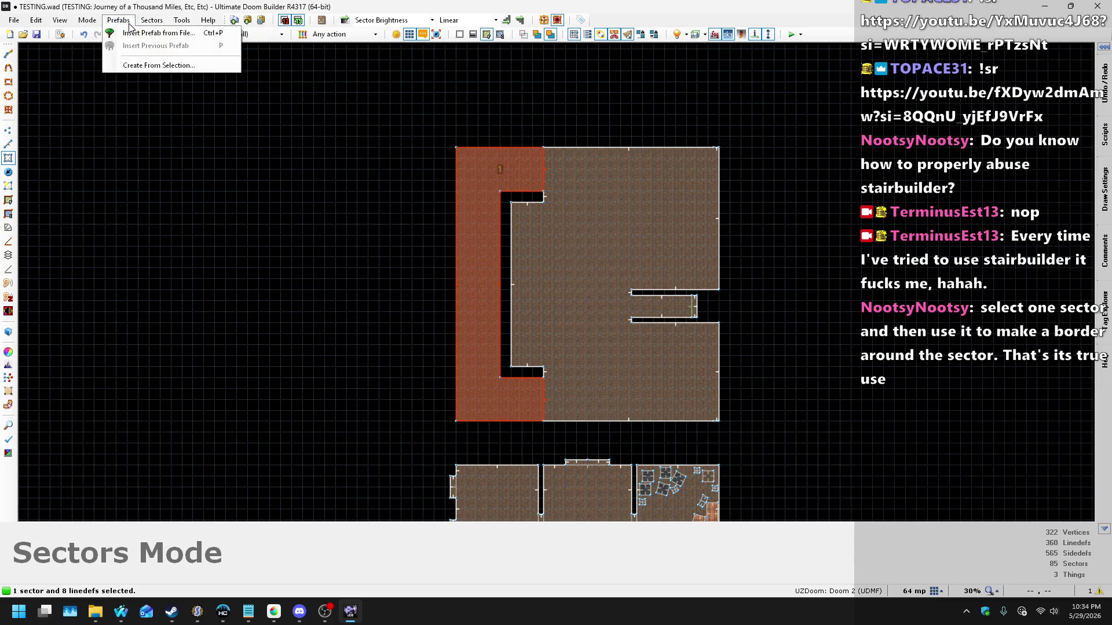
mouse_move(88, 26)
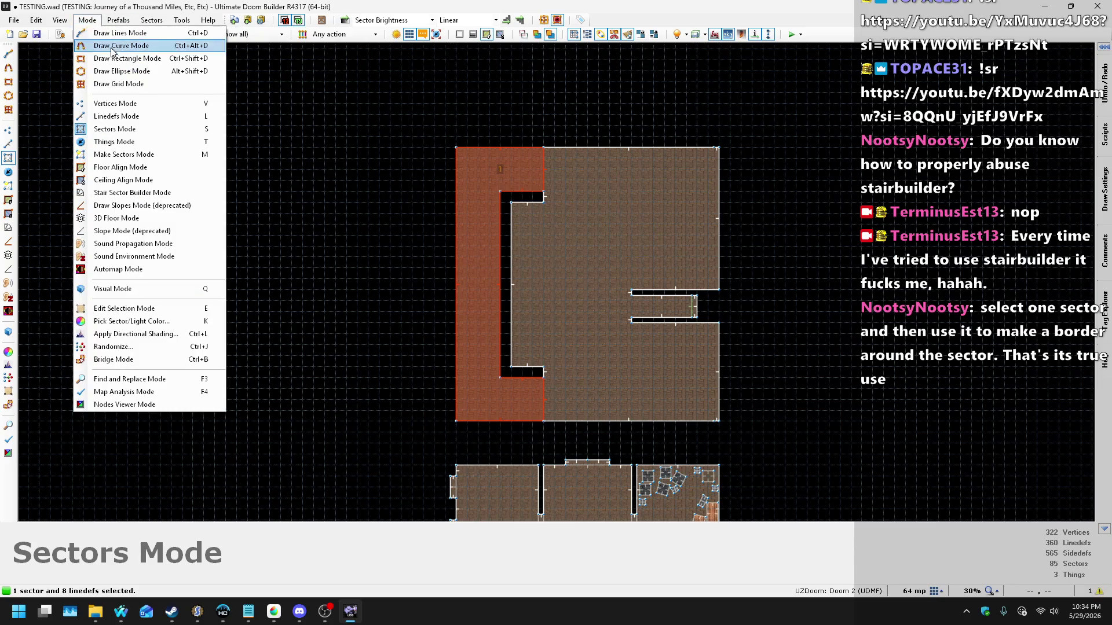
click(144, 196)
Step: Build the 32-unit-deep border sector, clear the selection, and view it in 3D
mouse_move(555, 138)
mouse_down()
mouse_move(913, 112)
mouse_move(874, 107)
mouse_up()
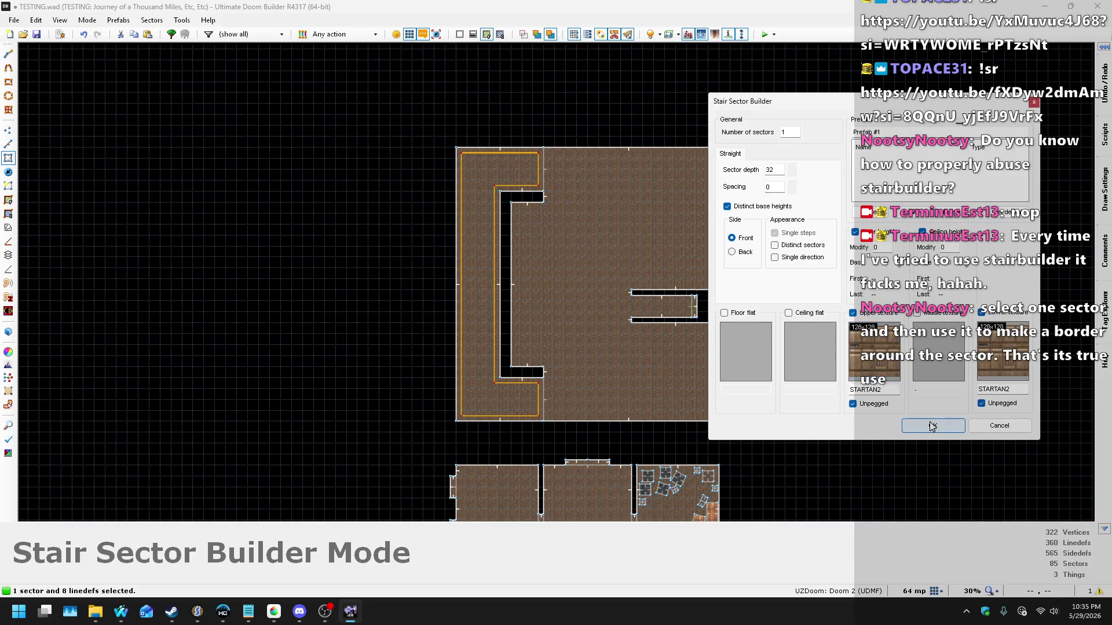
key(Return)
scroll(491, 175, up, 4)
key(Escape)
scroll(580, 116, up, 3)
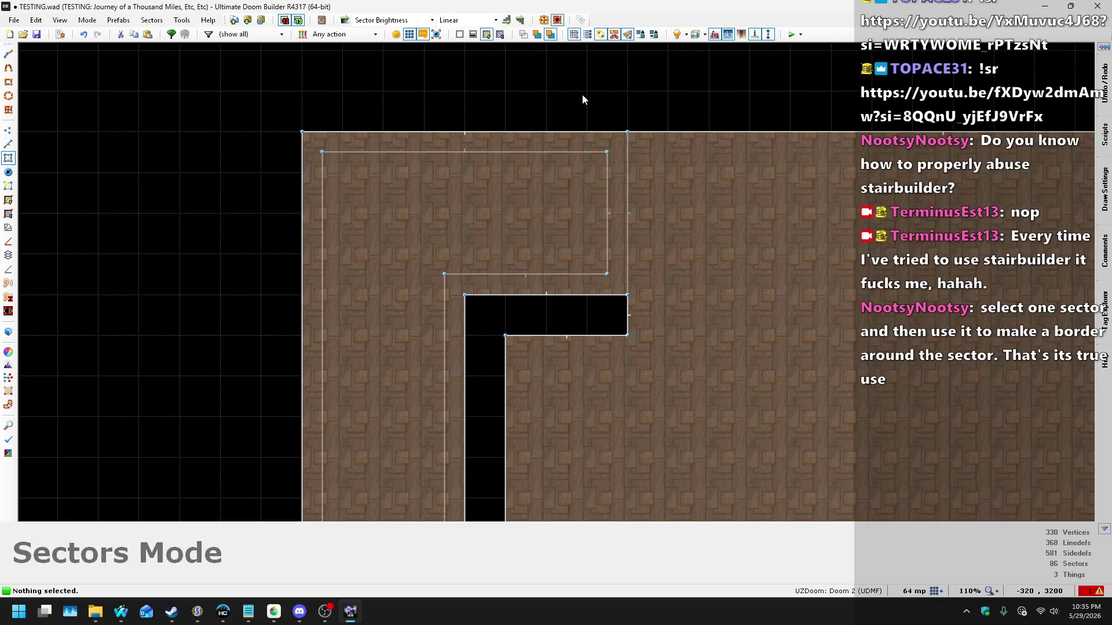
key(w)
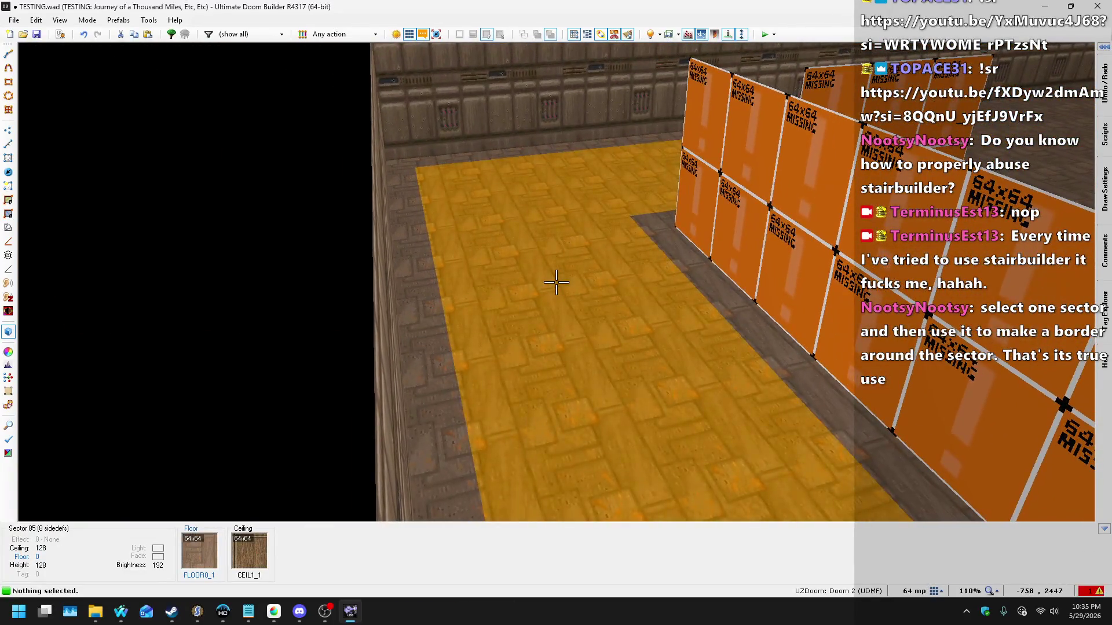
Step: Undo the border sector and paste STARTAN2 onto the walls with missing textures
key(ctrl+z)
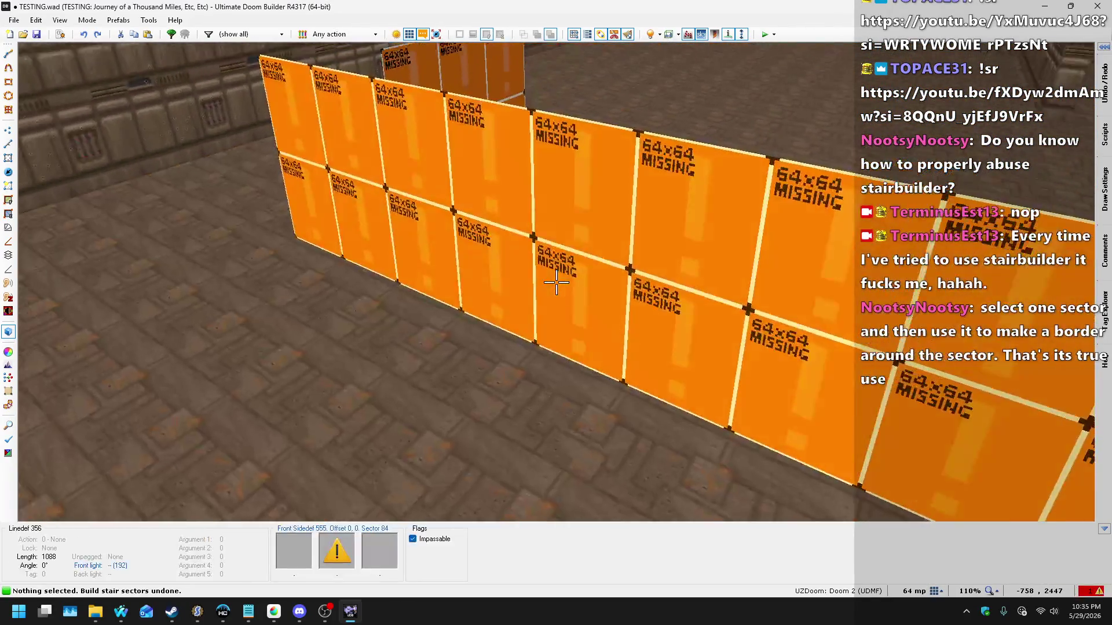
key(ctrl+c)
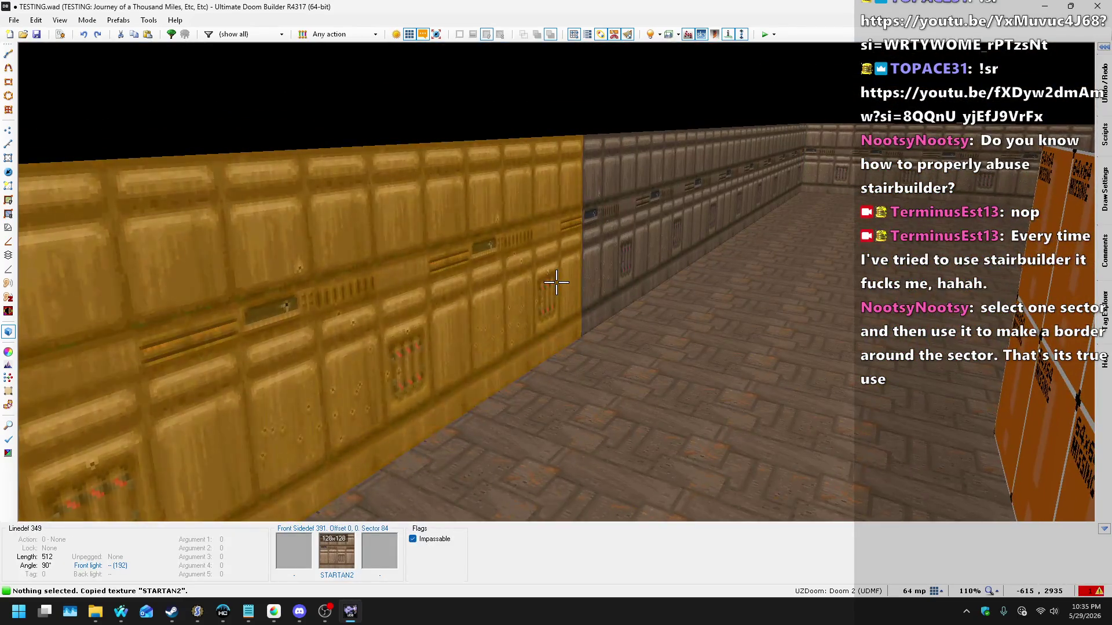
shift+click(556, 282)
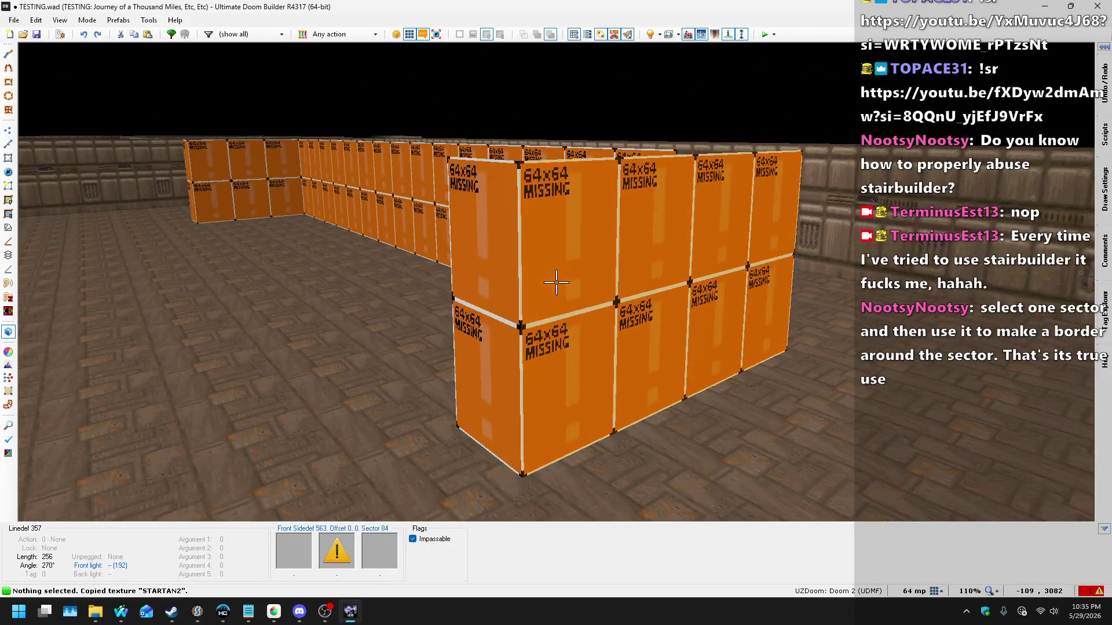
key(ctrl+v)
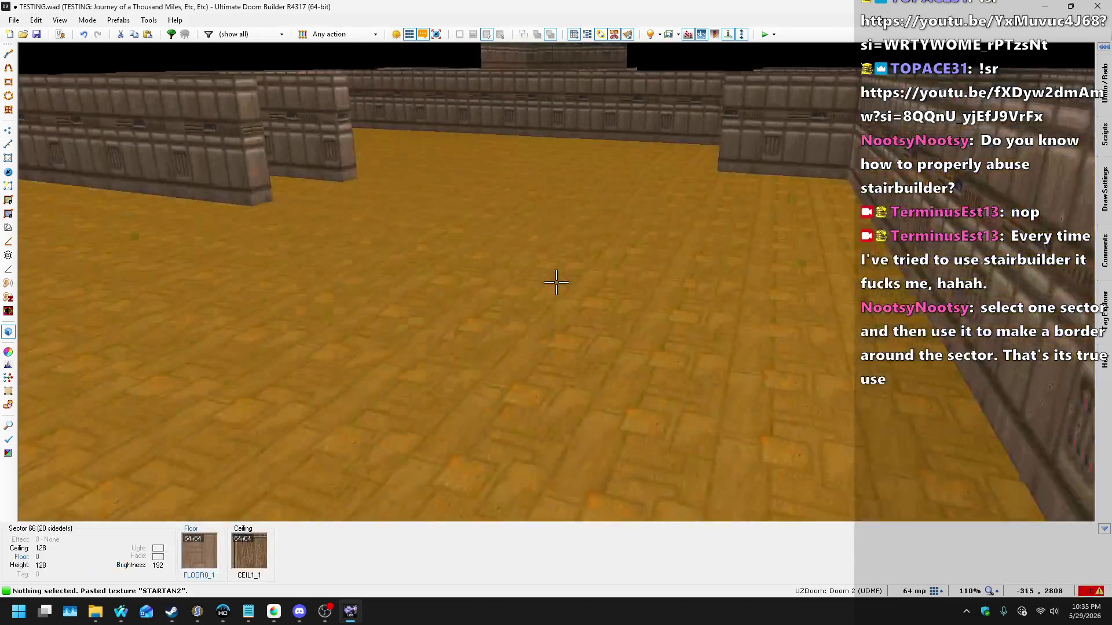
Step: Back in 2D, save TESTING.wad and launch the map for a playtest
key(q)
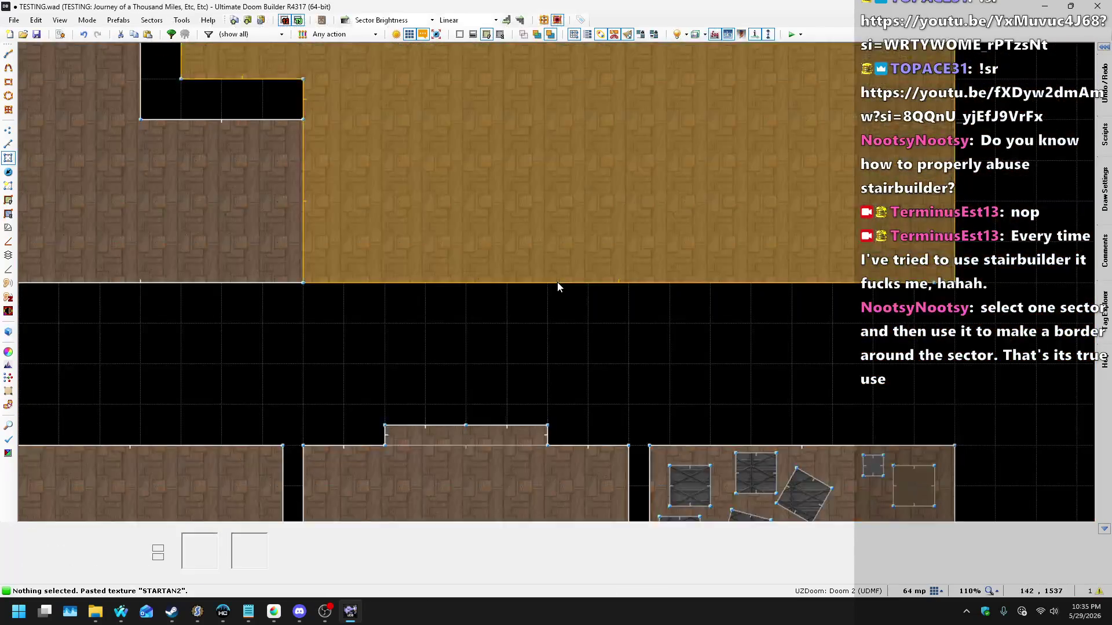
key(ctrl+s)
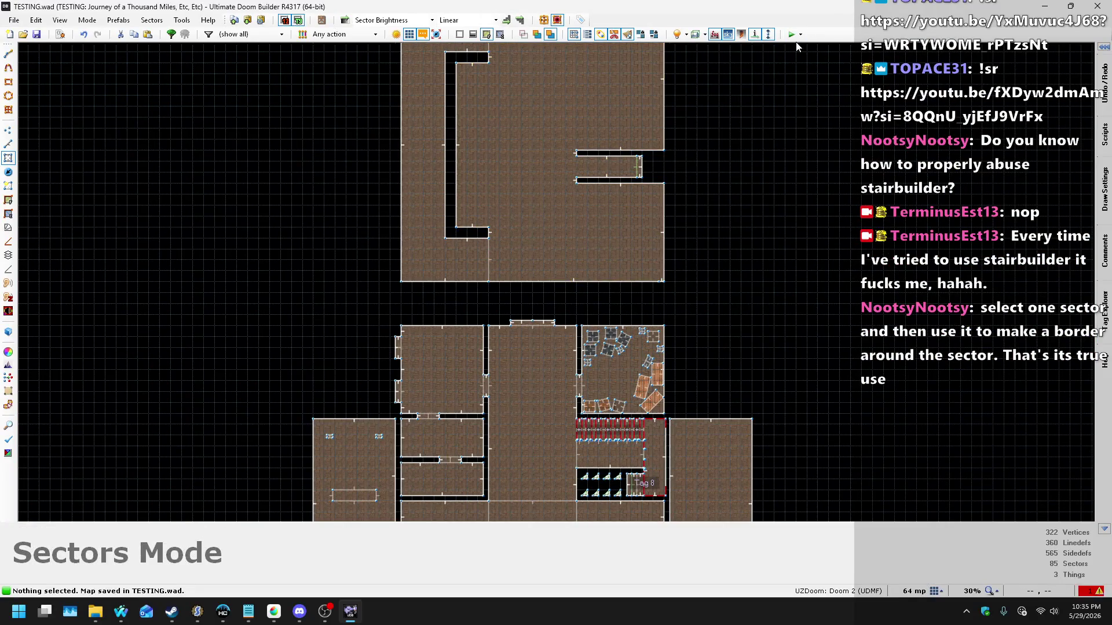
click(790, 35)
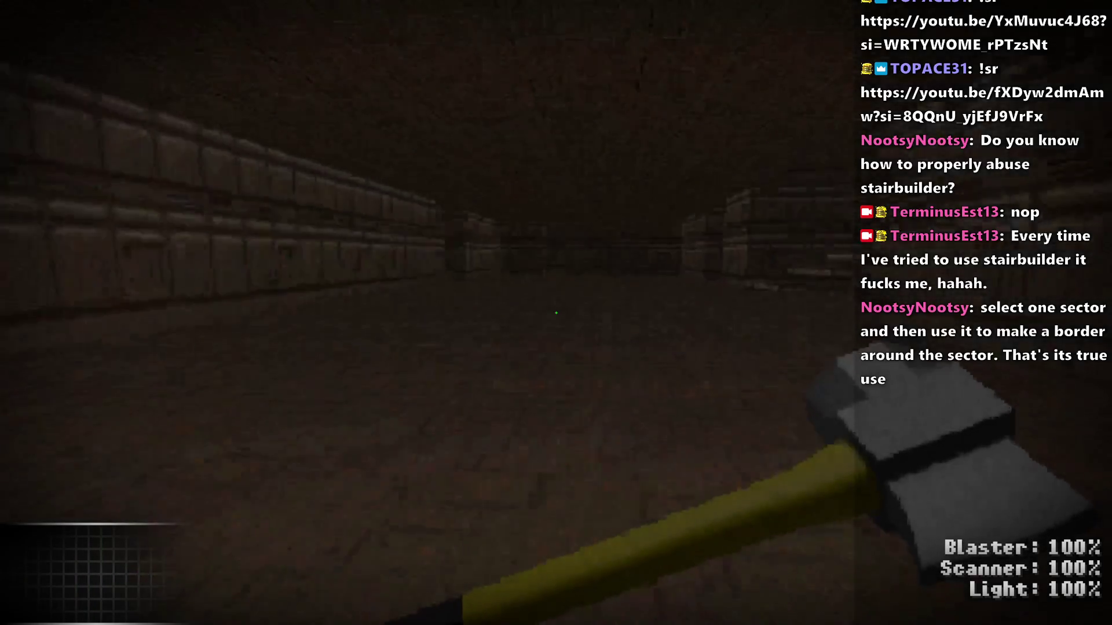
Step: Walk into the room and down the corridor to the big room, then close UZDoom
key(w)
key(Left)
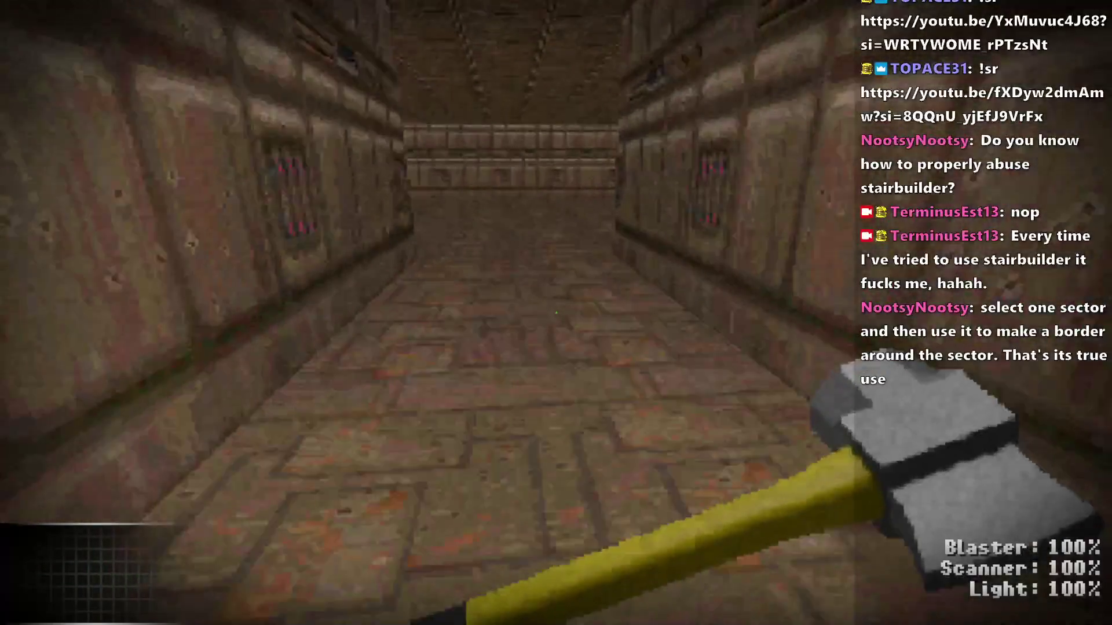
key(w)
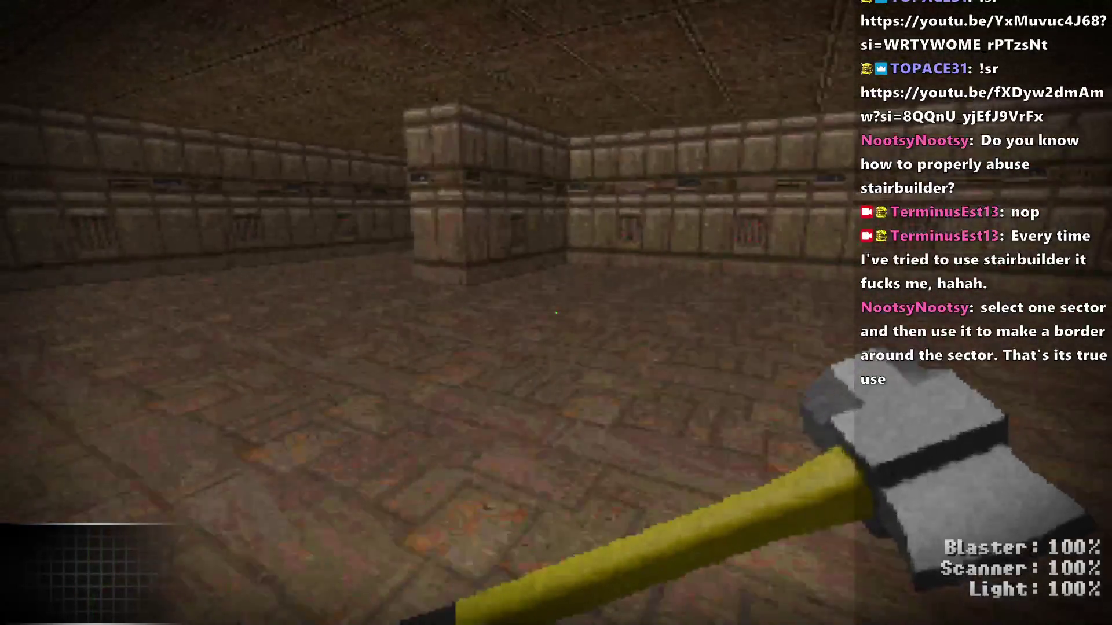
key(Left)
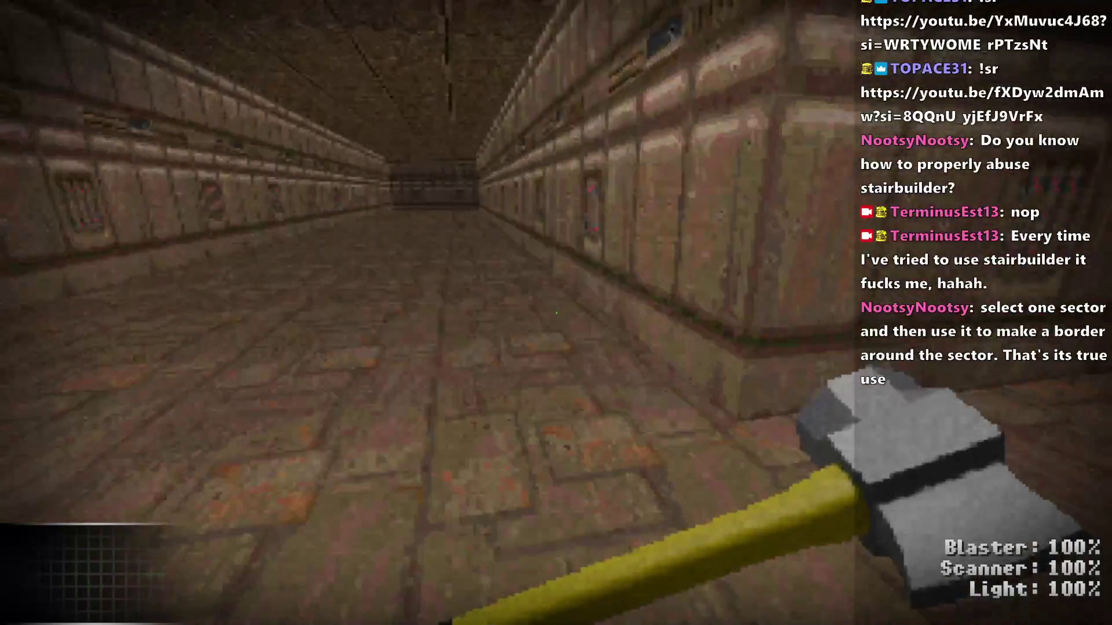
key(Right)
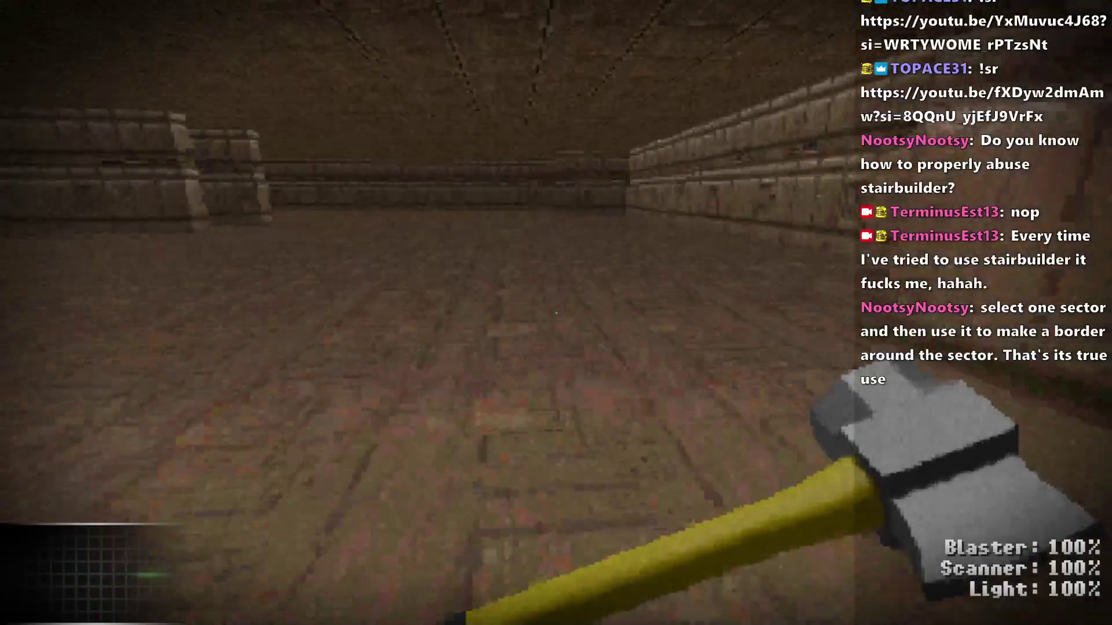
key(alt+Return)
key(alt+F4)
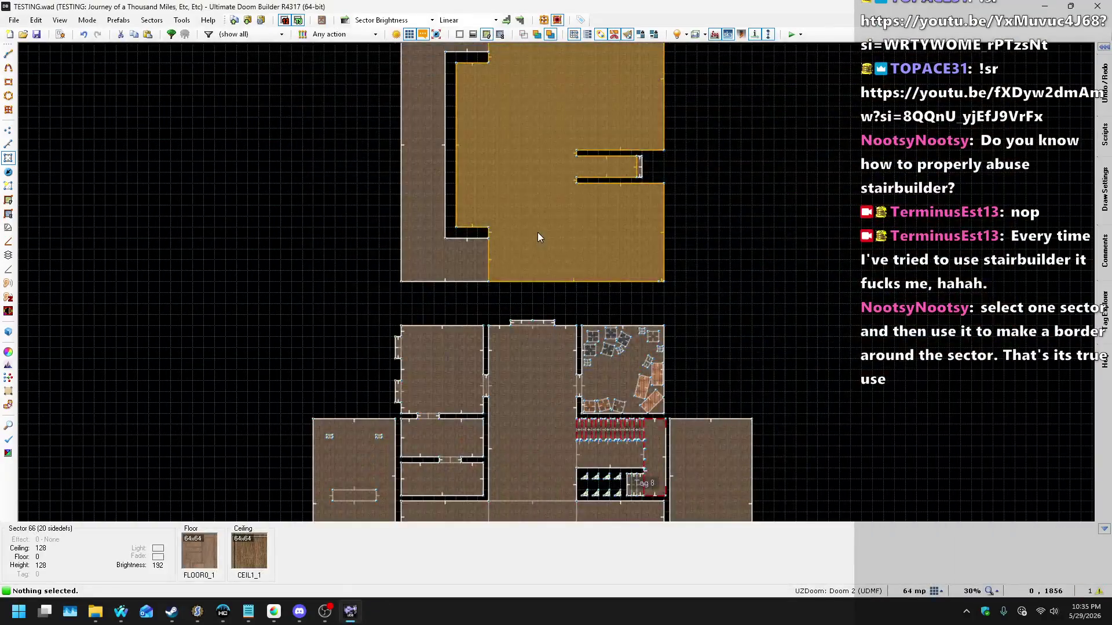
Step: In Vertices mode, drag the bottom-left corner vertices up into a diagonal wall
scroll(537, 231, up, 6)
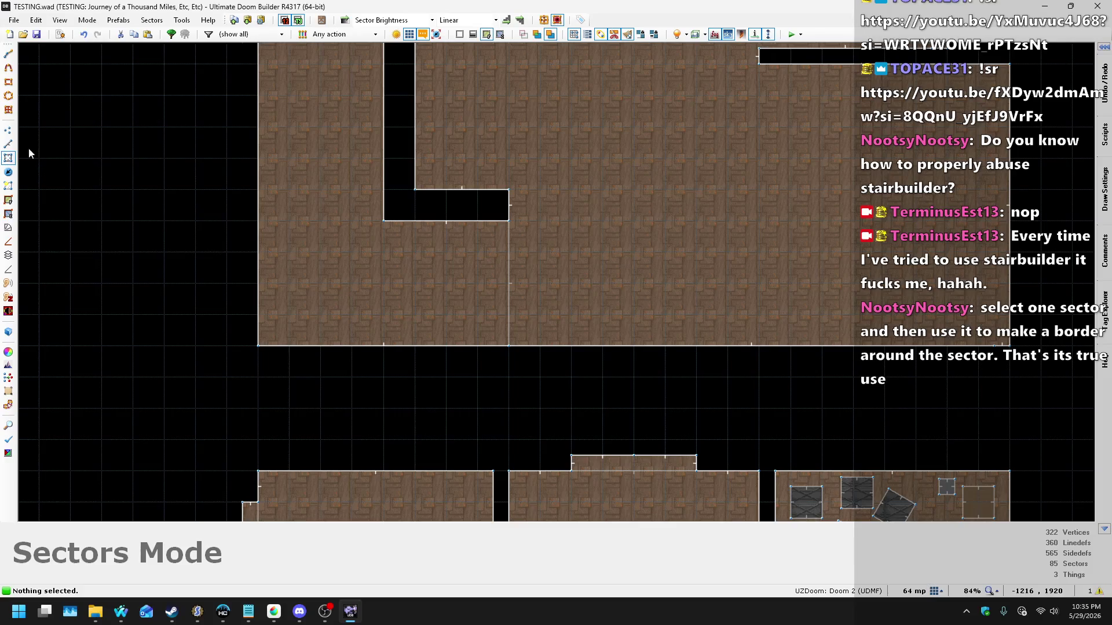
click(9, 144)
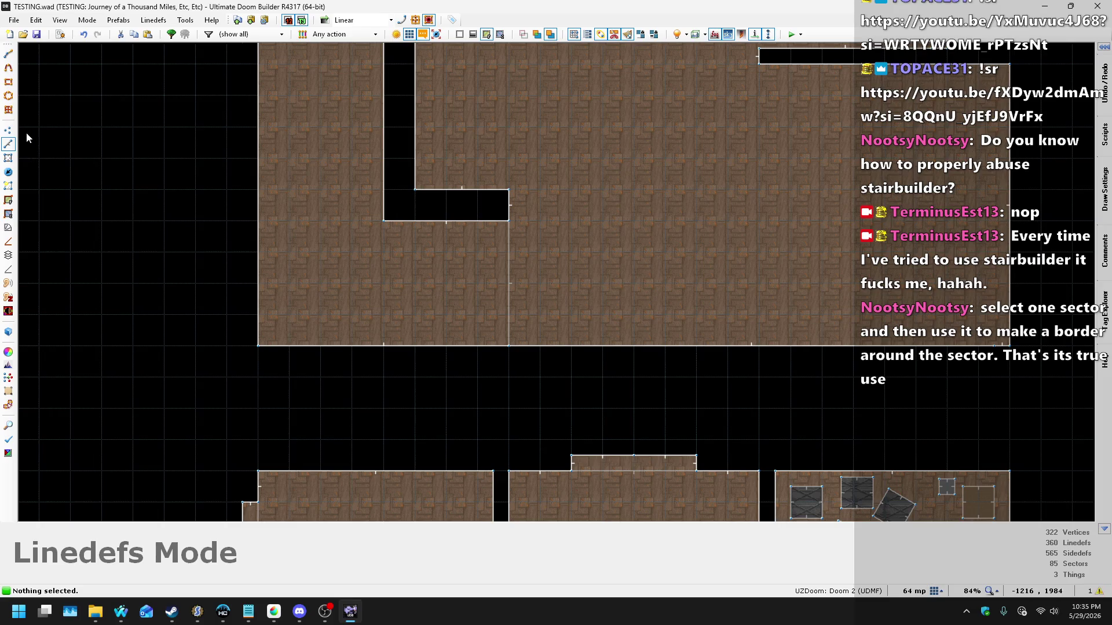
click(10, 132)
scroll(287, 398, down, 4)
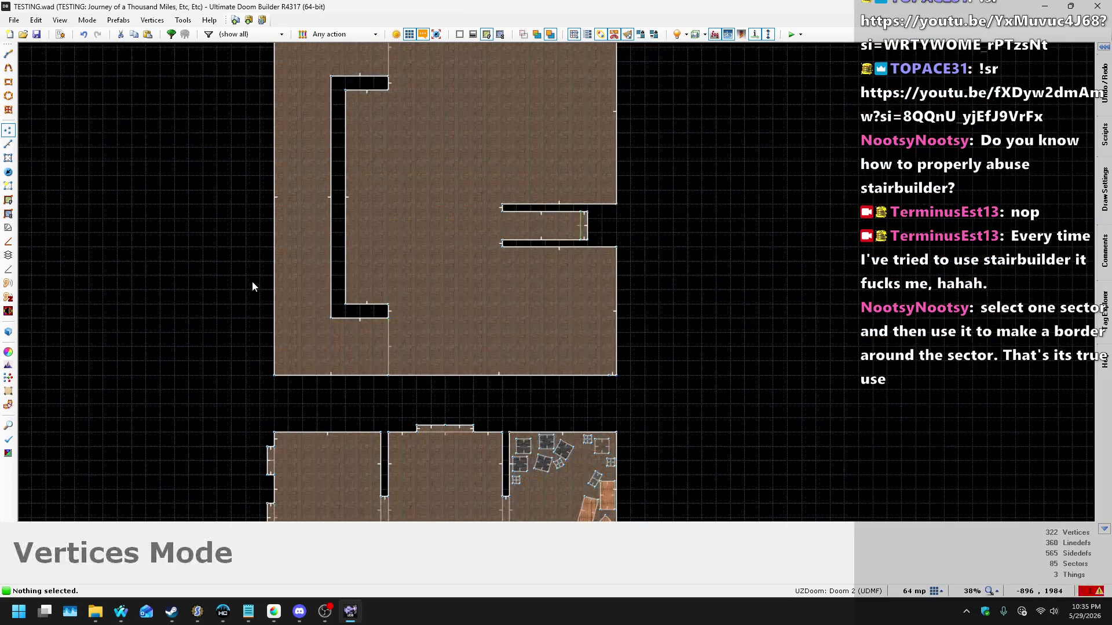
scroll(423, 410, up, 4)
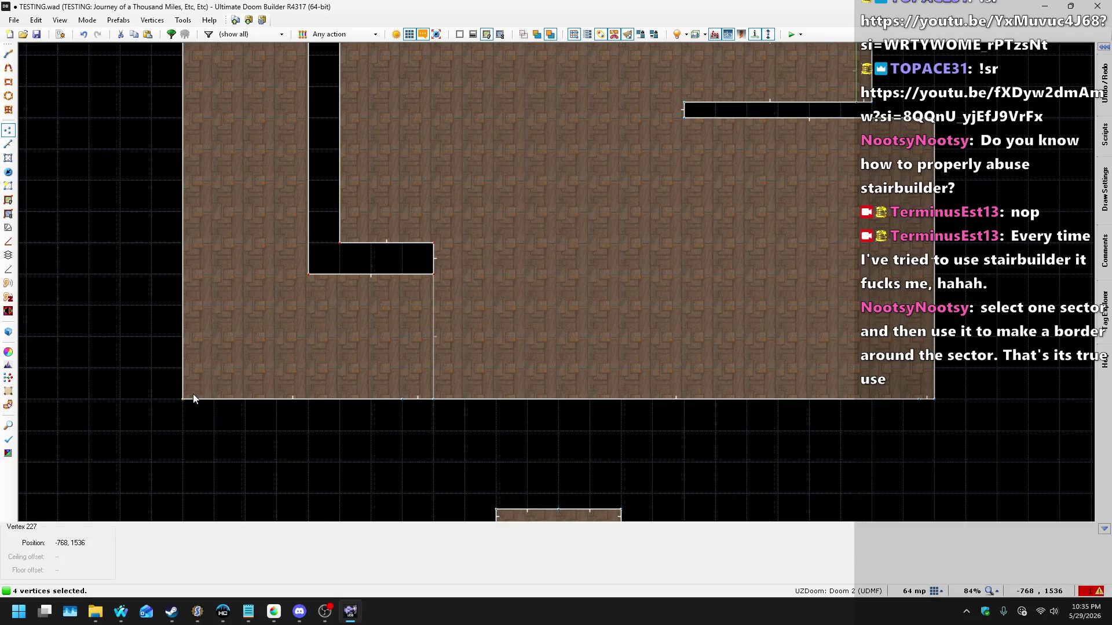
drag(183, 400, 183, 370)
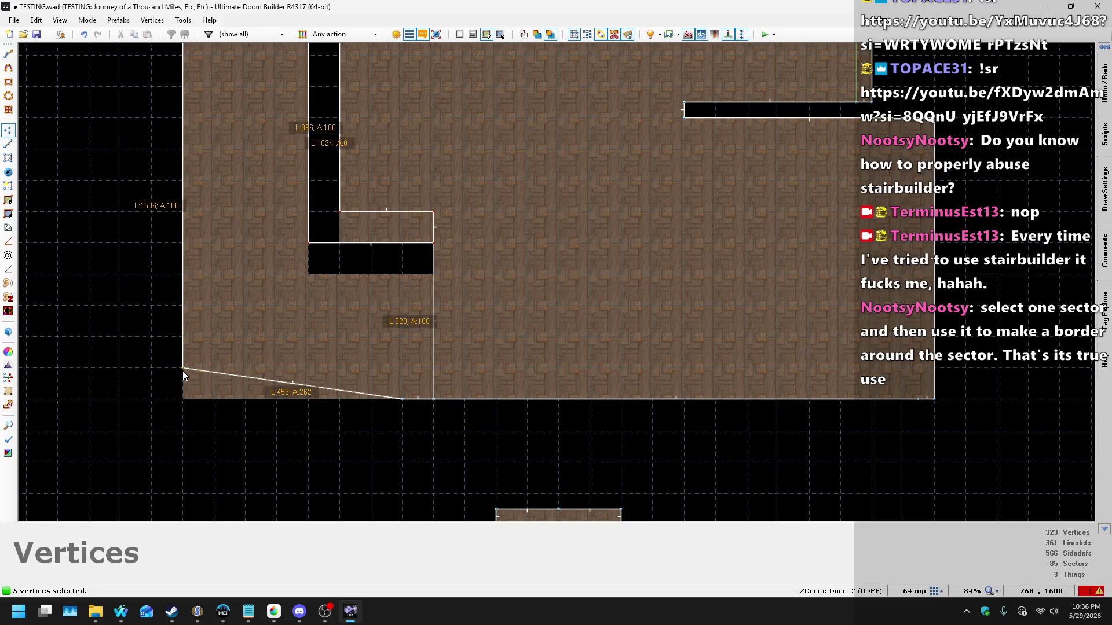
mouse_move(394, 399)
mouse_down()
mouse_move(411, 374)
mouse_move(432, 382)
mouse_up()
scroll(331, 421, down, 5)
scroll(324, 260, up, 3)
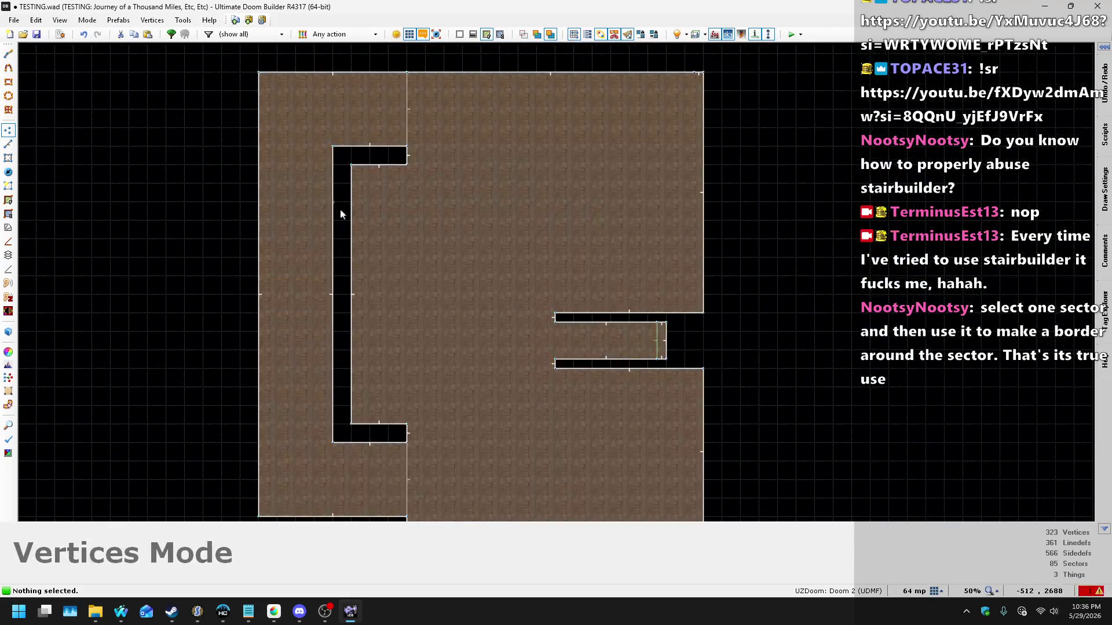
Step: Insert a vertex on the top wall and drag six vertices down to bevel the top corner
key(Insert)
drag(346, 123, 443, 183)
scroll(355, 132, up, 2)
scroll(385, 92, down, 1)
mouse_move(400, 65)
mouse_down()
mouse_move(398, 82)
mouse_move(423, 86)
mouse_up()
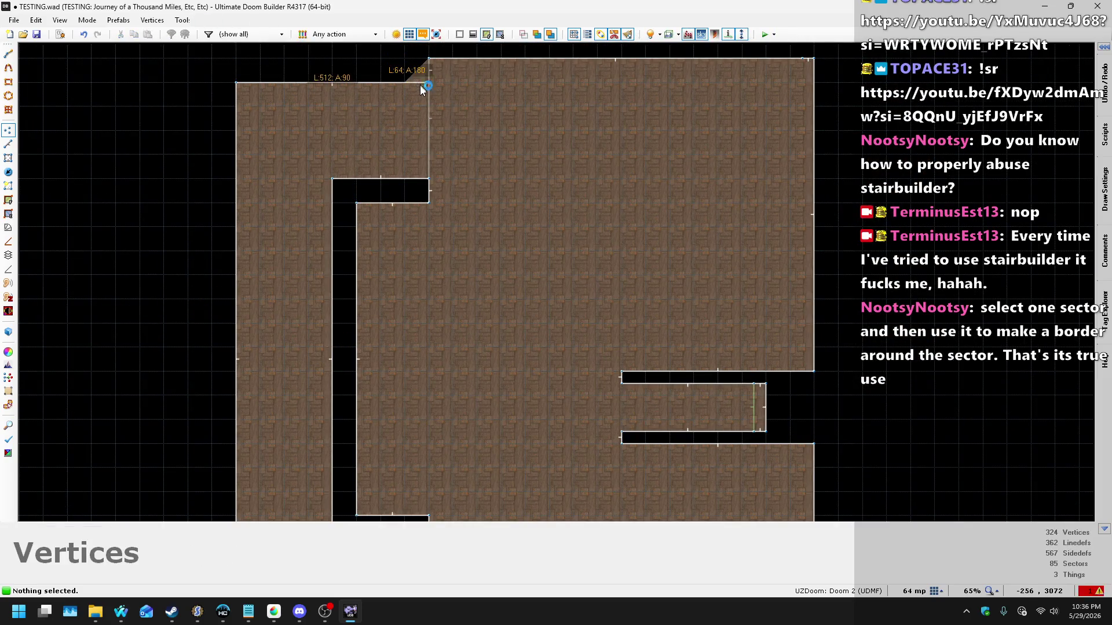
scroll(539, 170, down, 3)
Step: Inspect the bevelled rooms' floor and walls in 3D, then return to the 2D map
scroll(554, 168, up, 1)
key(w)
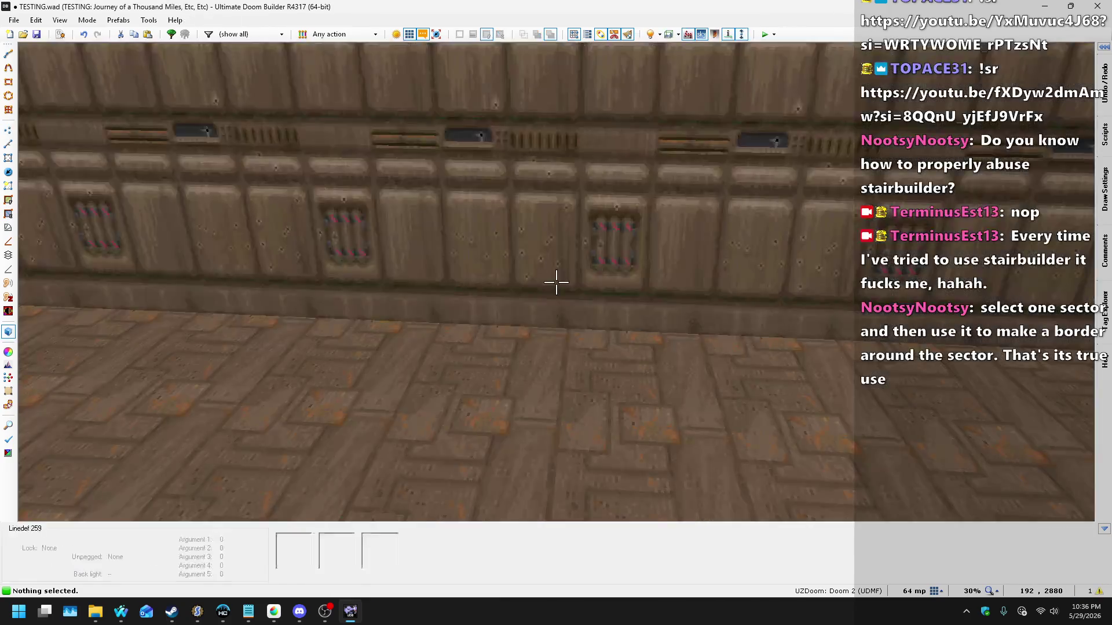
key(s)
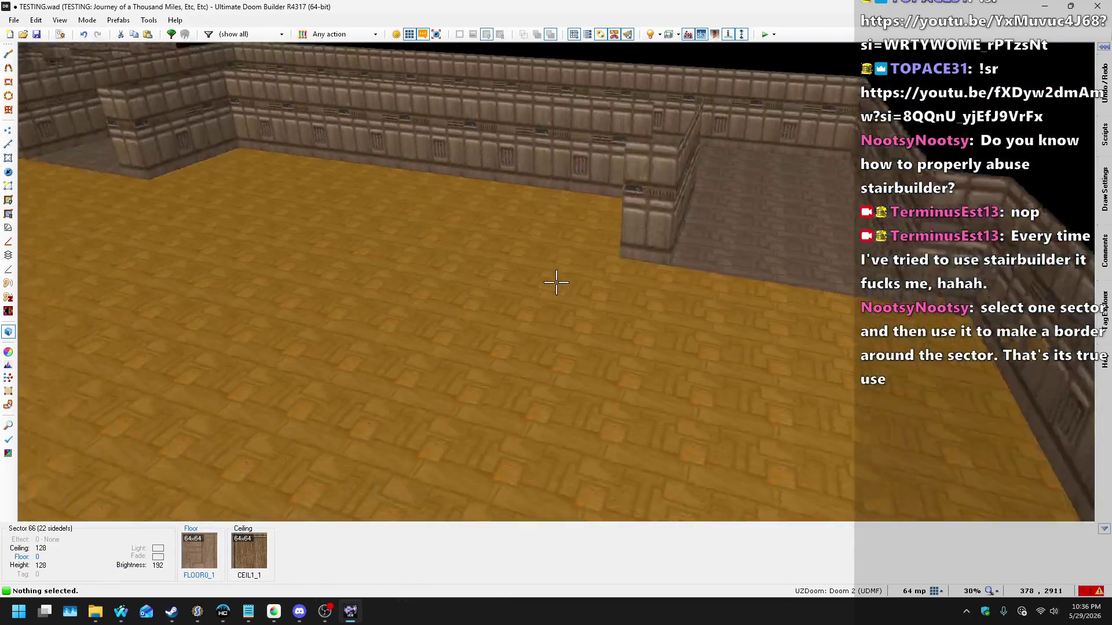
key(w)
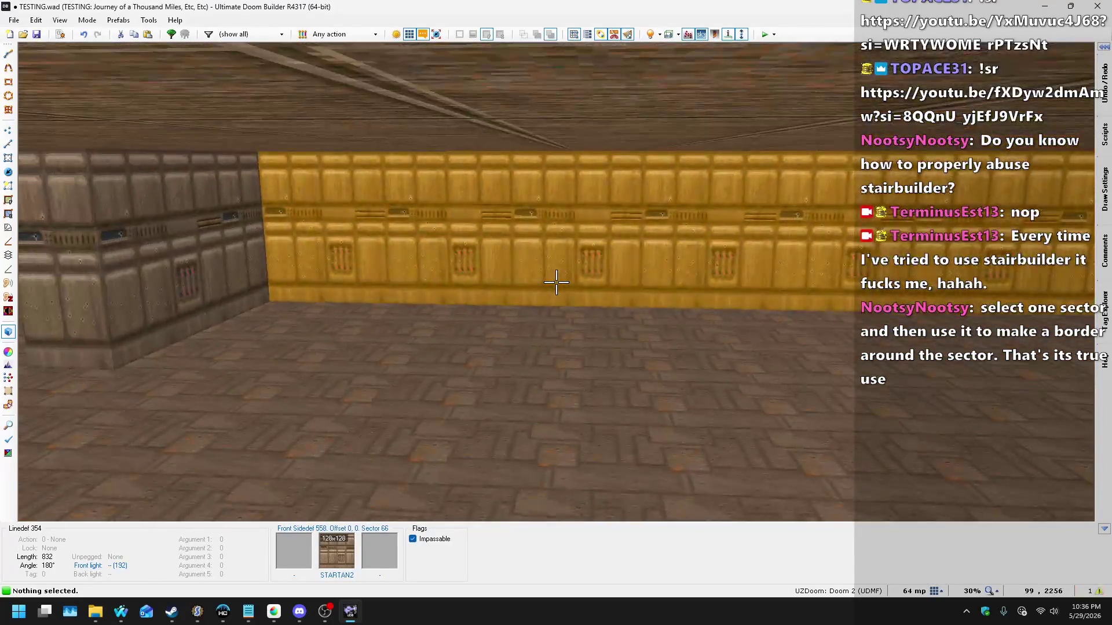
key(v)
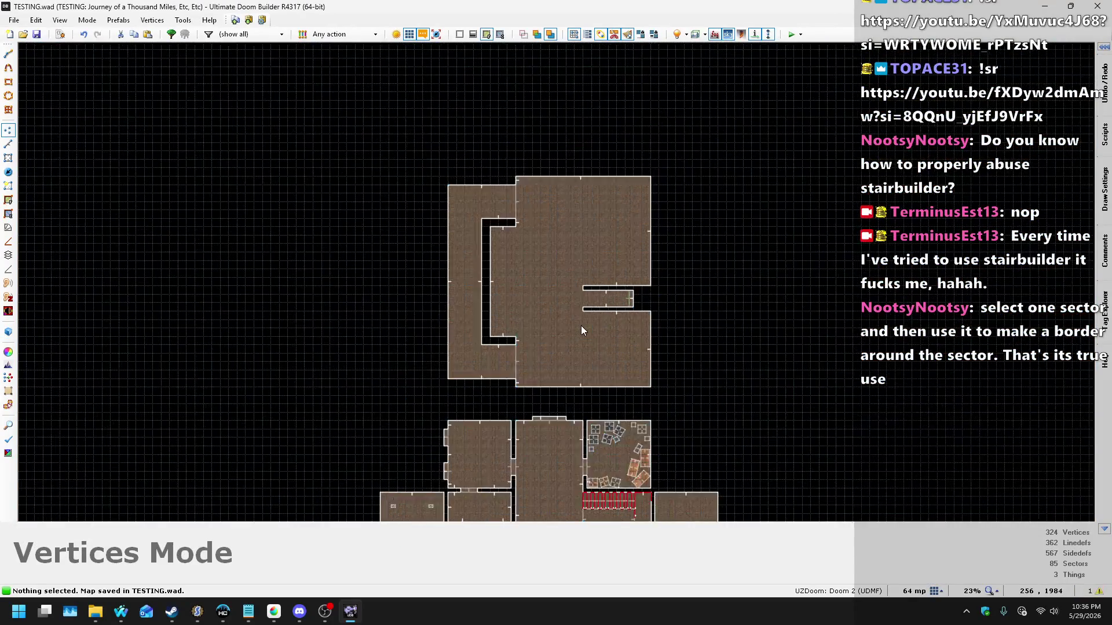
scroll(538, 232, up, 6)
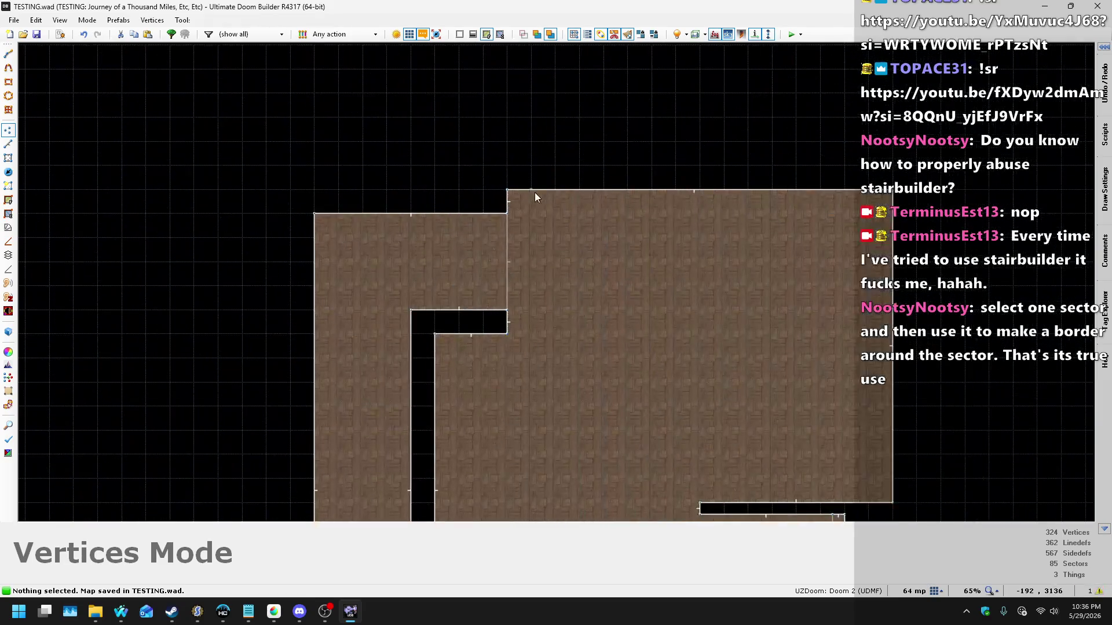
Step: Re-enter 3D, select the pillar wall at the corridor's end and open its properties
key(v)
key(w)
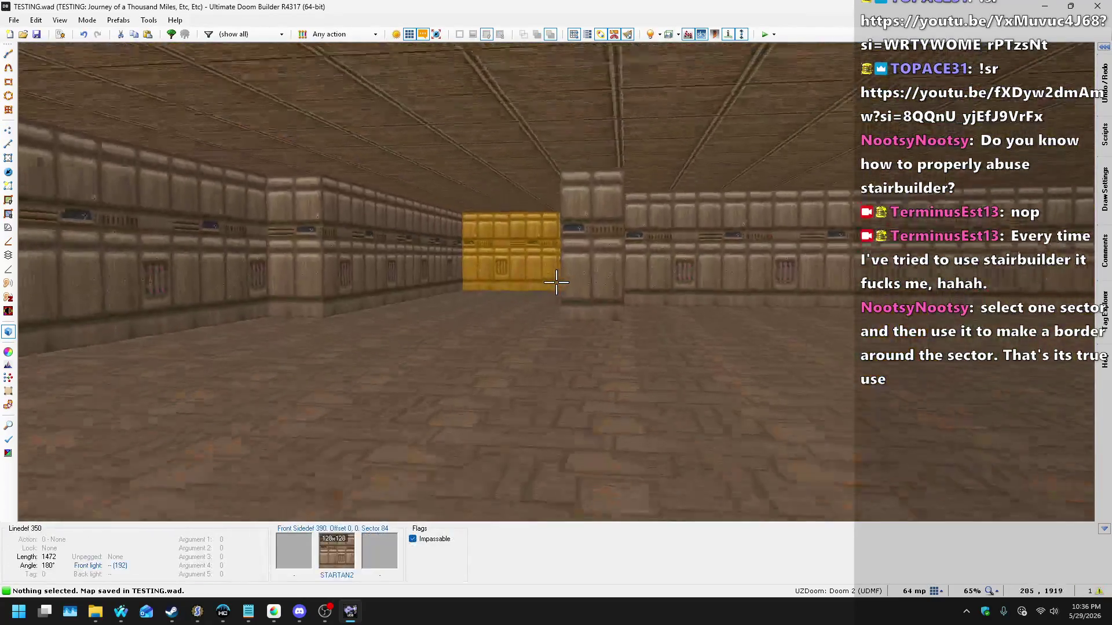
click(556, 283)
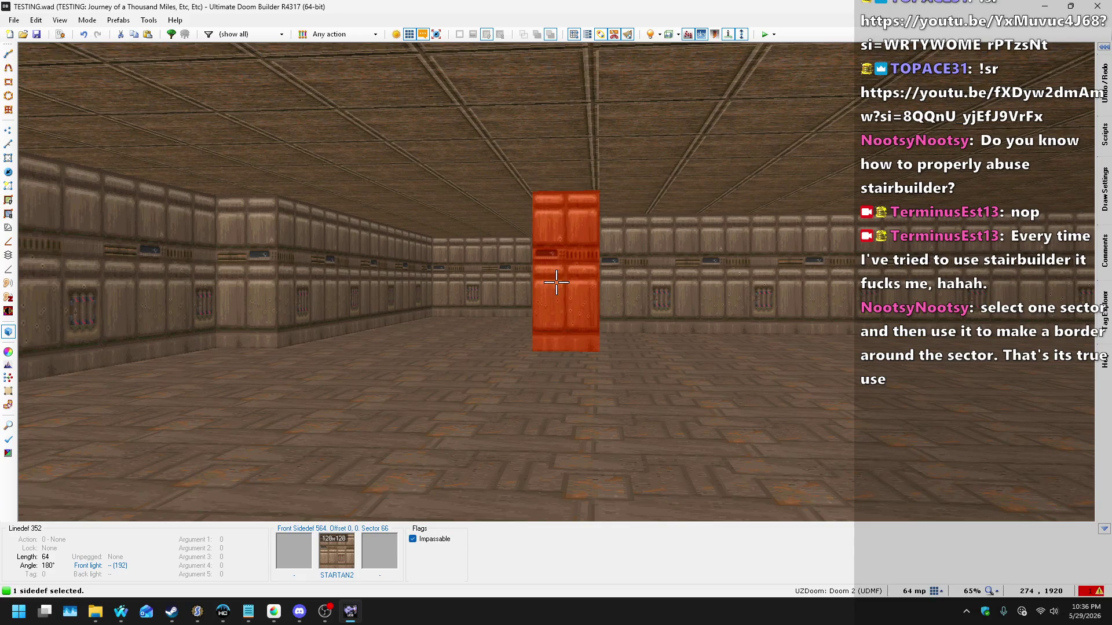
right_click(557, 282)
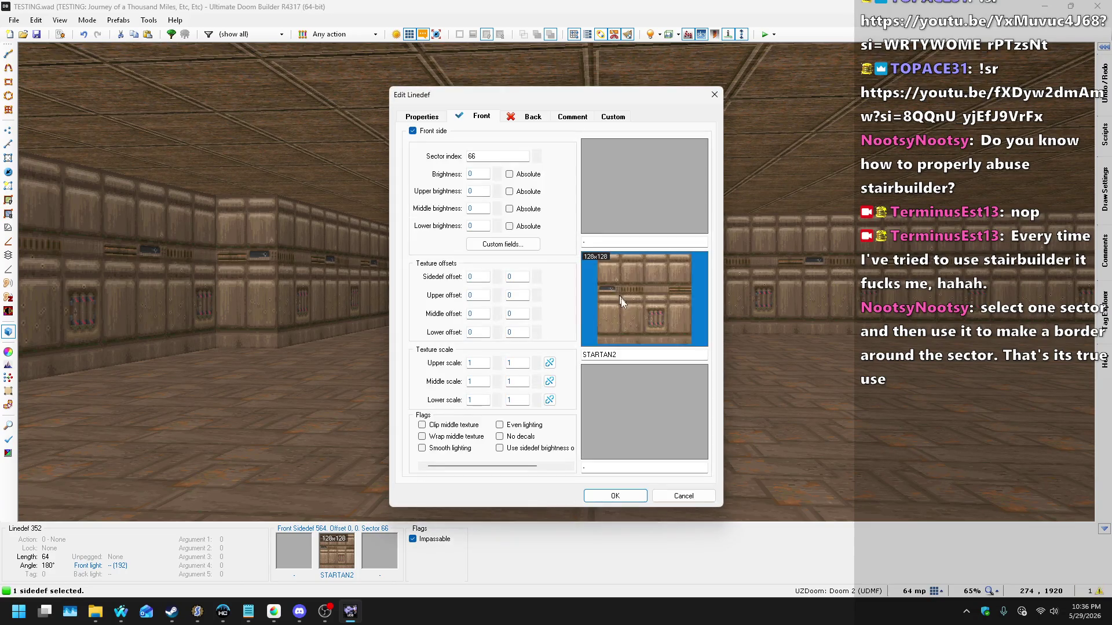
Step: Browse the MARS3DTex.wad textures for the pillar wall, then cancel, keeping STARTAN2
click(663, 328)
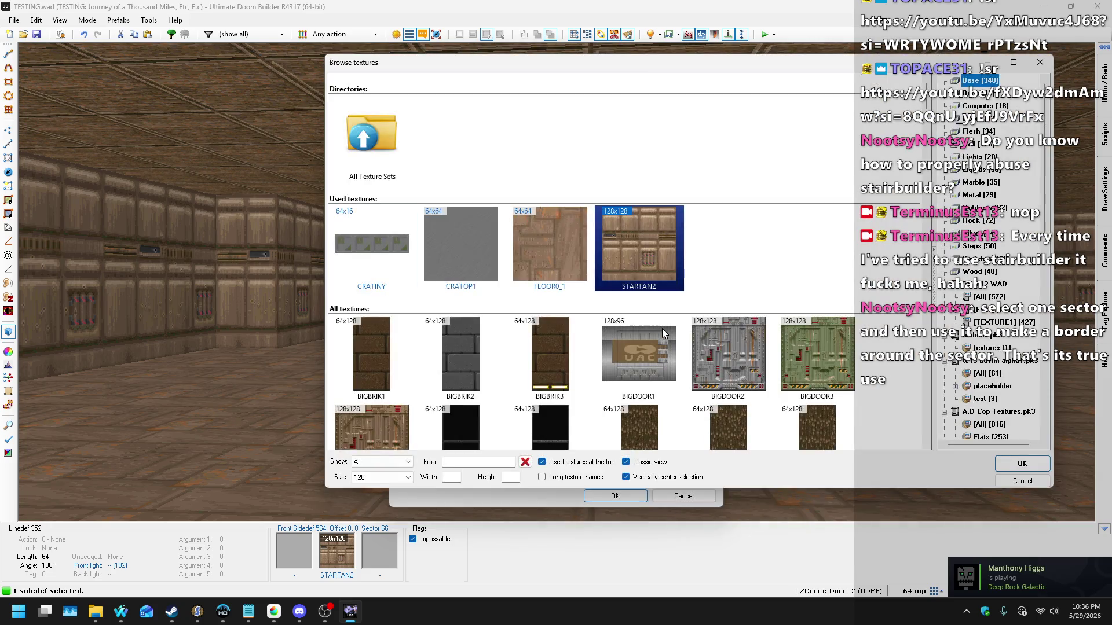
scroll(983, 276, down, 6)
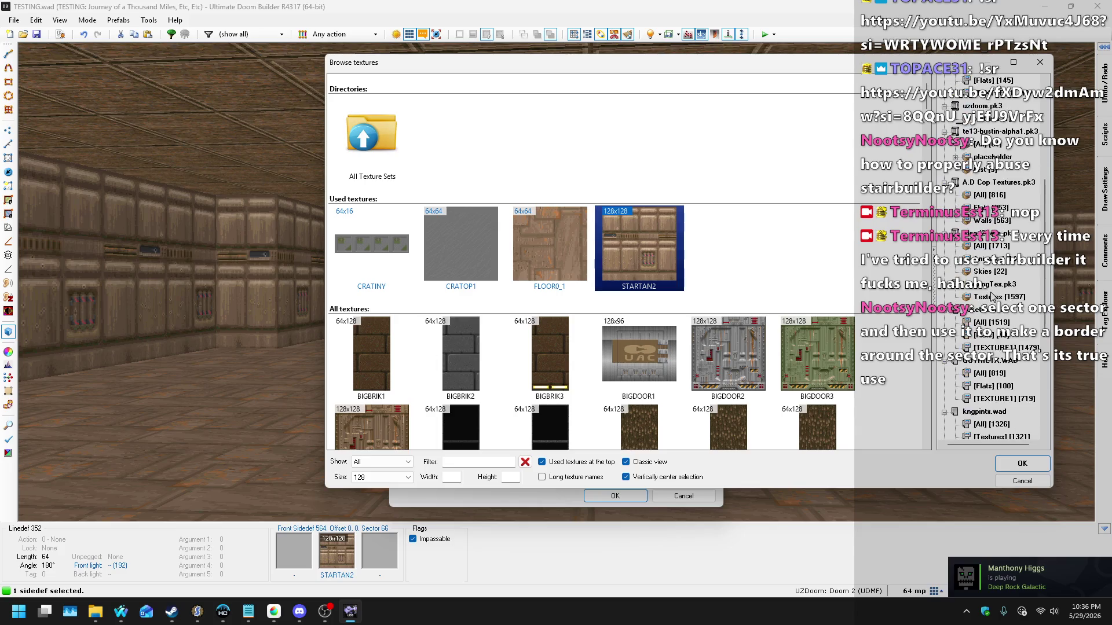
scroll(991, 296, down, 2)
scroll(1013, 344, down, 1)
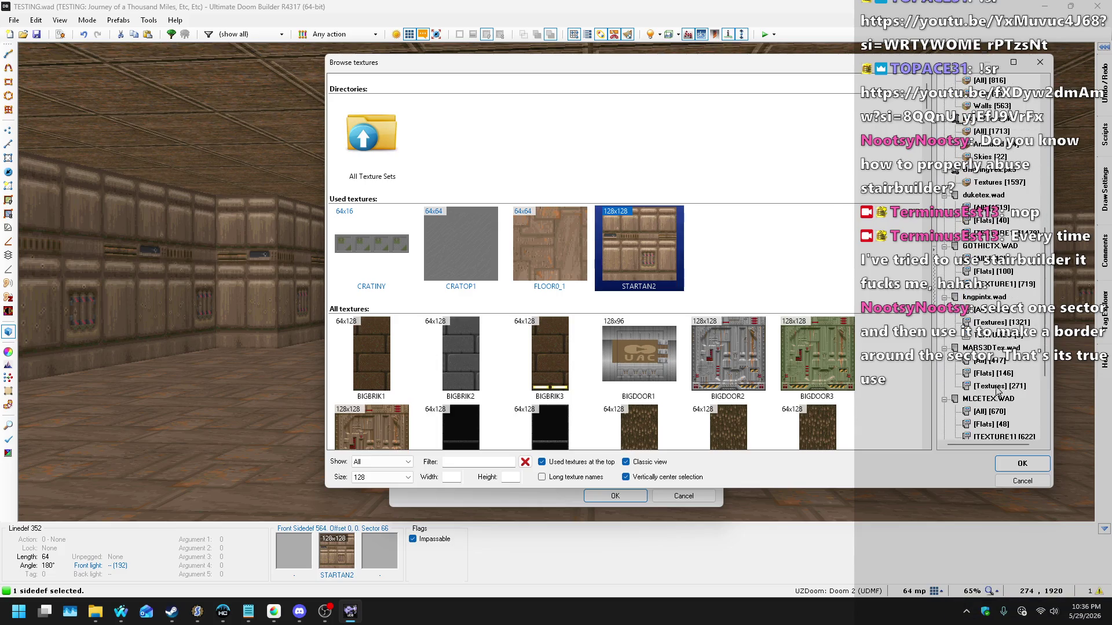
click(997, 386)
scroll(754, 218, down, 6)
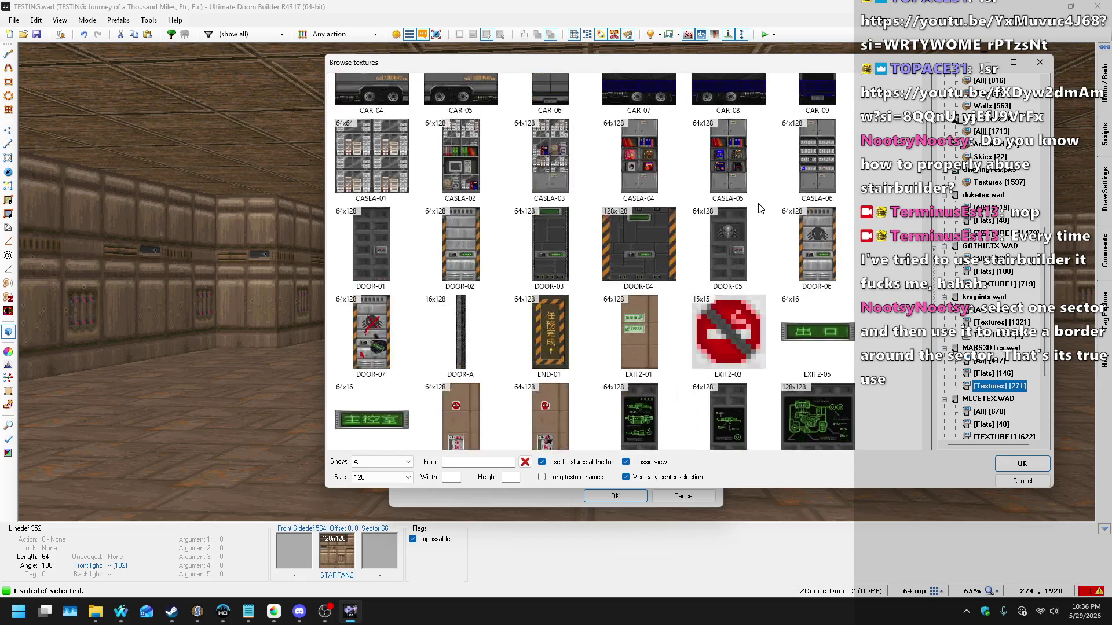
scroll(772, 207, down, 10)
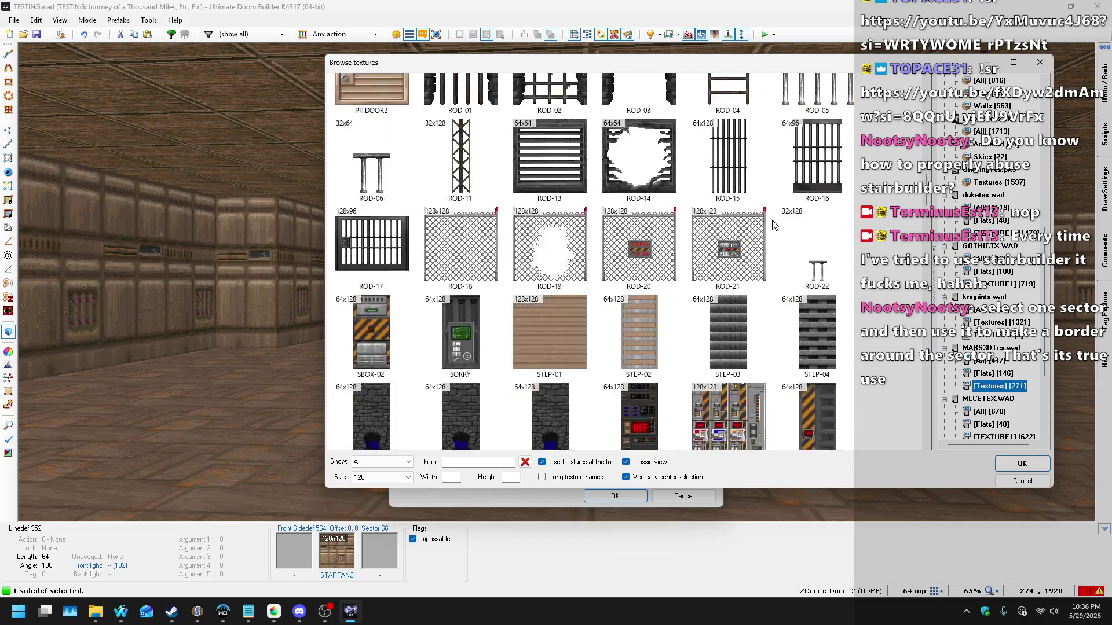
scroll(776, 225, down, 10)
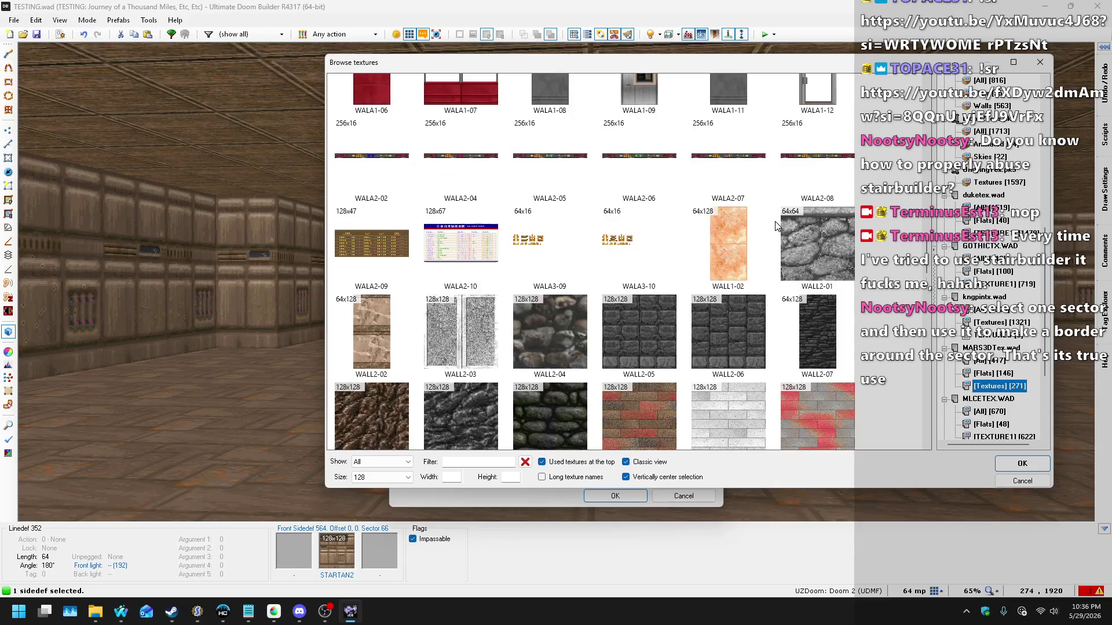
scroll(771, 226, down, 10)
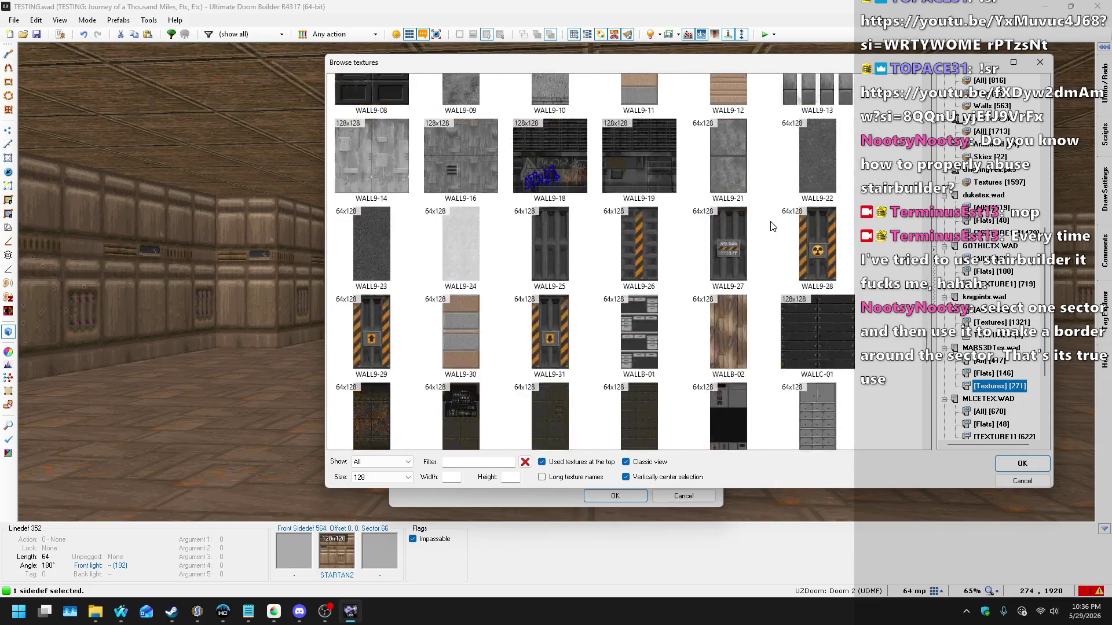
scroll(767, 225, down, 10)
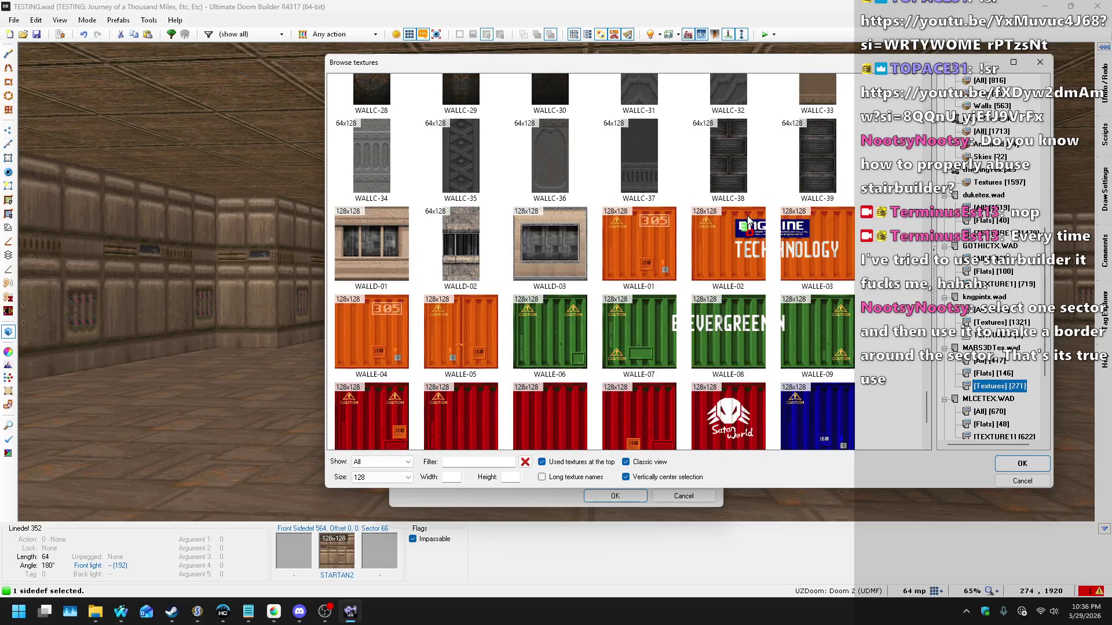
click(1022, 481)
click(693, 500)
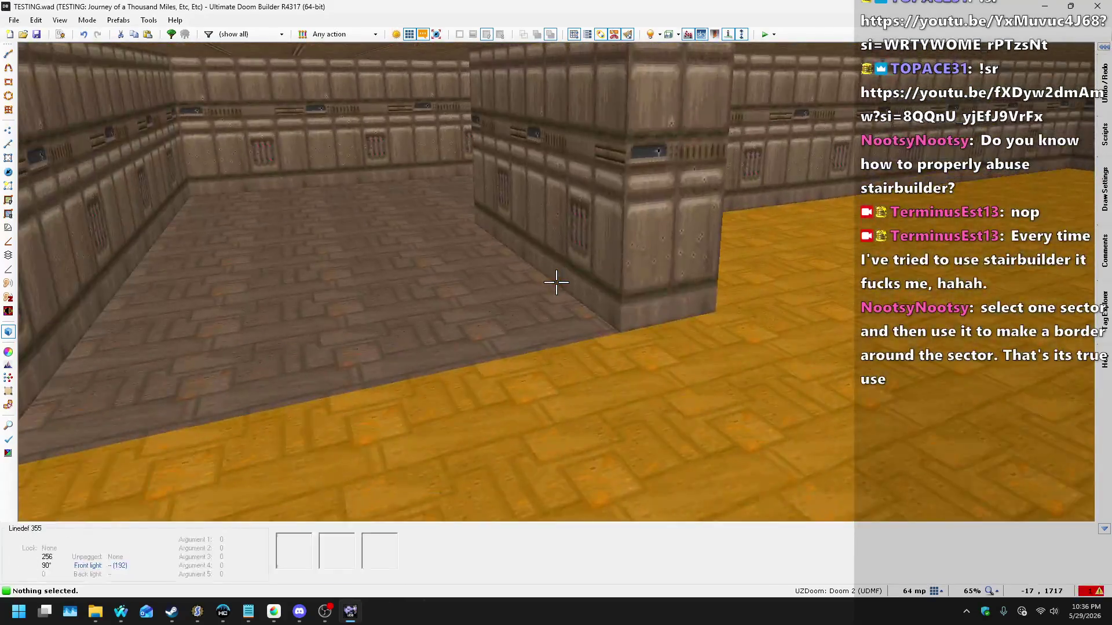
Step: Select the raised room's floor and fill the step's missing wall textures with STARTAN2
click(556, 282)
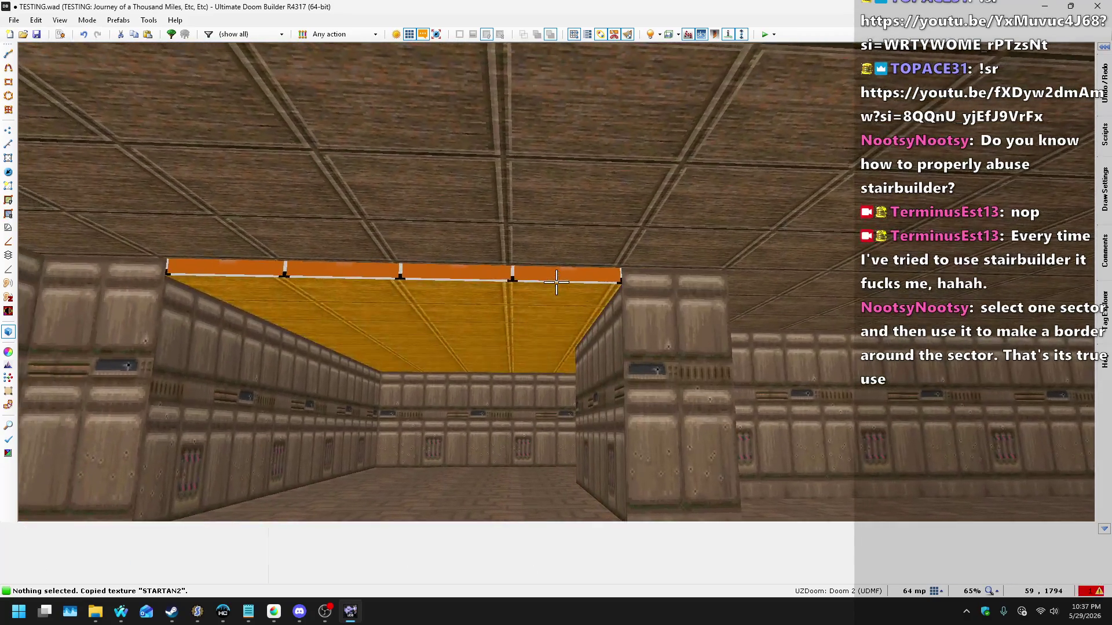
key(ctrl+v)
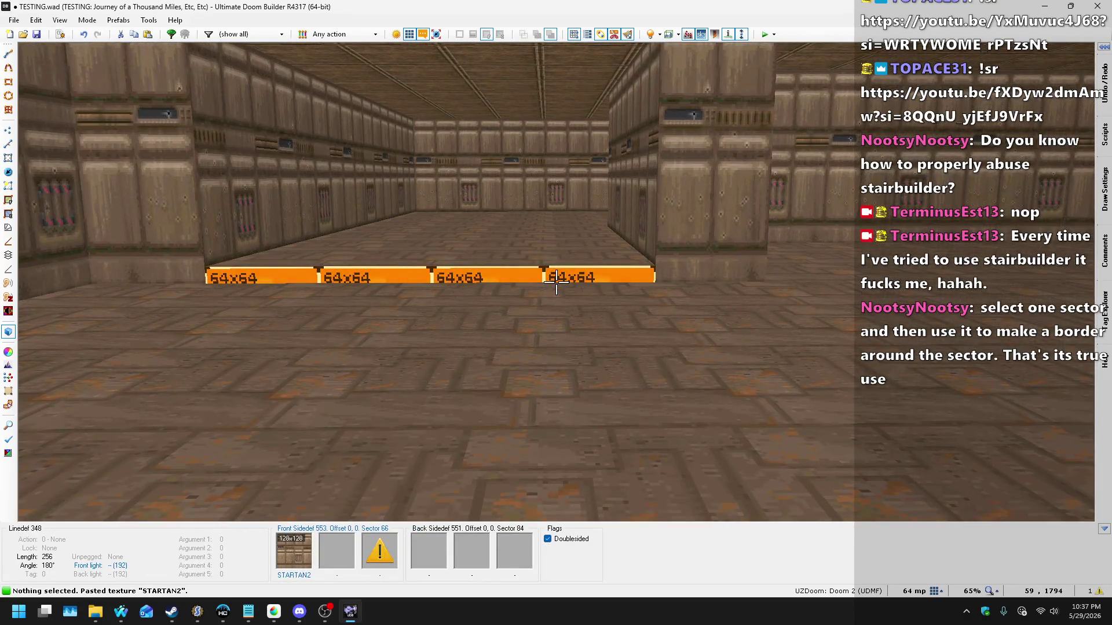
key(w)
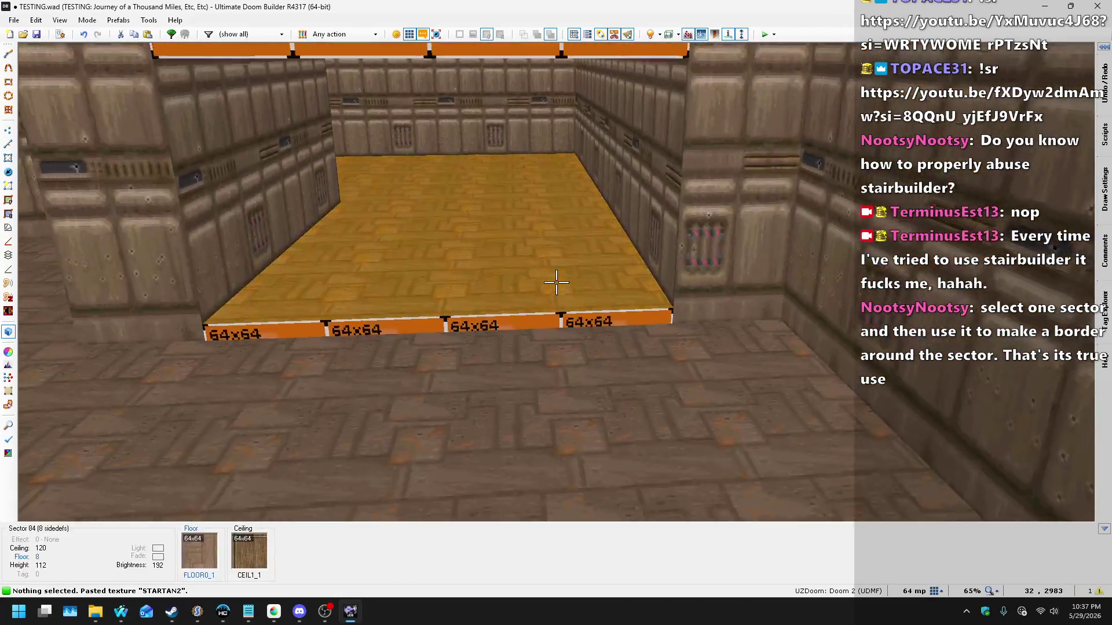
key(s)
key(ctrl+v)
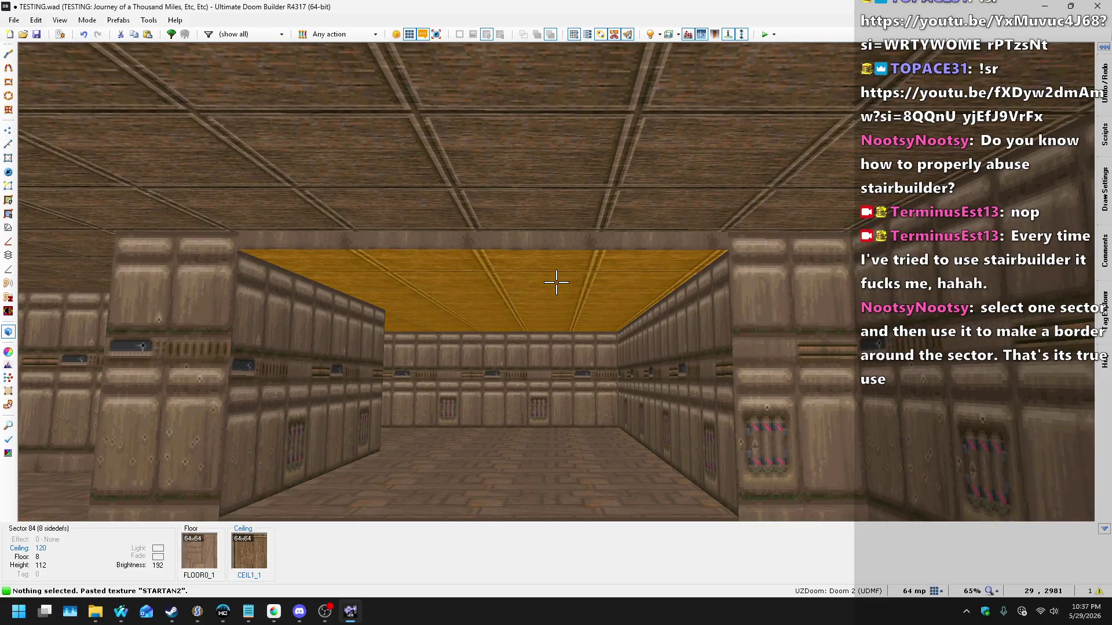
scroll(556, 282, down, 1)
scroll(556, 282, up, 1)
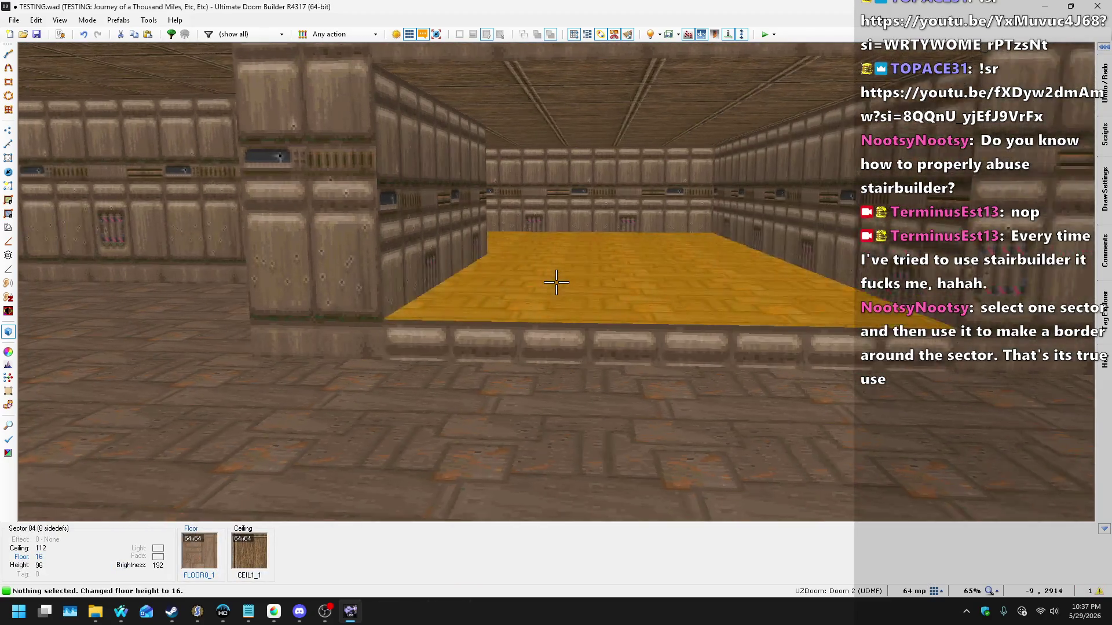
Step: Look toward the orange wall in 3D, return to the 2D map, then bring up the song requests page
key(w)
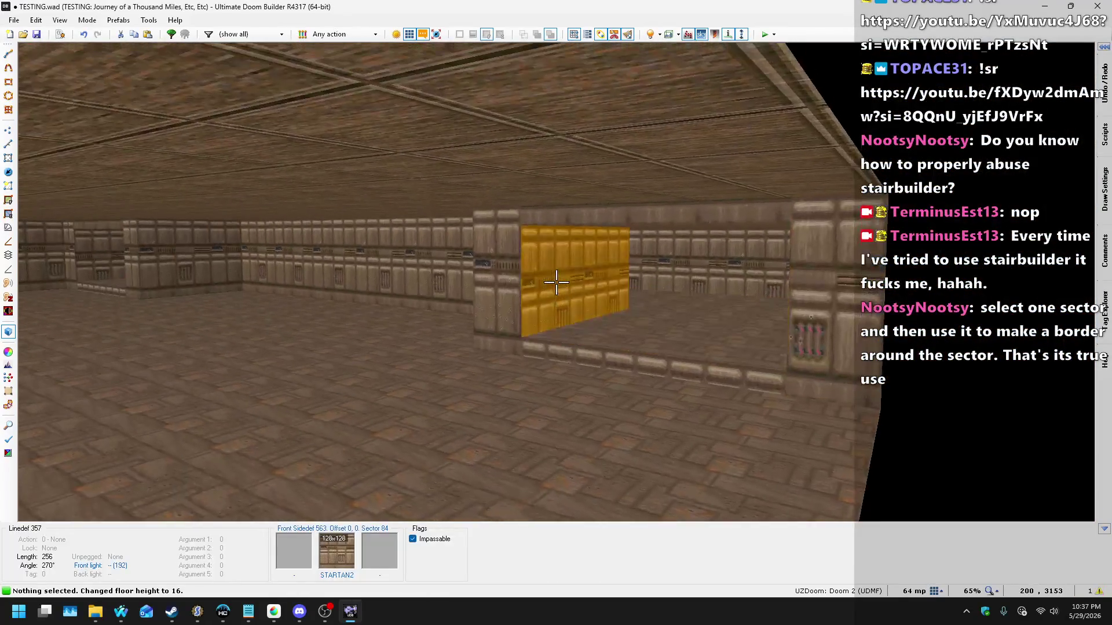
key(v)
scroll(579, 310, down, 4)
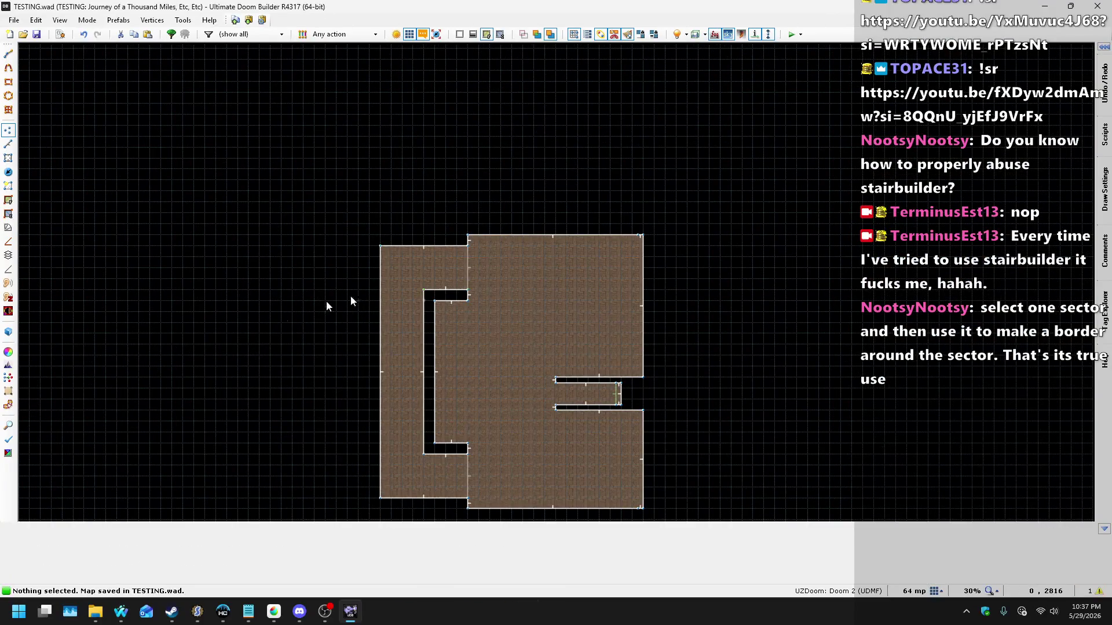
mouse_move(115, 619)
click(185, 541)
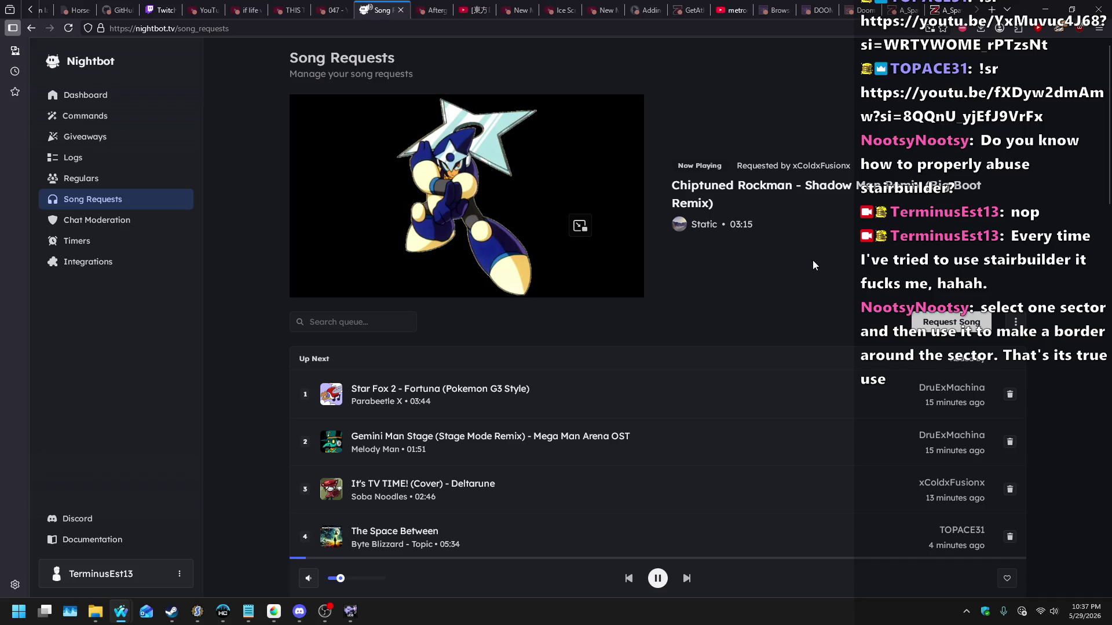
Step: Switch from the song requests page back to Ultimate Doom Builder
key(alt+Tab)
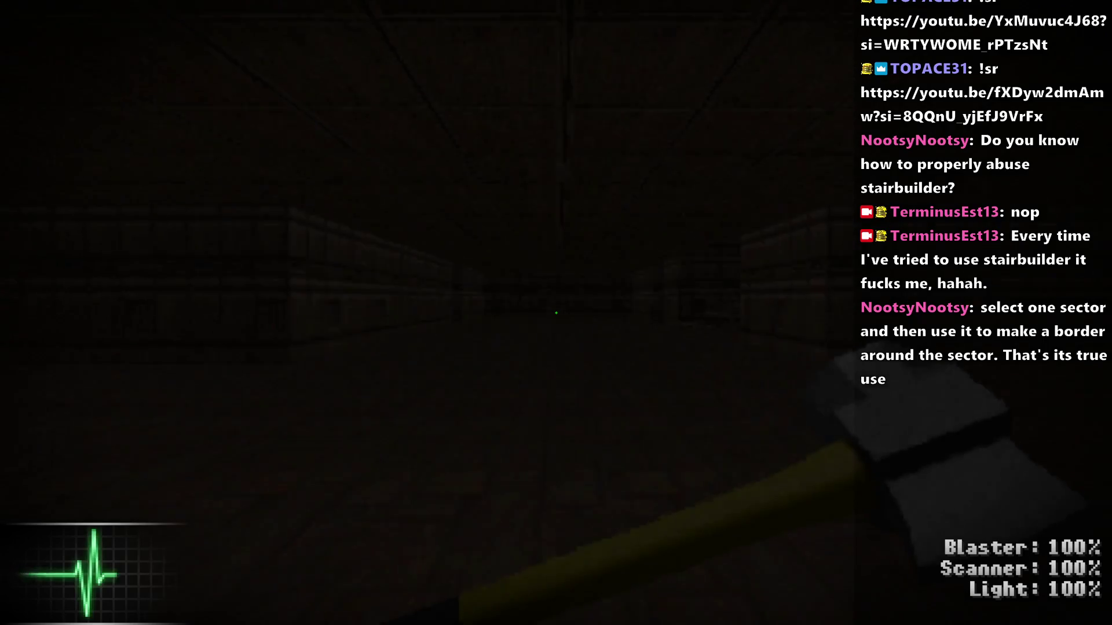
Step: Walk into the lit storage room past the grey and wooden crates to the dark metal crates
key(w)
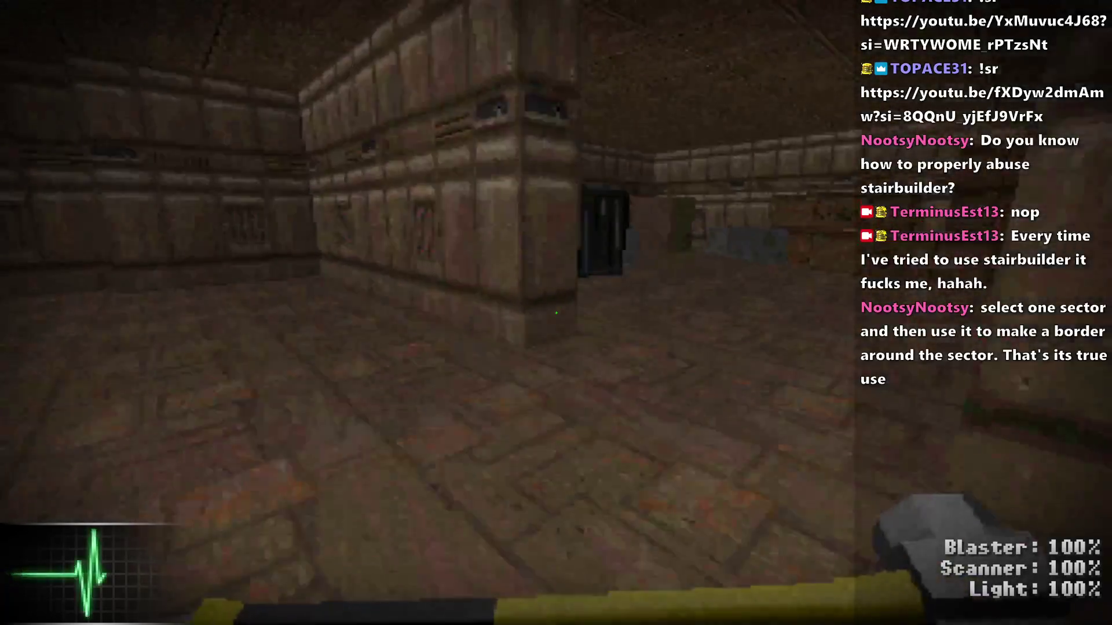
key(w)
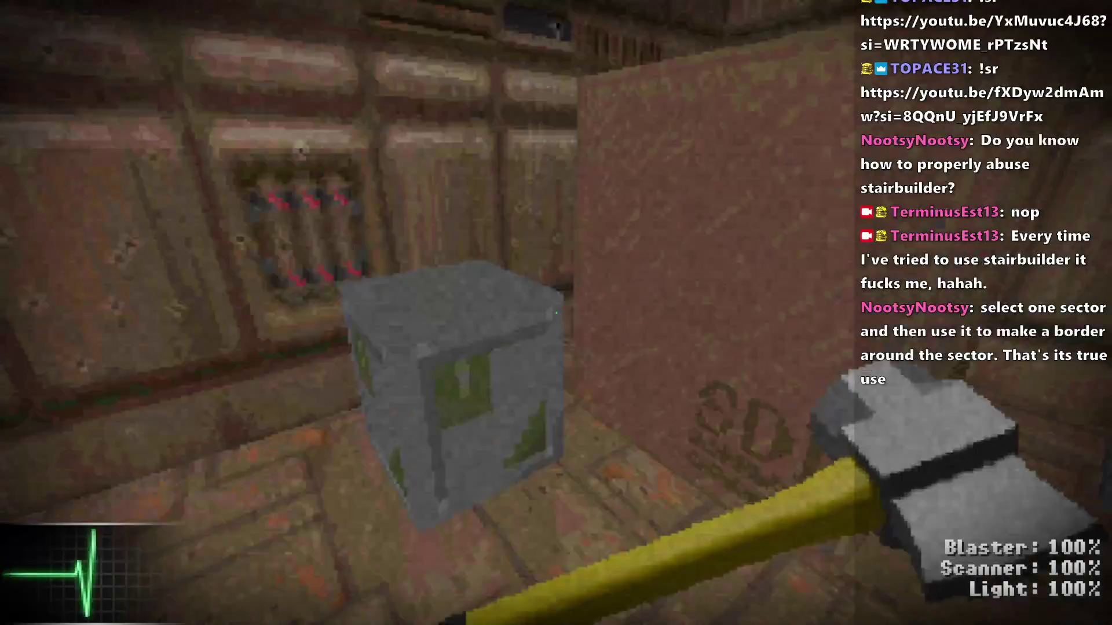
key(w)
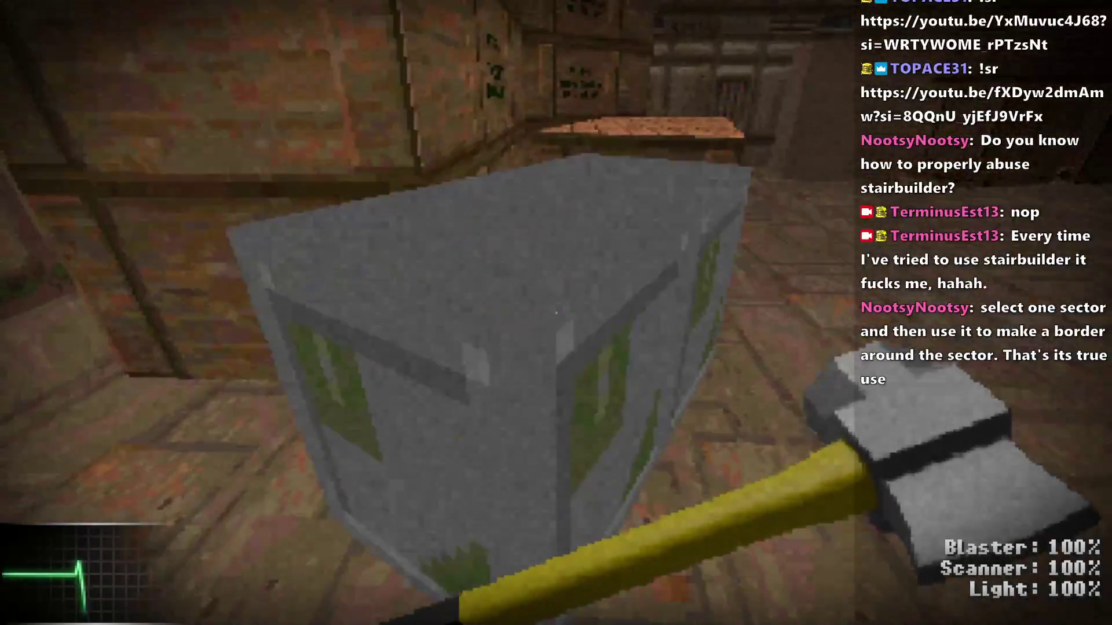
key(w)
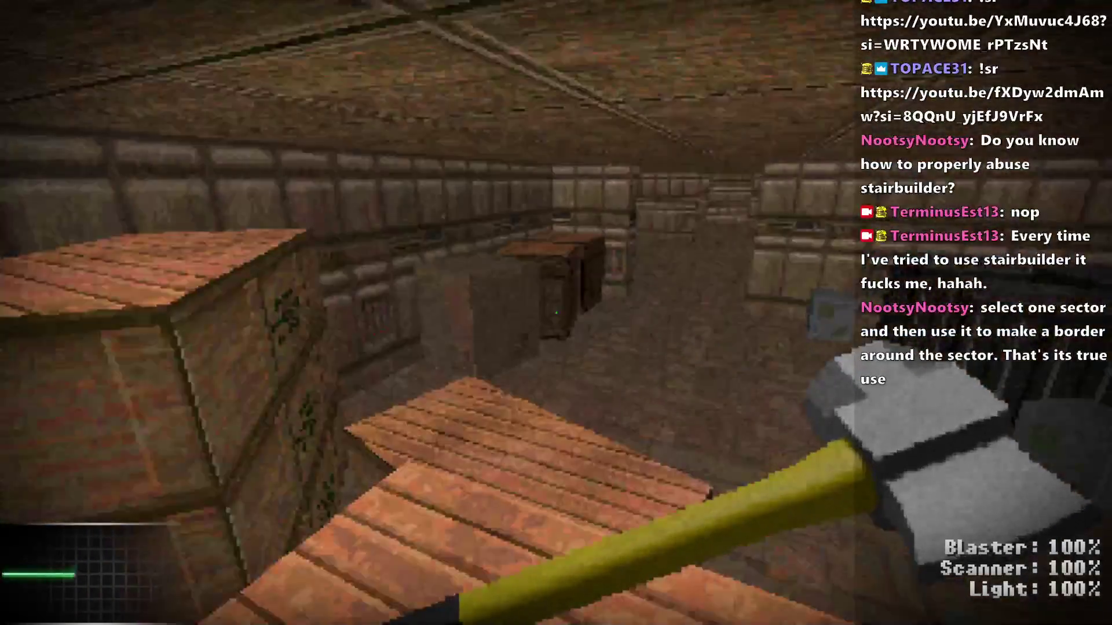
key(w)
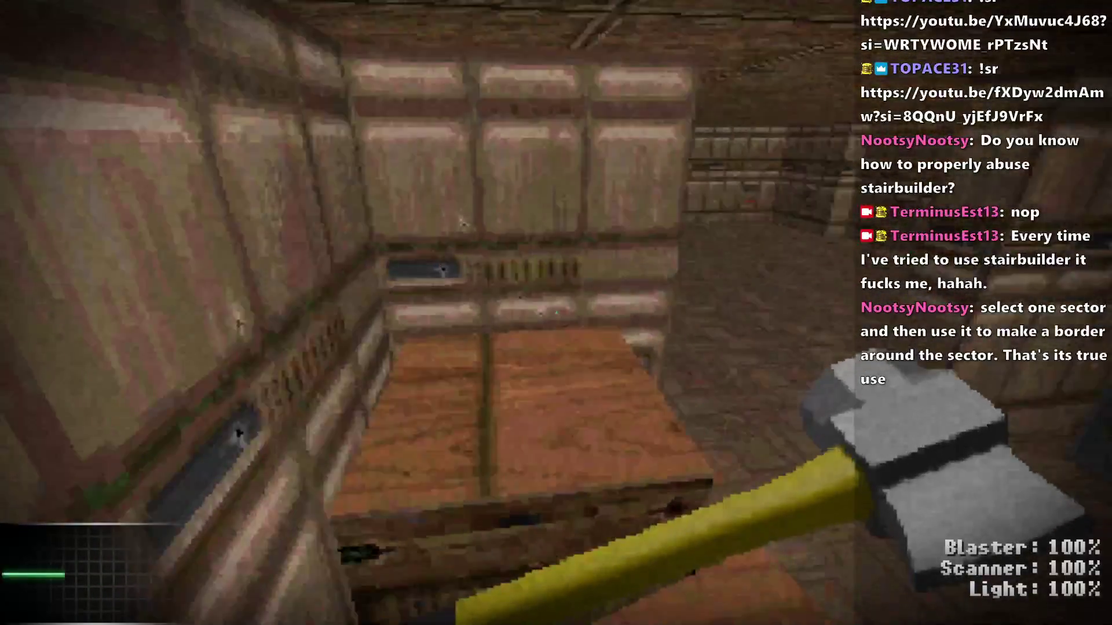
key(w)
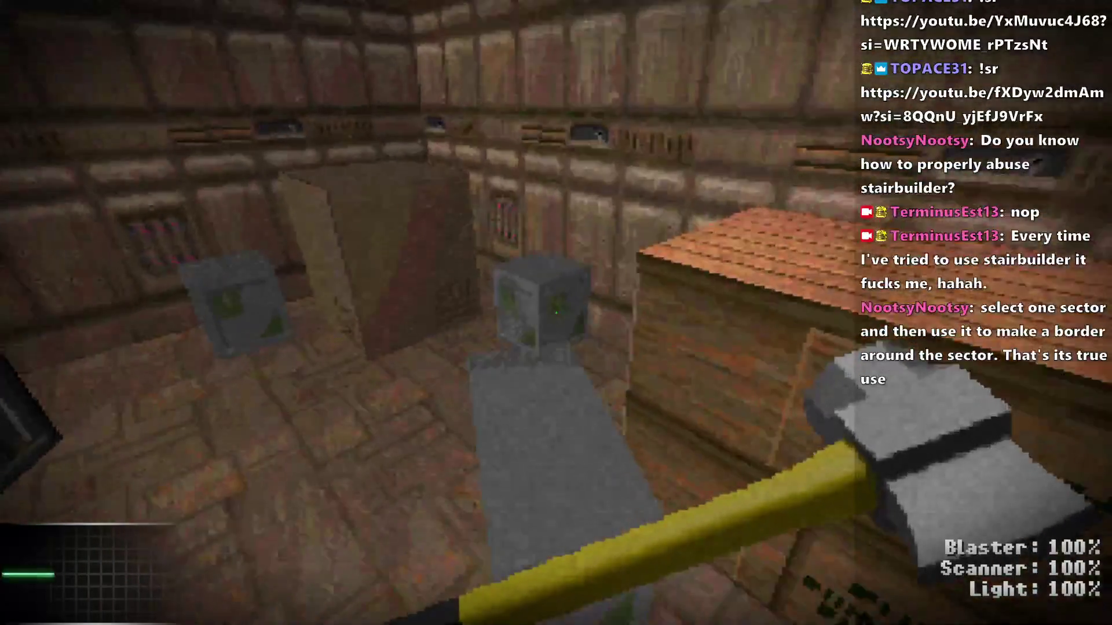
key(w)
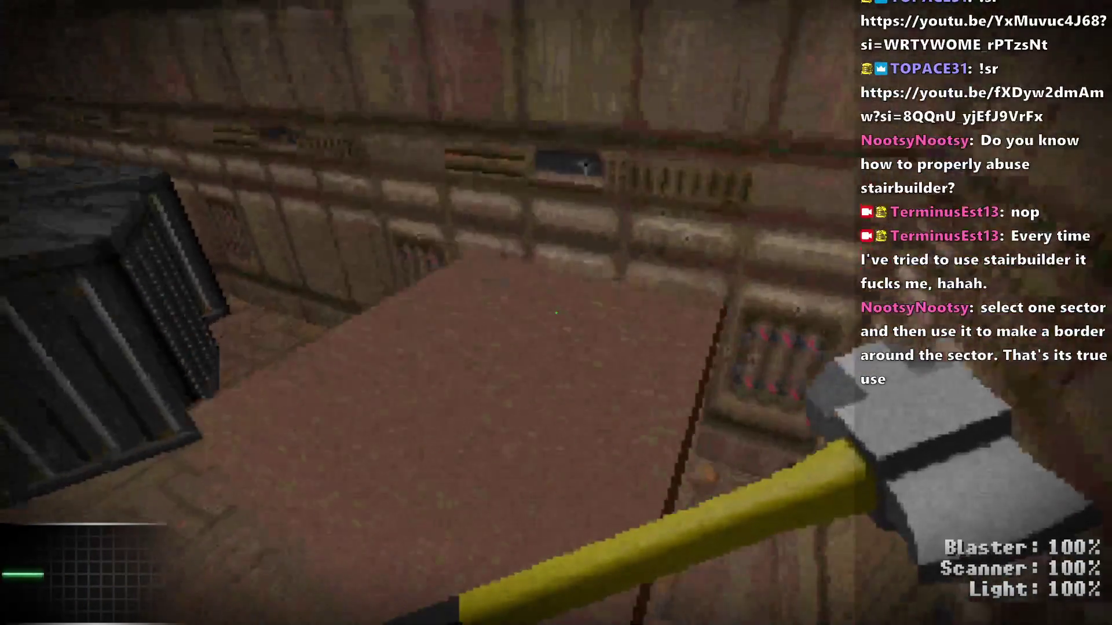
Step: Climb over and drop into the gaps between the stacked metal crates, then quit the playtest
key(s)
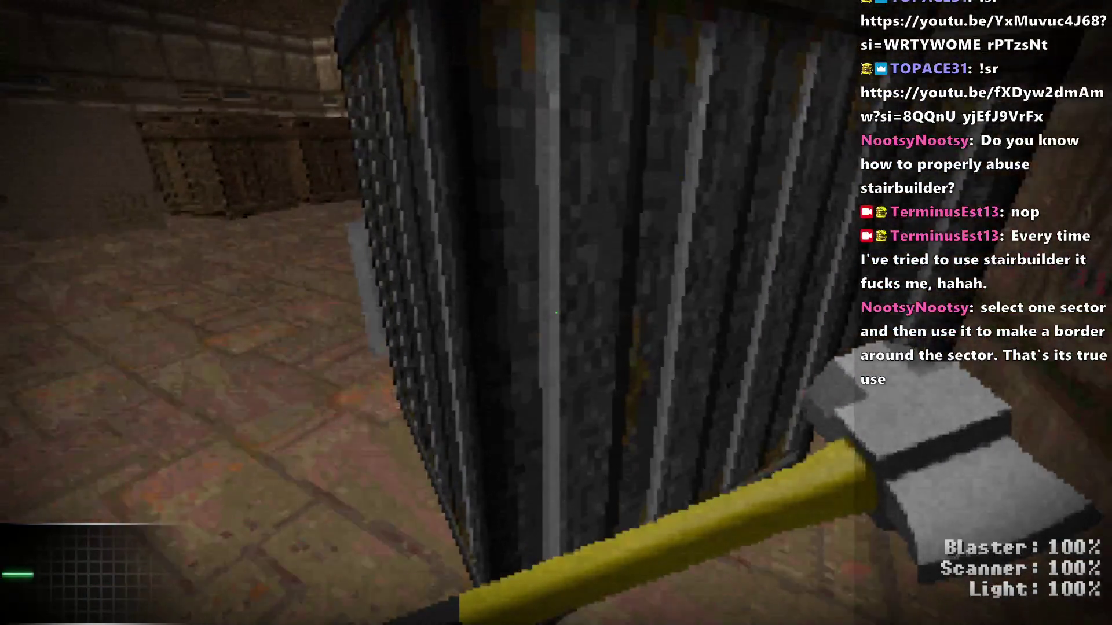
key(w)
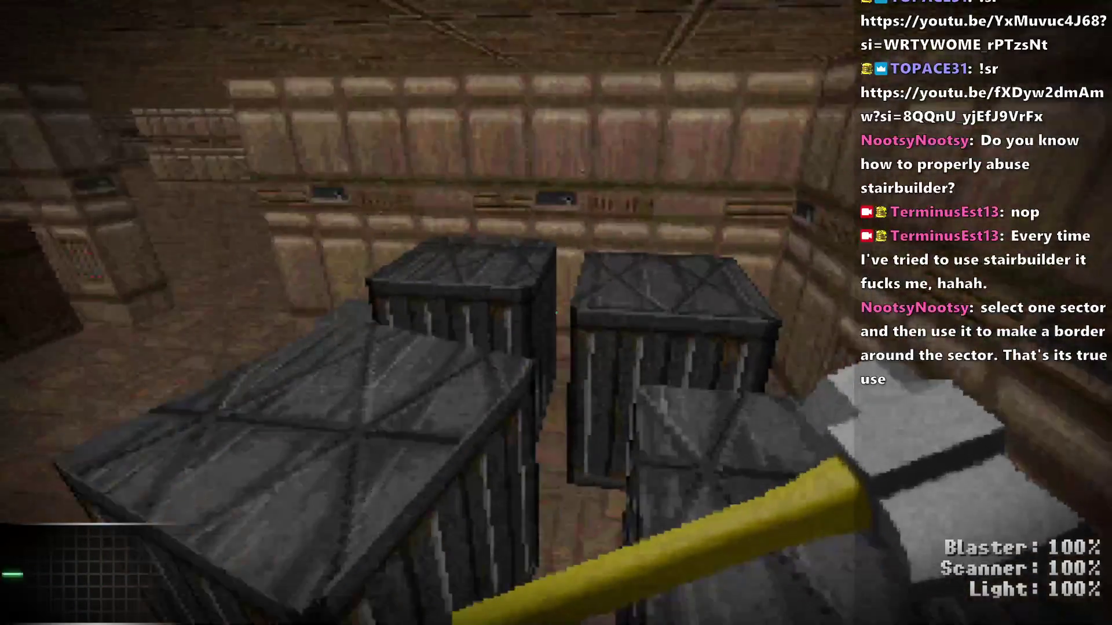
key(w)
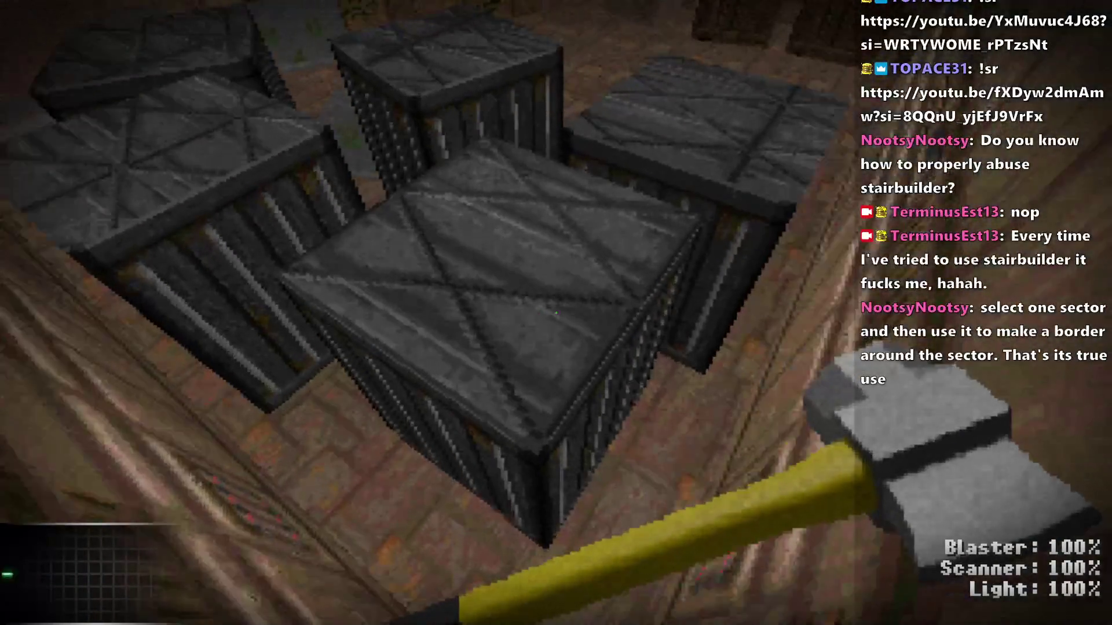
key(w)
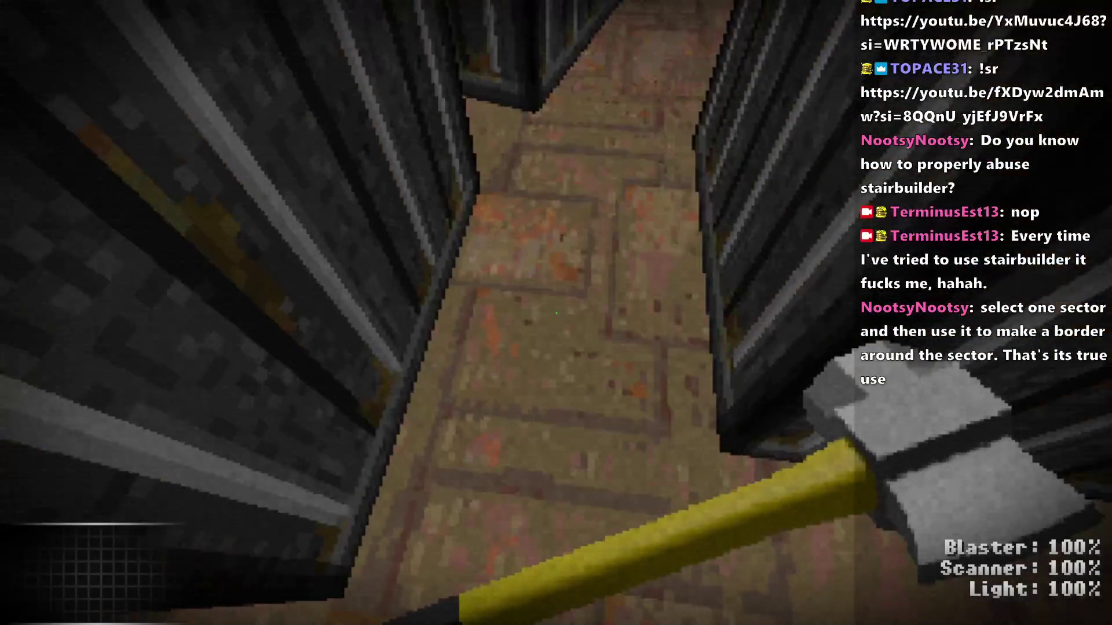
key(w)
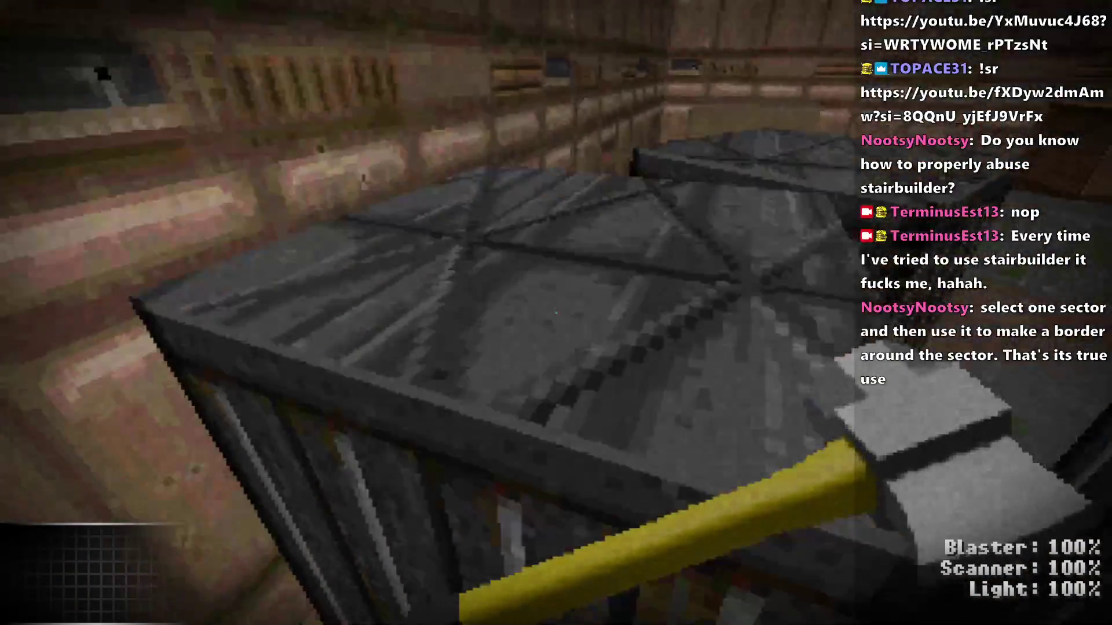
key(w)
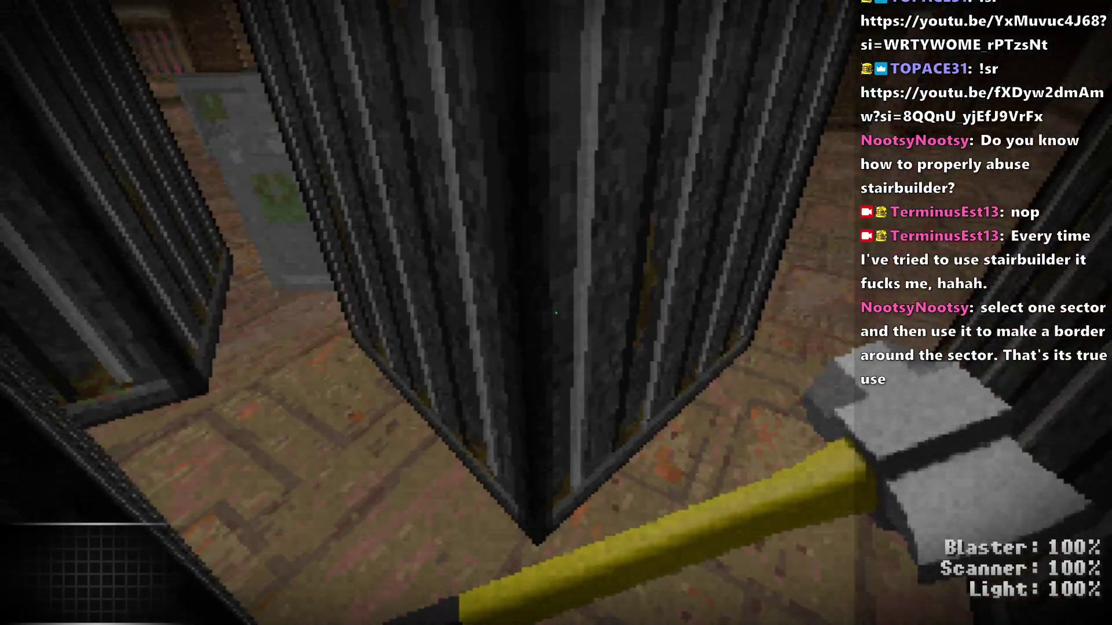
key(alt+F4)
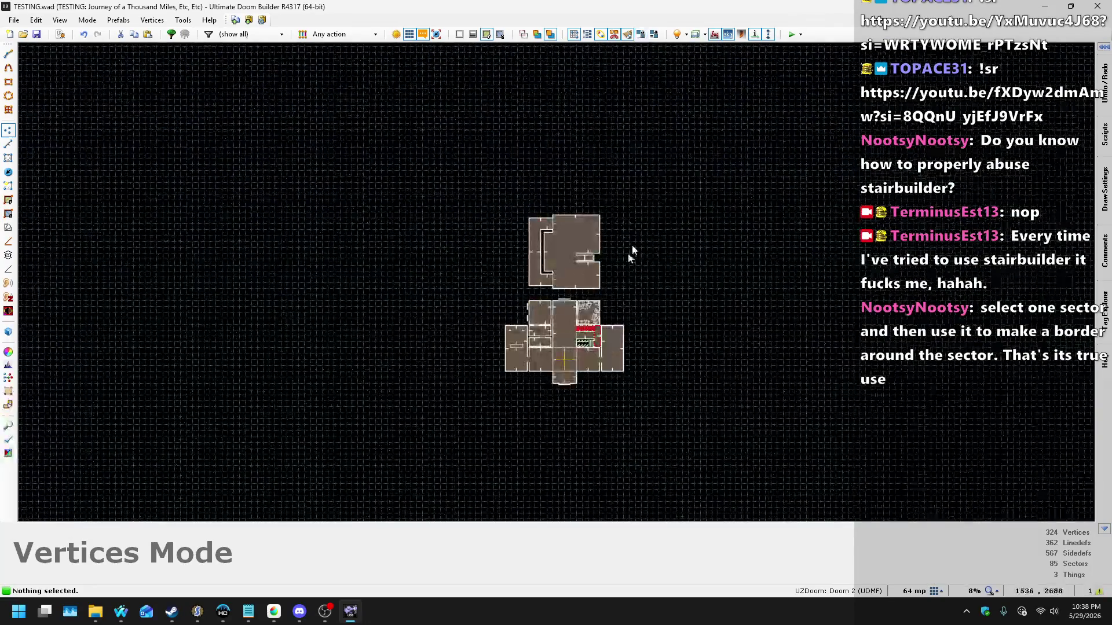
Step: In Sectors mode, set the grid to 16 mp and then to 4 mp
scroll(579, 313, up, 8)
scroll(568, 294, up, 5)
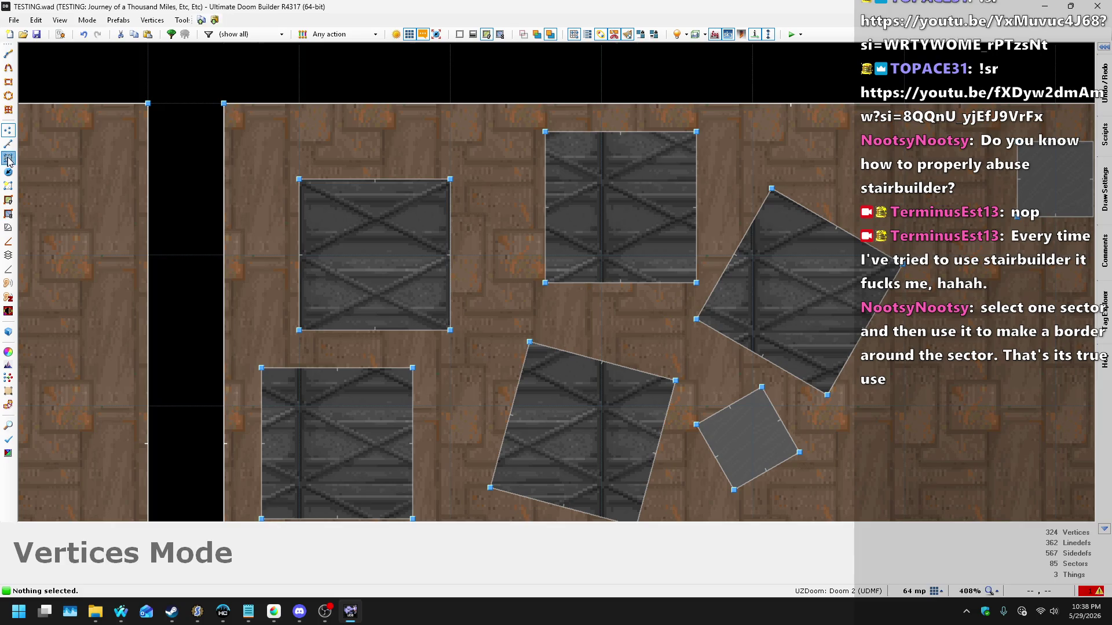
click(8, 158)
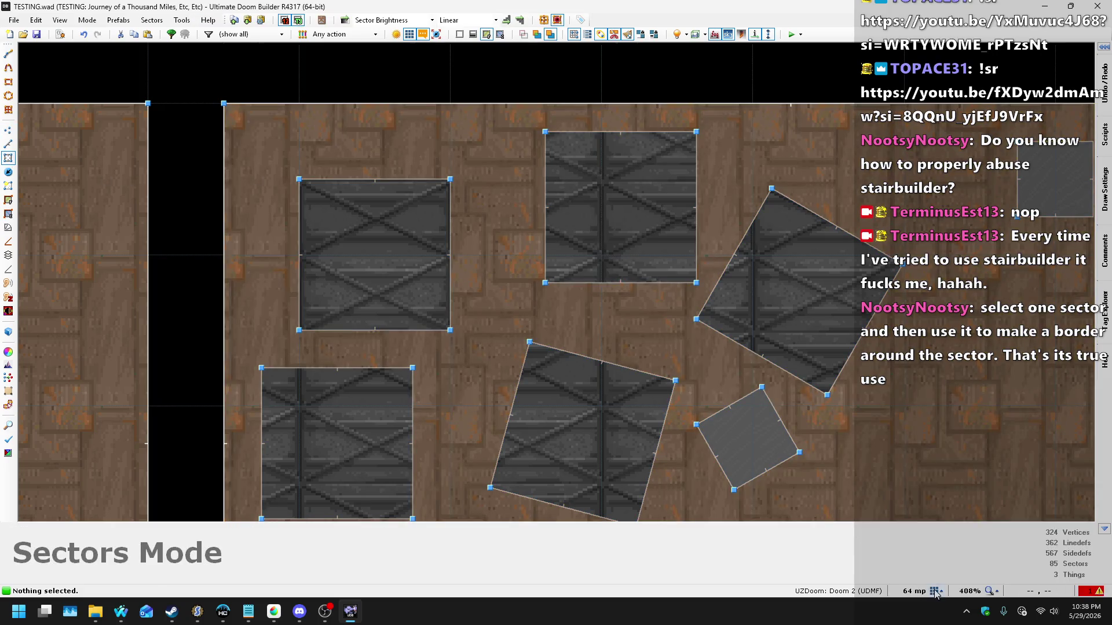
click(935, 592)
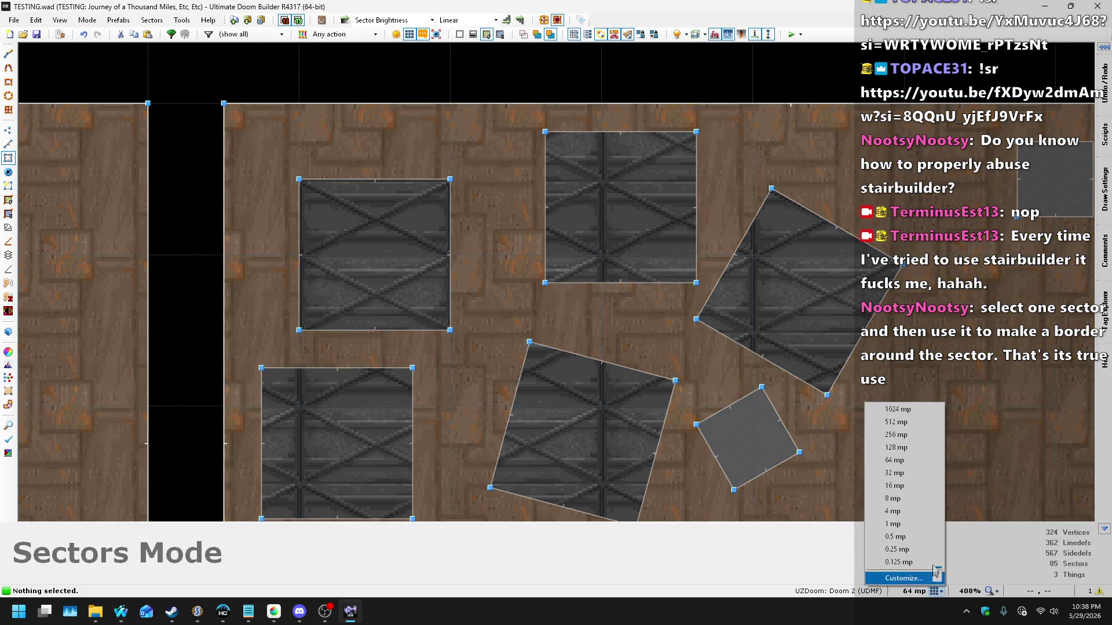
click(905, 490)
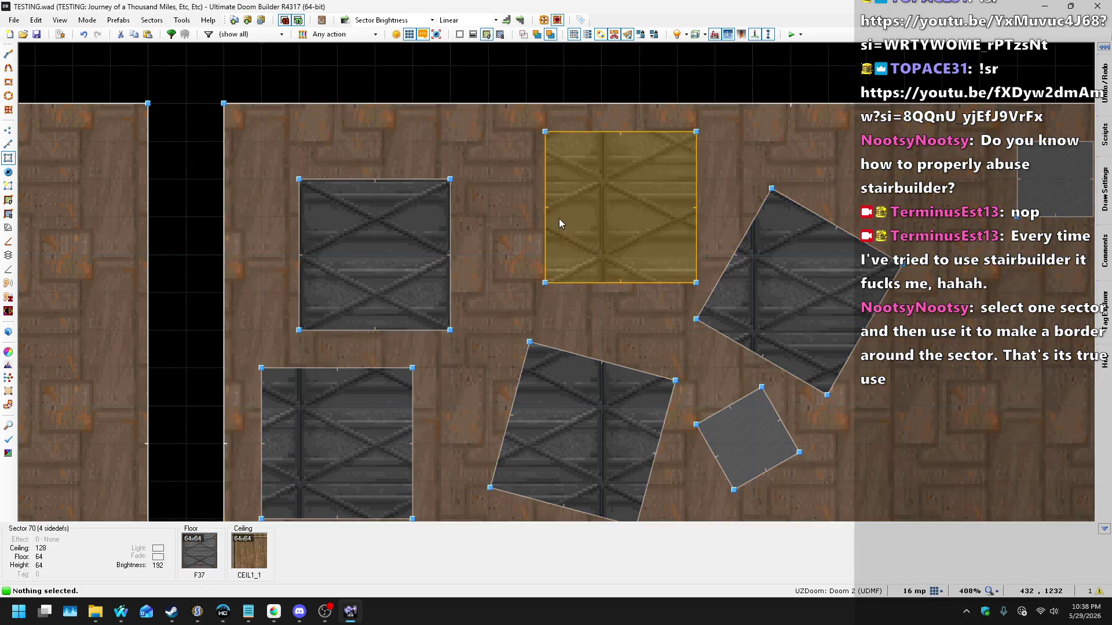
click(936, 591)
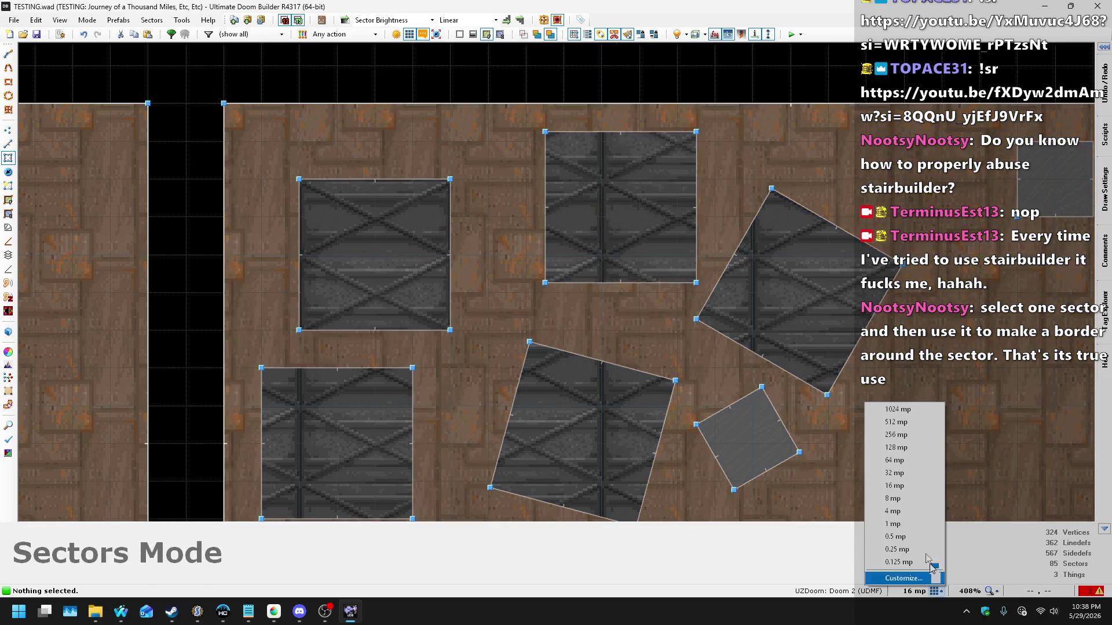
click(913, 513)
Step: Shift the upper-middle square crate left and nudge the tilted centre crate right
drag(566, 185, 532, 189)
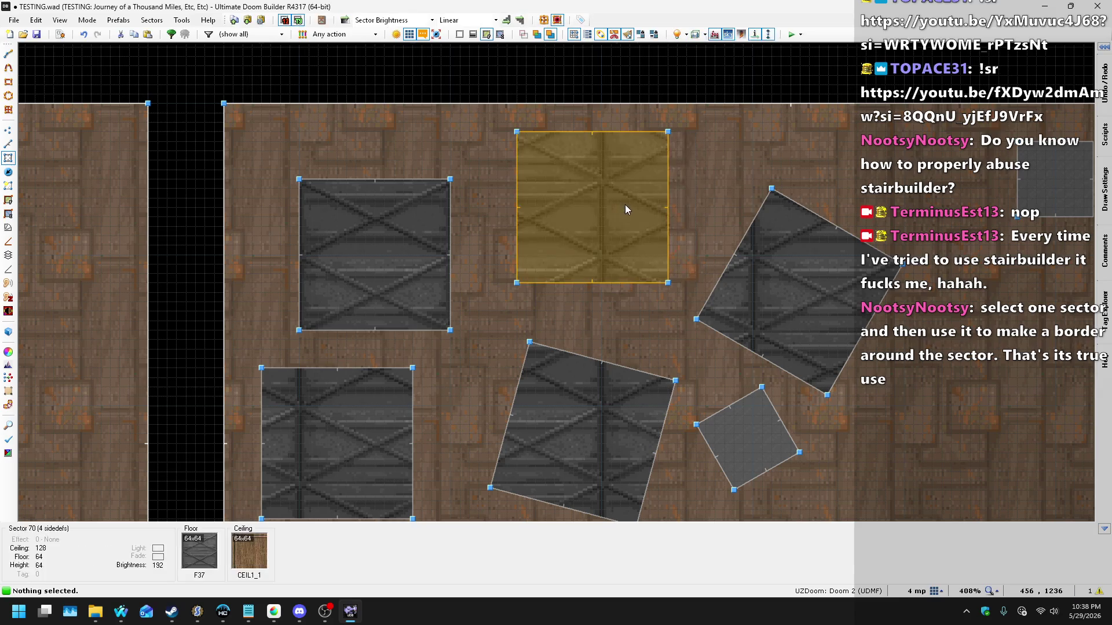
key(q)
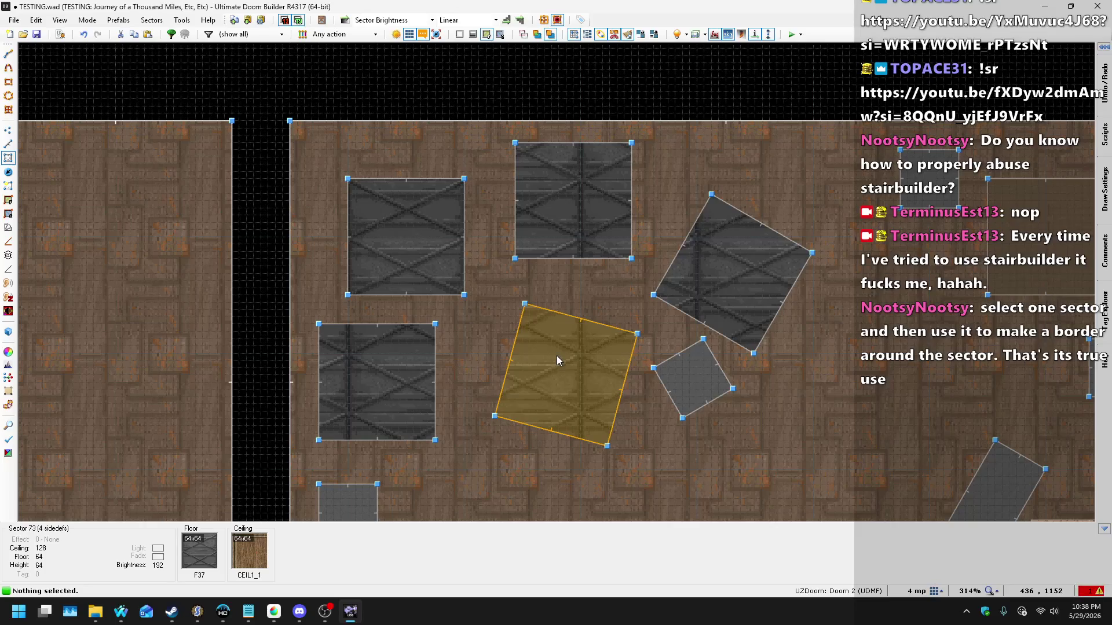
drag(557, 355, 566, 356)
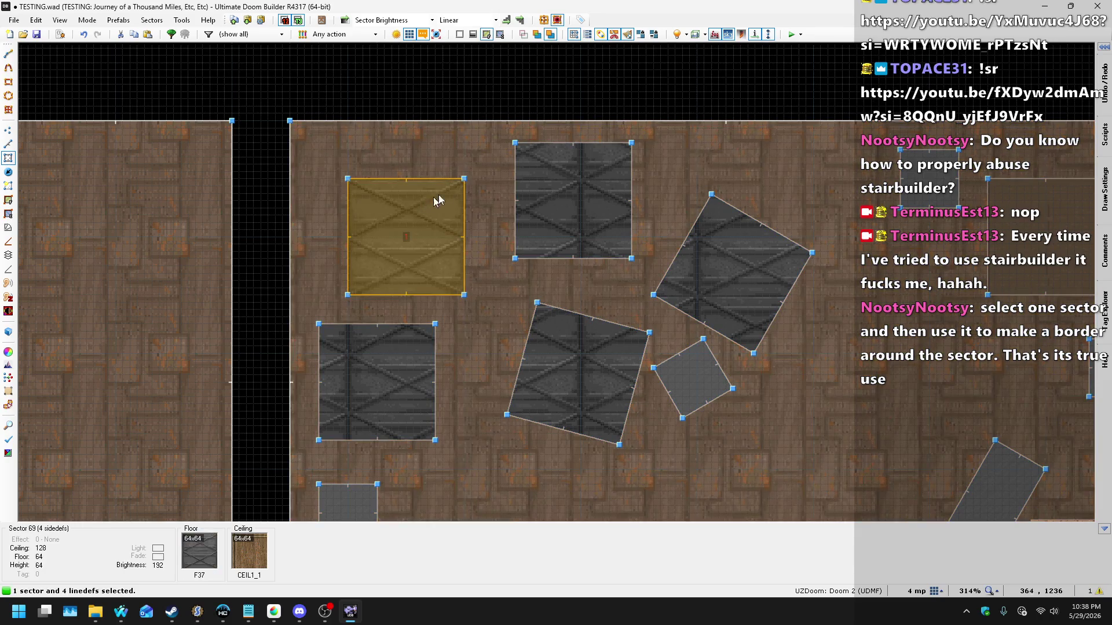
click(439, 200)
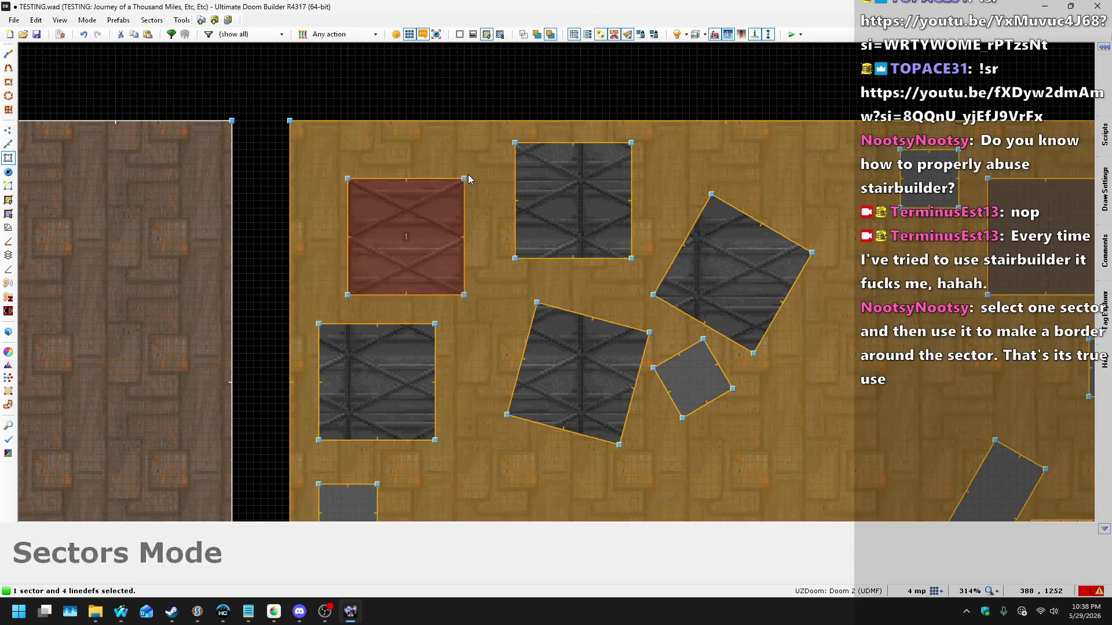
Step: Rotate the upper-left crate to an angle and move the square, rotated and diamond crates leftward
key(e)
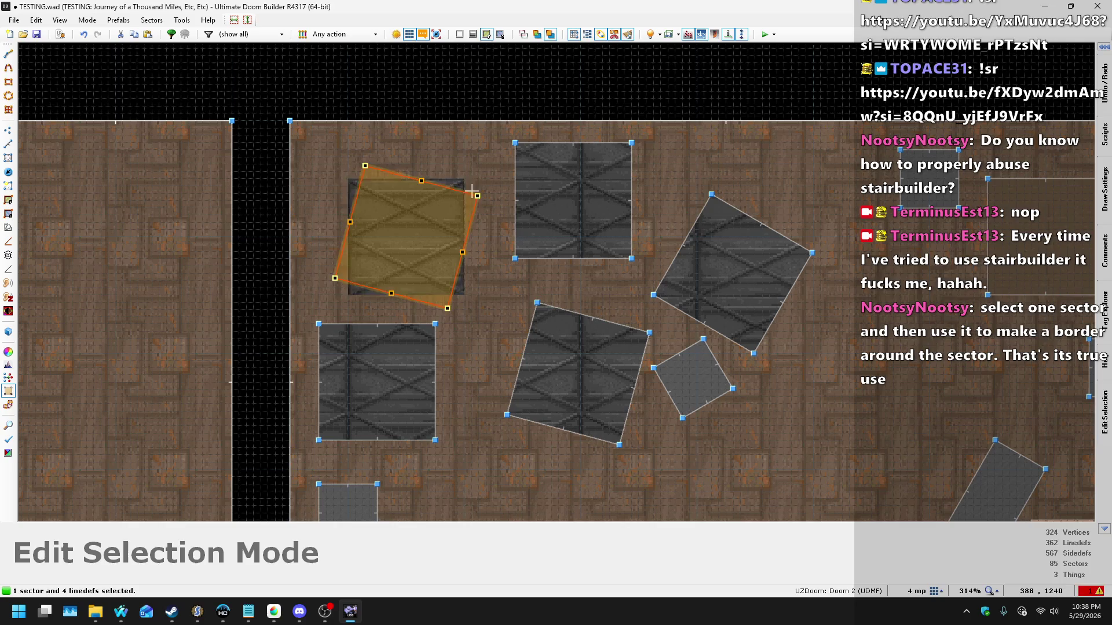
drag(445, 213, 460, 176)
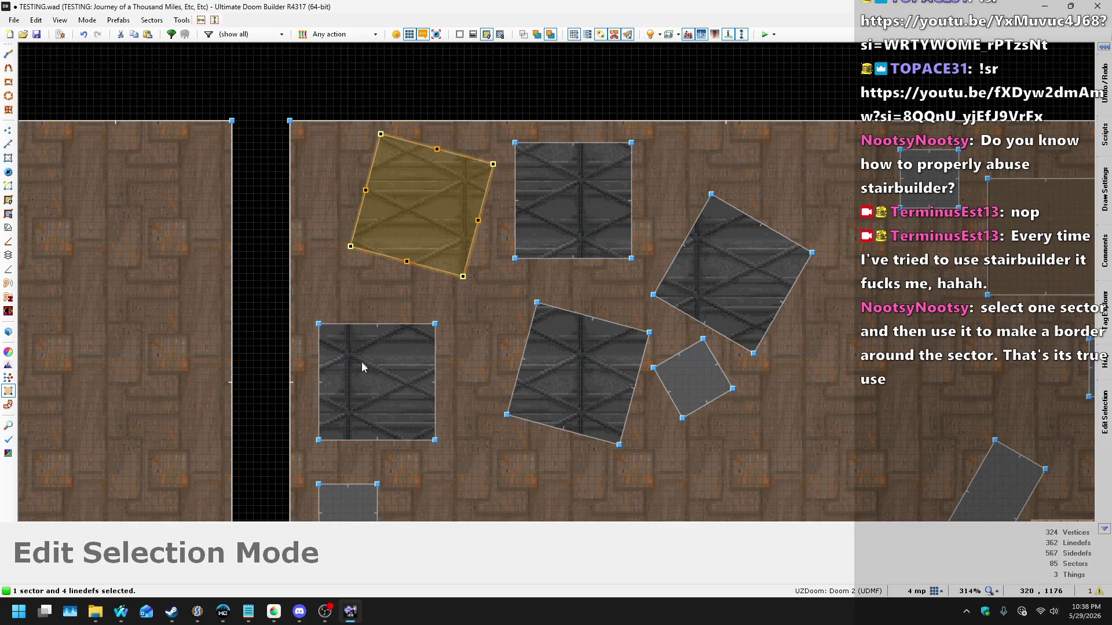
key(Return)
drag(374, 384, 363, 345)
drag(422, 180, 399, 180)
drag(557, 181, 535, 176)
mouse_move(548, 323)
mouse_down()
mouse_move(537, 332)
mouse_move(498, 320)
mouse_up()
mouse_move(690, 361)
mouse_down()
mouse_move(627, 348)
mouse_move(698, 304)
mouse_up()
mouse_move(697, 304)
mouse_down()
mouse_move(666, 254)
mouse_move(665, 281)
mouse_move(581, 256)
mouse_up()
drag(374, 207, 392, 205)
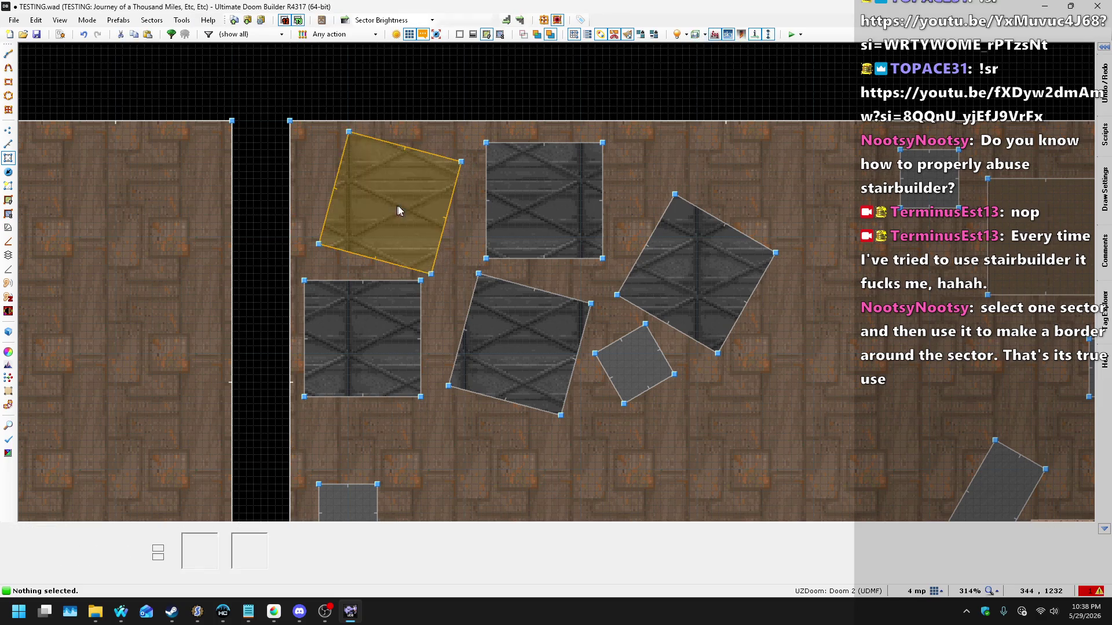
Step: Preview the rearranged crates in 3D from above, then save the map
scroll(422, 168, down, 6)
scroll(580, 154, up, 6)
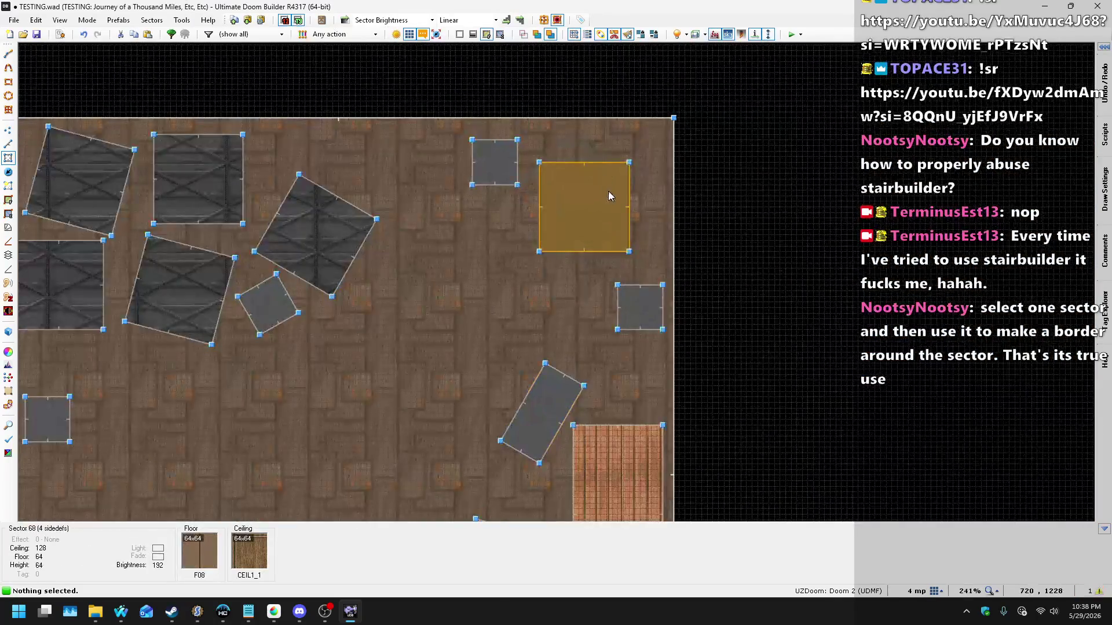
key(q)
key(w)
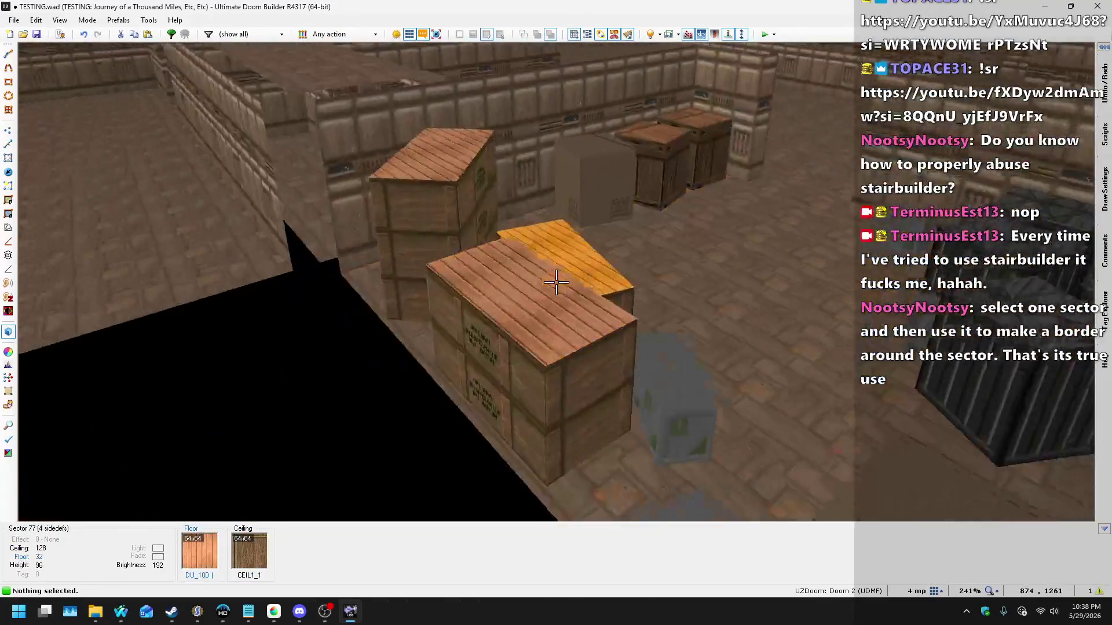
key(q)
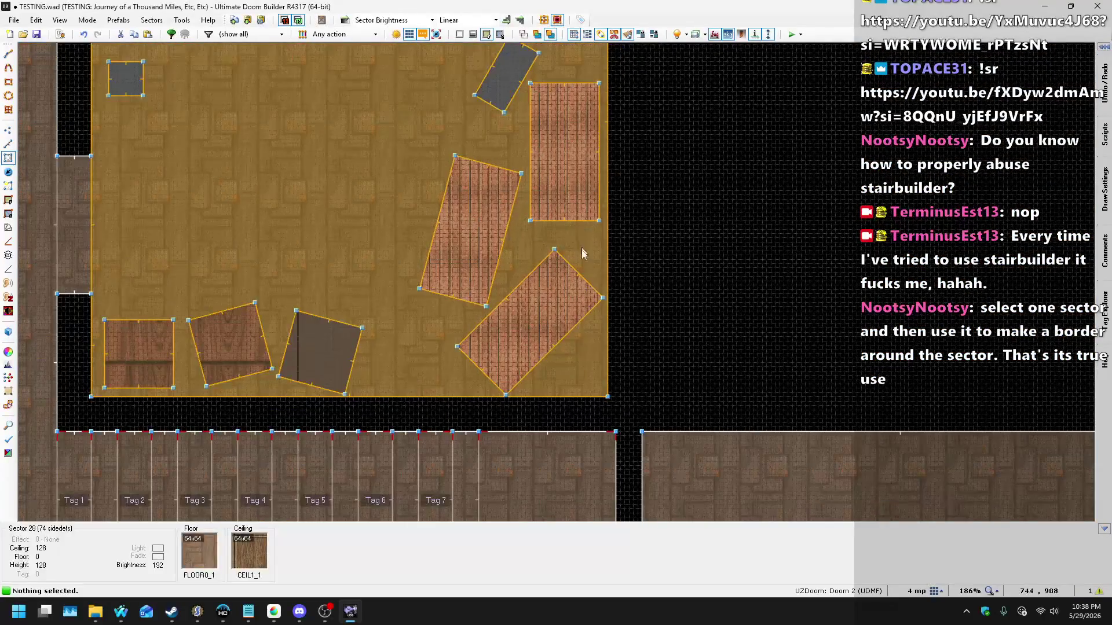
scroll(577, 318, down, 6)
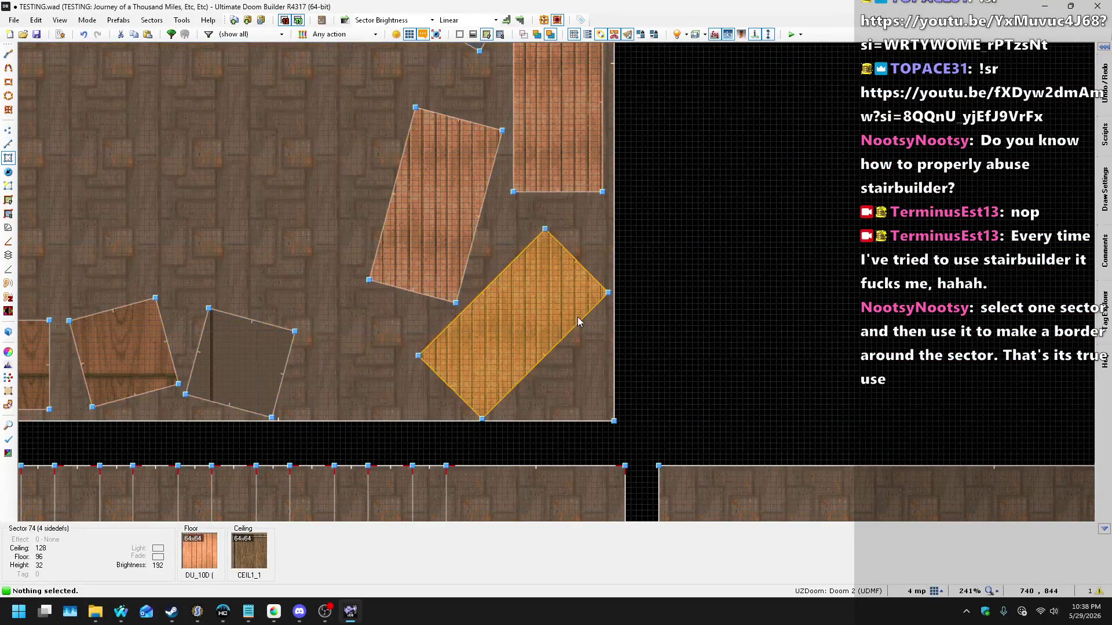
key(ctrl+s)
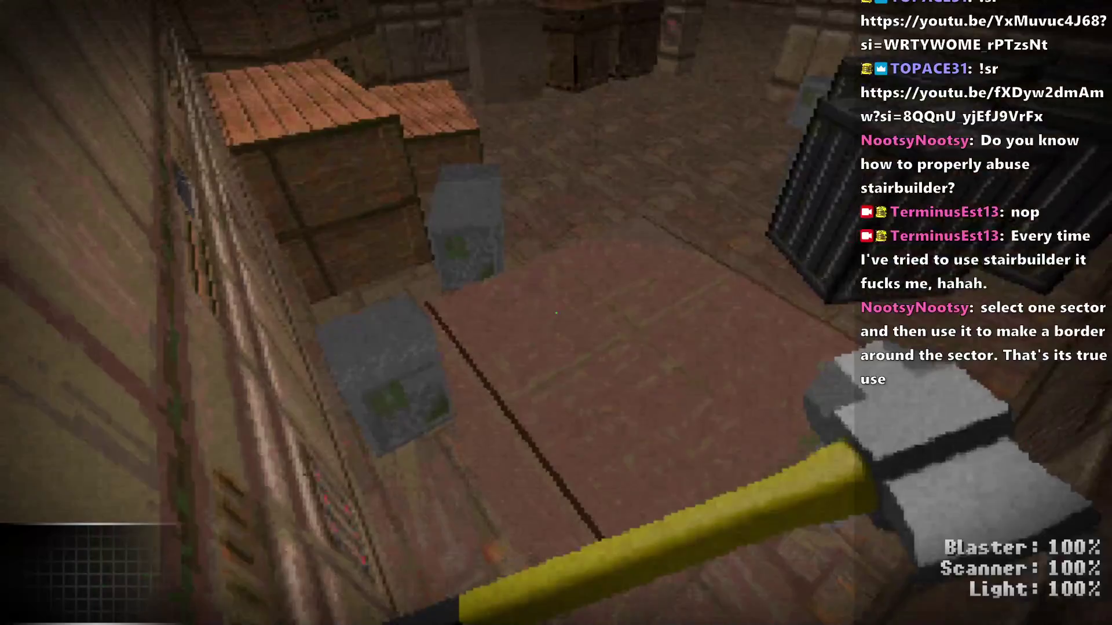
Step: Walk around the large crate to its labelled side, then quit back to the 2D map
key(w)
key(w)
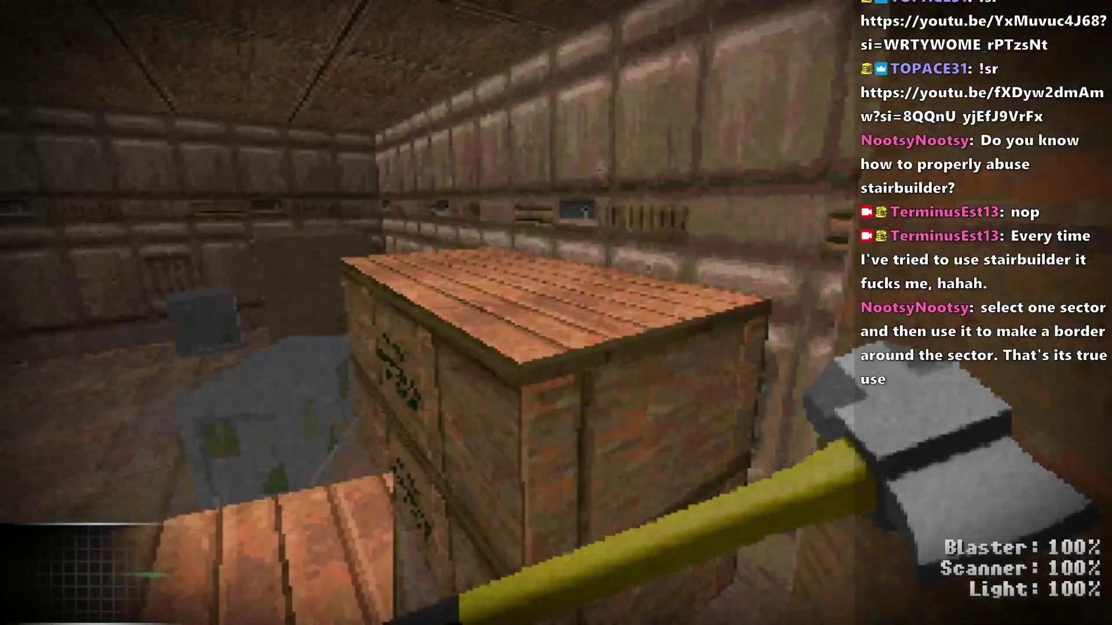
key(w)
key(w)
key(w)
key(w)
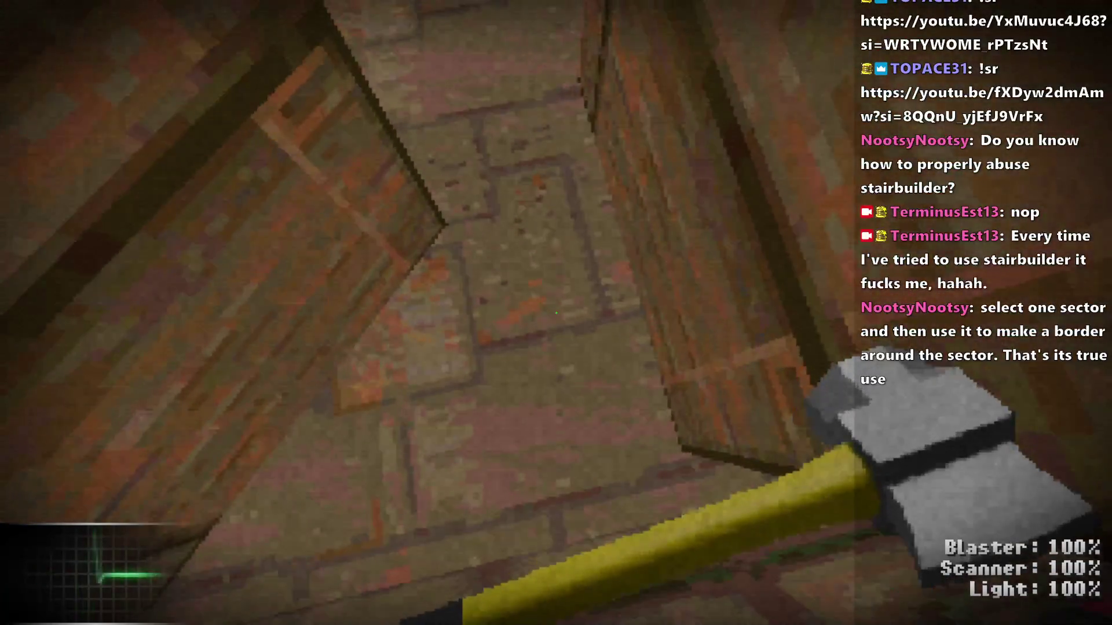
key(w)
key(w)
key(q)
scroll(551, 208, up, 5)
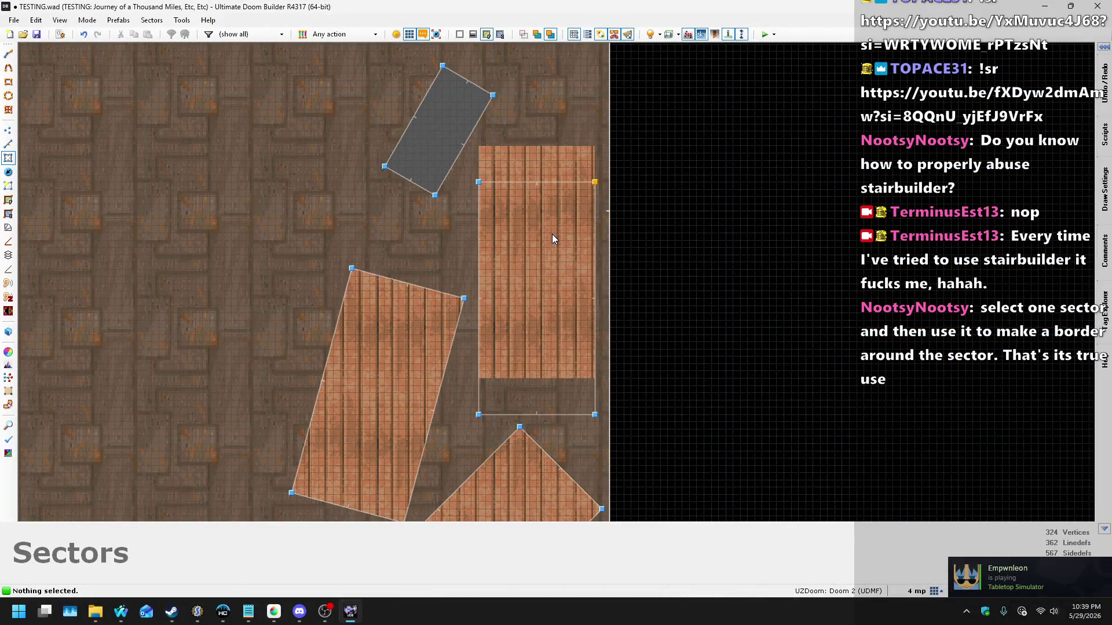
Step: Drag the rectangular crate sector right until it sits flush against the east wall
drag(554, 234, 551, 235)
scroll(551, 417, up, 4)
scroll(606, 224, down, 2)
scroll(574, 347, up, 4)
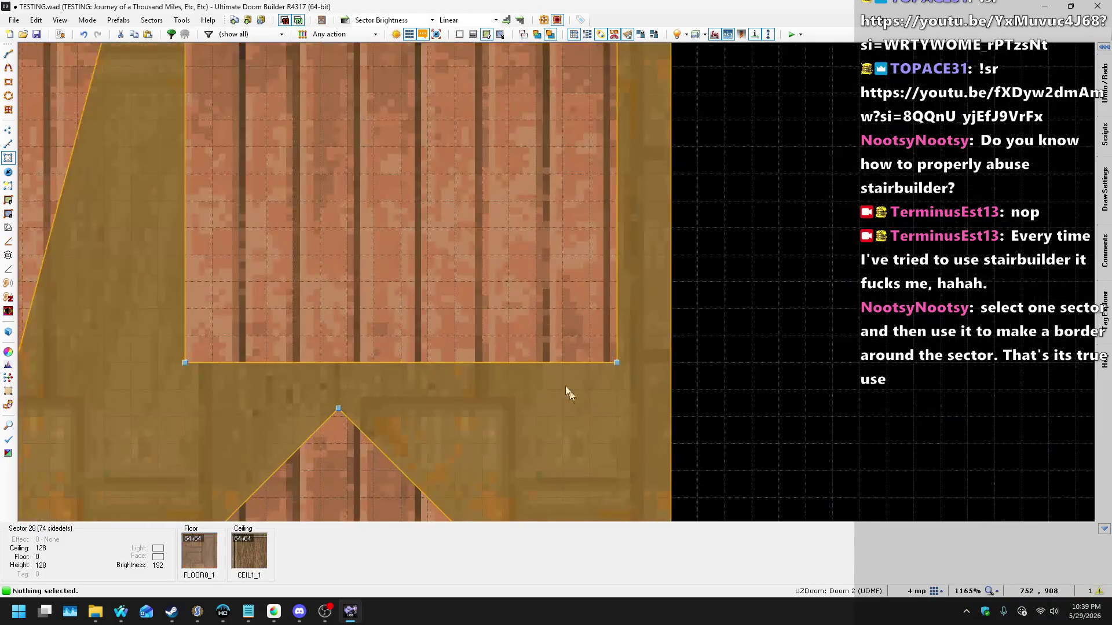
scroll(596, 229, down, 5)
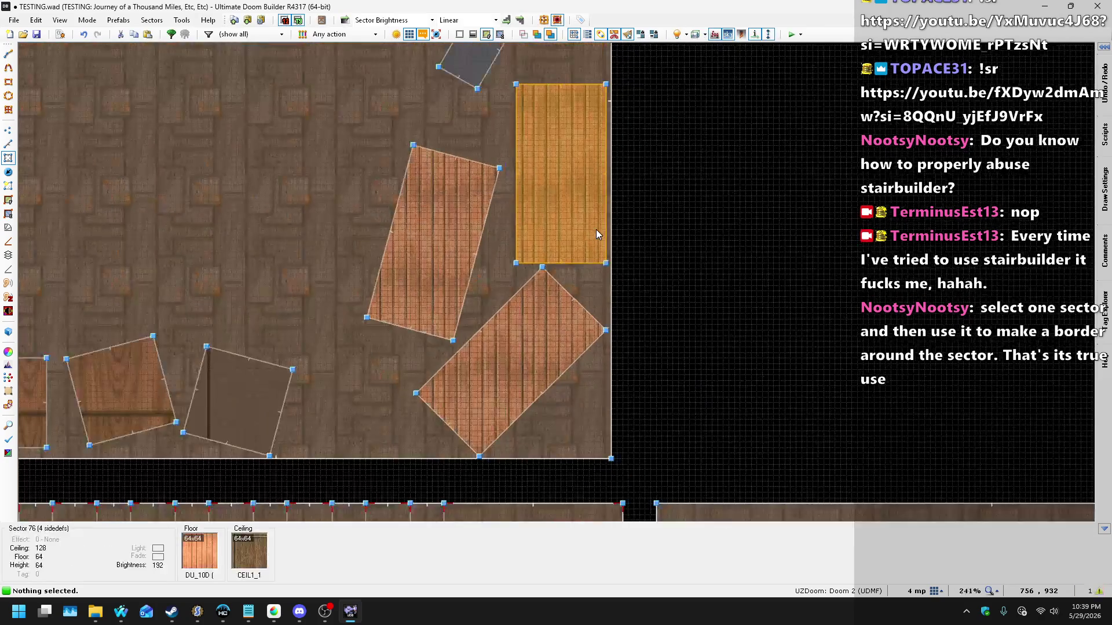
scroll(577, 256, up, 2)
scroll(578, 300, down, 3)
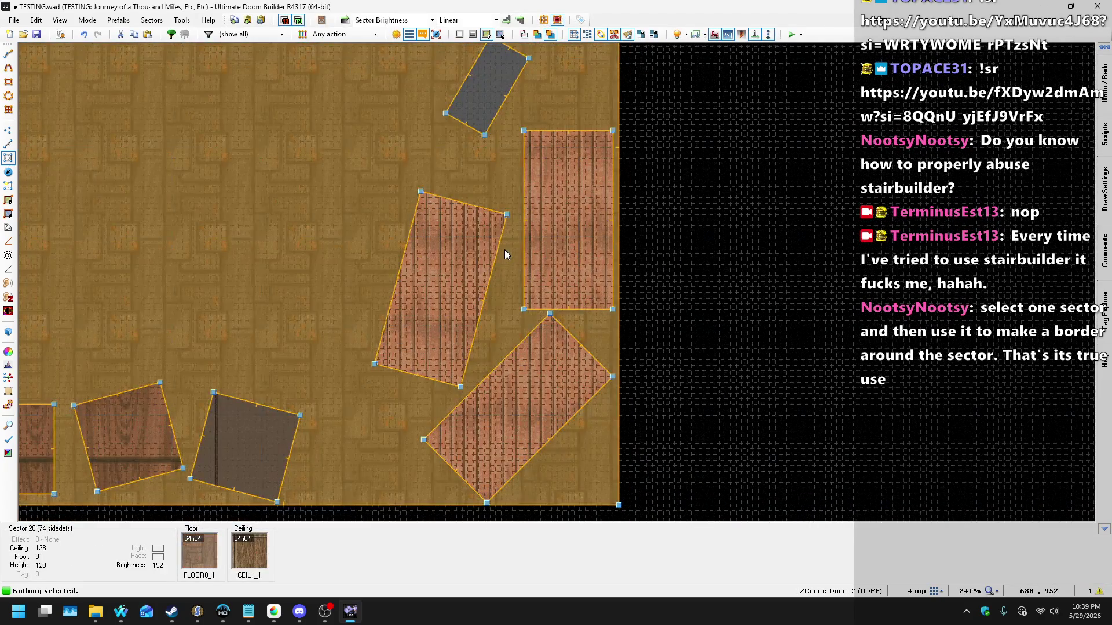
scroll(464, 266, up, 2)
drag(464, 268, 477, 268)
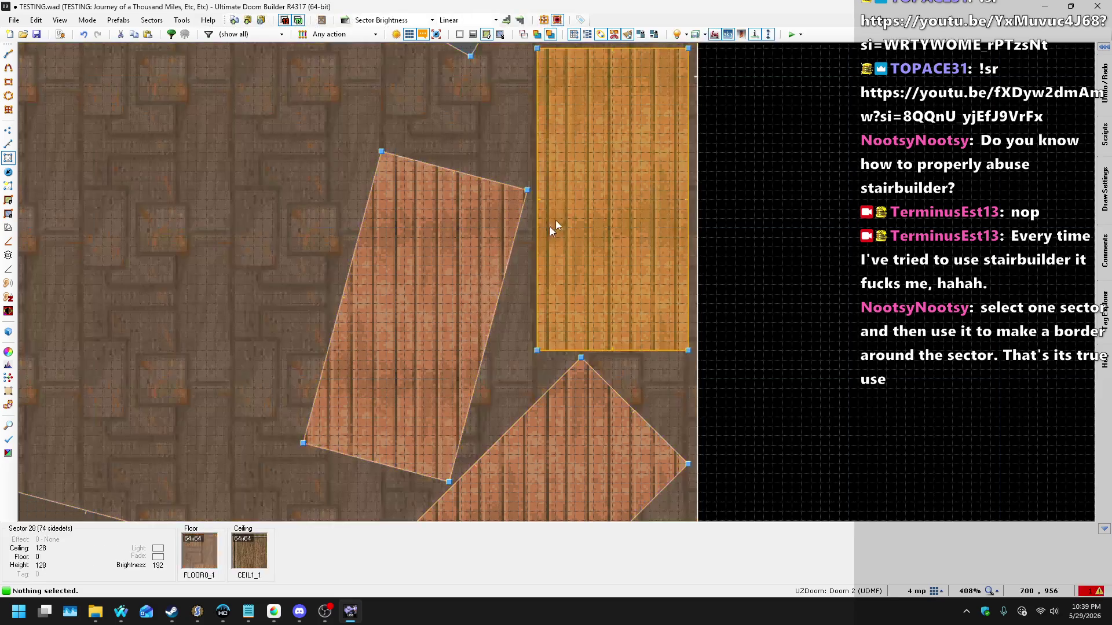
scroll(606, 178, down, 2)
Step: Inspect the crate stack against the wall in 3D, then return to the 2D map
key(w)
key(s)
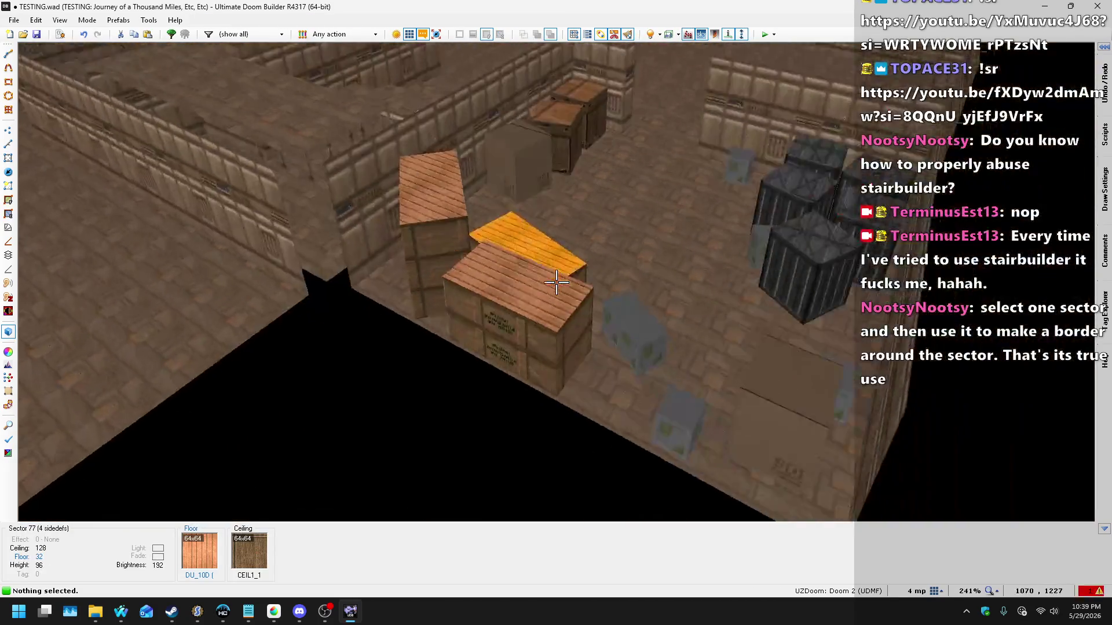
key(w)
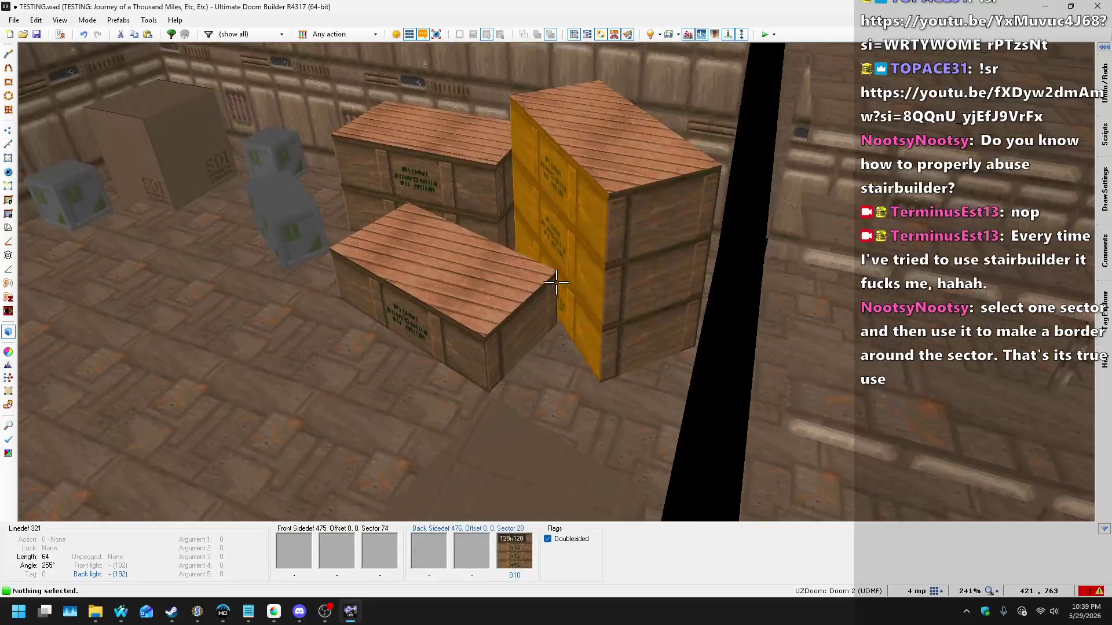
key(w)
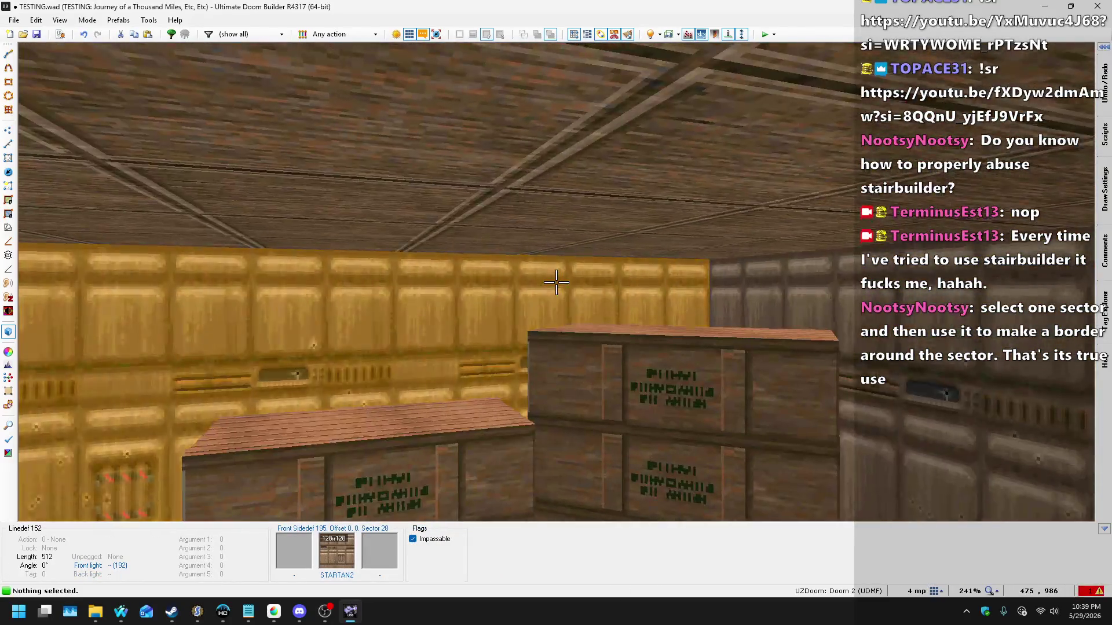
key(q)
scroll(607, 329, up, 4)
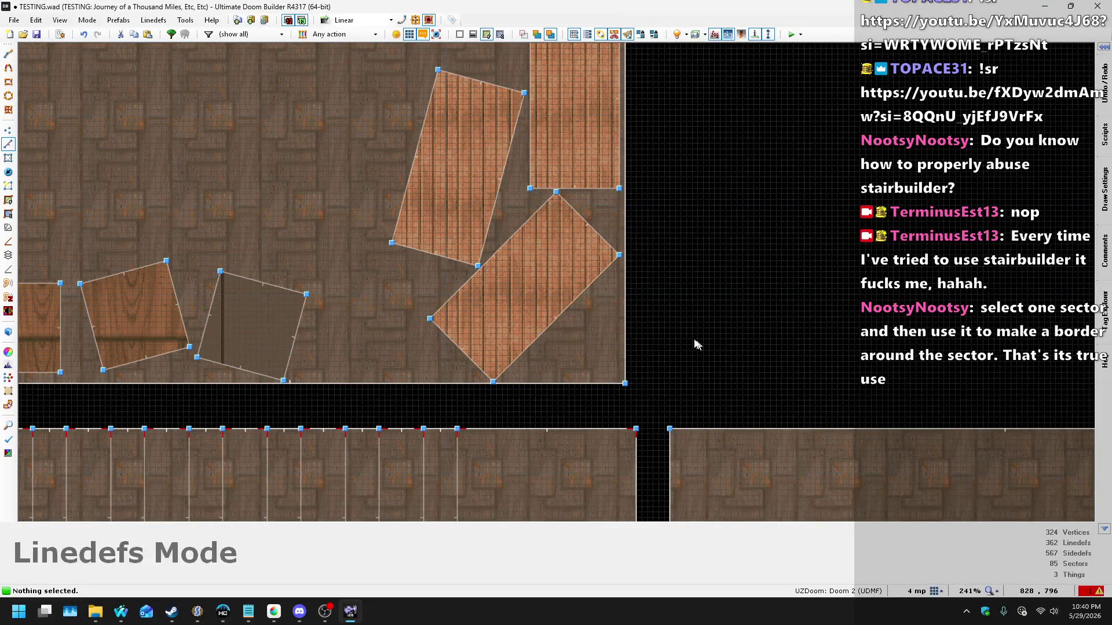
Step: Make the diagonal crate linedef block everything and comment it 'impassable border, heads up.'
right_click(555, 321)
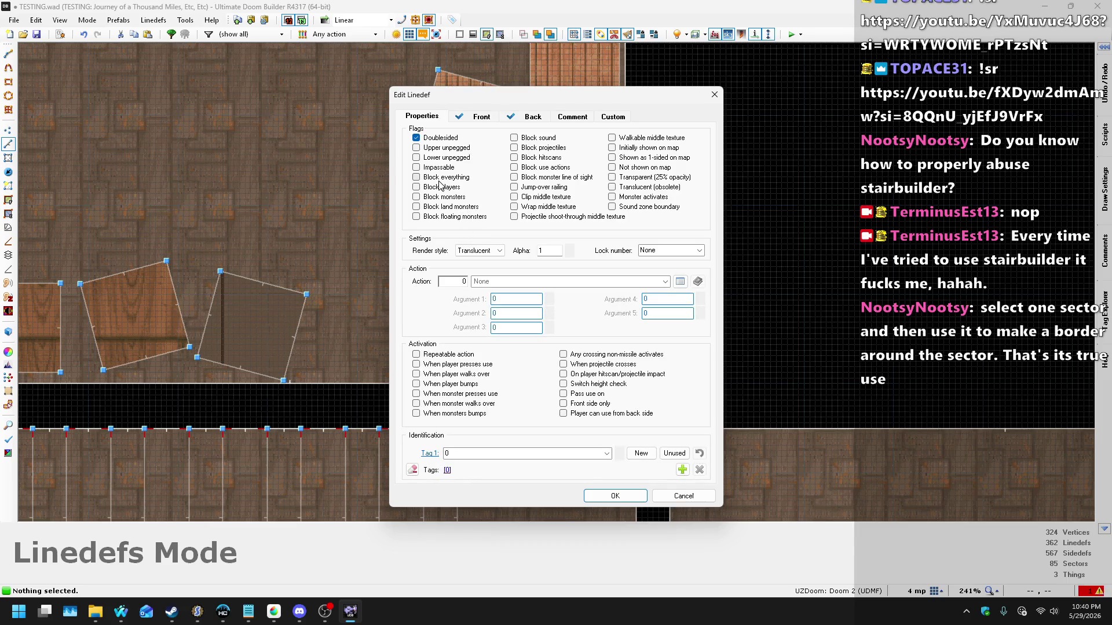
click(613, 493)
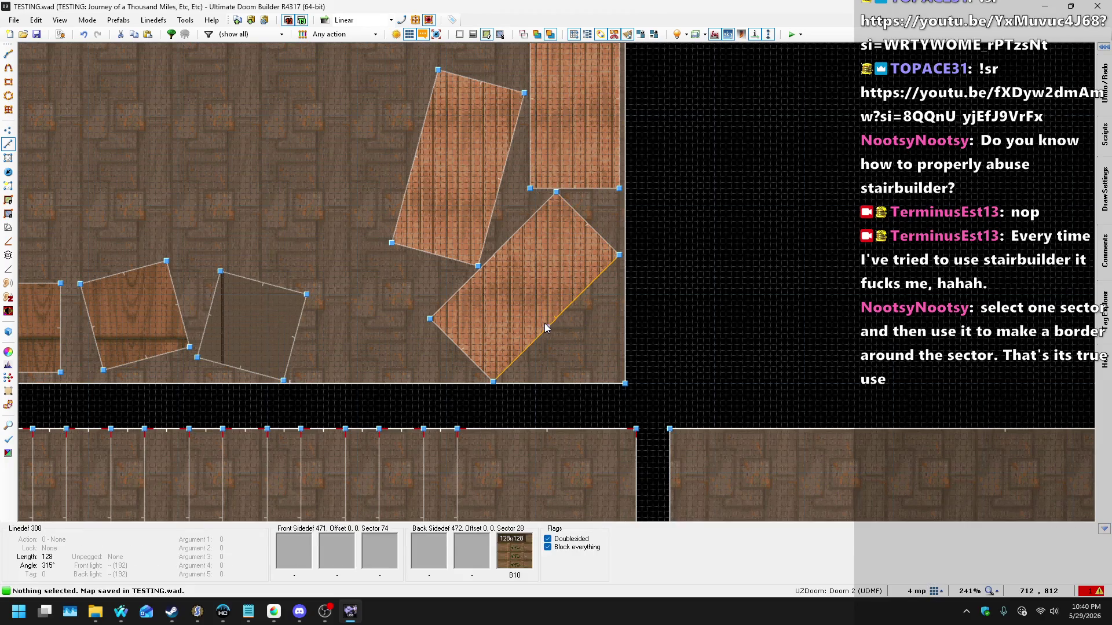
right_click(560, 300)
click(611, 118)
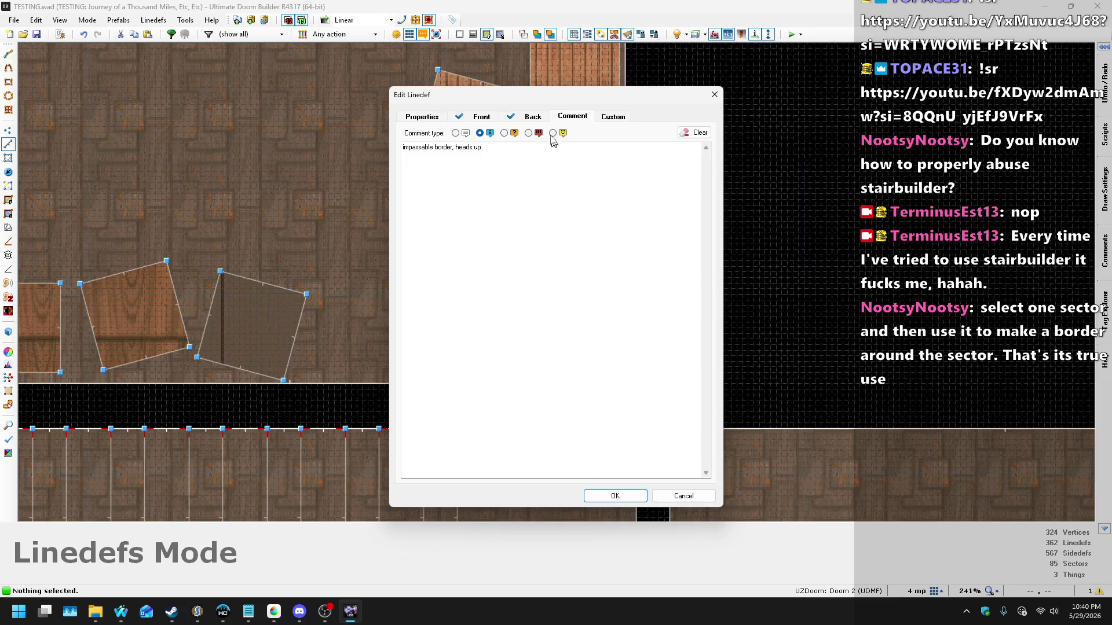
click(613, 497)
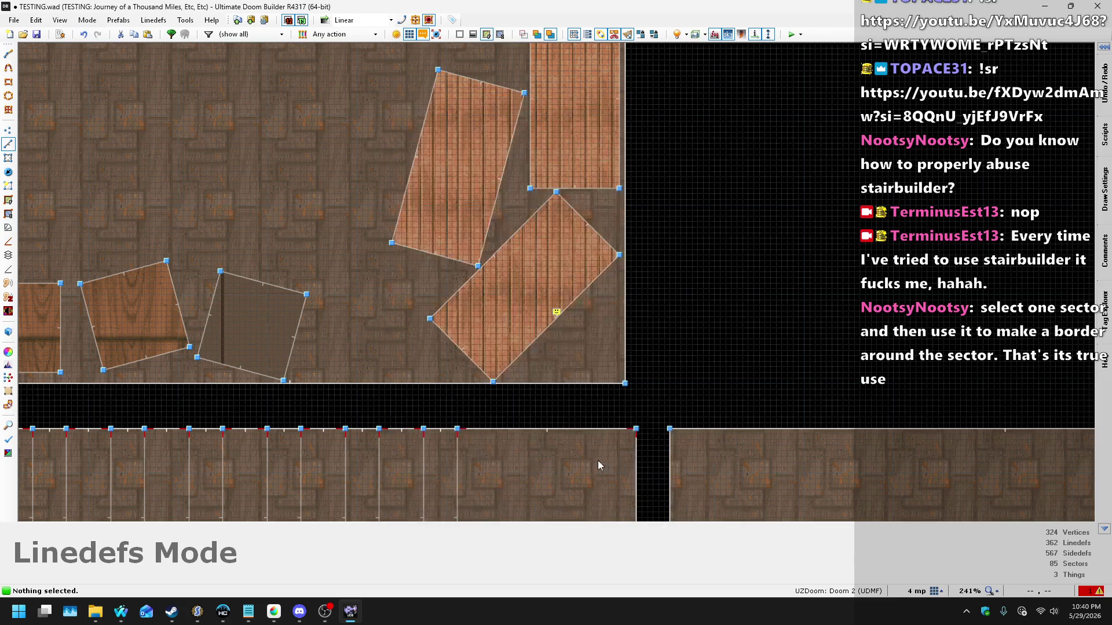
scroll(647, 357, down, 4)
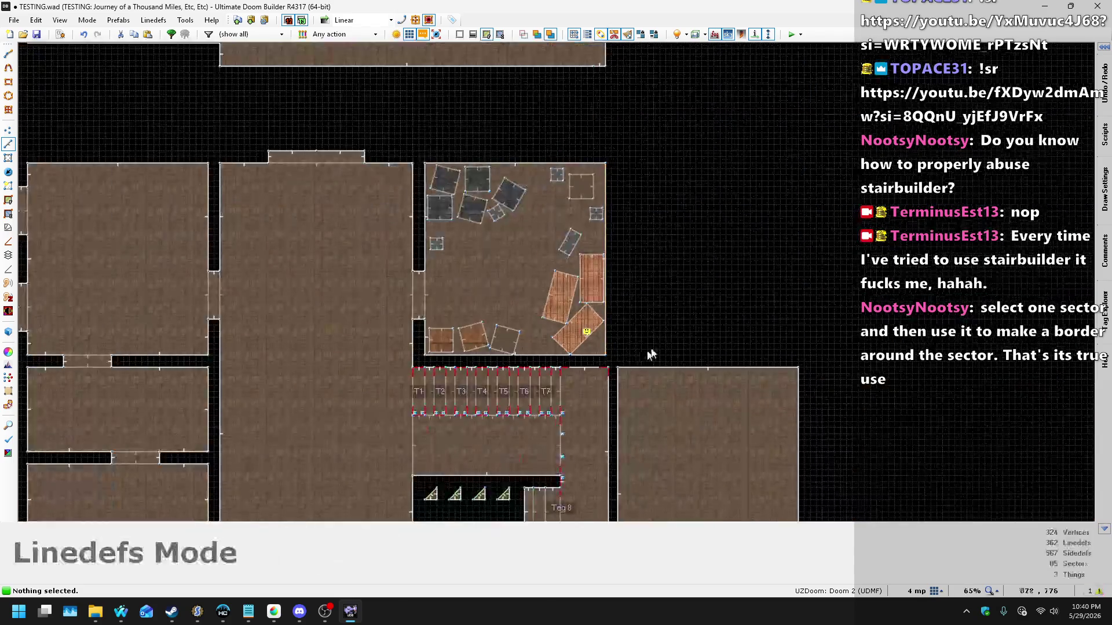
scroll(711, 159, down, 5)
scroll(715, 152, up, 1)
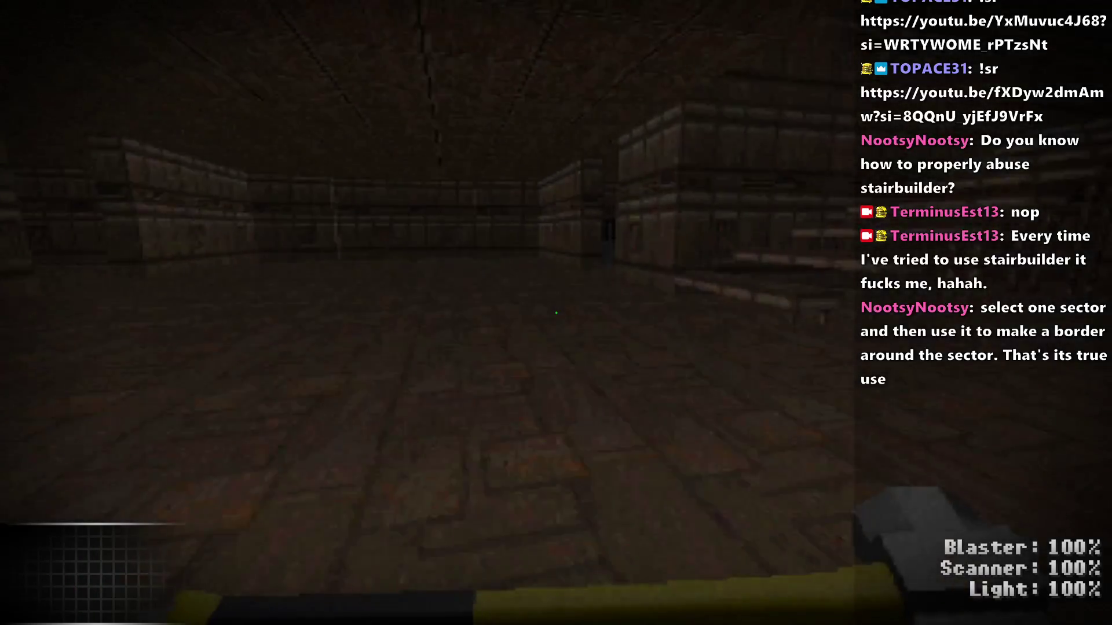
Step: Walk across the storage room toward the crates in UZDoom
key(w)
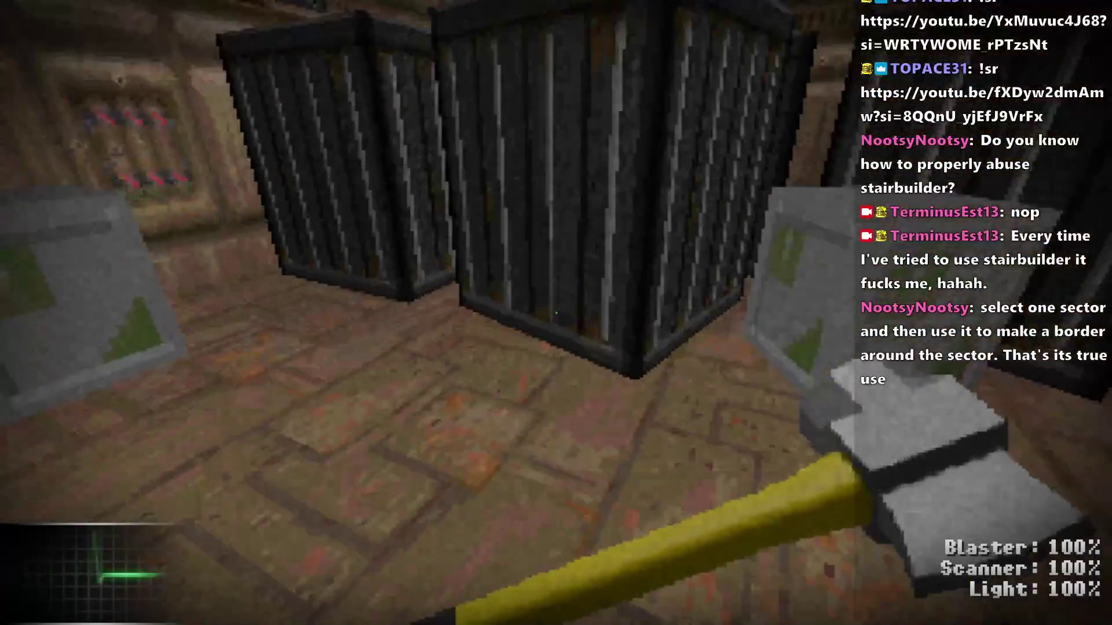
Step: Copy the small square crate sector and paste a copy onto the upper-left crate
key(q)
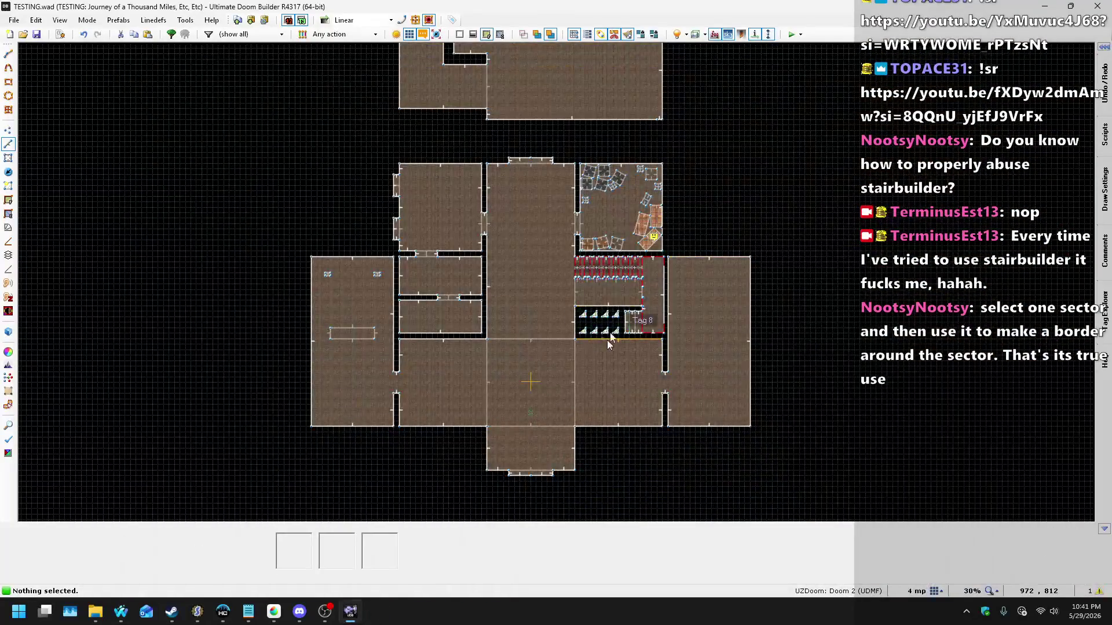
scroll(604, 212, up, 7)
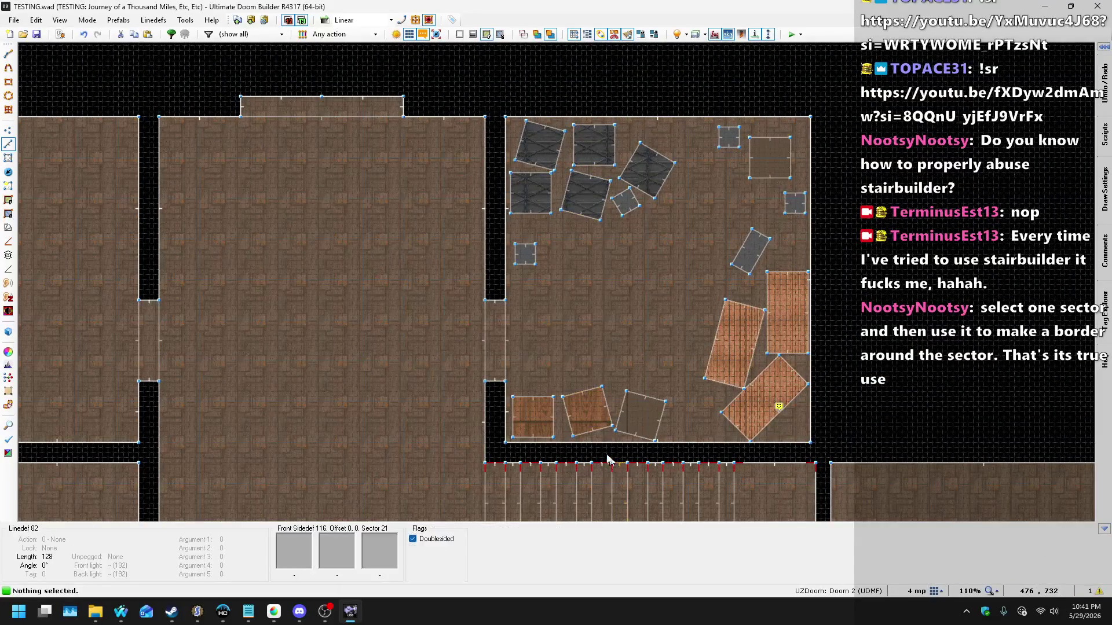
scroll(602, 440, up, 5)
scroll(568, 388, down, 2)
scroll(584, 382, down, 5)
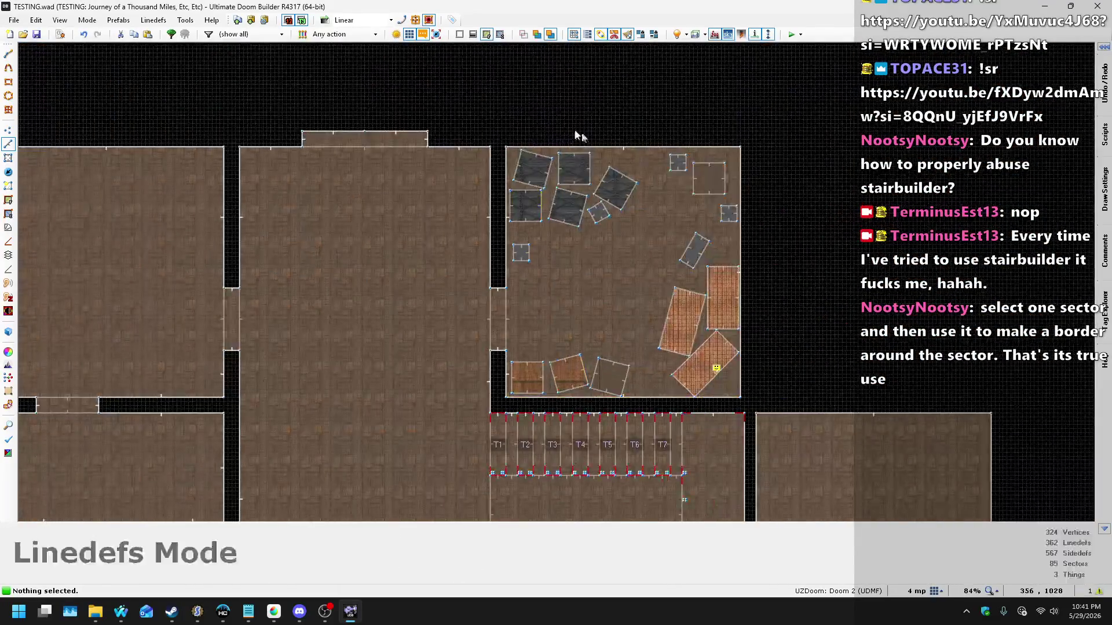
scroll(550, 322, up, 7)
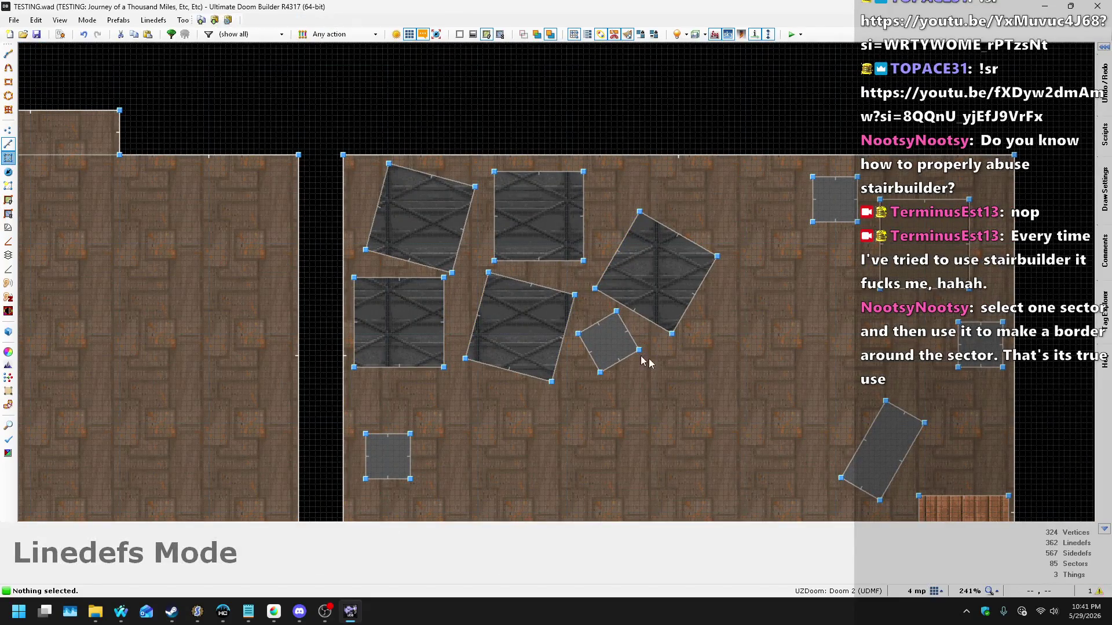
scroll(641, 360, up, 3)
key(s)
key(ctrl+c)
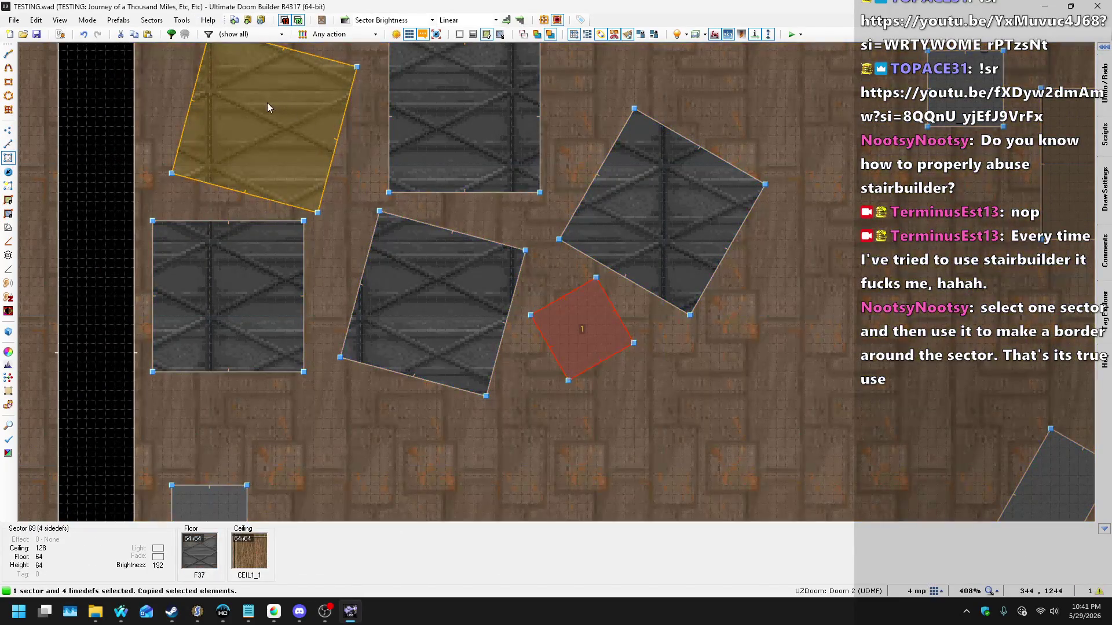
key(ctrl+v)
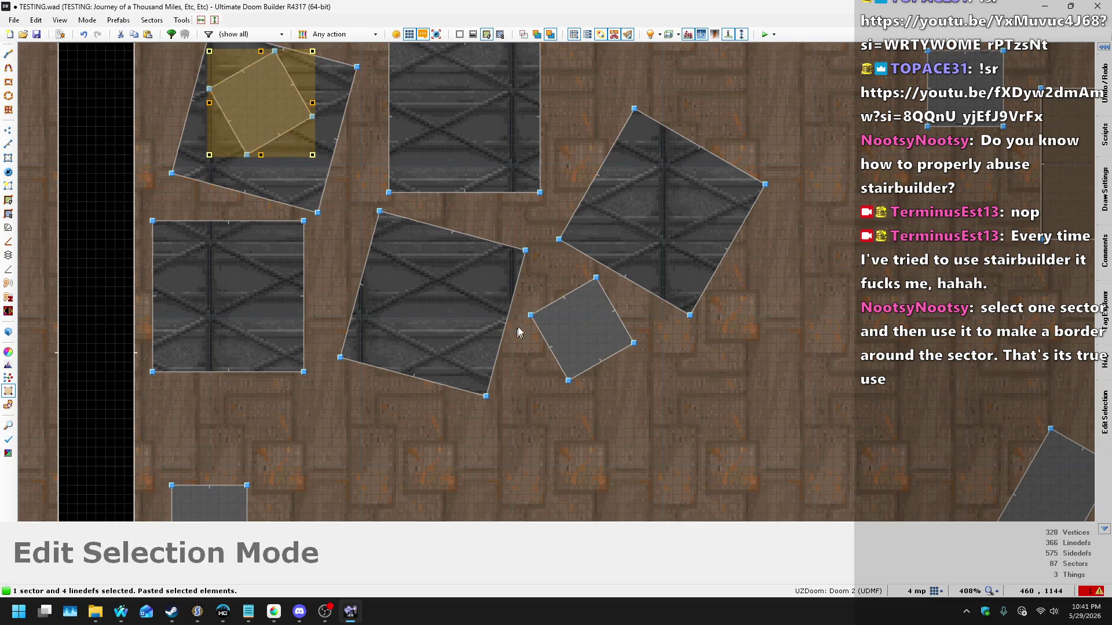
Step: In 3D, raise the pasted crate's top to height 96
key(q)
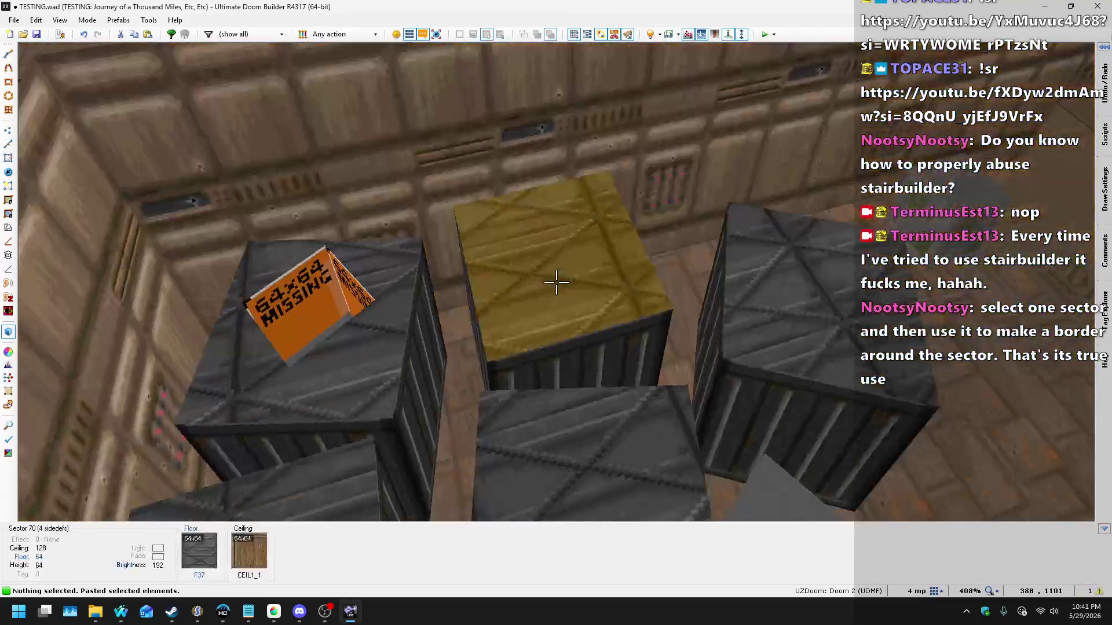
click(556, 282)
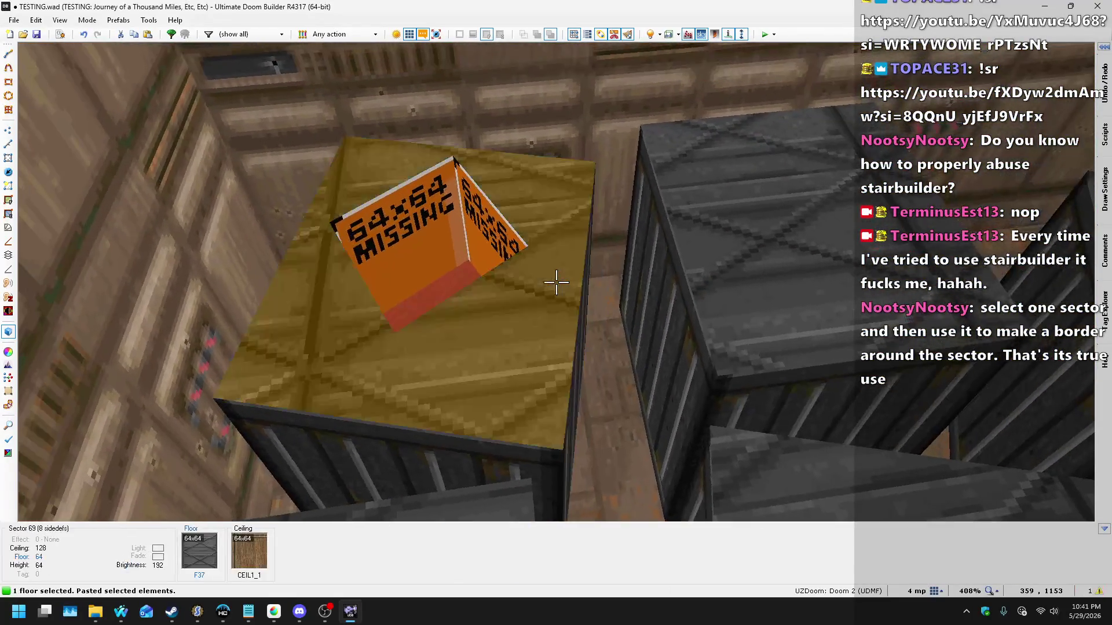
scroll(556, 282, up, 4)
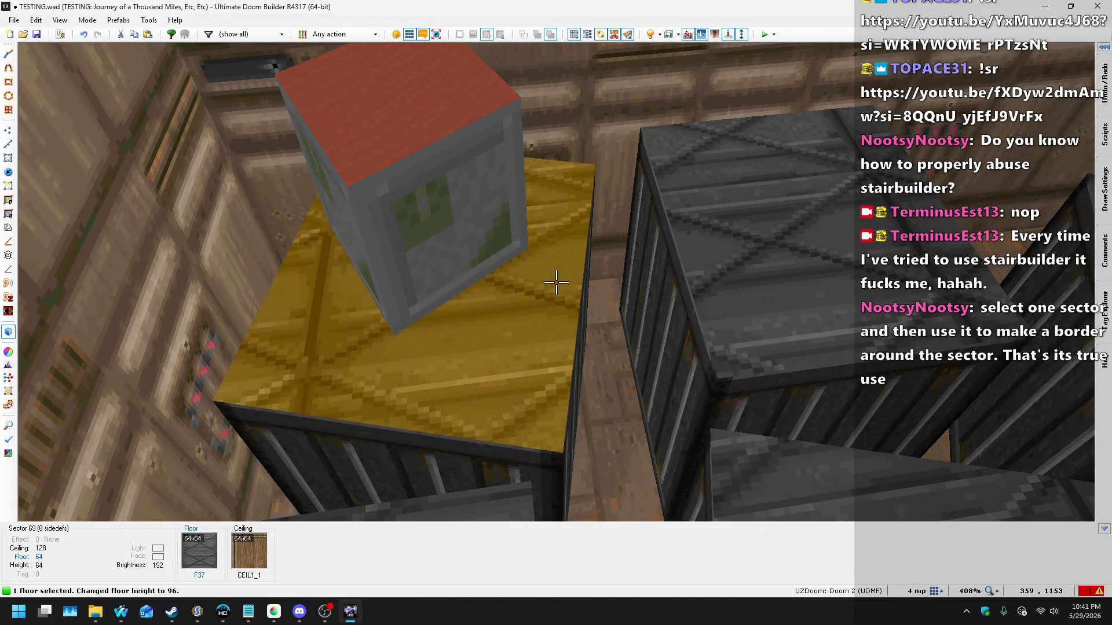
key(s)
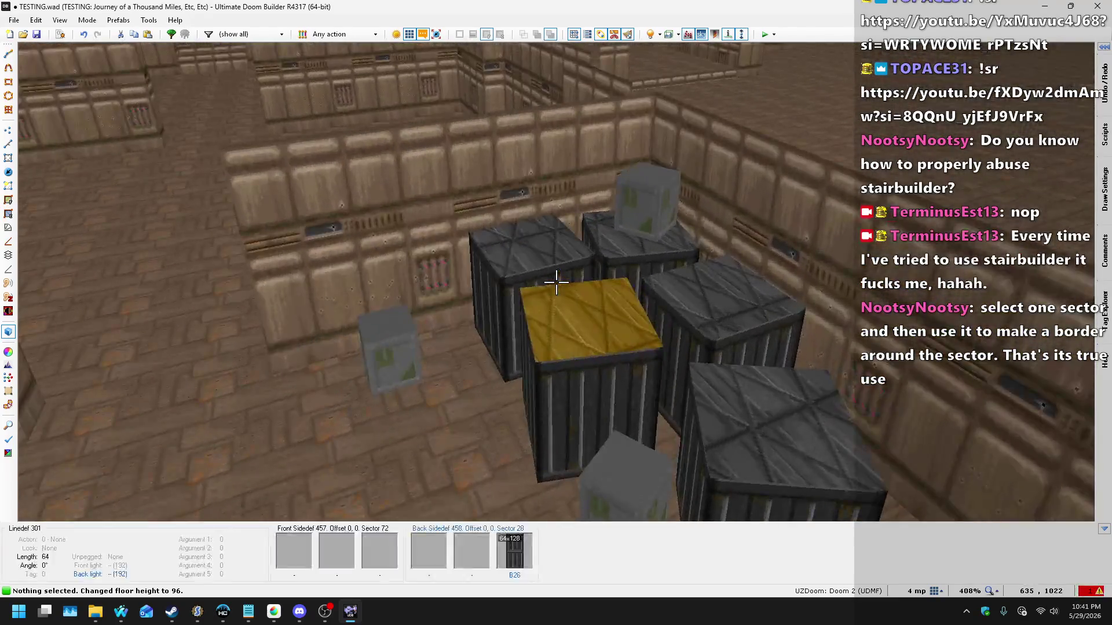
Step: Paste a rotated, diamond-shaped crate inside the square wooden crate and commit it
key(q)
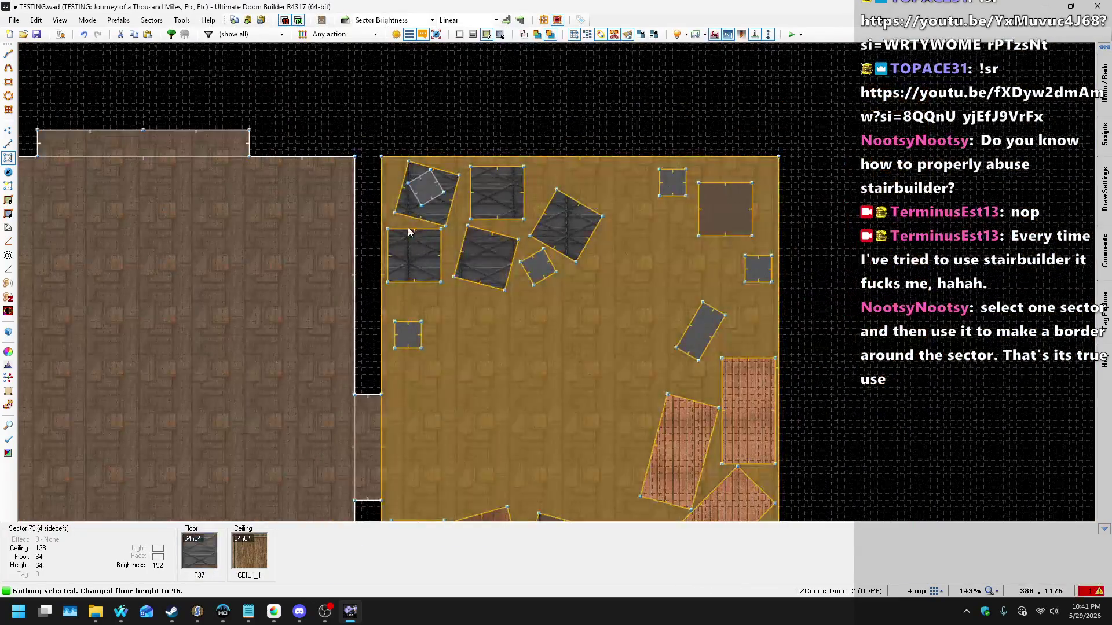
scroll(408, 231, down, 3)
scroll(467, 314, up, 8)
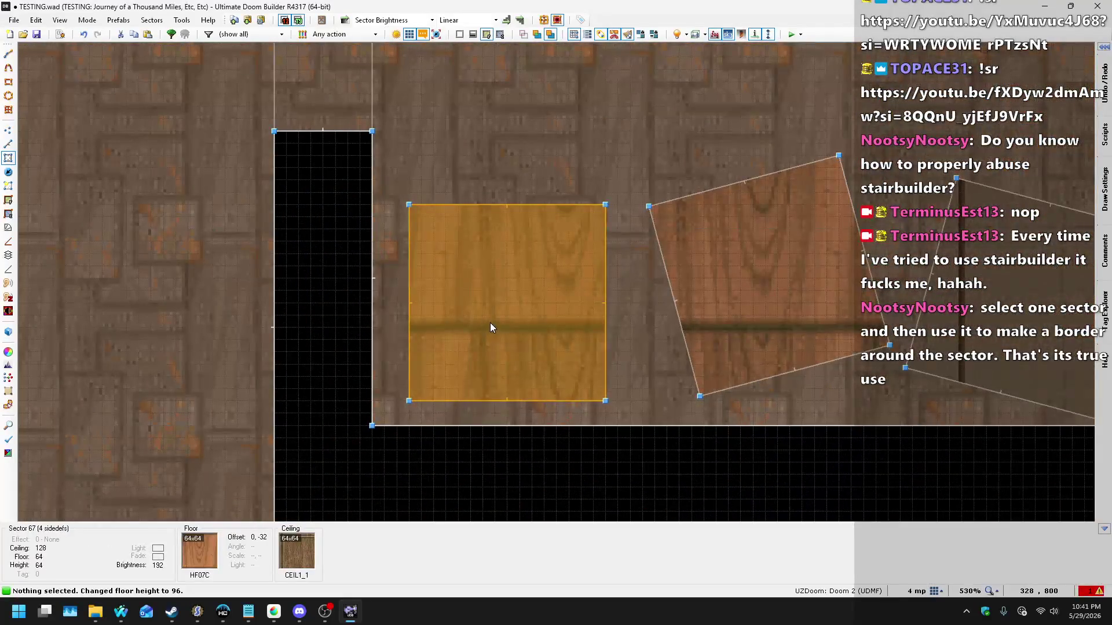
key(ctrl+v)
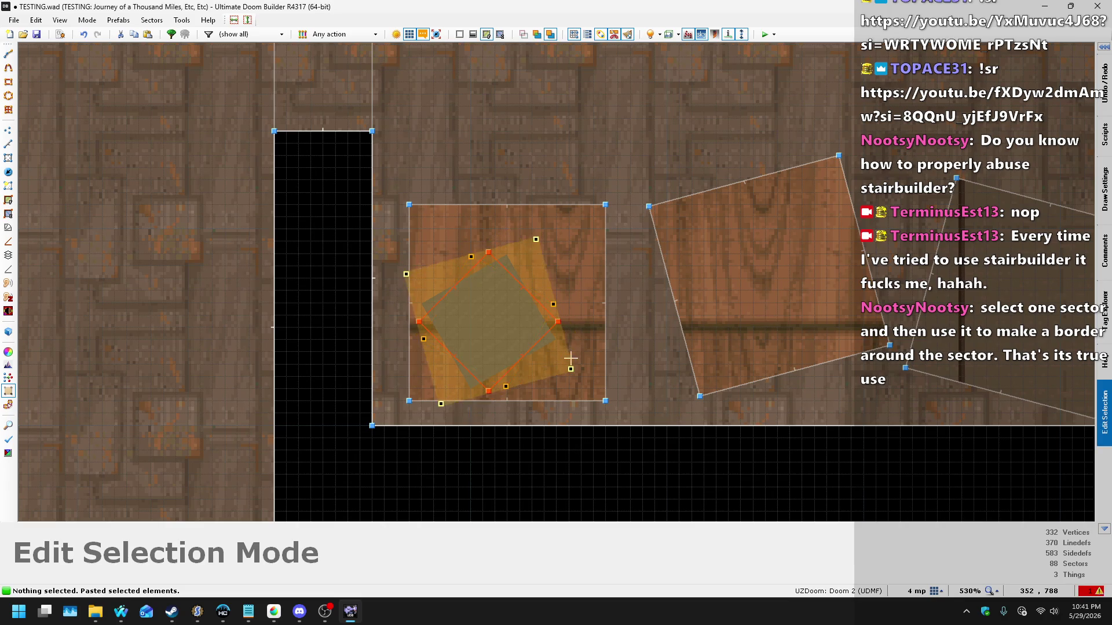
key(Return)
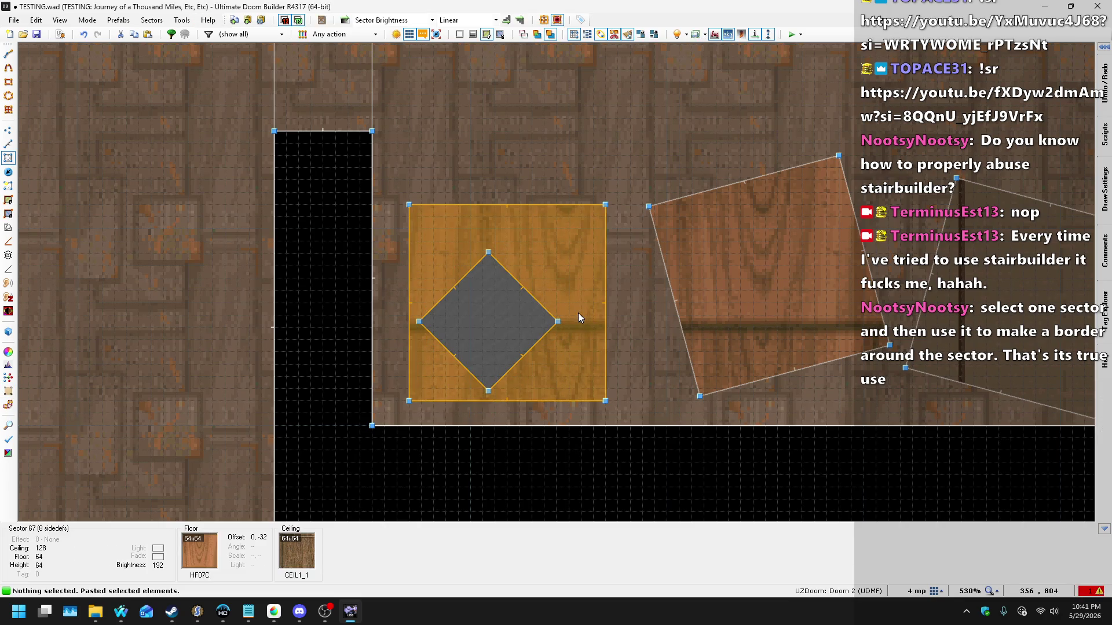
Step: Raise the diamond crate's top to 96 in 3D and view the crate cluster
key(q)
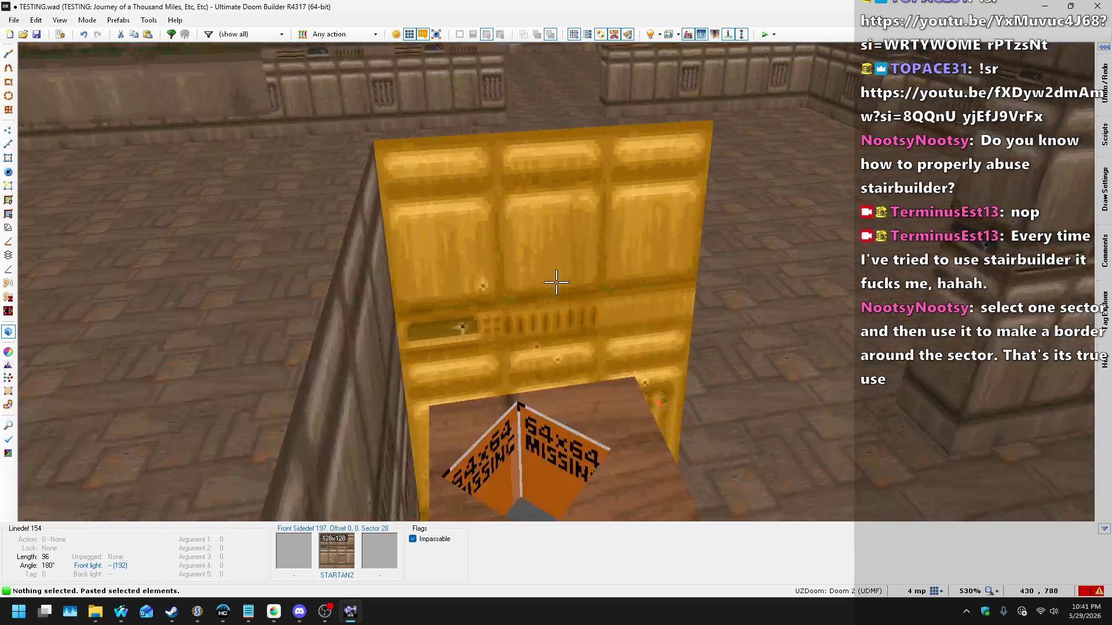
key(w)
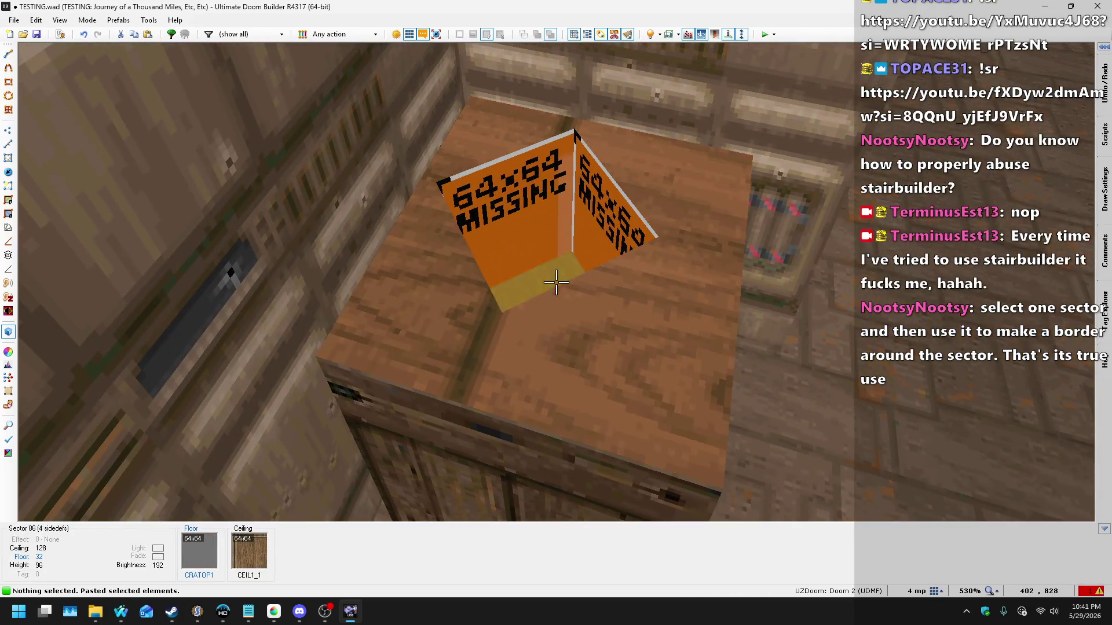
scroll(556, 282, up, 5)
click(555, 282)
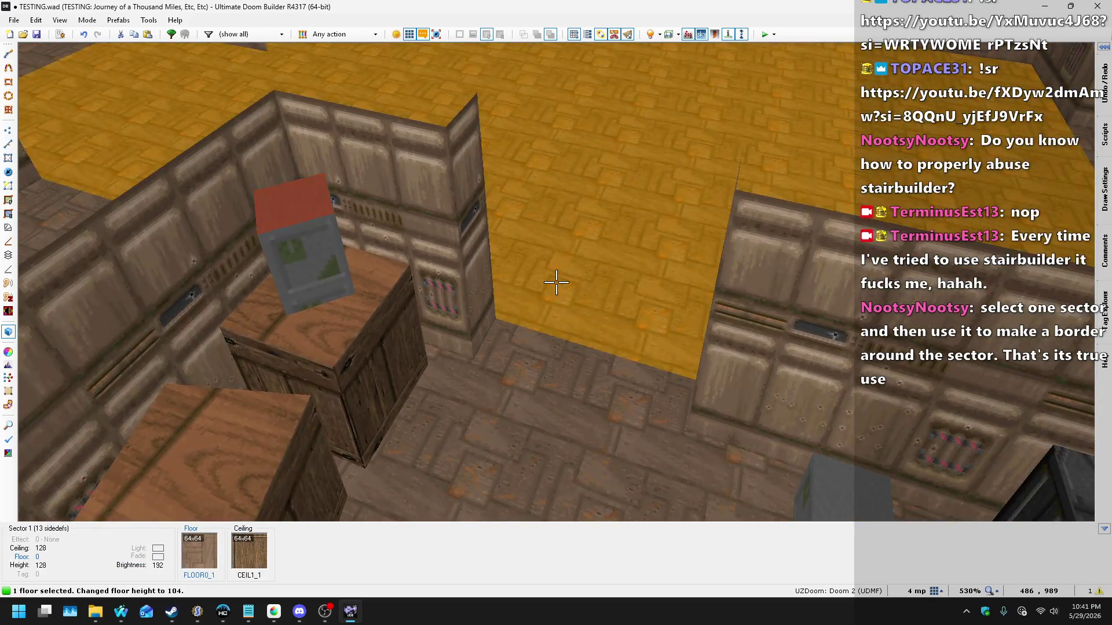
click(556, 282)
scroll(556, 283, down, 1)
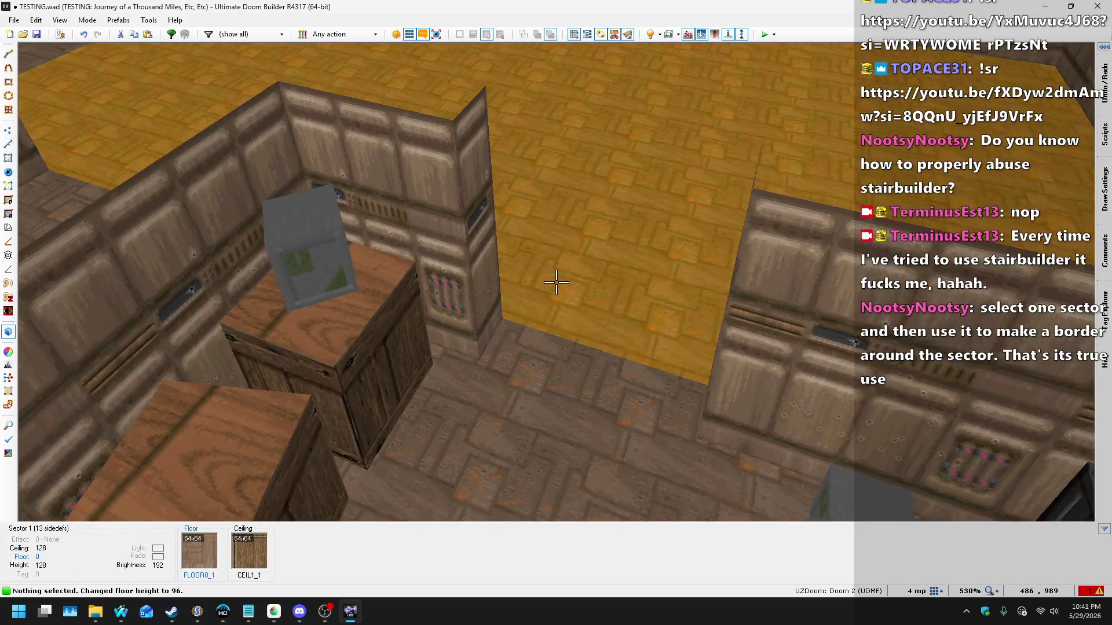
key(s)
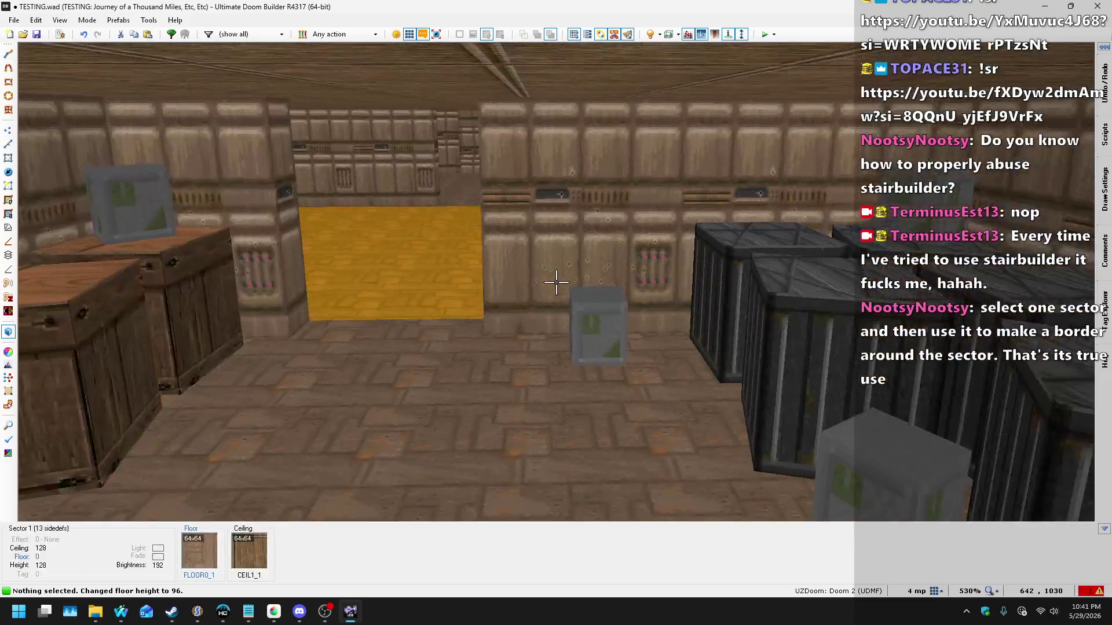
key(w)
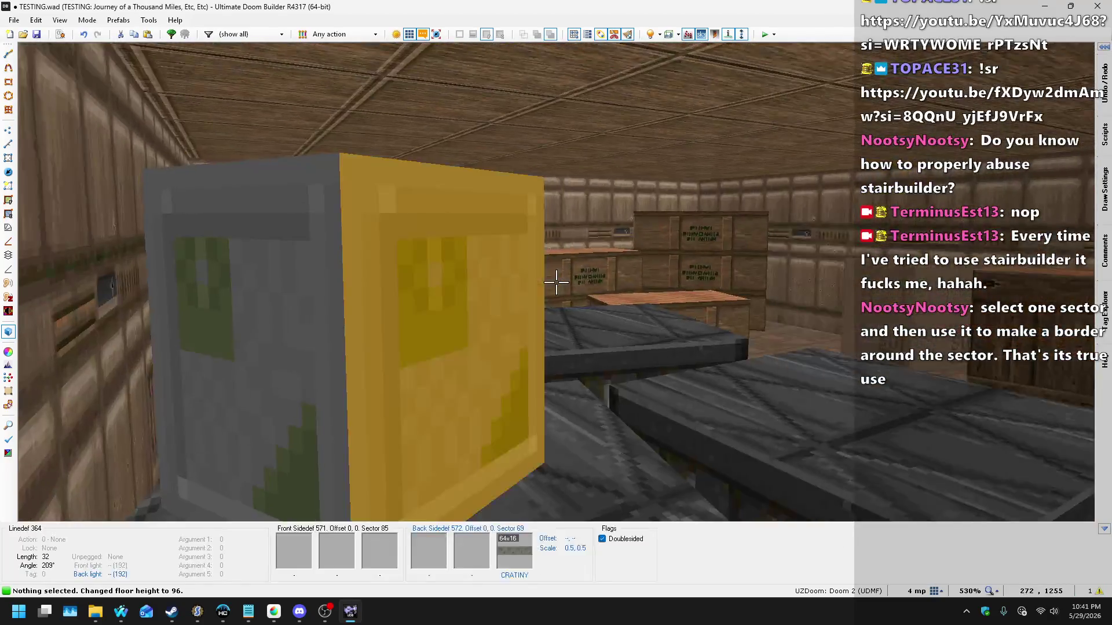
Step: Paste a rotated small crate onto the long rectangular wooden crate and commit it
key(q)
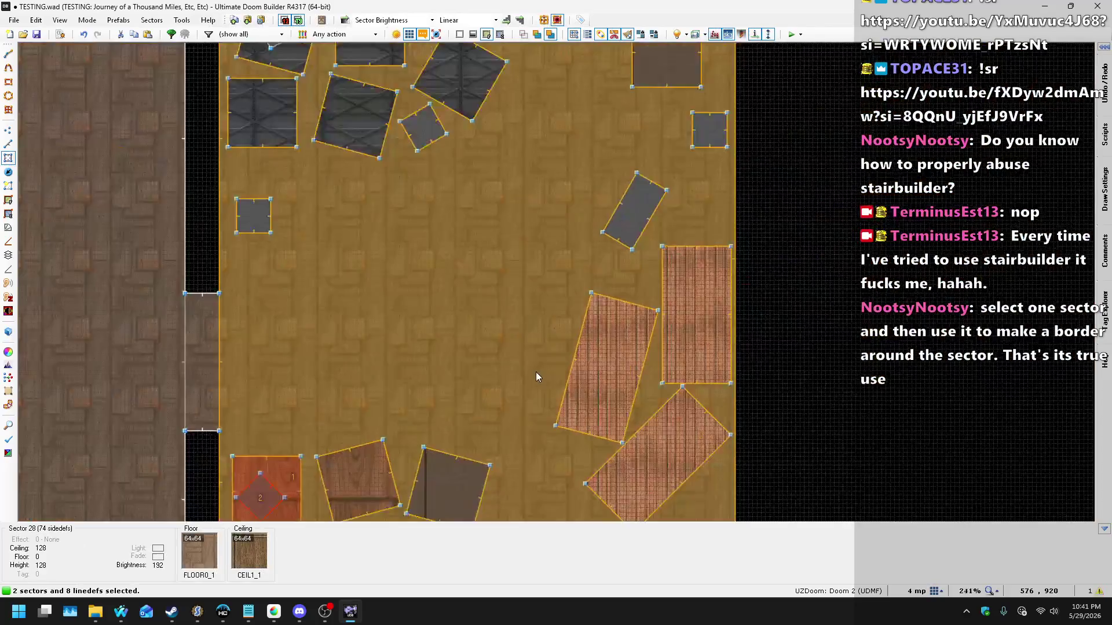
scroll(647, 328, up, 5)
key(ctrl+v)
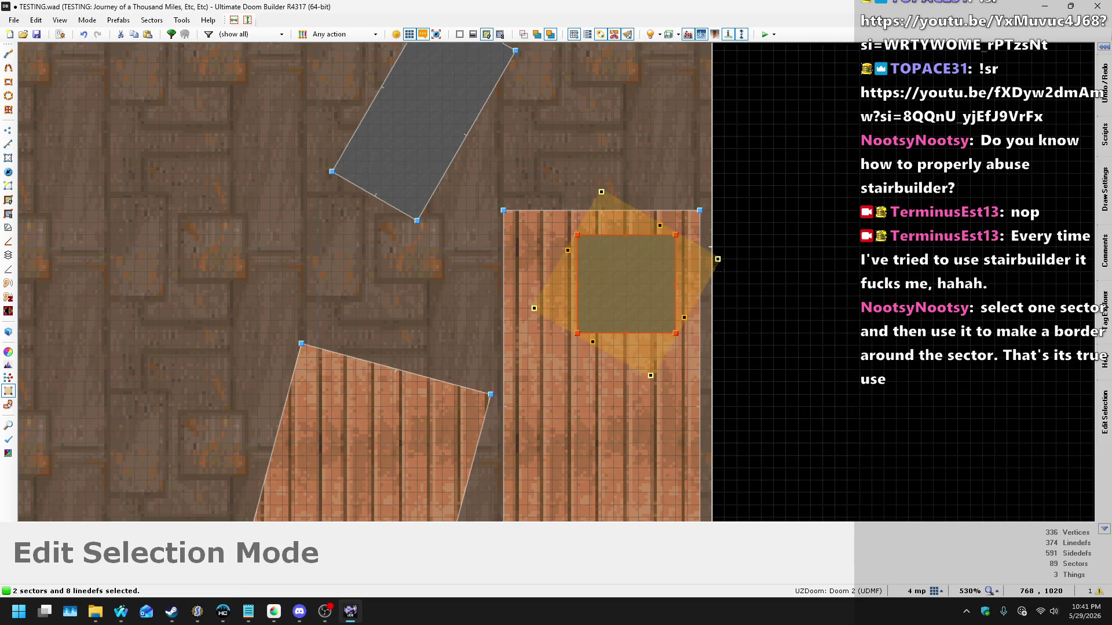
key(Return)
Step: In 3D, raise the new small crate's top to 96
key(w)
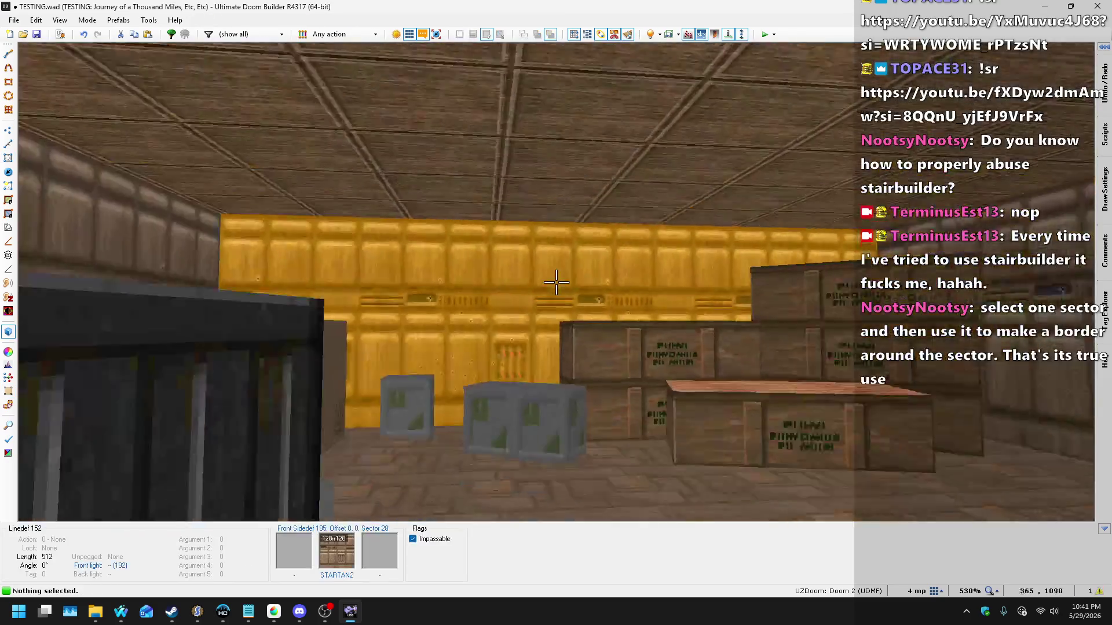
key(w)
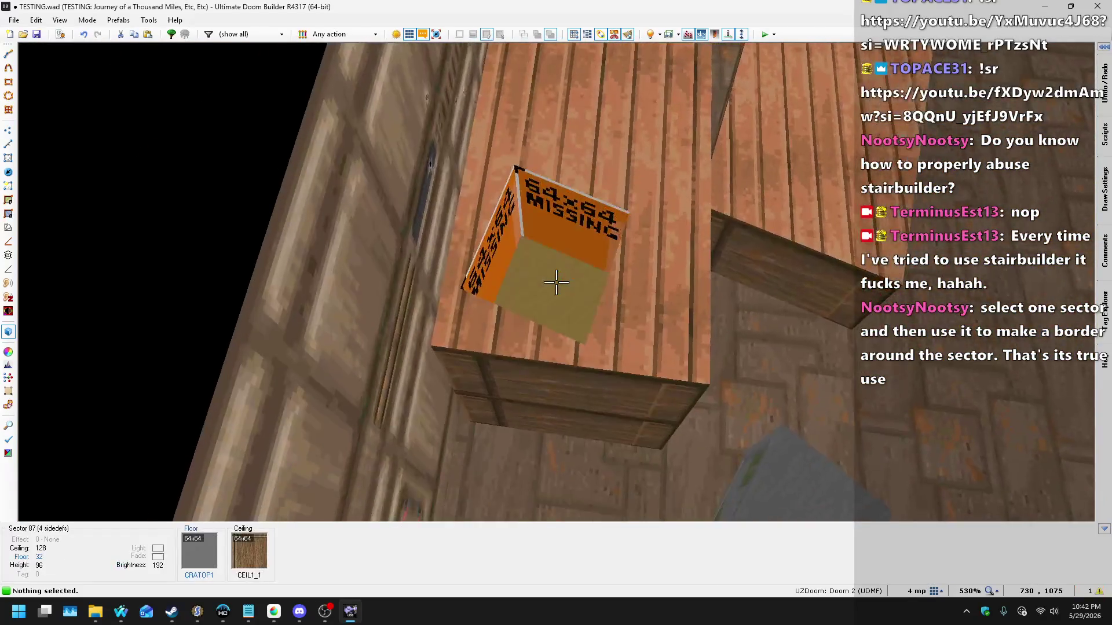
click(556, 282)
key(s)
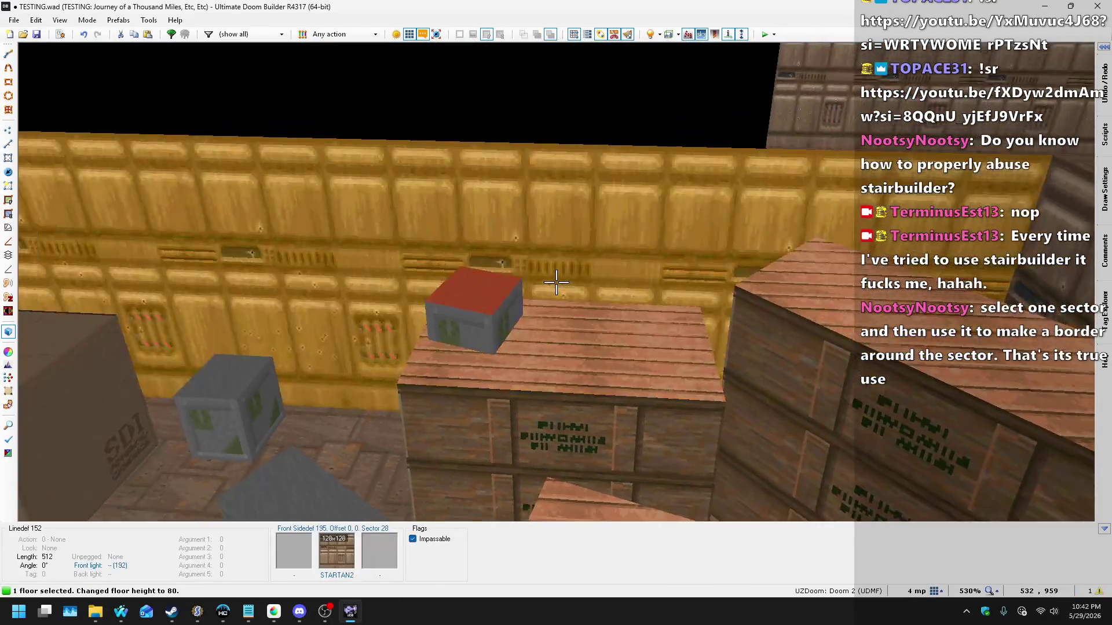
scroll(556, 282, up, 5)
key(w)
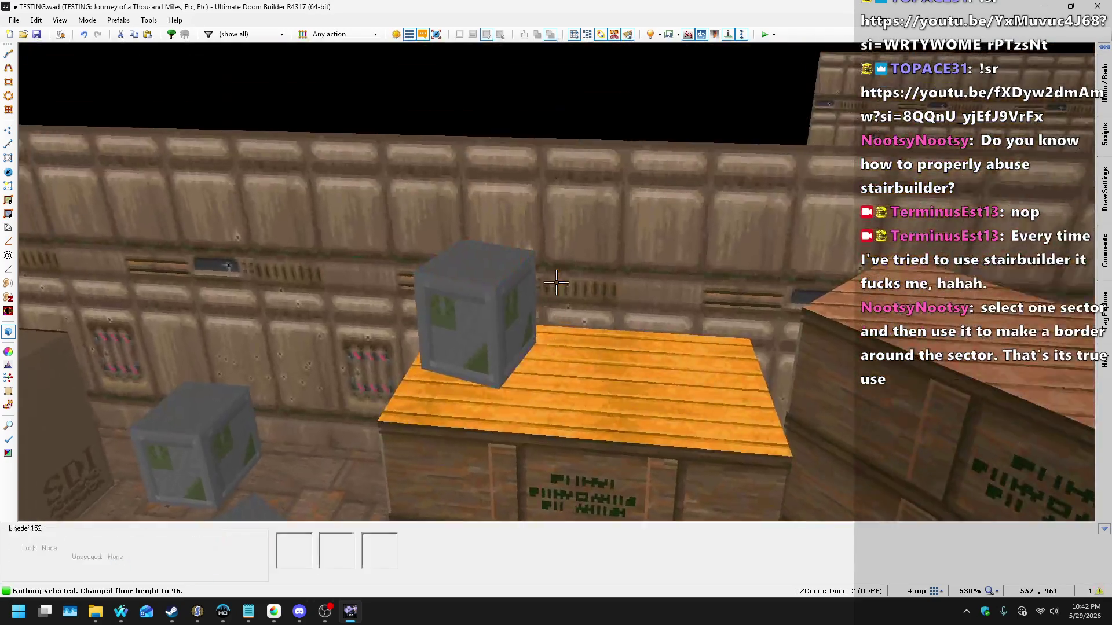
key(Escape)
Step: Move the large crate to a new spot and shift the small crate higher up the room
key(q)
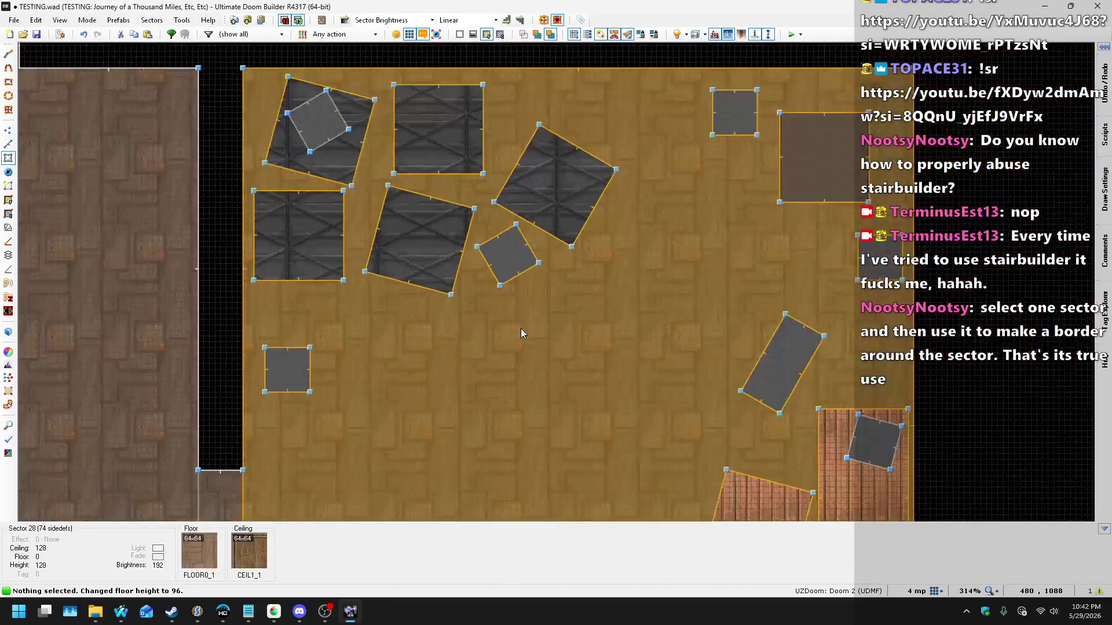
scroll(588, 328, down, 3)
scroll(712, 84, up, 4)
scroll(712, 84, up, 1)
mouse_move(607, 279)
mouse_down()
mouse_move(666, 206)
mouse_move(640, 230)
mouse_up()
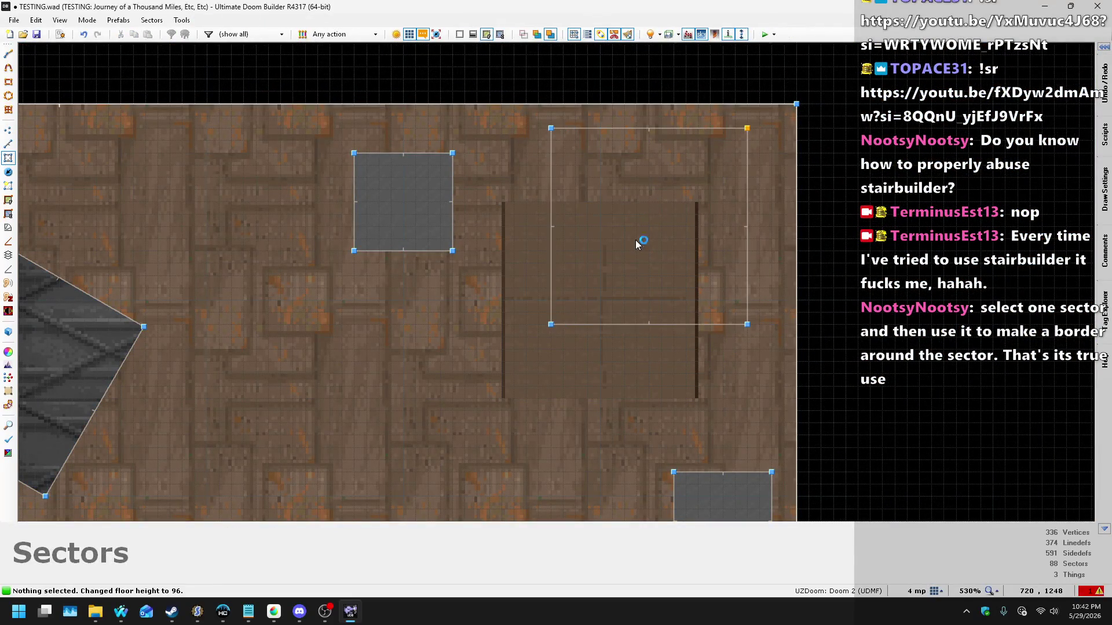
drag(732, 509, 729, 376)
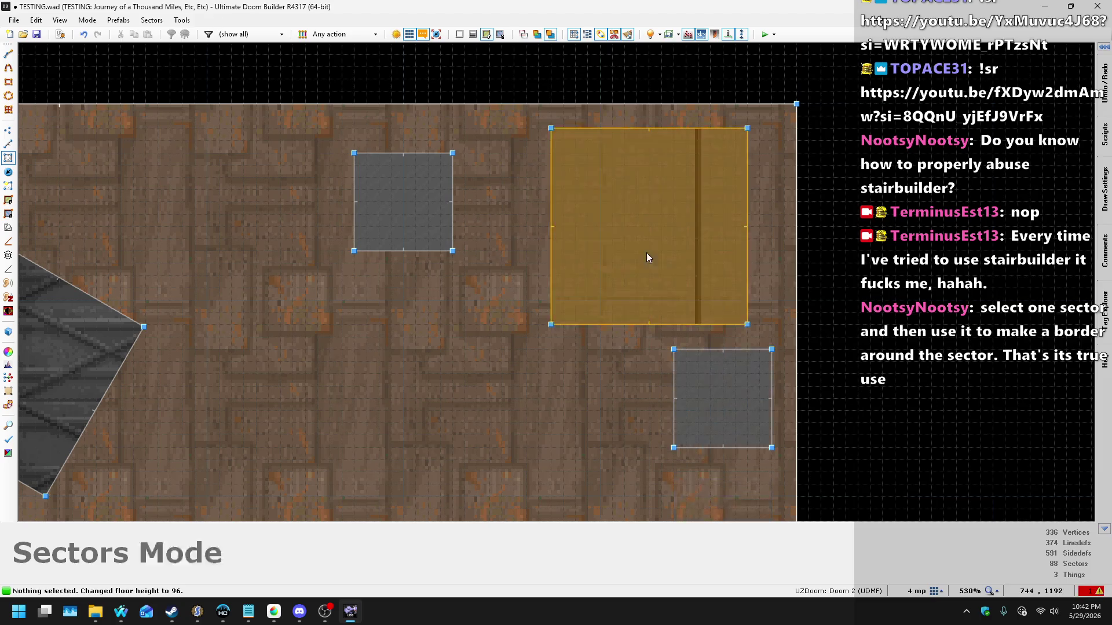
Step: Duplicate a small crate and commit the pasted copy's placement
scroll(648, 256, down, 3)
click(685, 330)
key(ctrl+c)
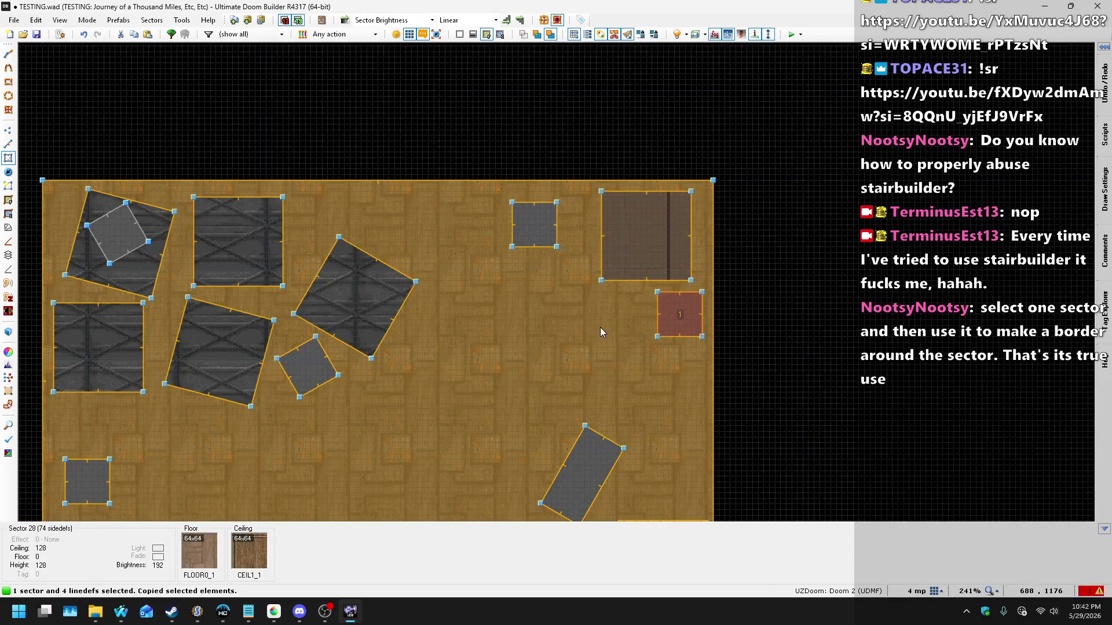
key(ctrl+v)
scroll(636, 305, up, 3)
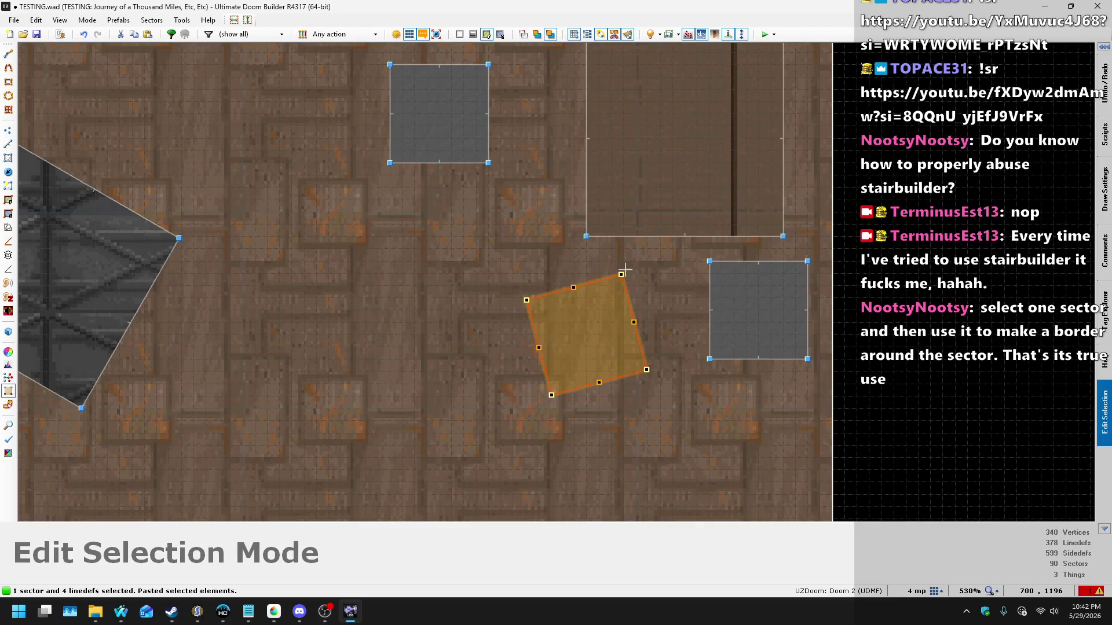
key(Return)
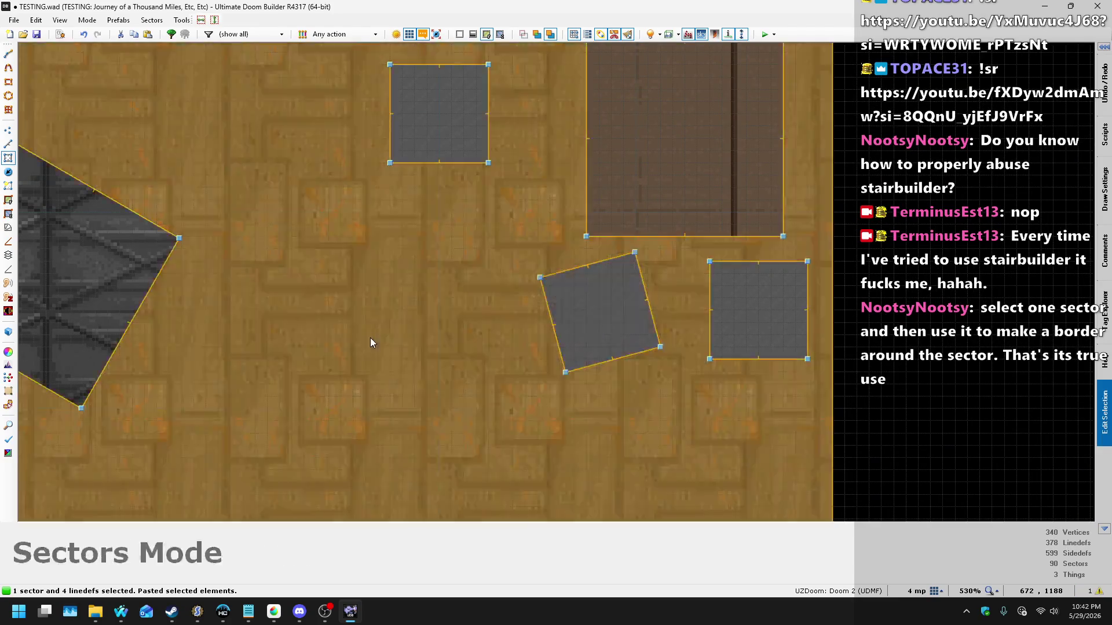
Step: Copy the small square crate and place the copy in the storage room's top-right corner
scroll(370, 339, down, 1)
scroll(402, 248, up, 2)
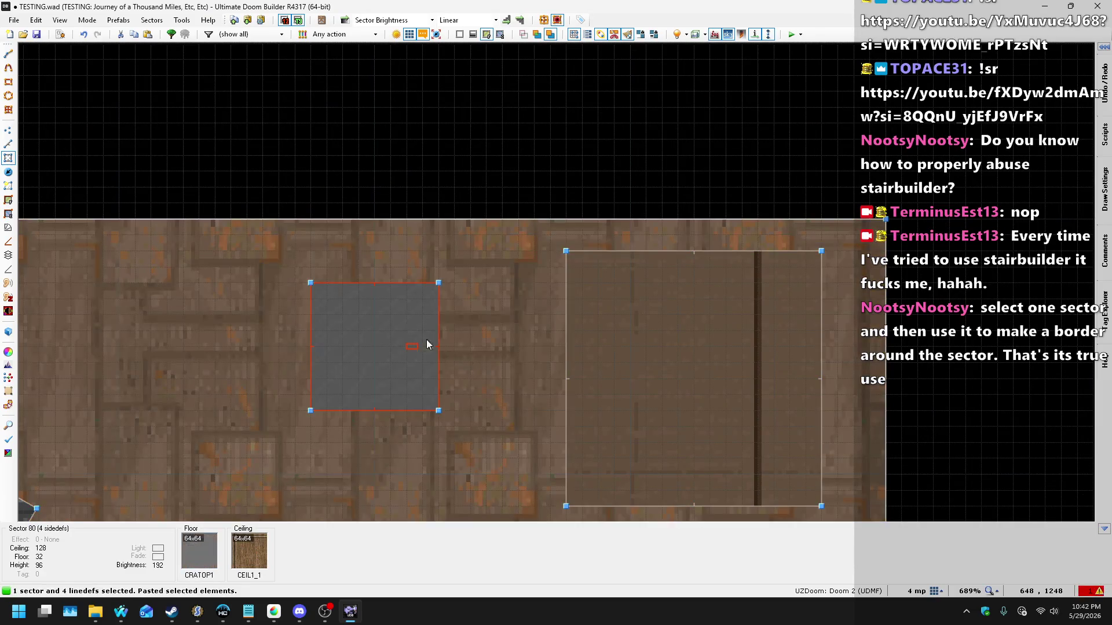
click(423, 347)
click(431, 342)
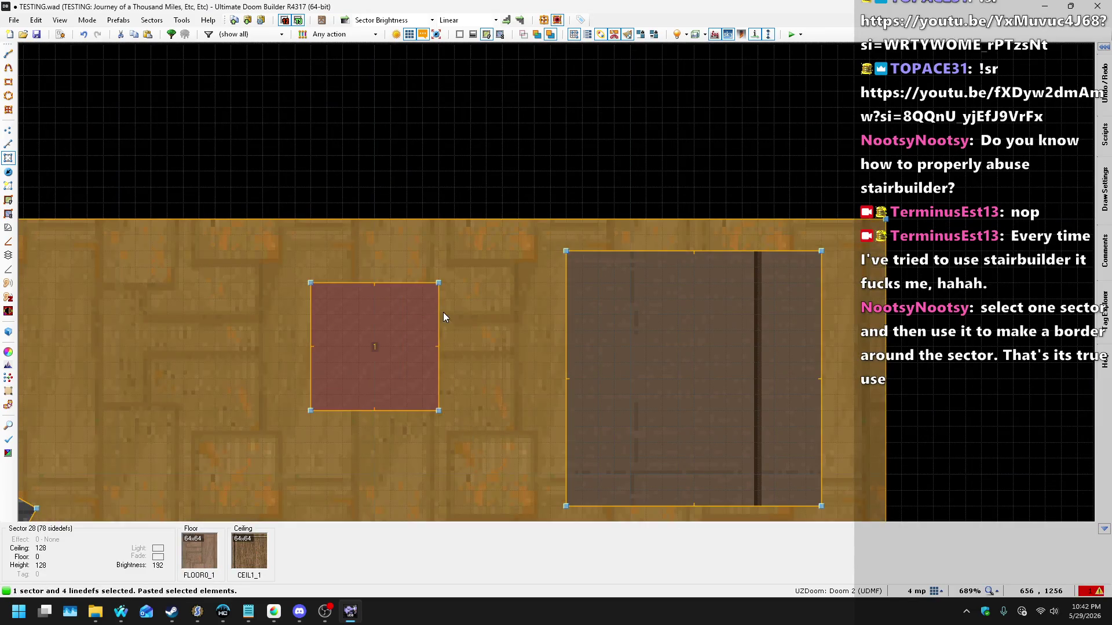
key(ctrl+c)
key(ctrl+v)
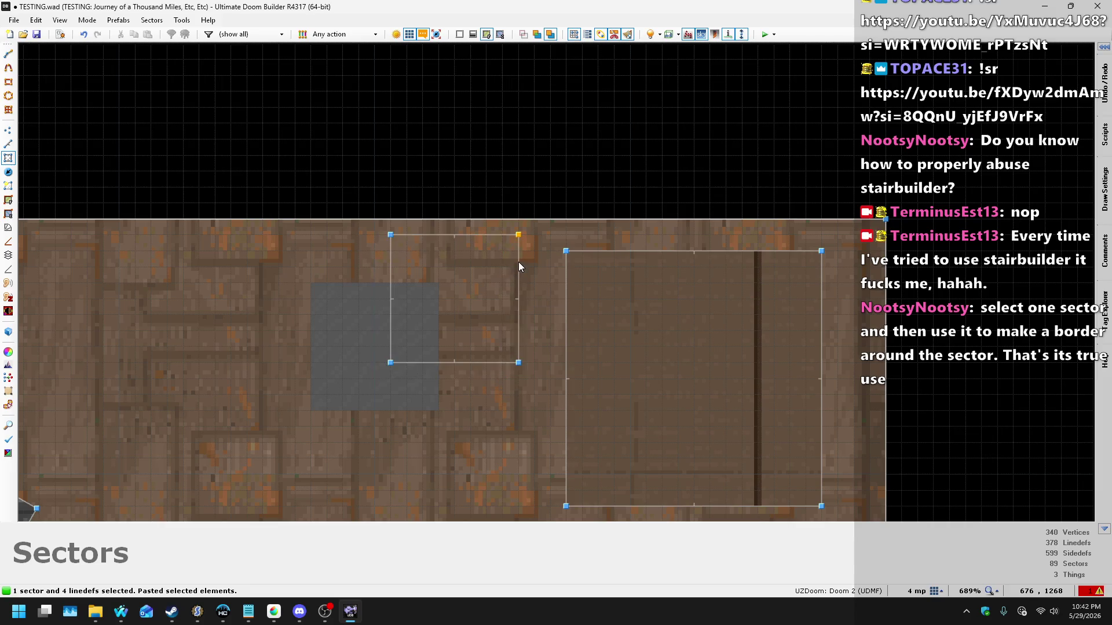
click(519, 262)
Step: Briefly check the song requests page in the browser, then return to the editor
scroll(577, 188, down, 8)
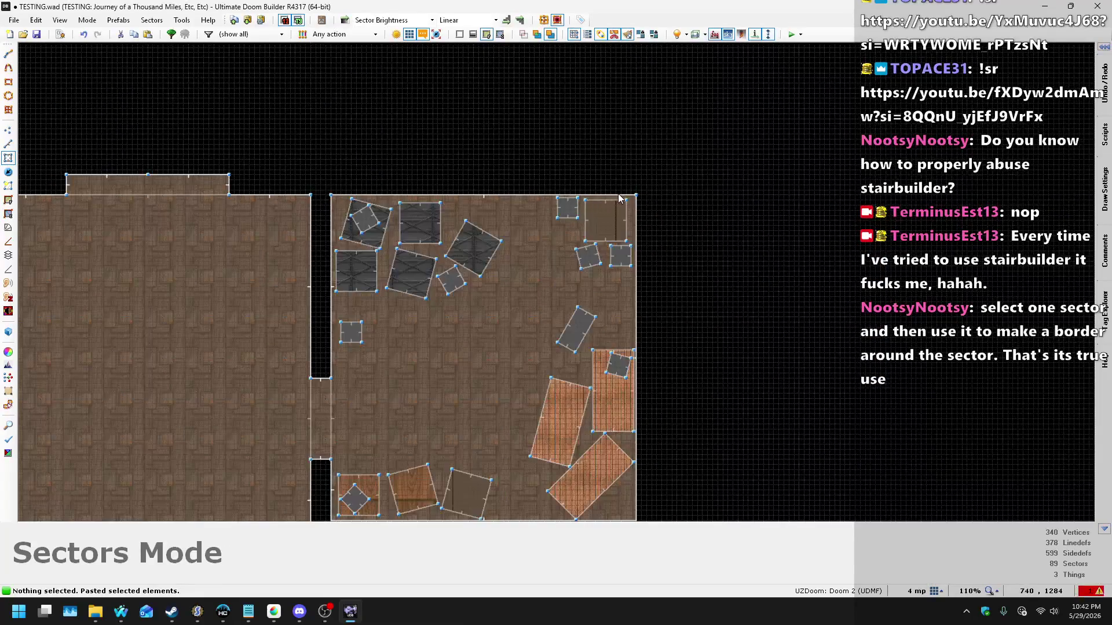
key(alt+Tab)
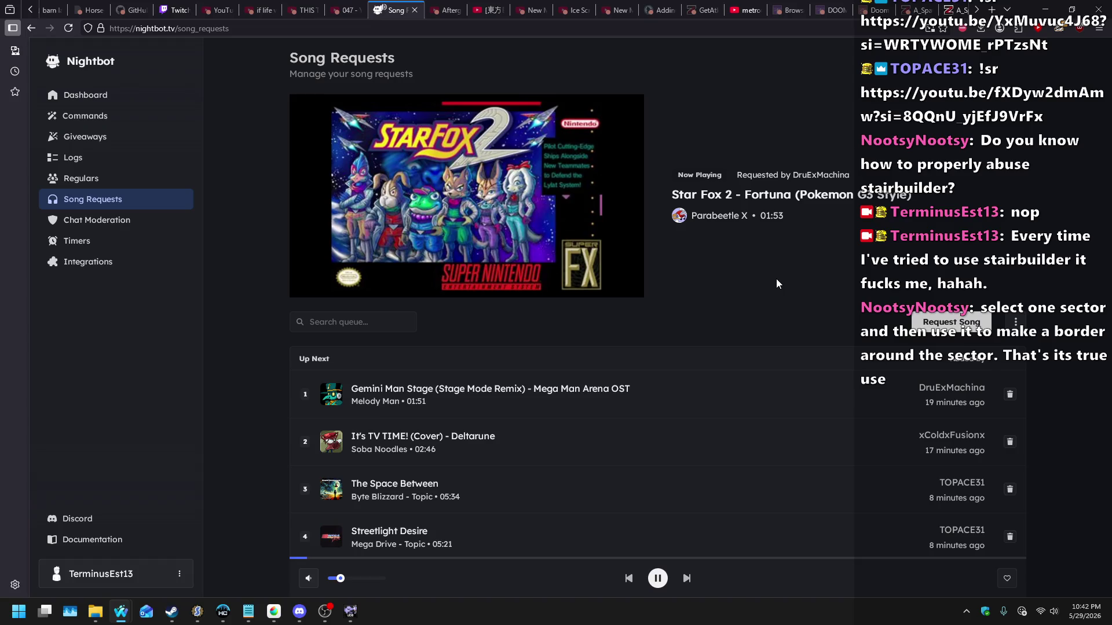
scroll(704, 284, down, 2)
key(alt+Tab)
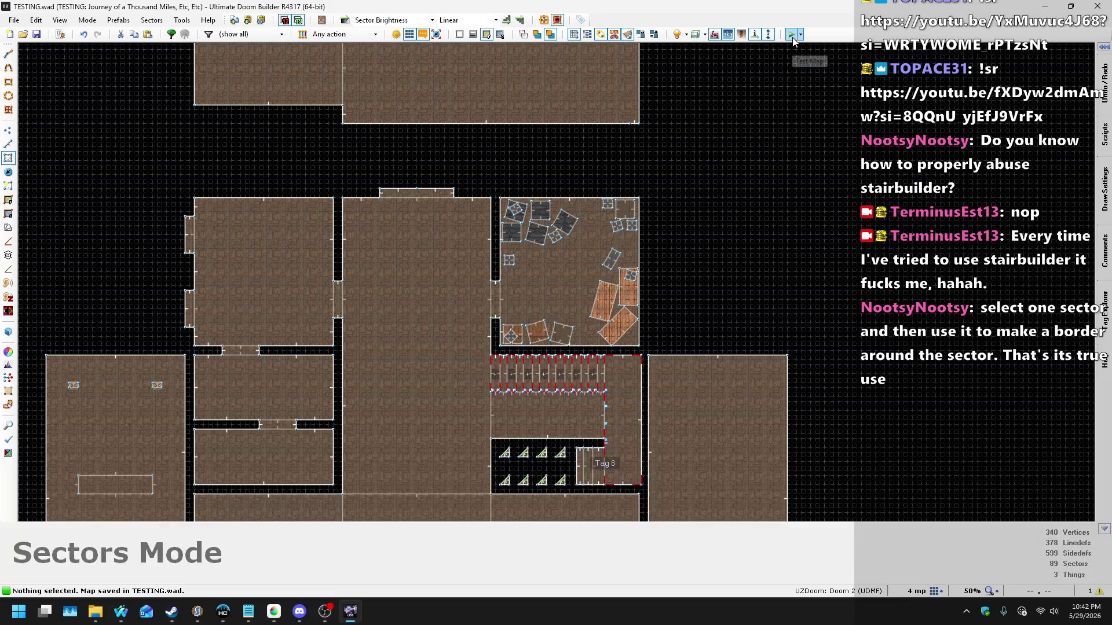
key(w)
key(w)
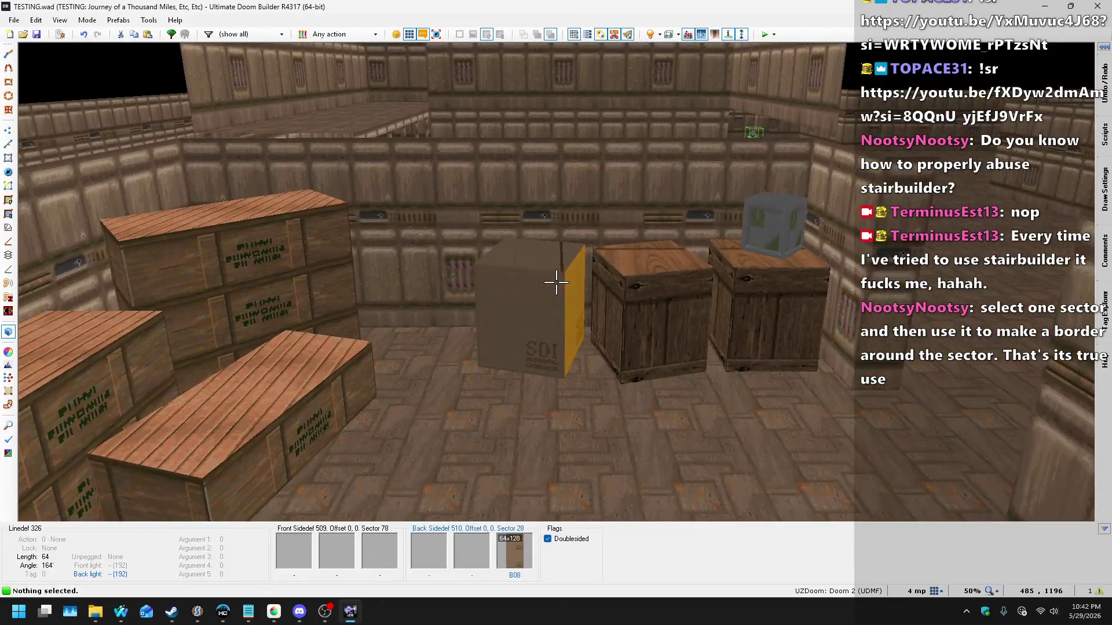
key(w)
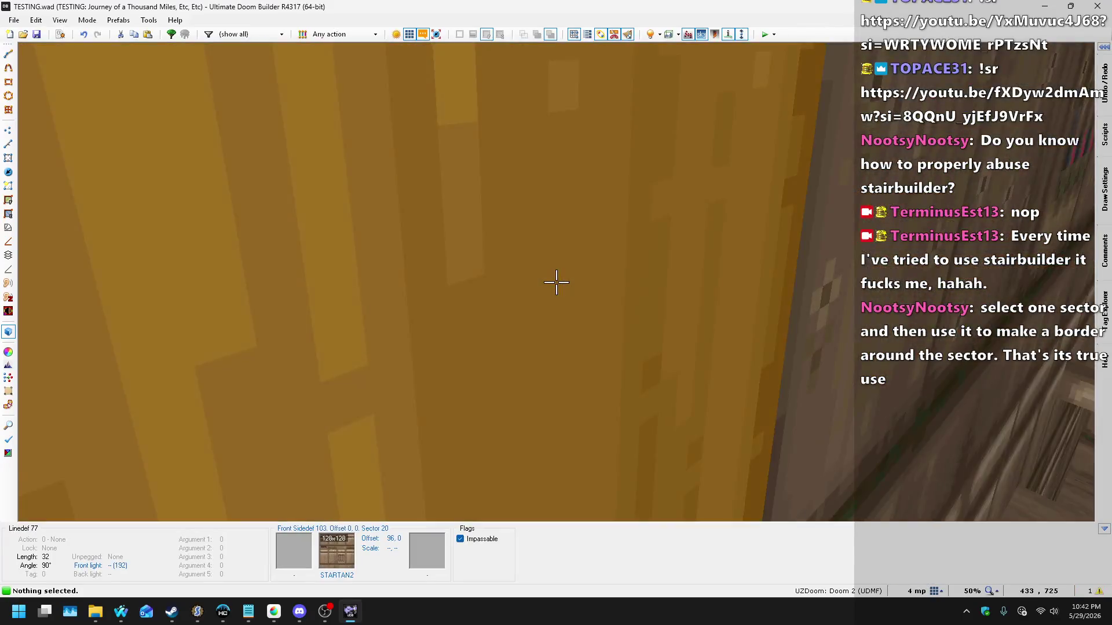
key(s)
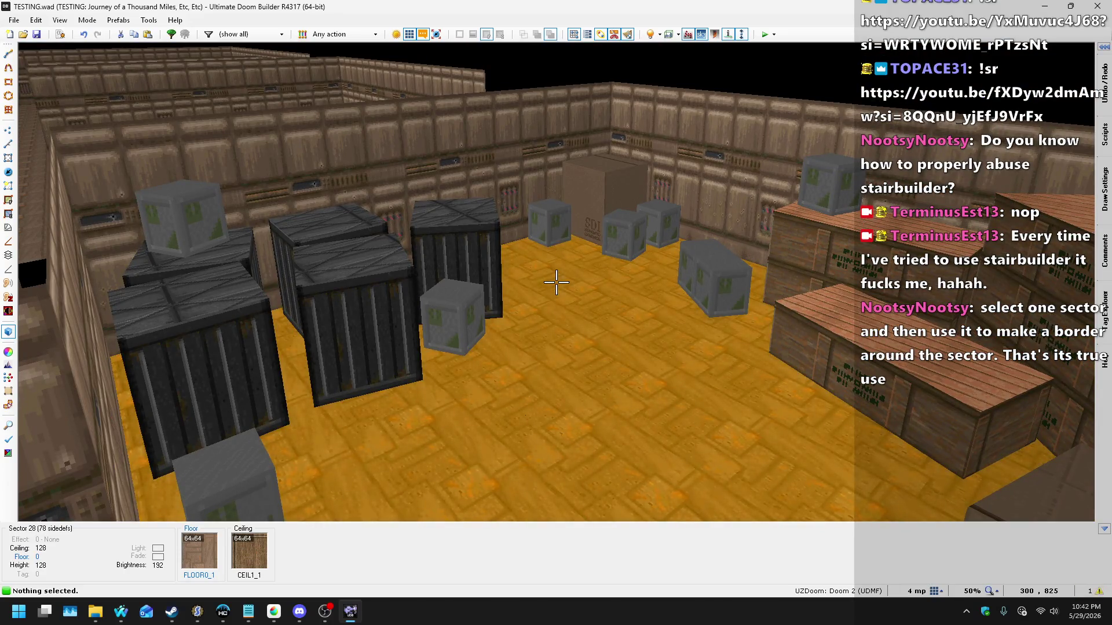
key(s)
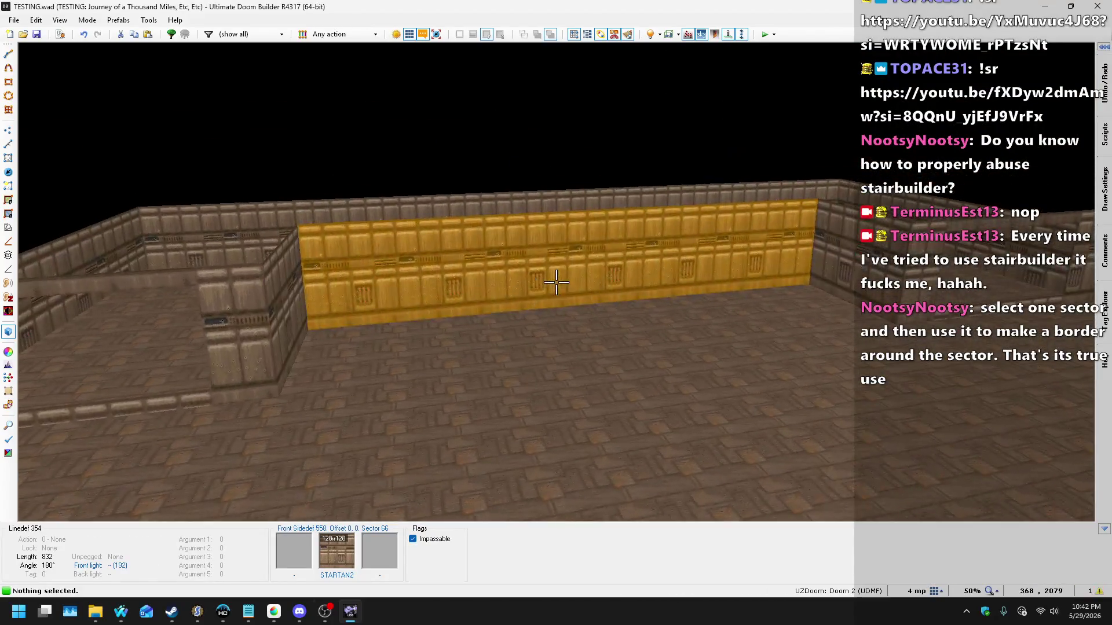
key(q)
scroll(318, 384, up, 4)
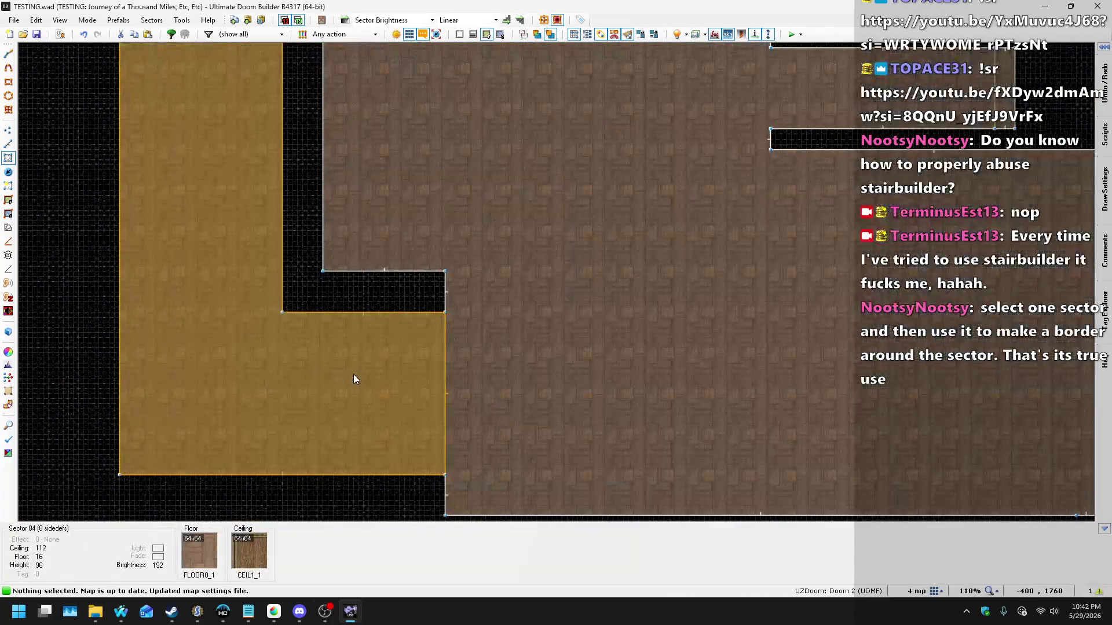
Step: Start a UZDoom test play of TESTING.wad from the toolbar's Test Map button
scroll(387, 254, down, 2)
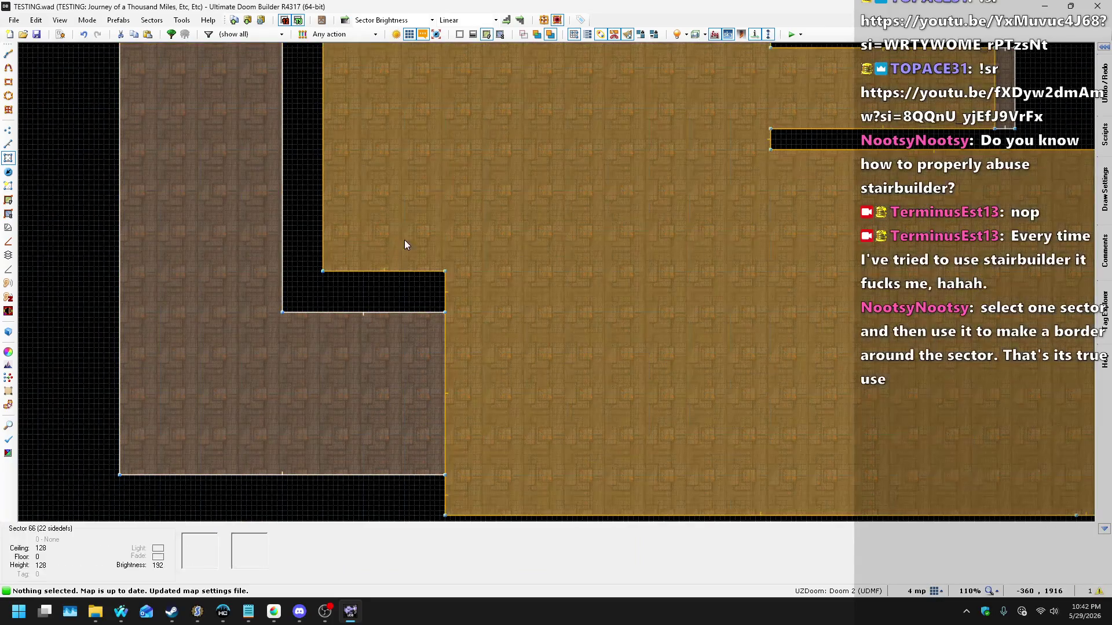
scroll(405, 245, down, 3)
scroll(405, 241, up, 2)
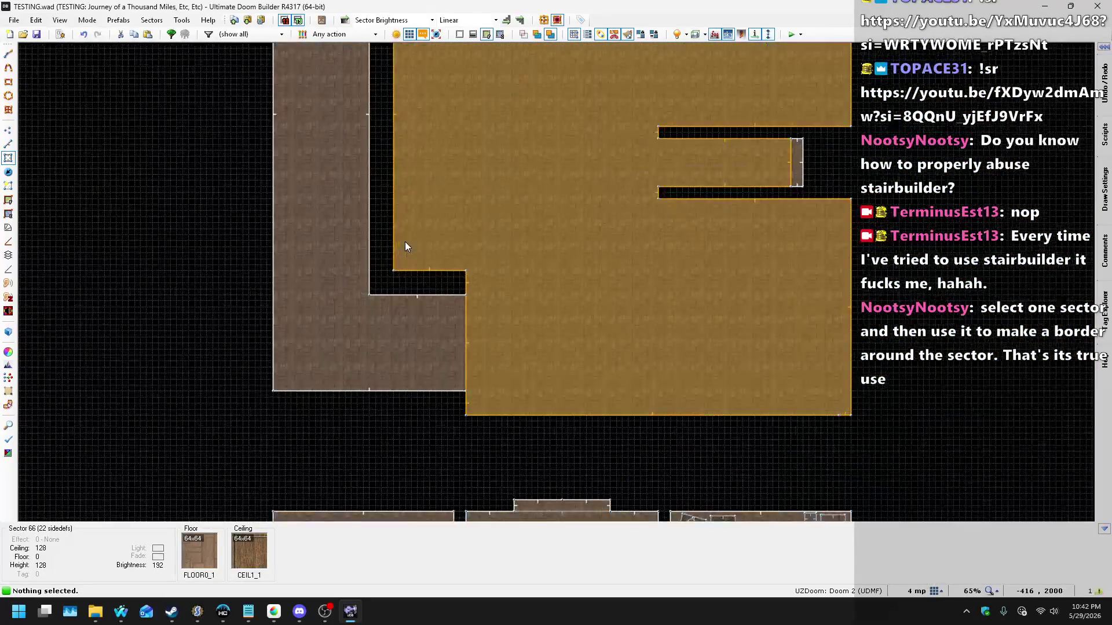
click(794, 38)
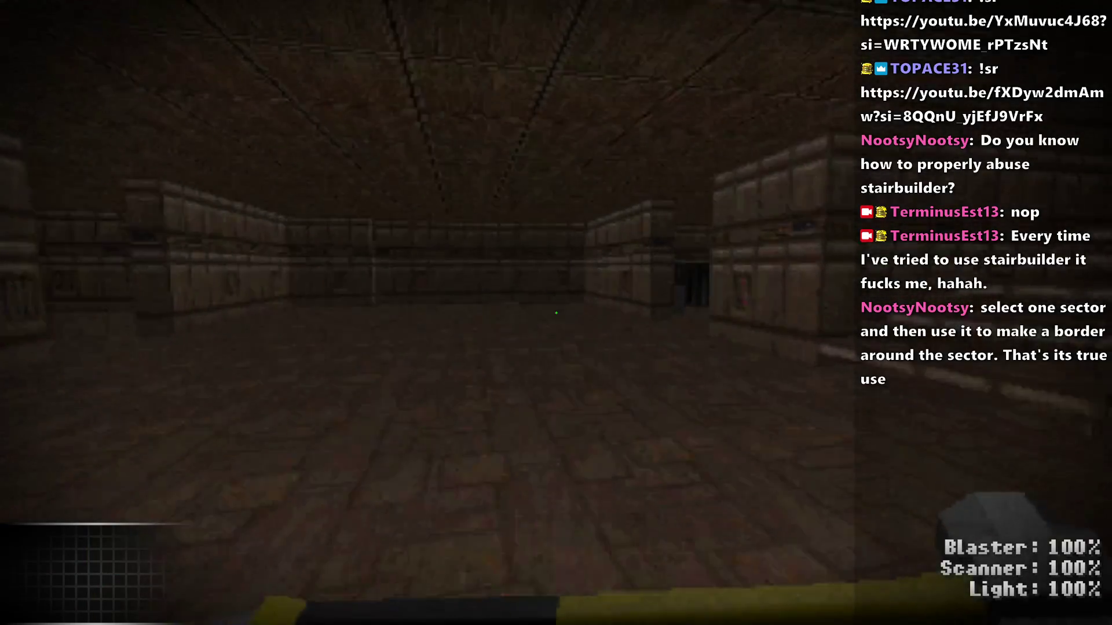
Step: Walk past the stacked crates and down the long corridor, then quit UZDoom
key(w)
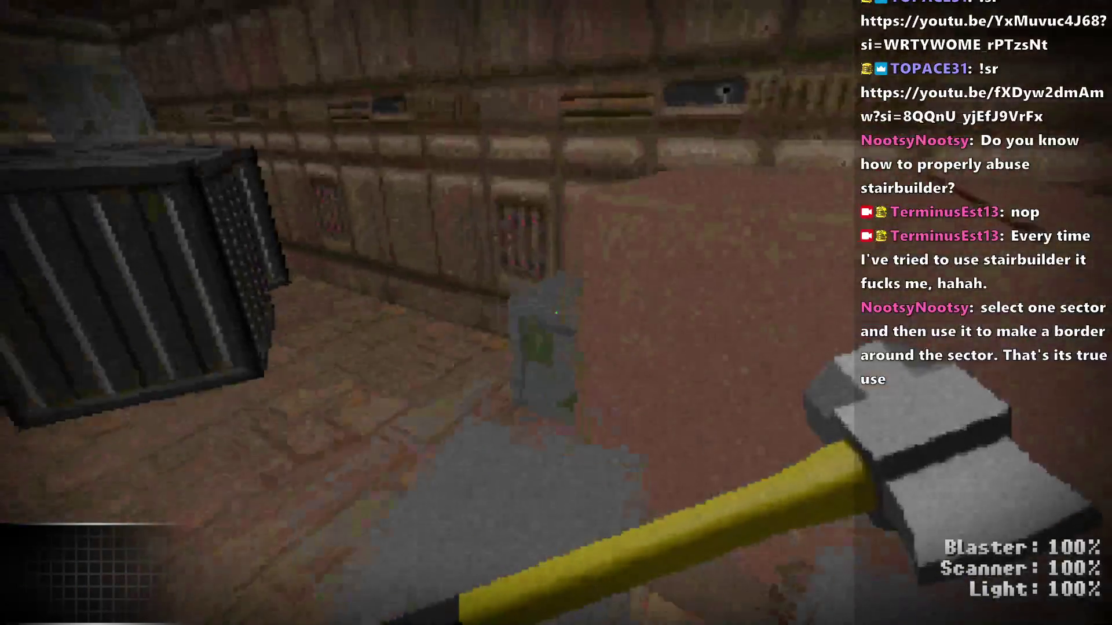
key(w)
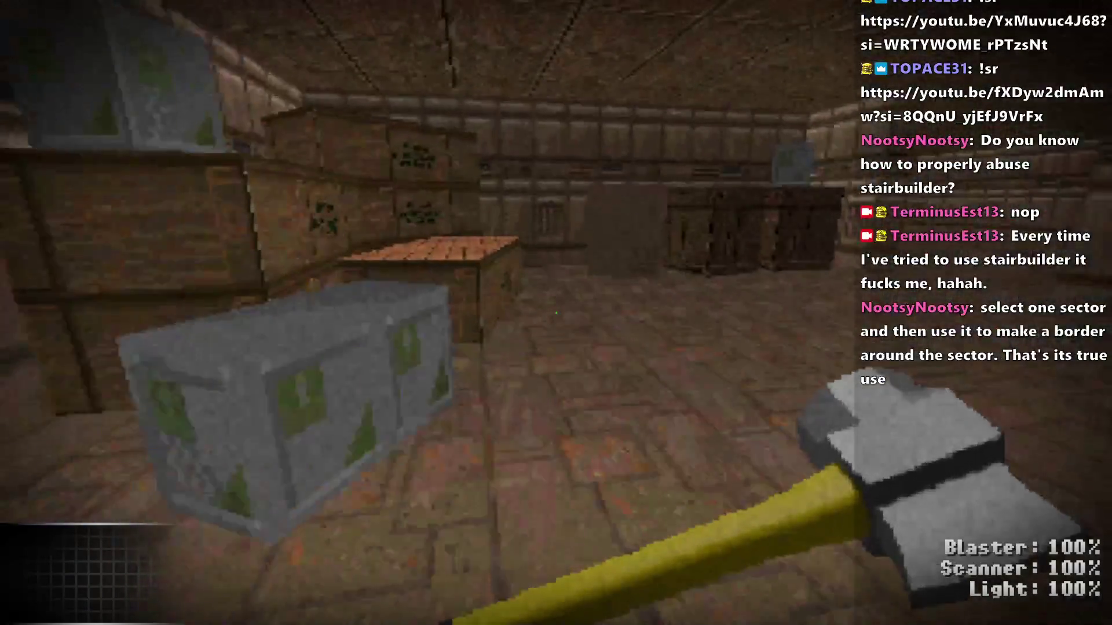
key(w)
key(w)
key(w)
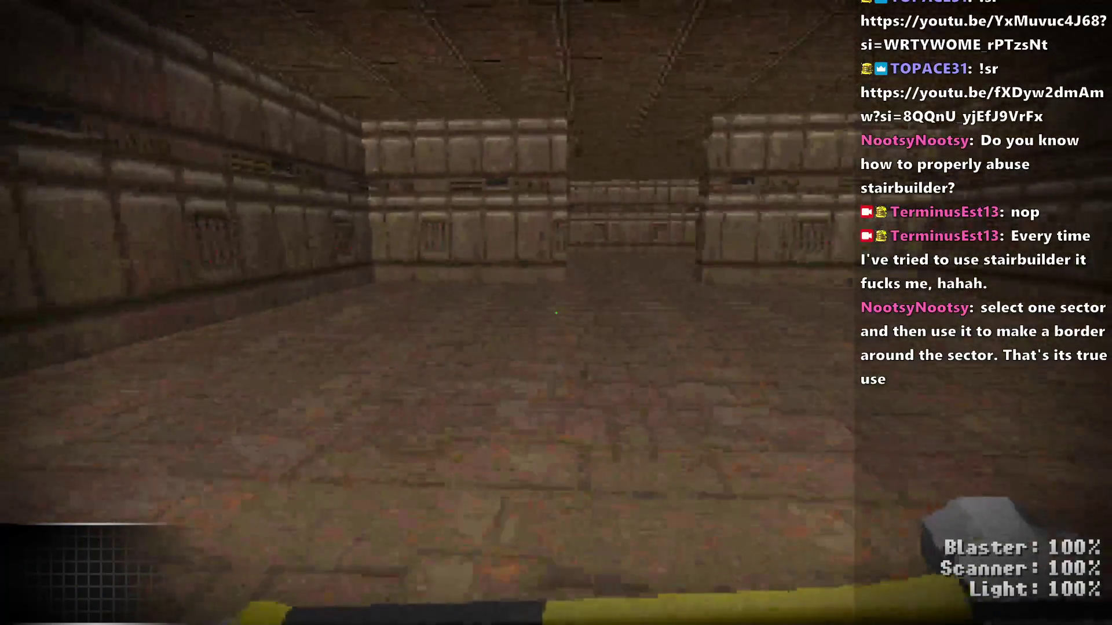
key(w)
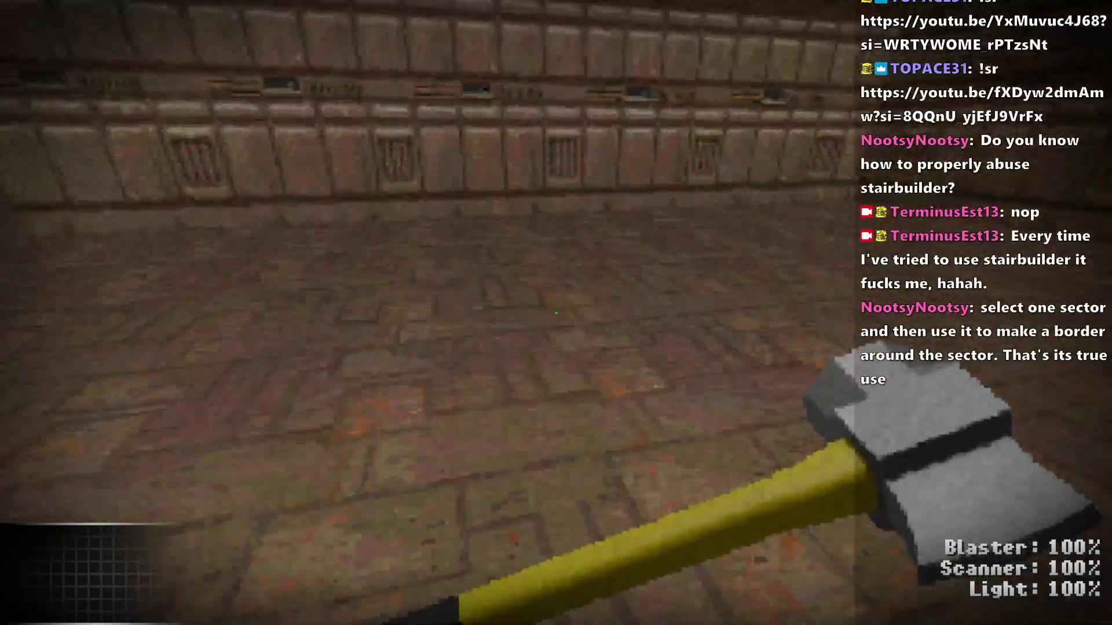
key(w)
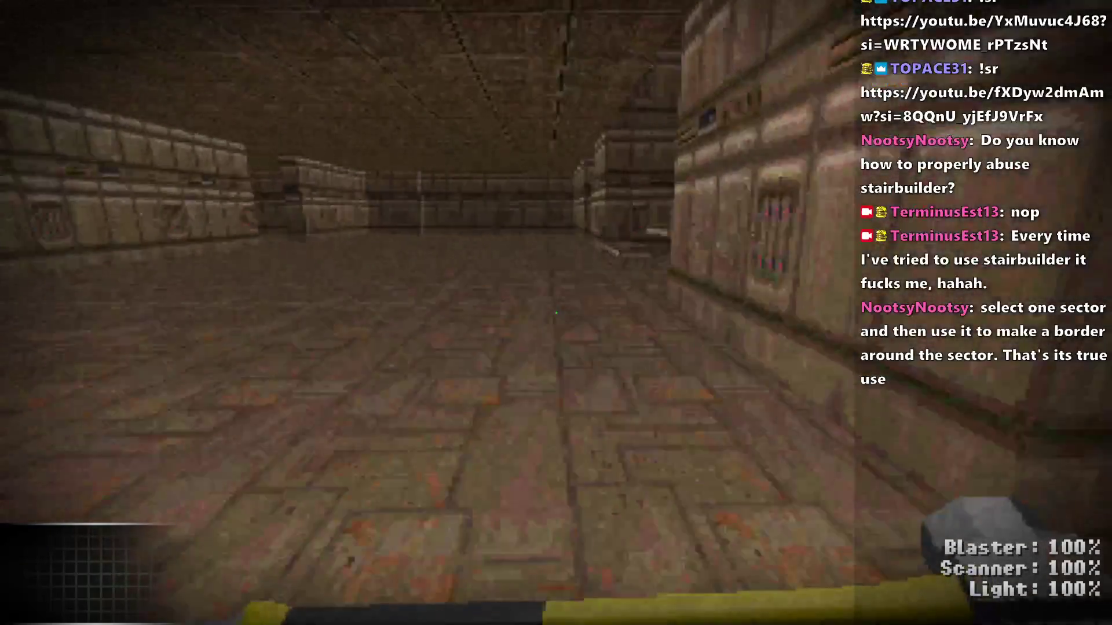
key(w)
key(w)
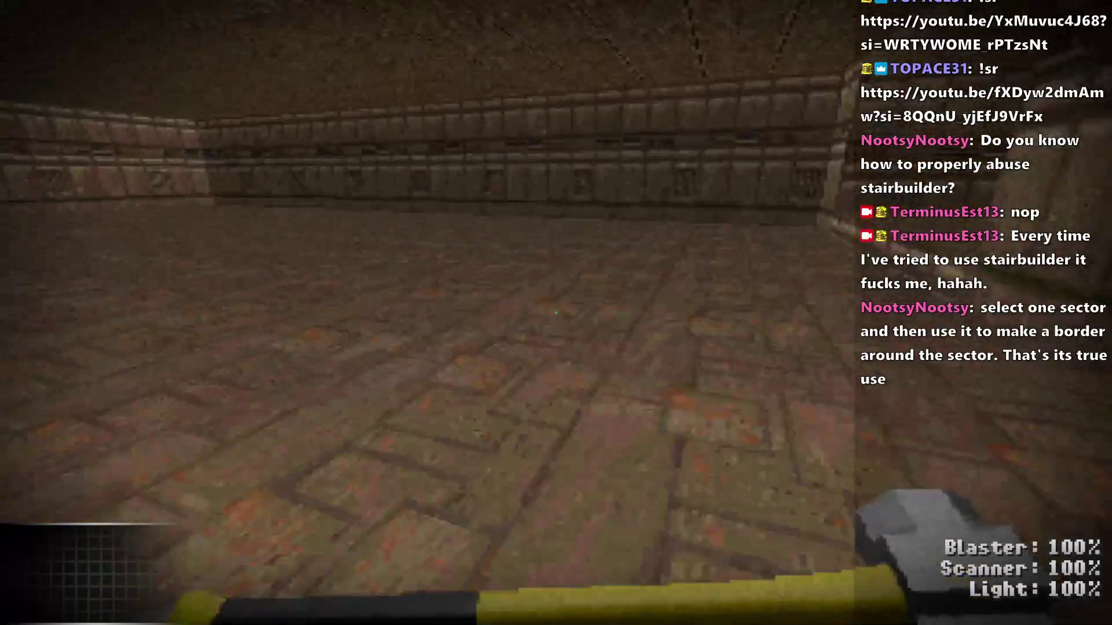
key(w)
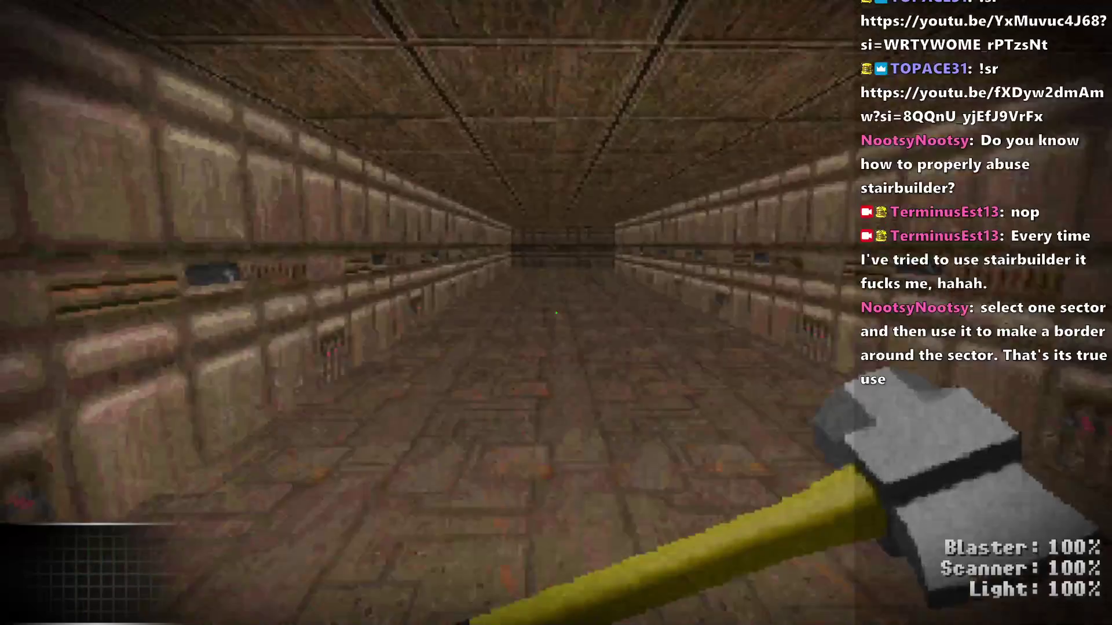
key(w)
key(w)
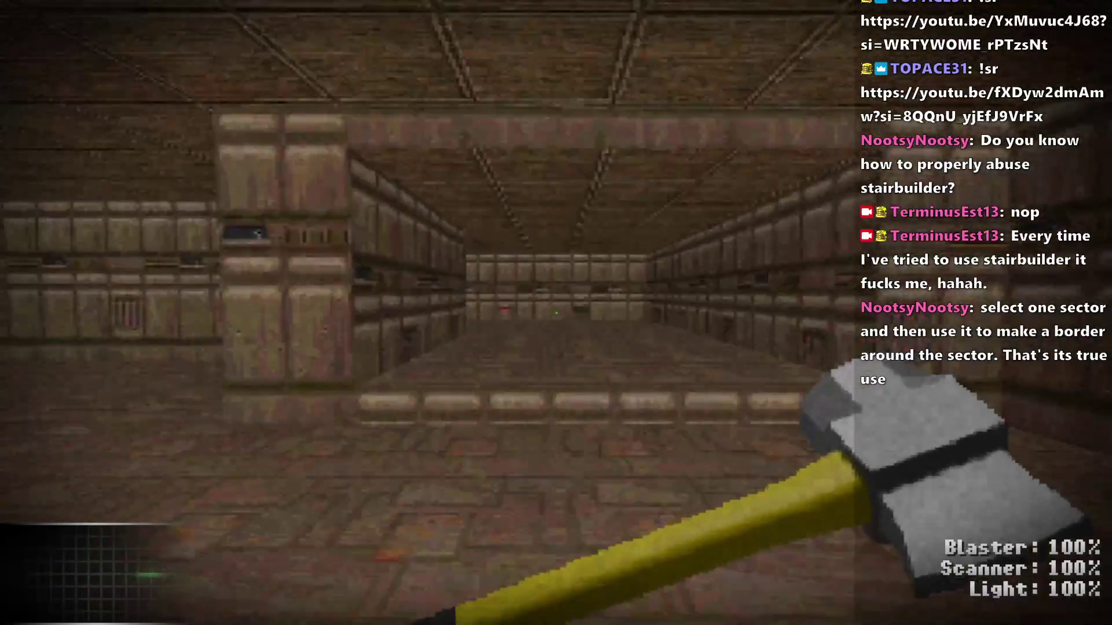
key(alt+F4)
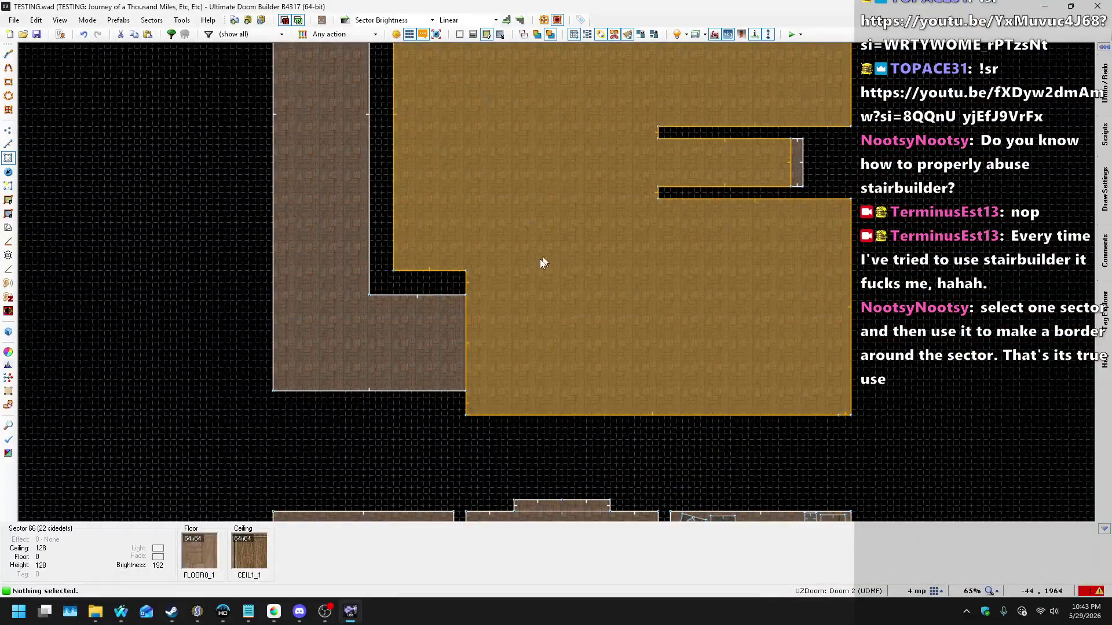
scroll(441, 335, up, 4)
Step: Switch to Linedefs Mode and set the grid size to 32 mp
key(Escape)
click(8, 132)
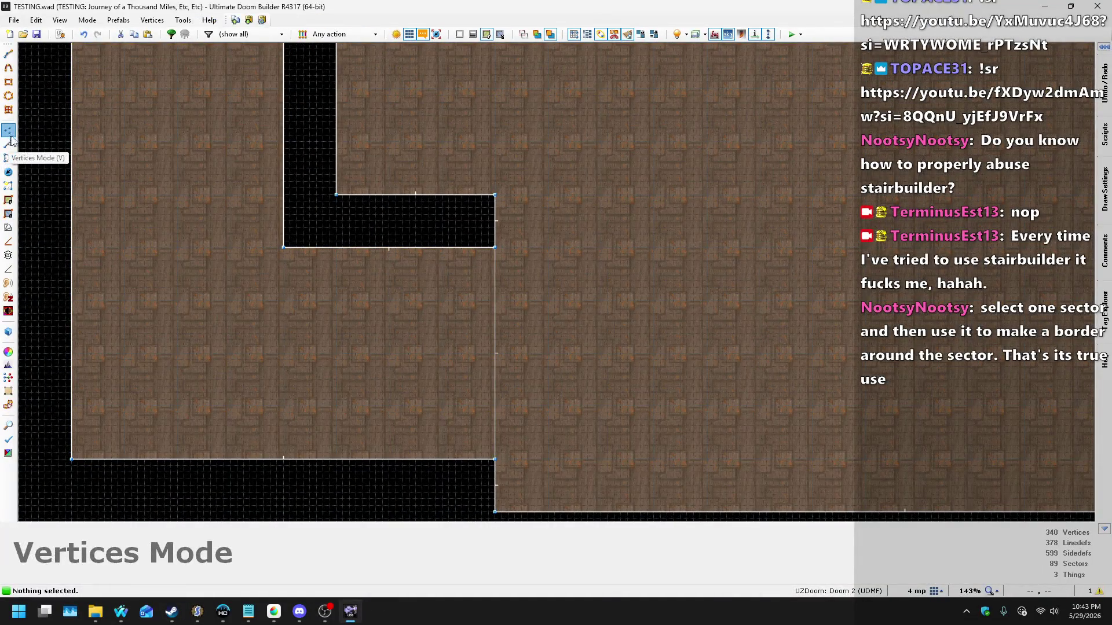
click(13, 147)
click(936, 590)
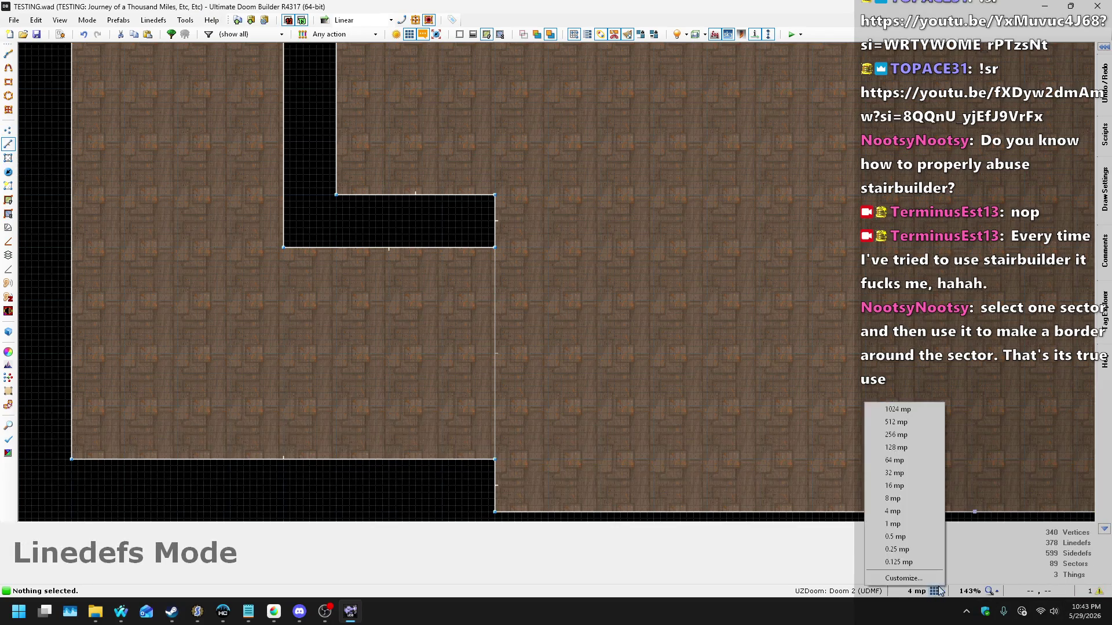
click(906, 474)
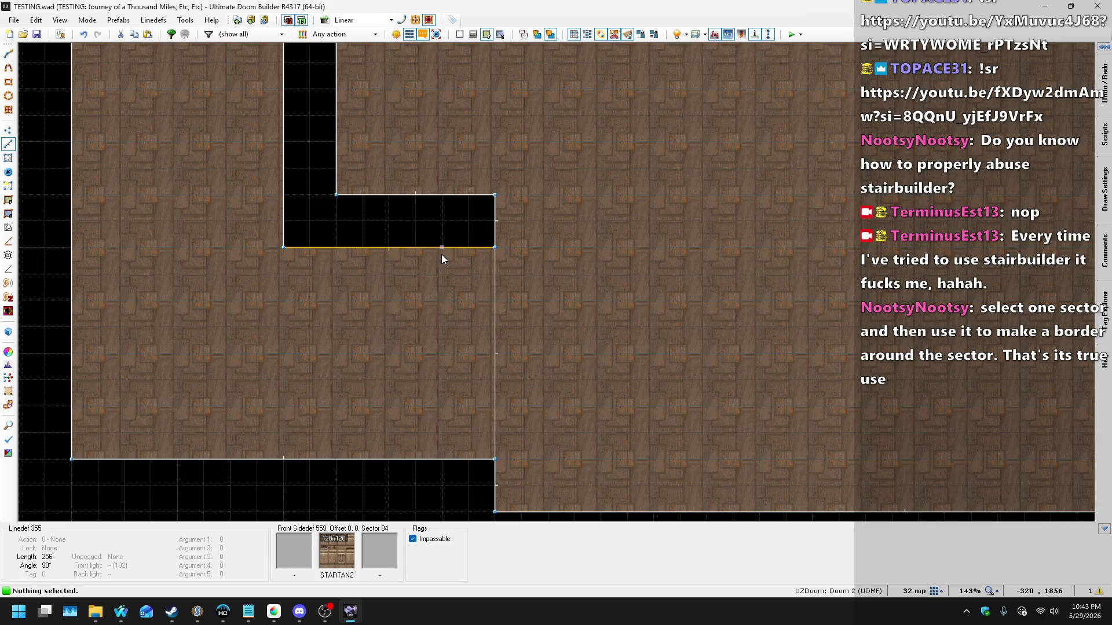
Step: Draw two vertical 256-unit dividing lines, splitting new sectors off the rooms
key(space)
click(442, 458)
scroll(418, 436, down, 6)
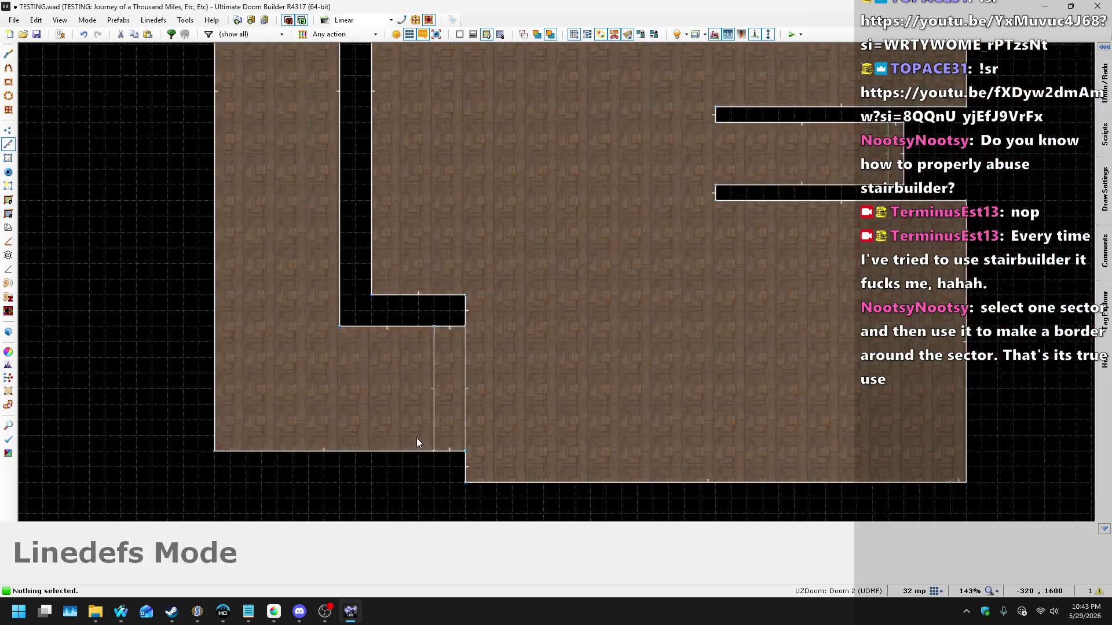
scroll(421, 123, up, 4)
key(space)
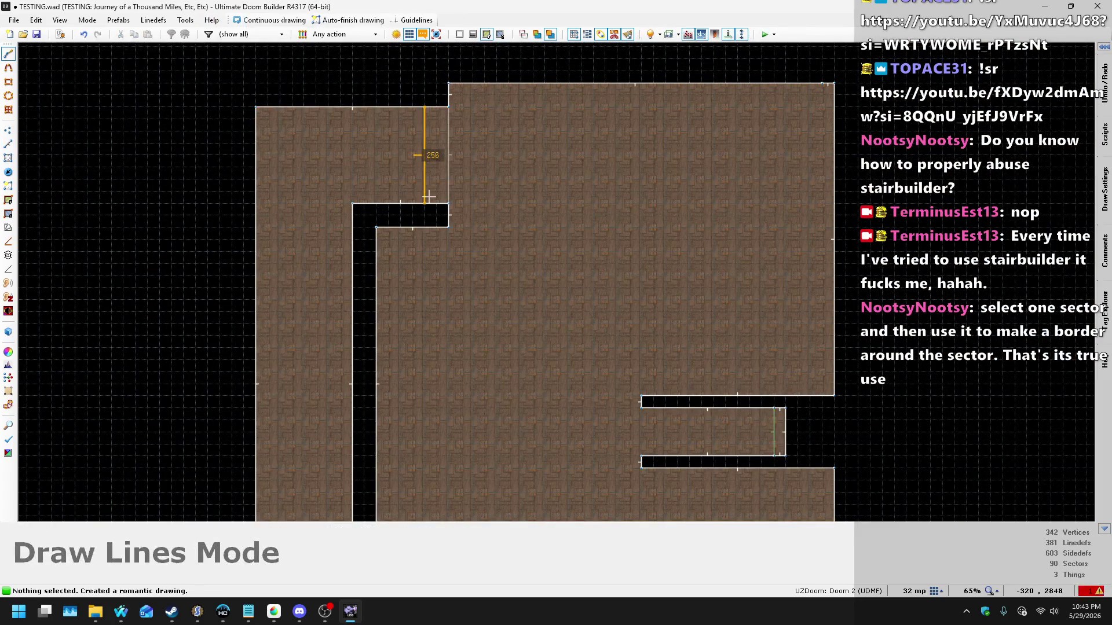
click(424, 203)
scroll(429, 95, up, 5)
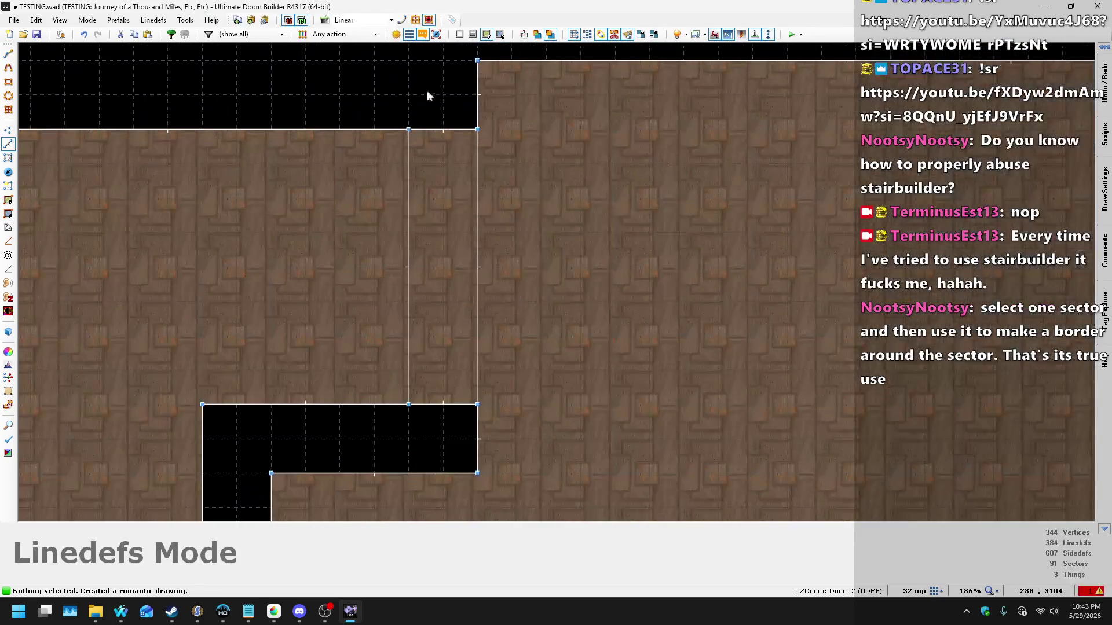
Step: Pull new vertices from the strip's top and bottom edges into square notches
click(8, 131)
mouse_move(443, 129)
mouse_down()
mouse_move(439, 187)
mouse_move(409, 215)
mouse_move(409, 198)
mouse_up()
drag(443, 164, 477, 198)
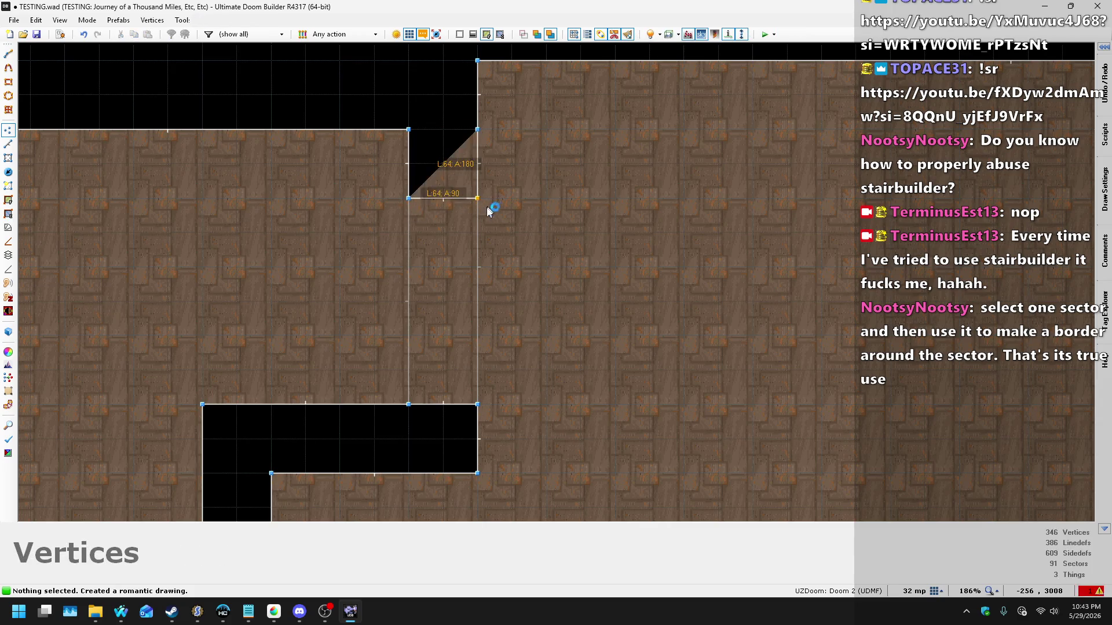
drag(443, 404, 409, 335)
drag(439, 372, 482, 338)
scroll(481, 338, down, 9)
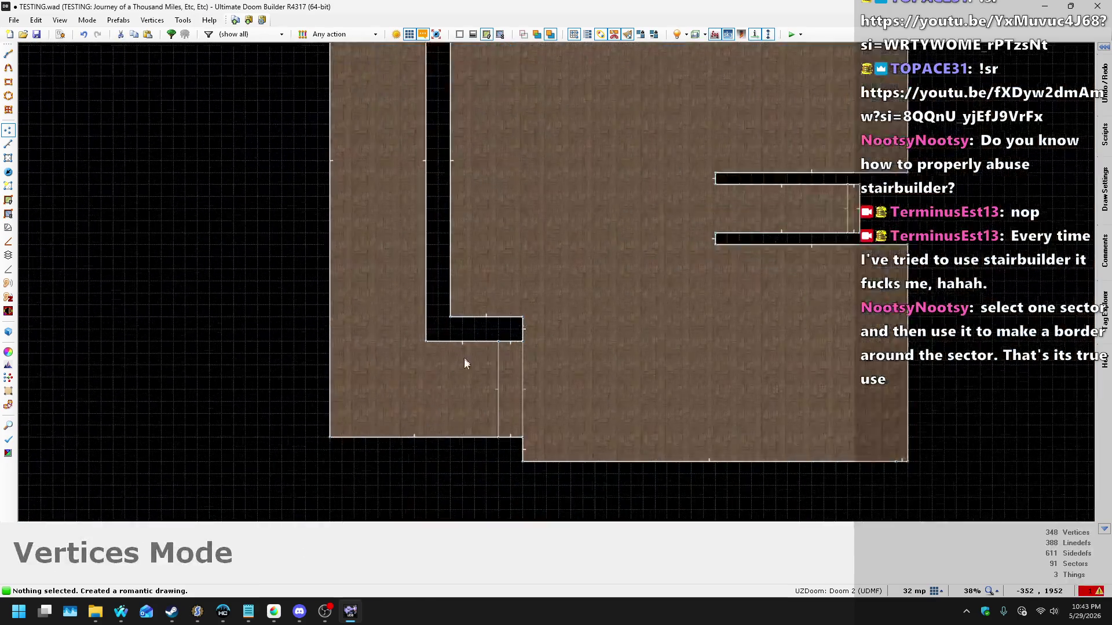
scroll(465, 363, up, 9)
Step: Square off the lower corner and move the column's bottom corners up, leaving a solid void block
mouse_move(536, 257)
mouse_down()
mouse_move(527, 345)
mouse_move(480, 374)
mouse_up()
mouse_move(537, 311)
mouse_down()
mouse_move(615, 377)
mouse_move(591, 265)
mouse_up()
scroll(556, 269, down, 5)
scroll(559, 353, up, 4)
drag(525, 357, 525, 267)
mouse_move(615, 357)
mouse_down()
mouse_move(570, 318)
mouse_move(615, 268)
mouse_up()
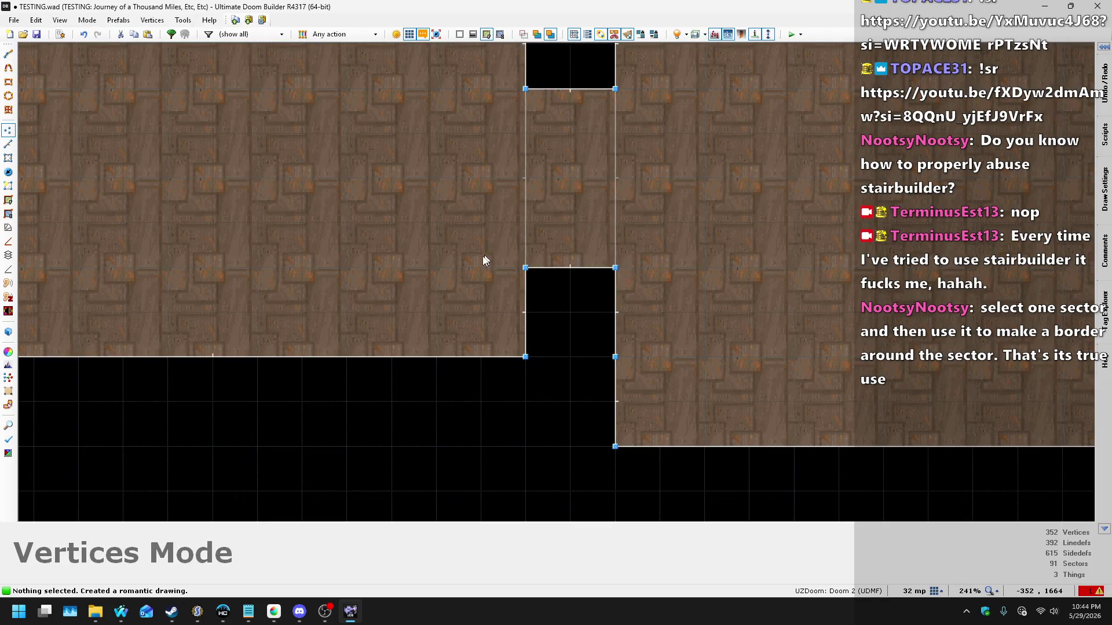
Step: Delete two leftover vertices near the doorway, leaving 348 vertices, and show the errors list
scroll(488, 258, down, 6)
scroll(531, 104, up, 4)
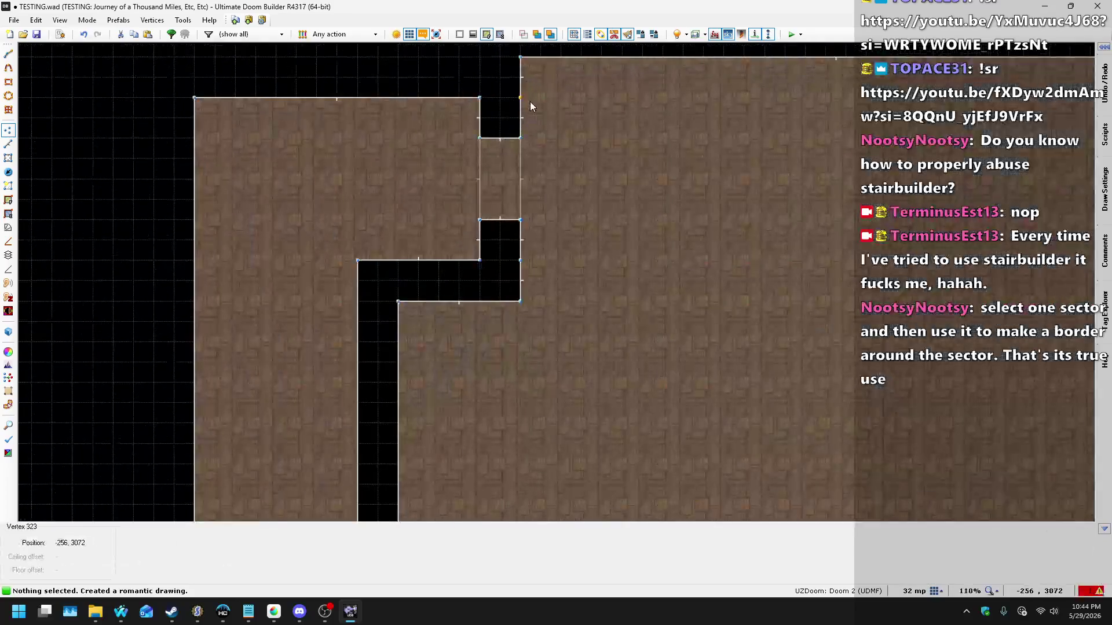
key(Delete)
scroll(603, 145, down, 1)
scroll(604, 145, down, 4)
scroll(566, 323, up, 4)
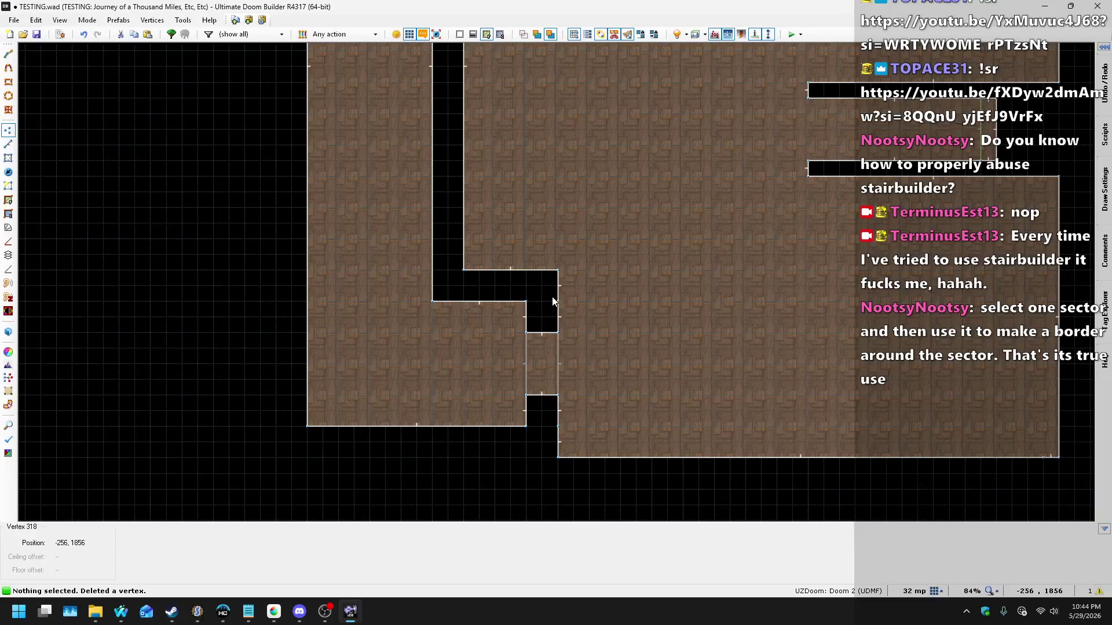
key(Delete)
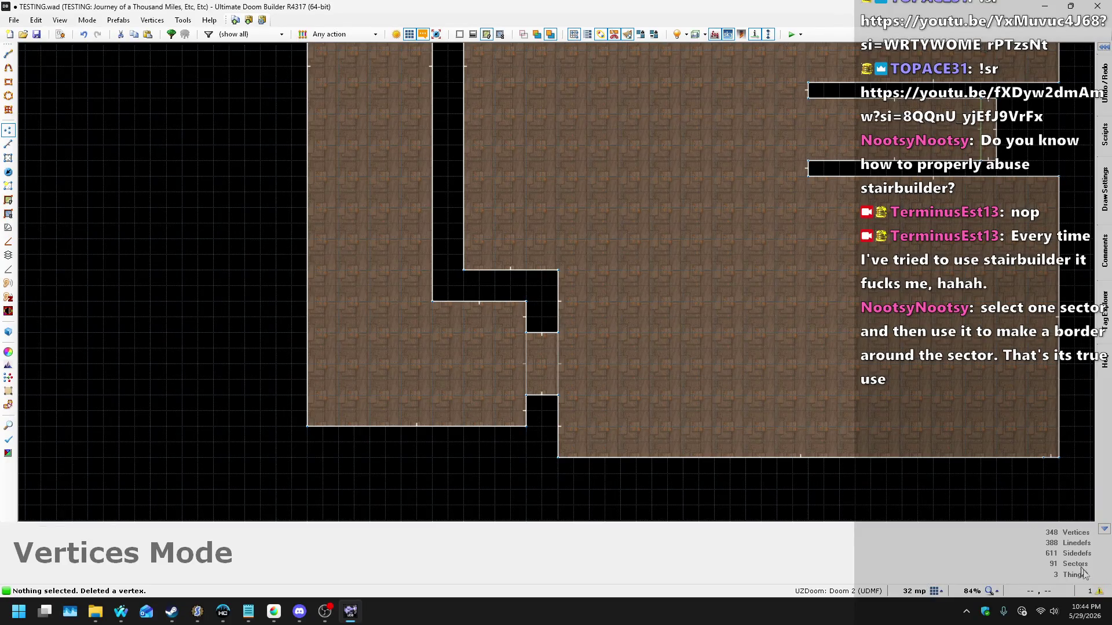
click(1091, 592)
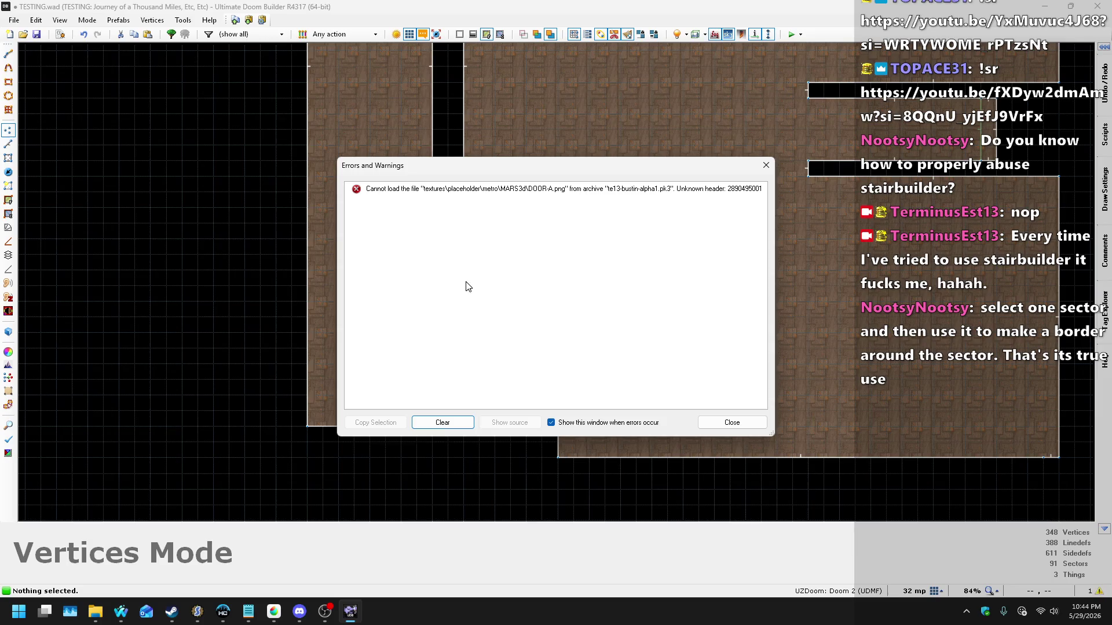
Step: Dismiss the DOOR-A.png error and open wep-base.zsc in SLADE
click(443, 423)
click(749, 422)
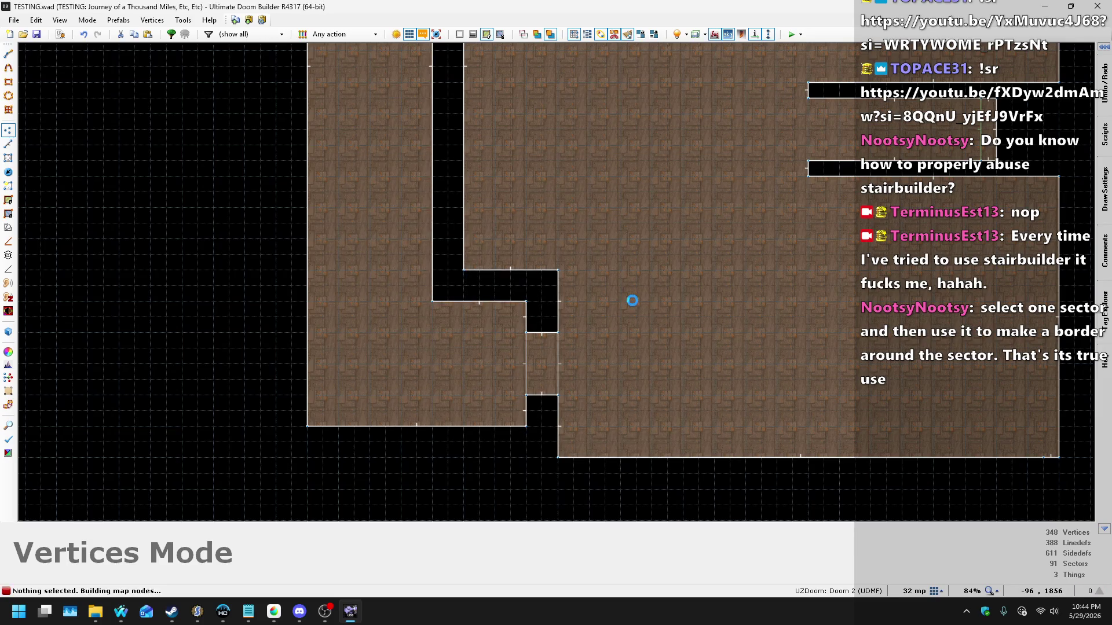
click(204, 617)
click(135, 231)
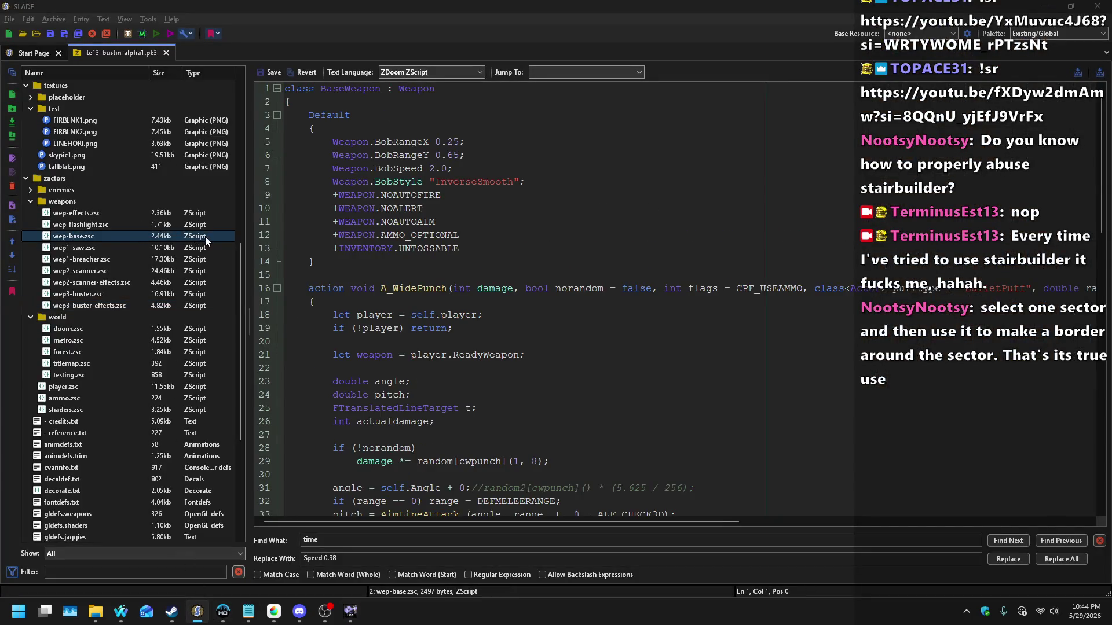
Step: Back in Ultimate Doom Builder, reload the map's resources via Tools > Reload Resources
key(alt+Tab)
click(179, 19)
click(197, 32)
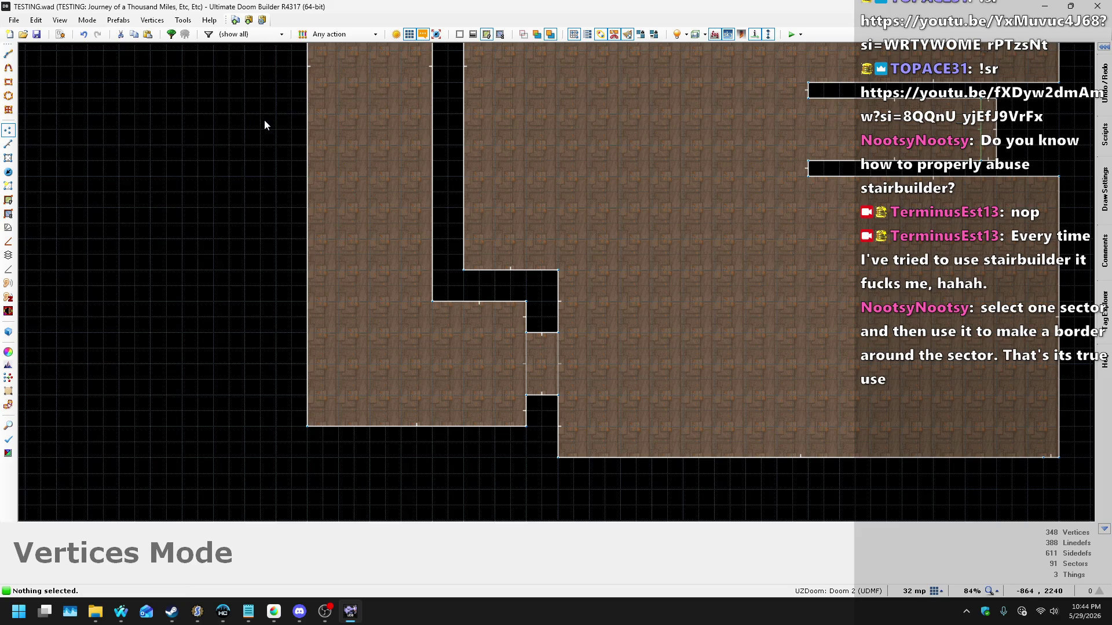
Step: Draw a diagonal line cutting off the corridor corner
scroll(438, 309, up, 4)
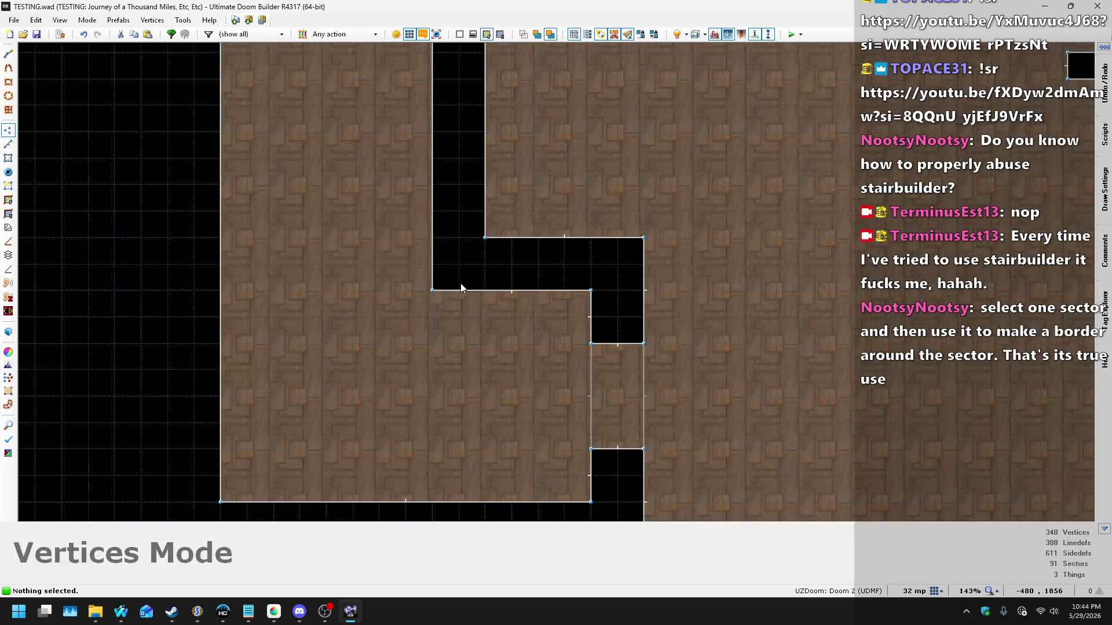
key(d)
click(459, 292)
click(424, 258)
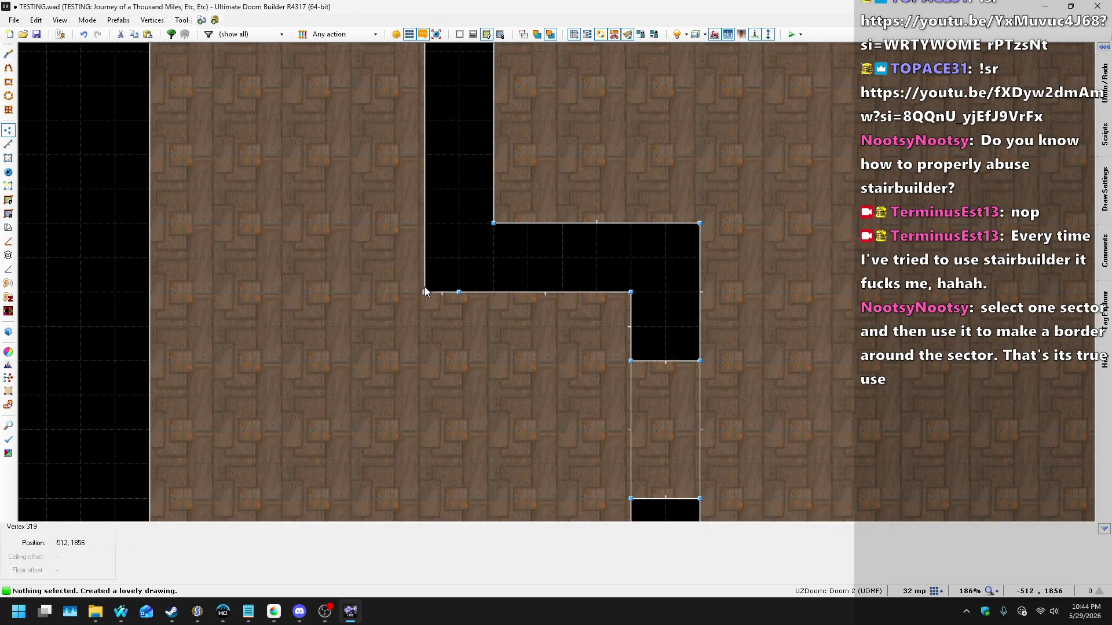
Step: Drag vertices to bevel the room's top-left corner and inner corridor corner, lengthening the top-left bevel
scroll(482, 157, down, 4)
scroll(371, 278, up, 1)
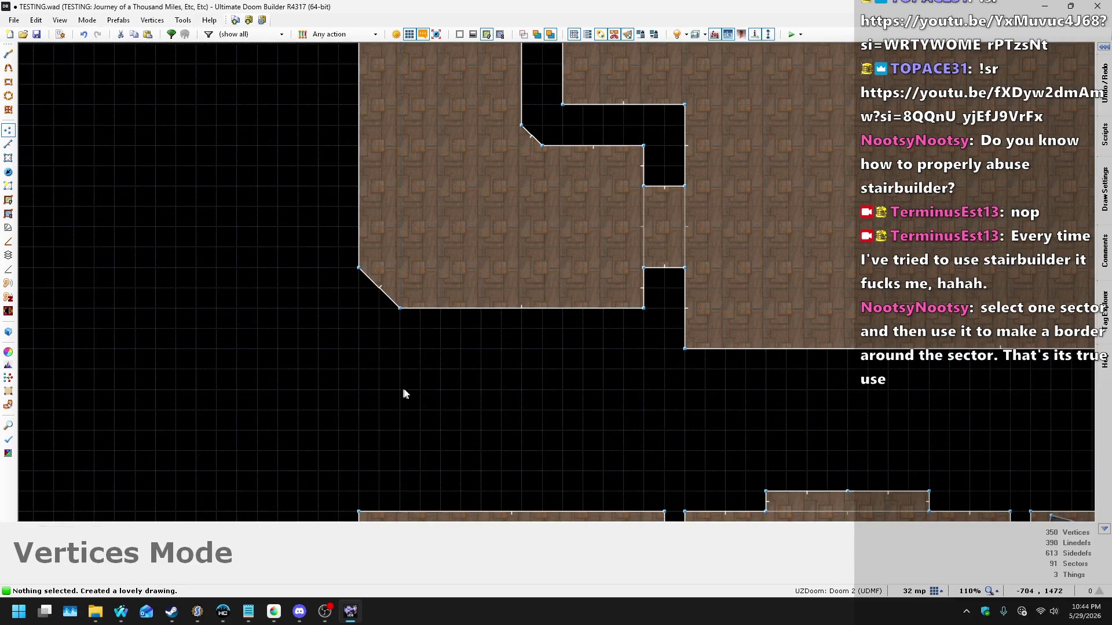
scroll(401, 388, down, 5)
scroll(405, 107, up, 5)
drag(378, 123, 378, 154)
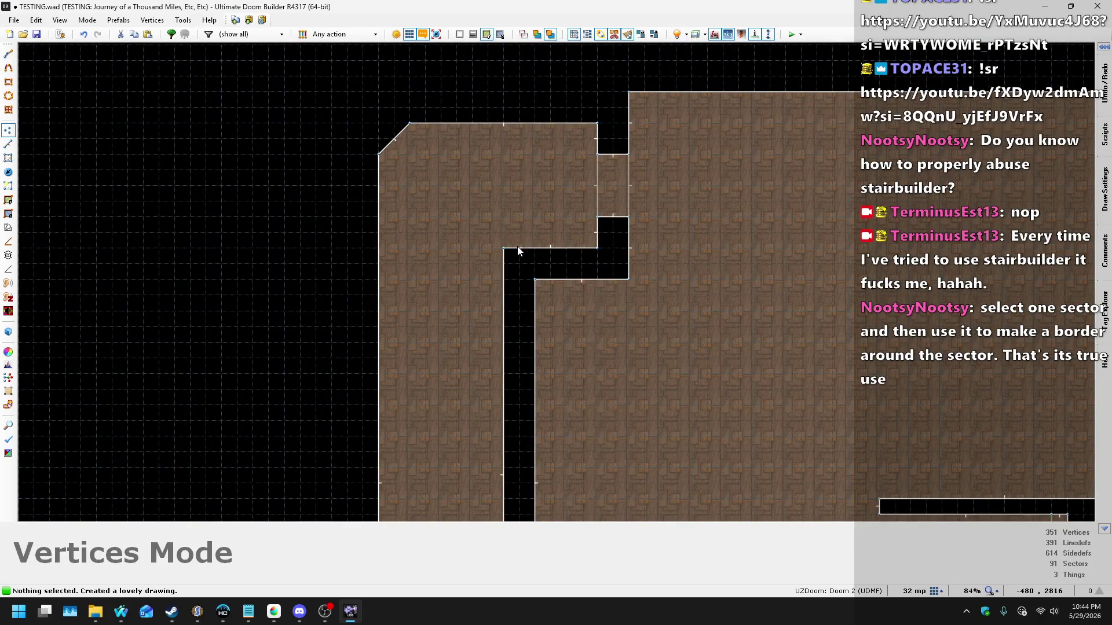
drag(502, 247, 503, 263)
scroll(447, 200, down, 1)
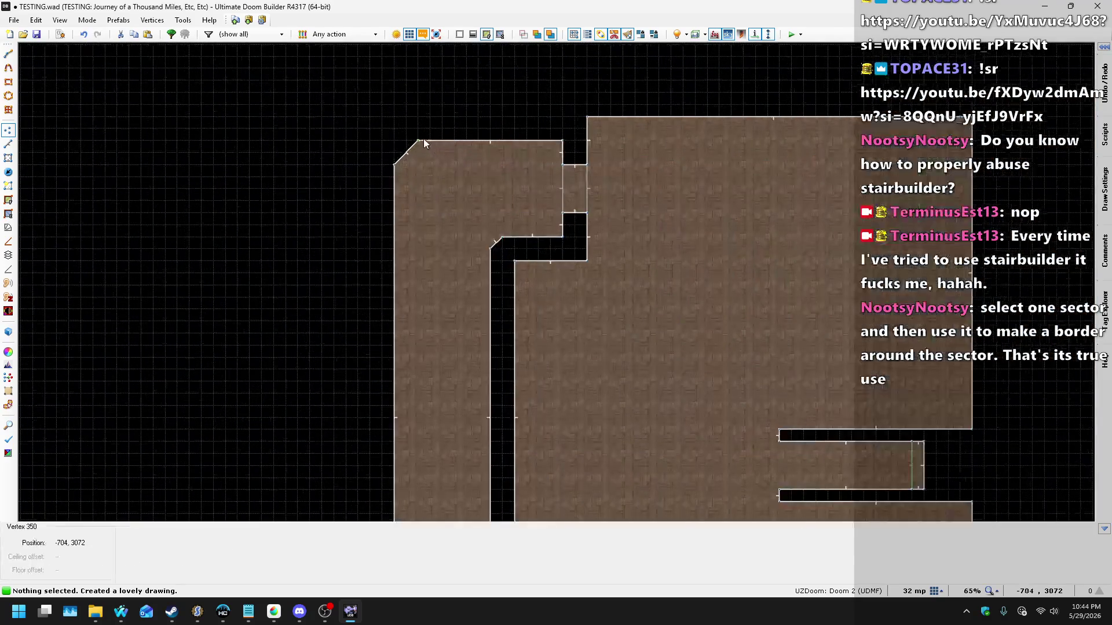
scroll(423, 139, up, 1)
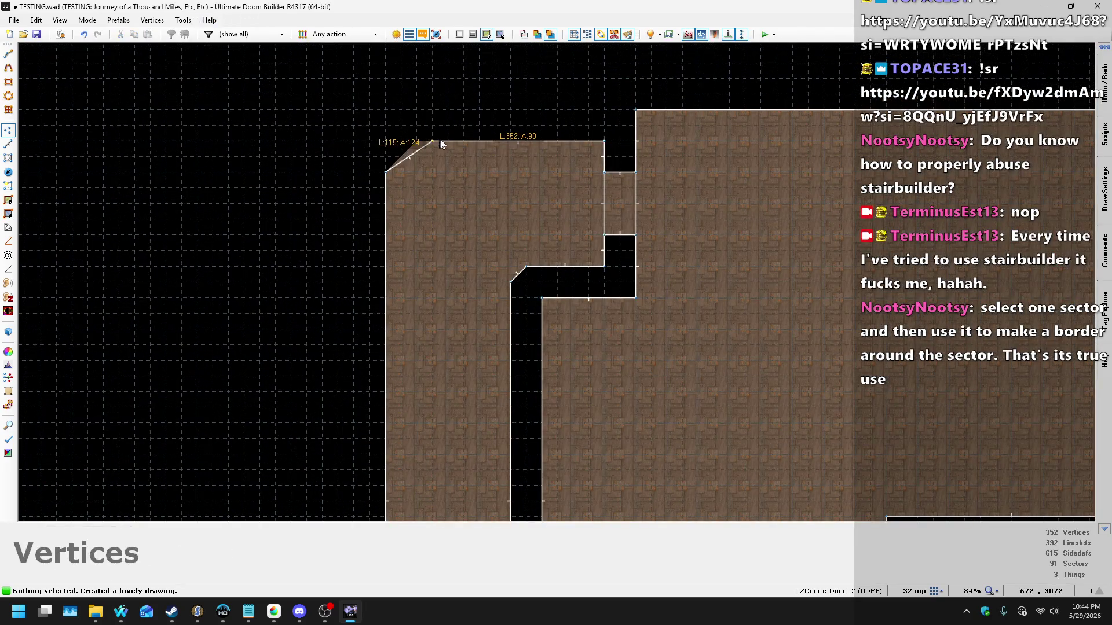
drag(385, 172, 386, 201)
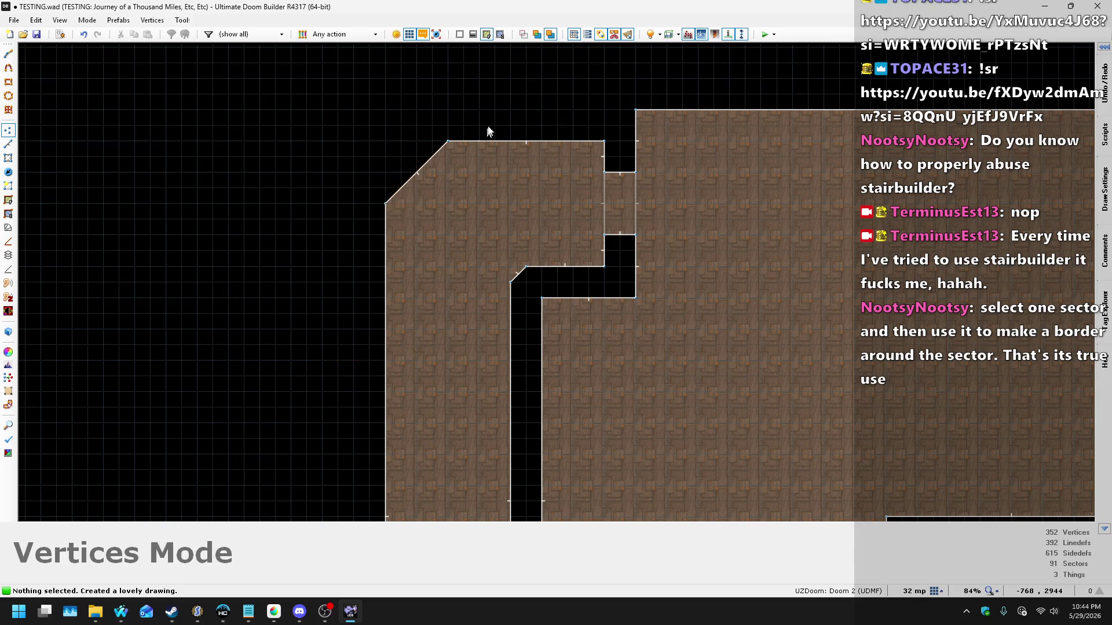
Step: Shift the bottom-left bevel vertex up and the bottom bevel vertex right, then save
scroll(483, 201, down, 3)
scroll(427, 432, up, 4)
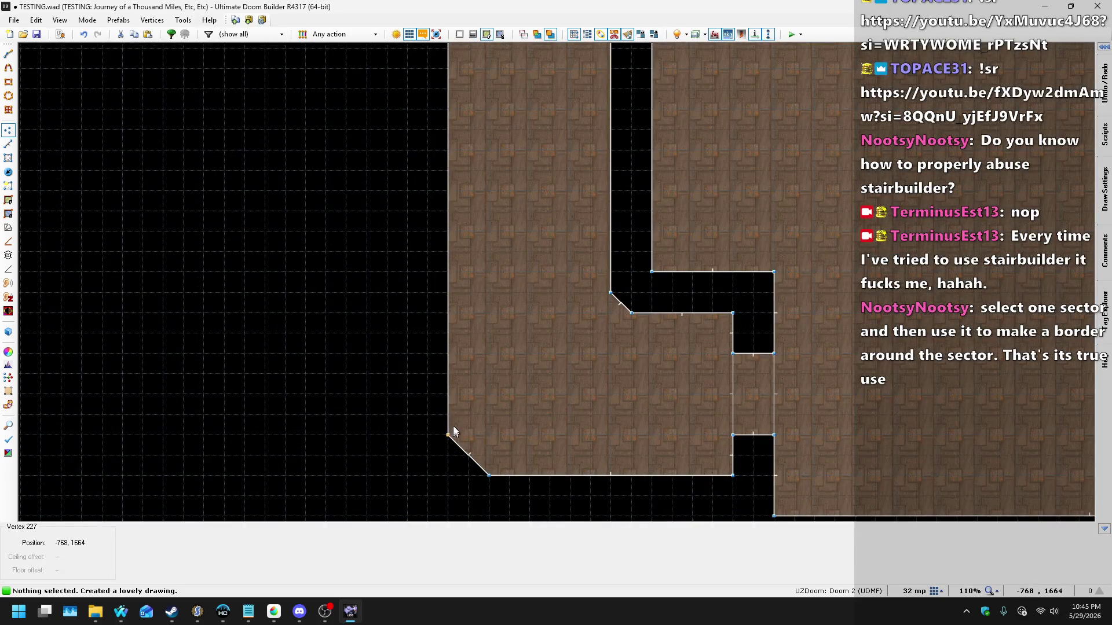
drag(453, 428, 460, 386)
drag(491, 476, 524, 474)
scroll(504, 348, down, 4)
key(ctrl+s)
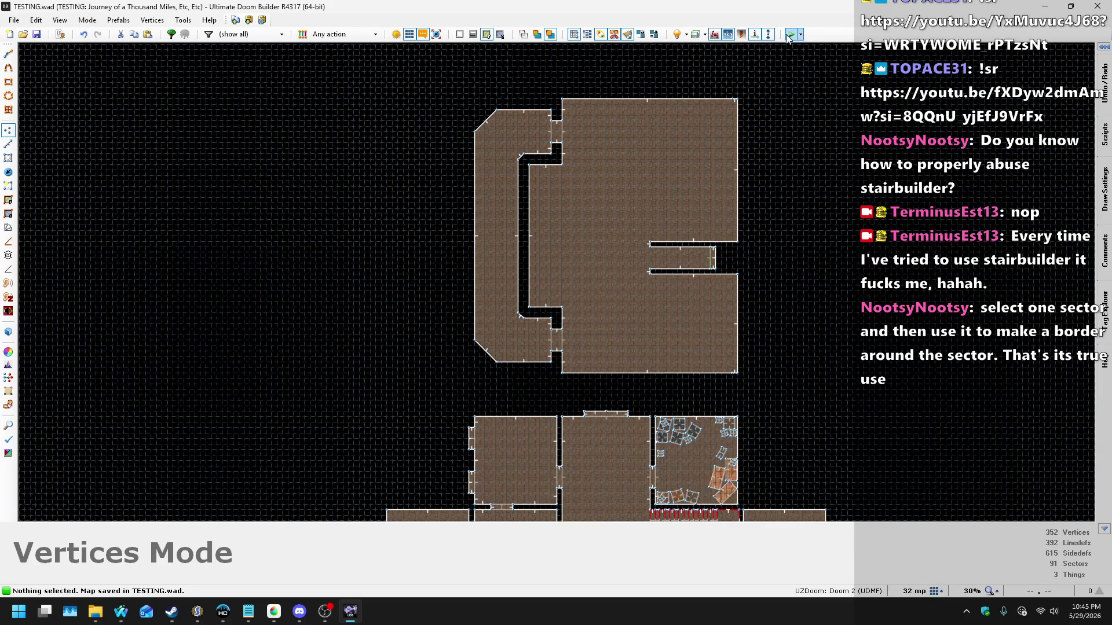
Step: Draw diagonal lines cutting off the doorway's upper and lower corners
scroll(569, 346, up, 10)
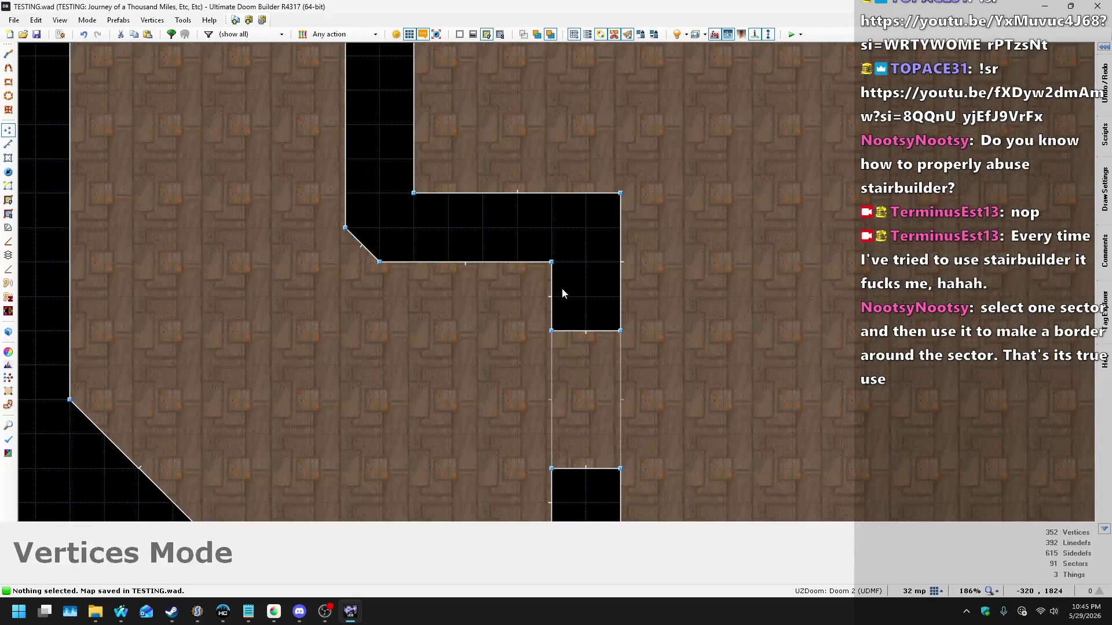
key(d)
click(551, 297)
click(517, 262)
right_click(517, 261)
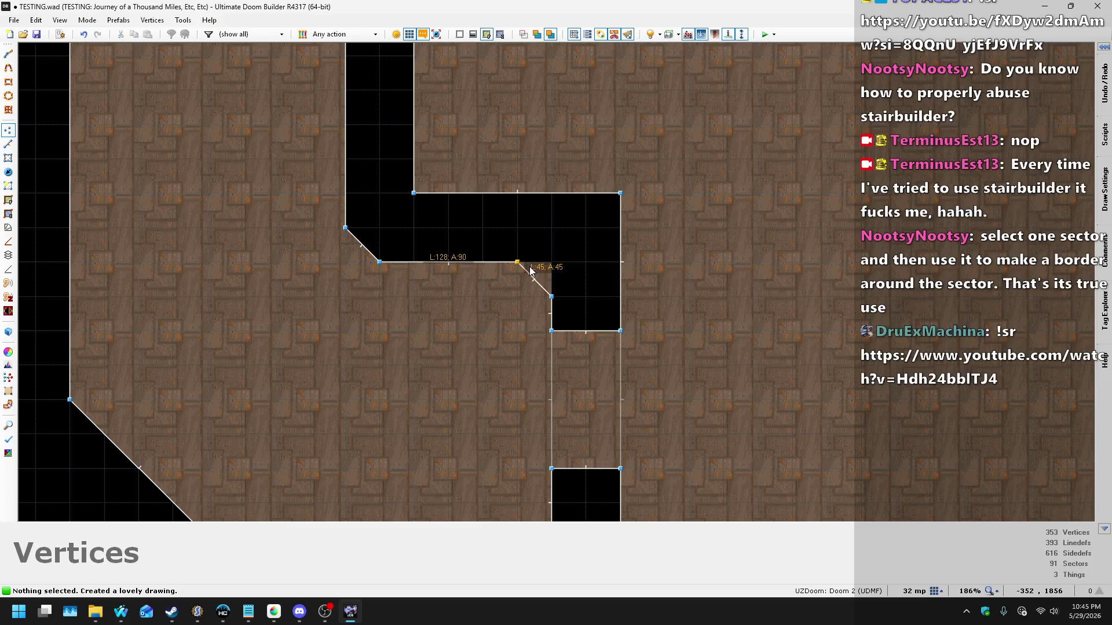
scroll(541, 418, down, 3)
key(d)
click(550, 352)
click(518, 388)
right_click(517, 387)
Step: Draw another diagonal line across a remaining corridor corner
scroll(449, 432, down, 7)
scroll(447, 432, down, 4)
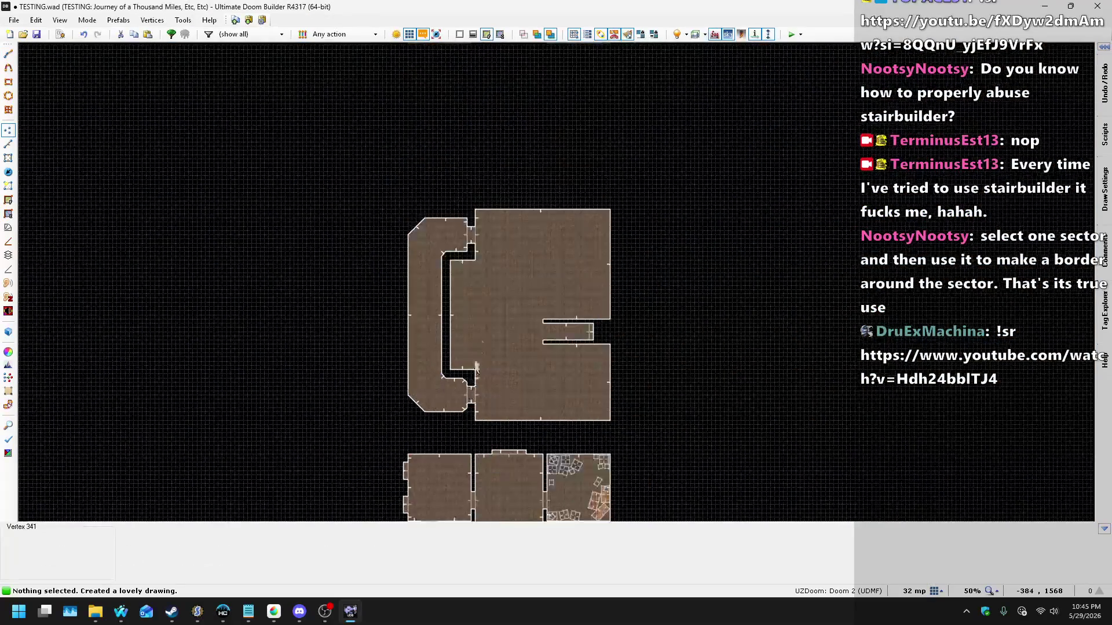
scroll(449, 251, up, 11)
key(d)
click(429, 254)
click(463, 288)
right_click(463, 288)
Step: Add a short diagonal corner cut and save TESTING.wad
scroll(475, 294, up, 2)
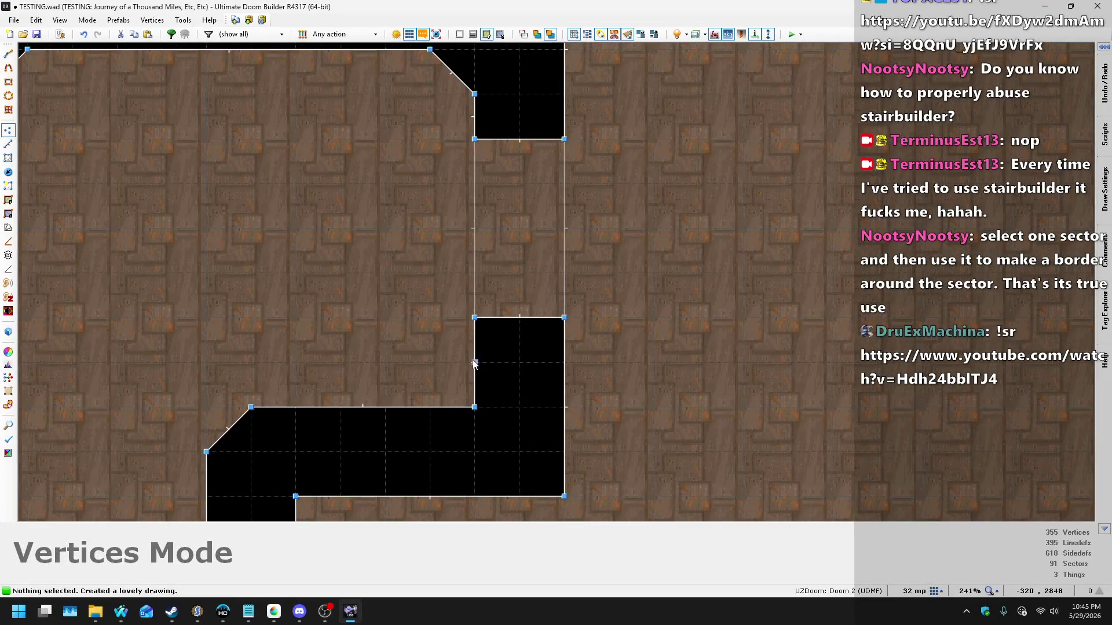
key(d)
click(475, 384)
click(439, 407)
right_click(440, 407)
scroll(477, 186, down, 8)
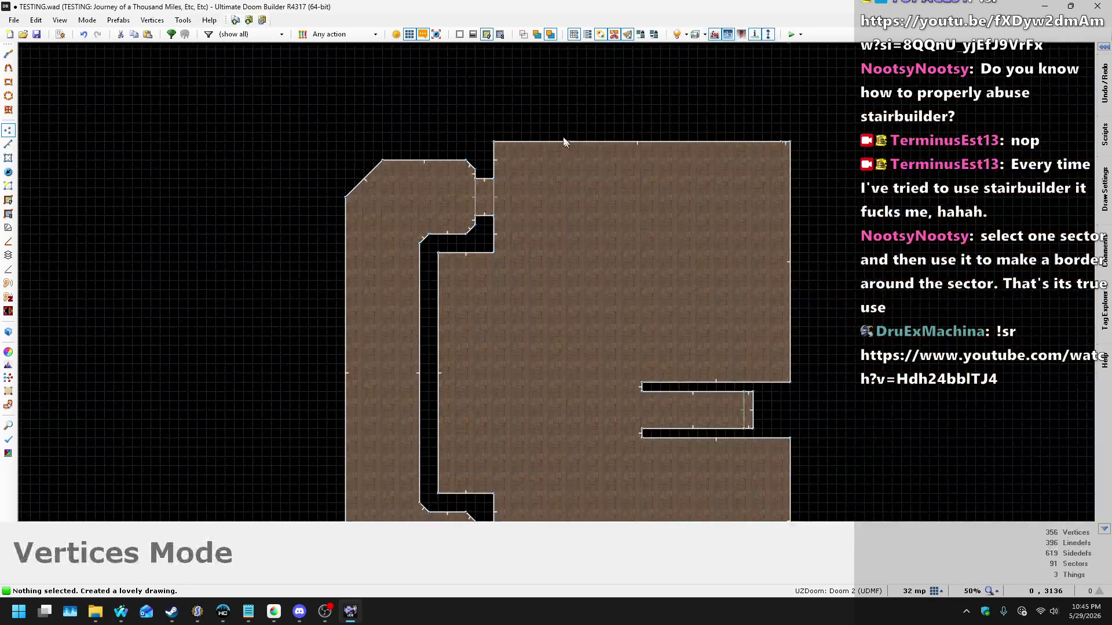
key(ctrl+s)
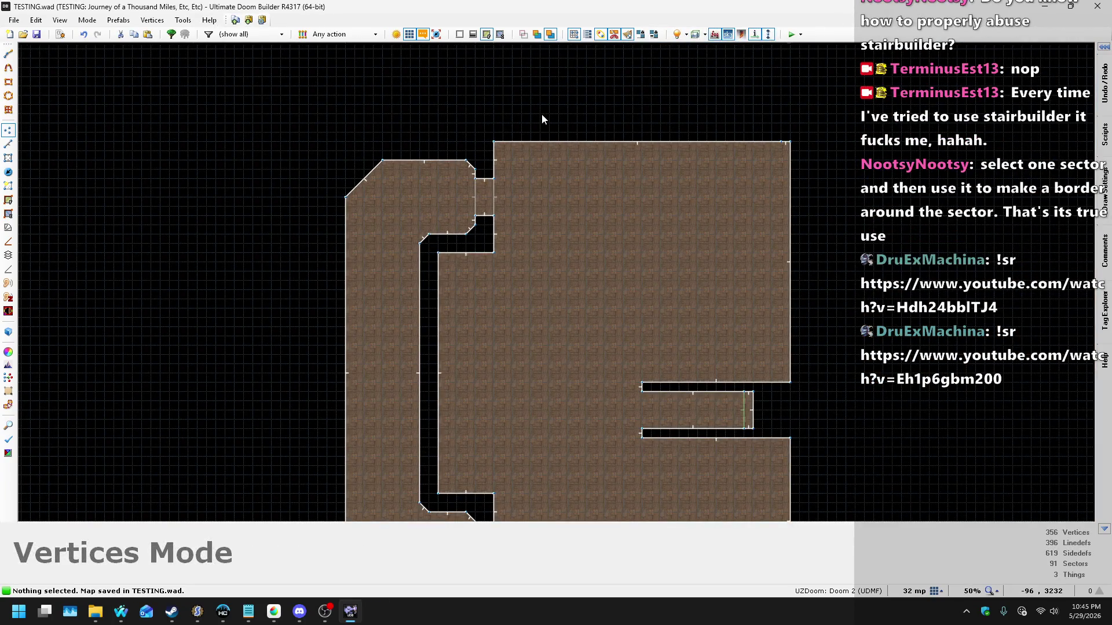
Step: Inspect the bevelled rooms in 3D, moving the camera through the room toward the doorway
key(w)
key(s)
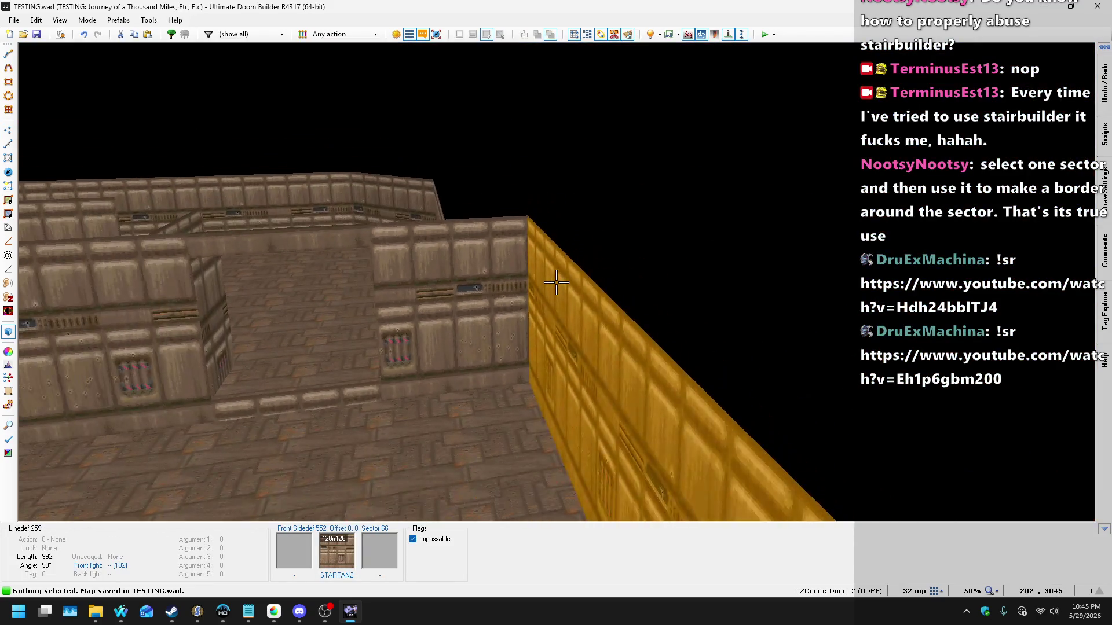
key(w)
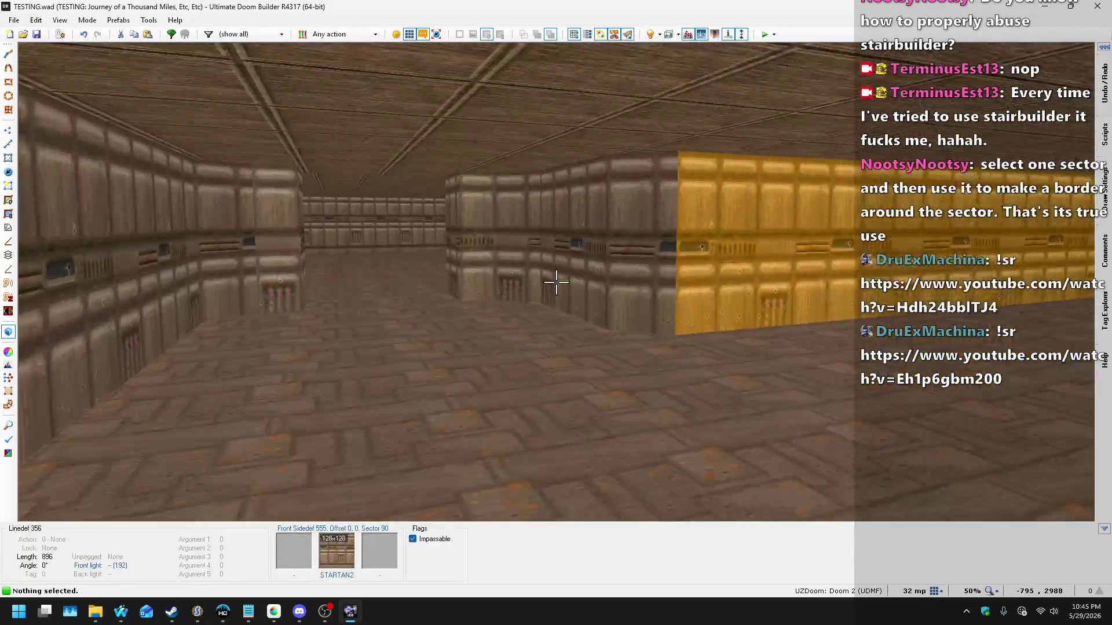
key(w)
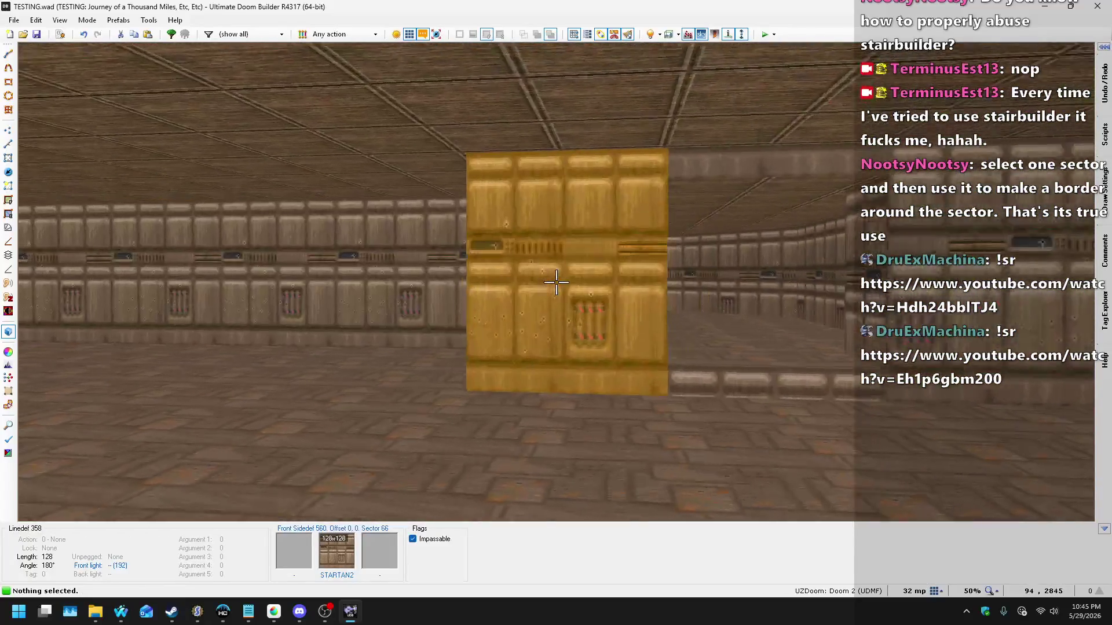
key(s)
Step: Return to the 2D map and launch a UZDoom playtest from the toolbar
key(q)
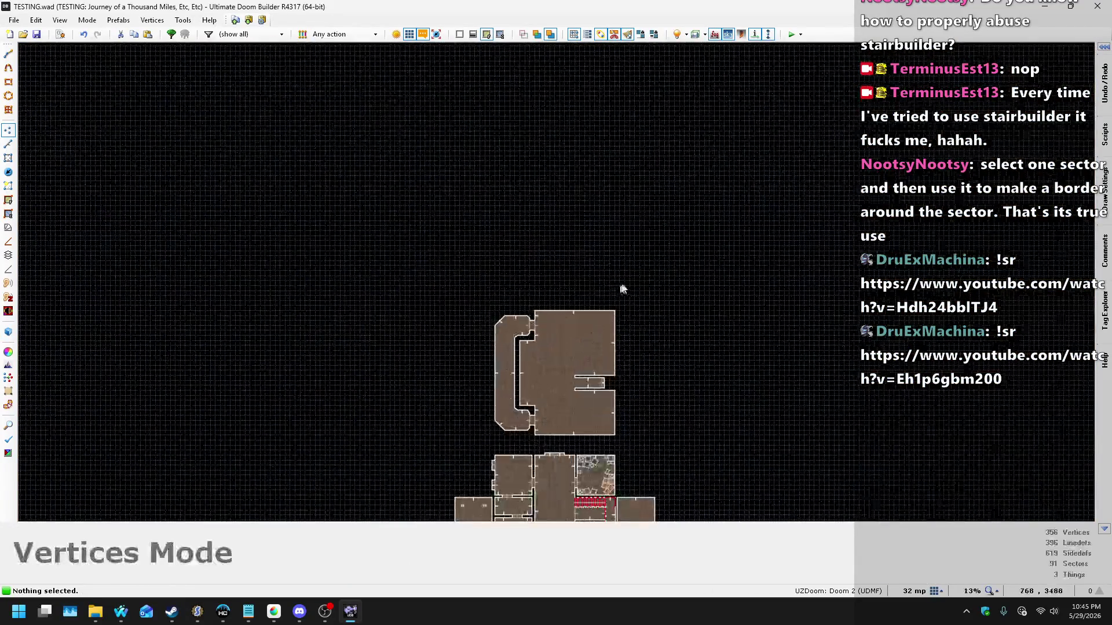
scroll(694, 236, up, 2)
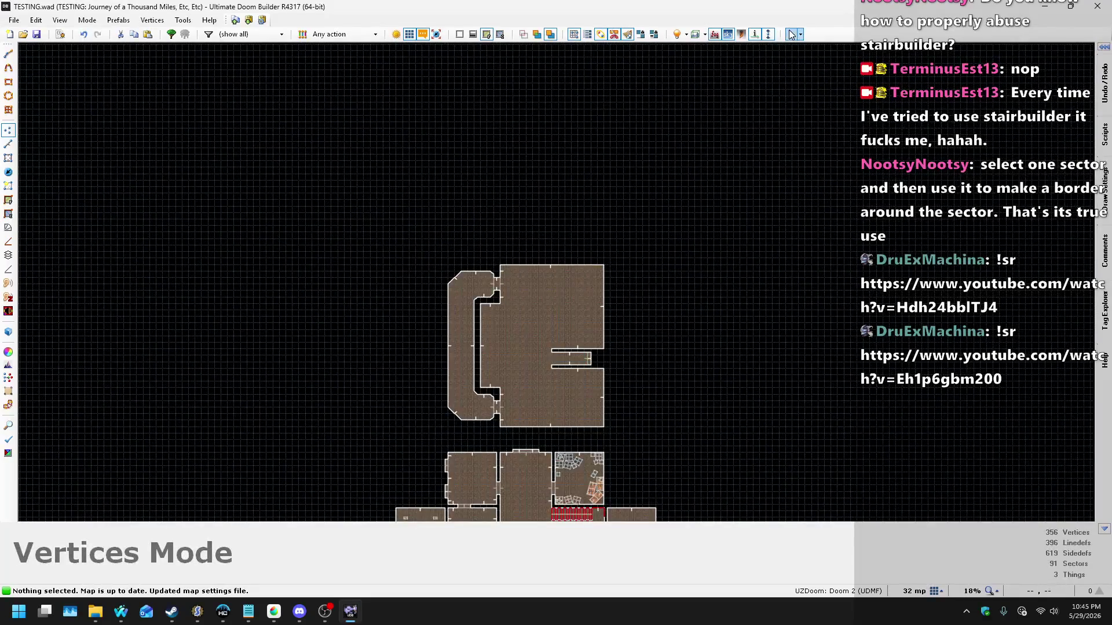
click(793, 38)
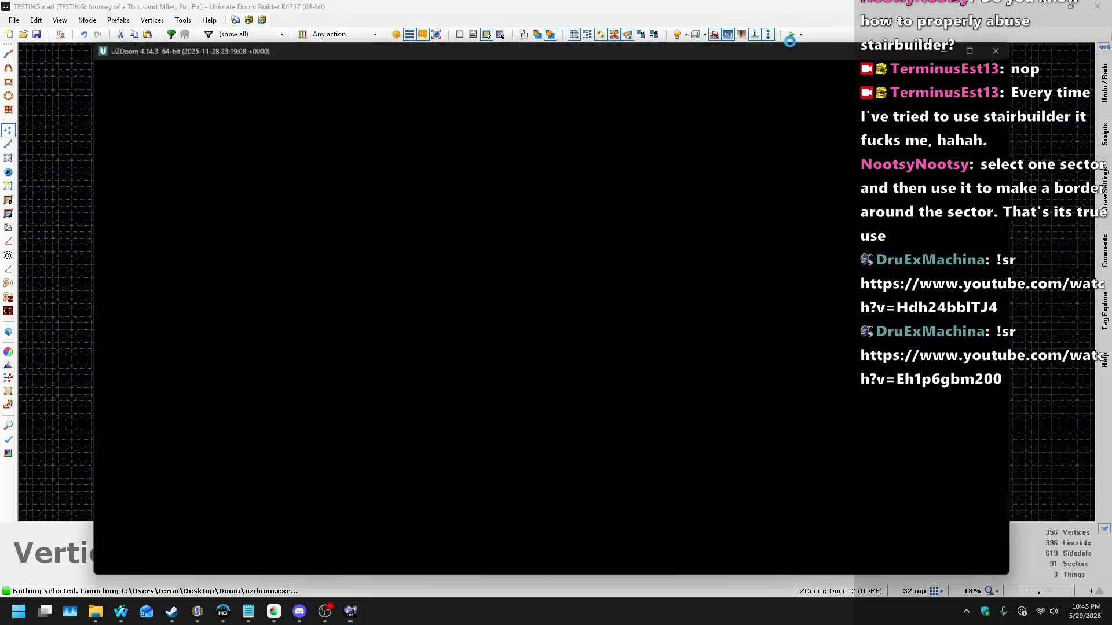
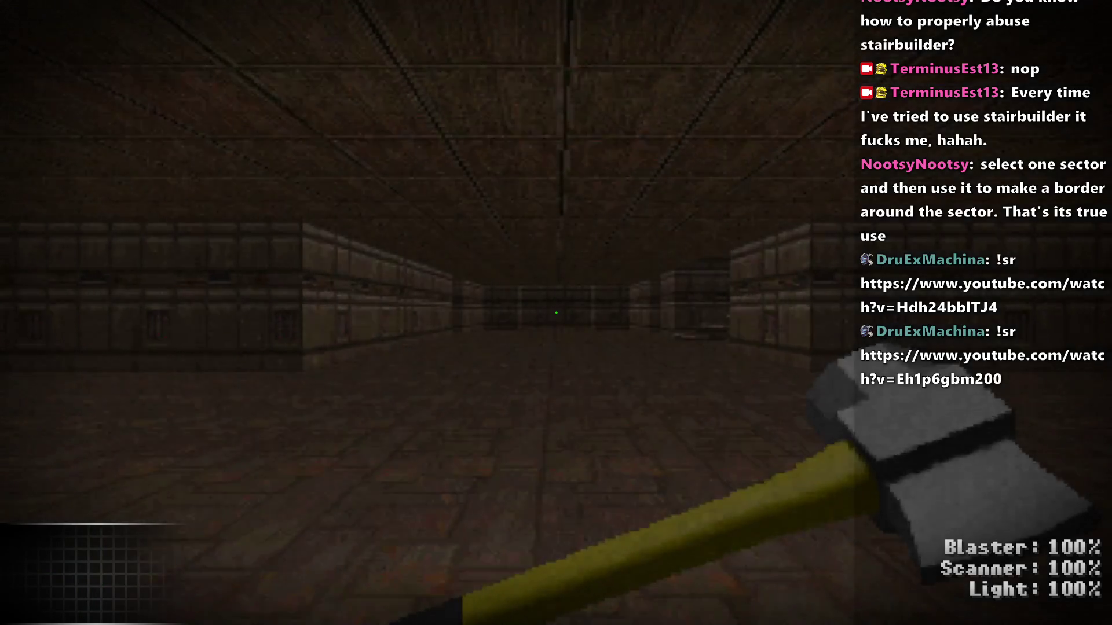
Step: Walk toward the staircase, close the automap, and head into the open room and long corridor
key(w)
key(w)
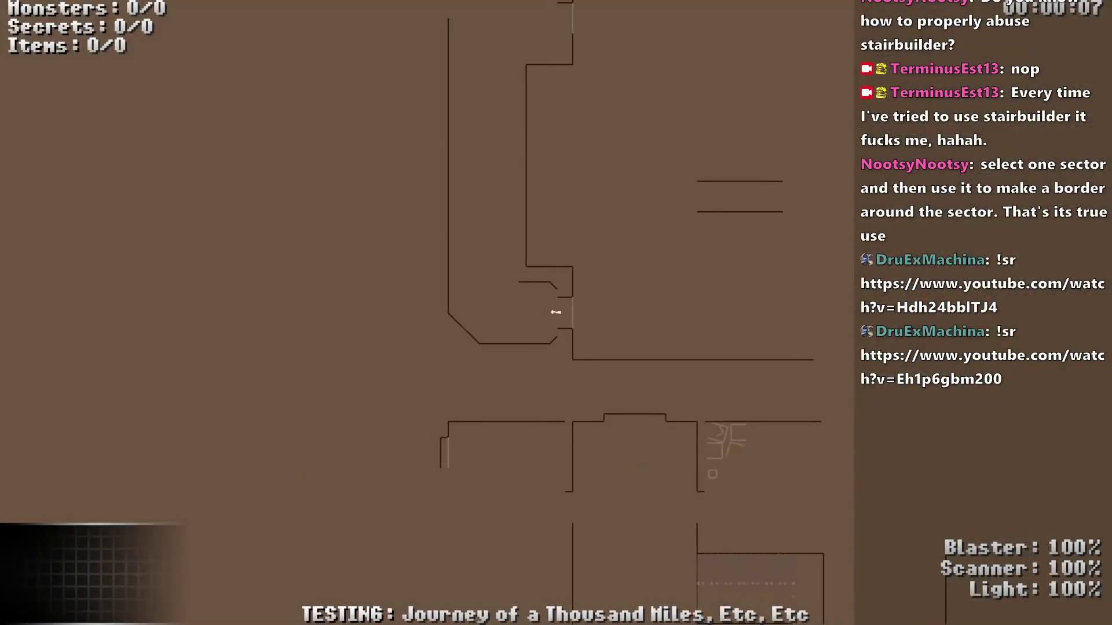
key(Tab)
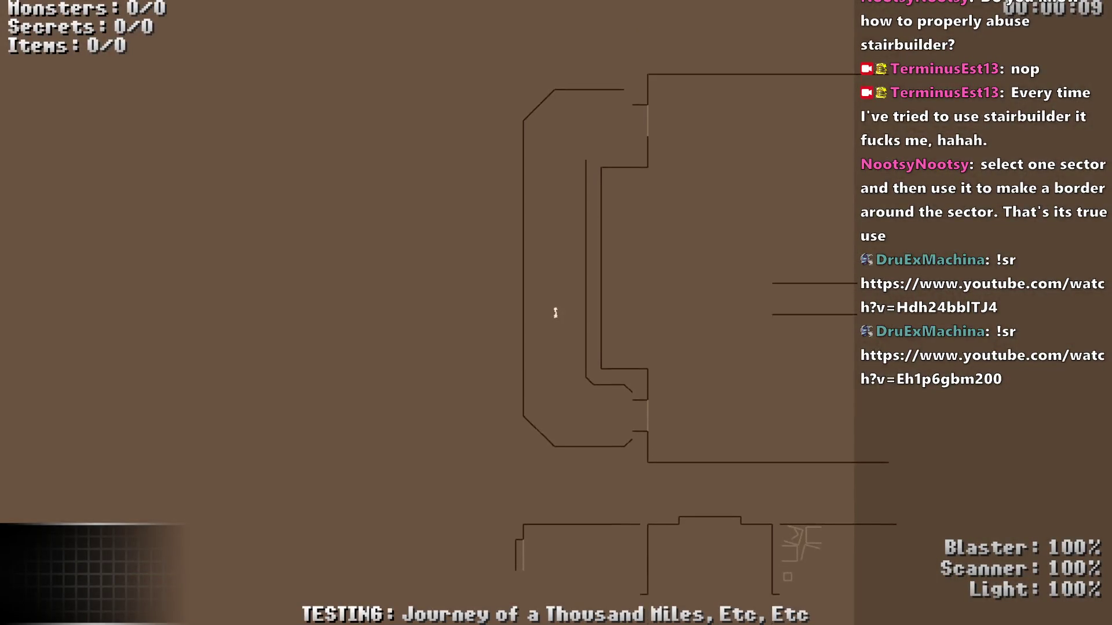
key(Tab)
key(w)
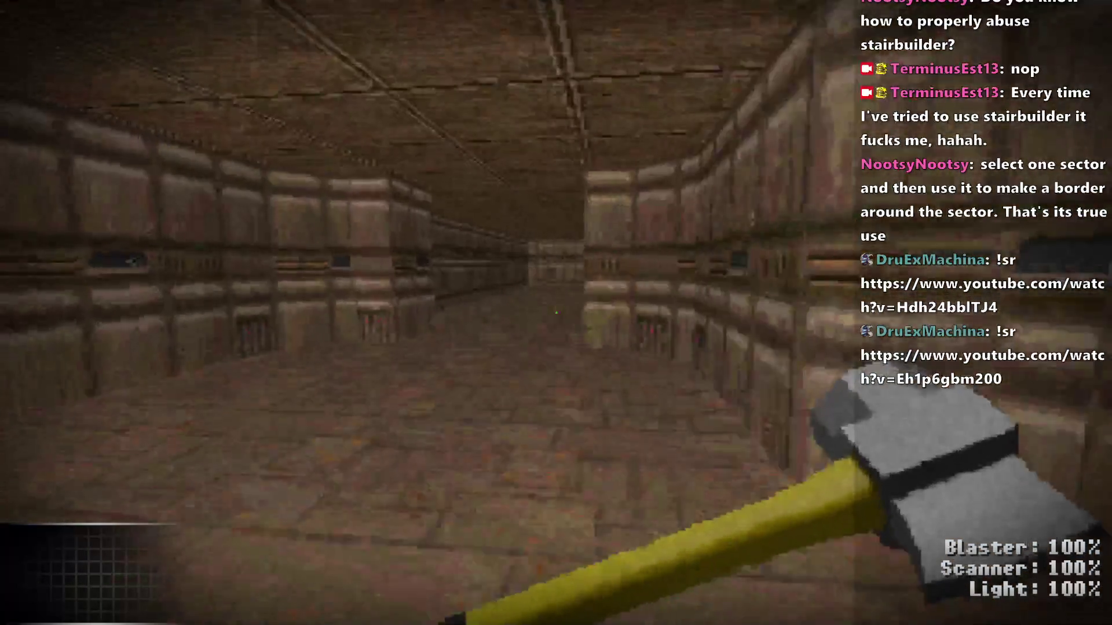
key(w)
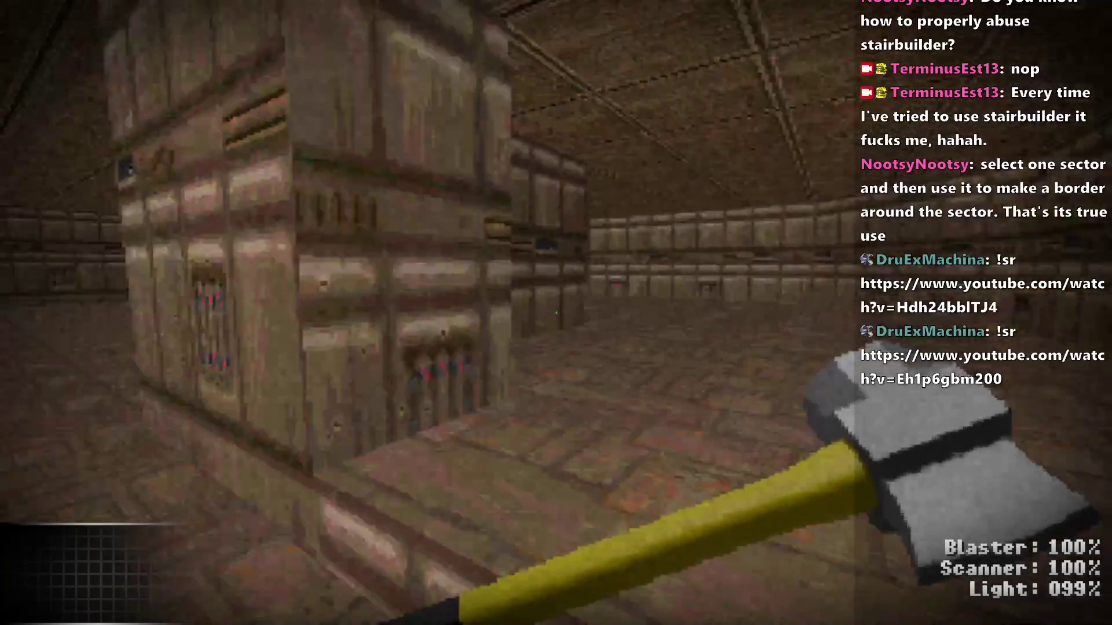
key(w)
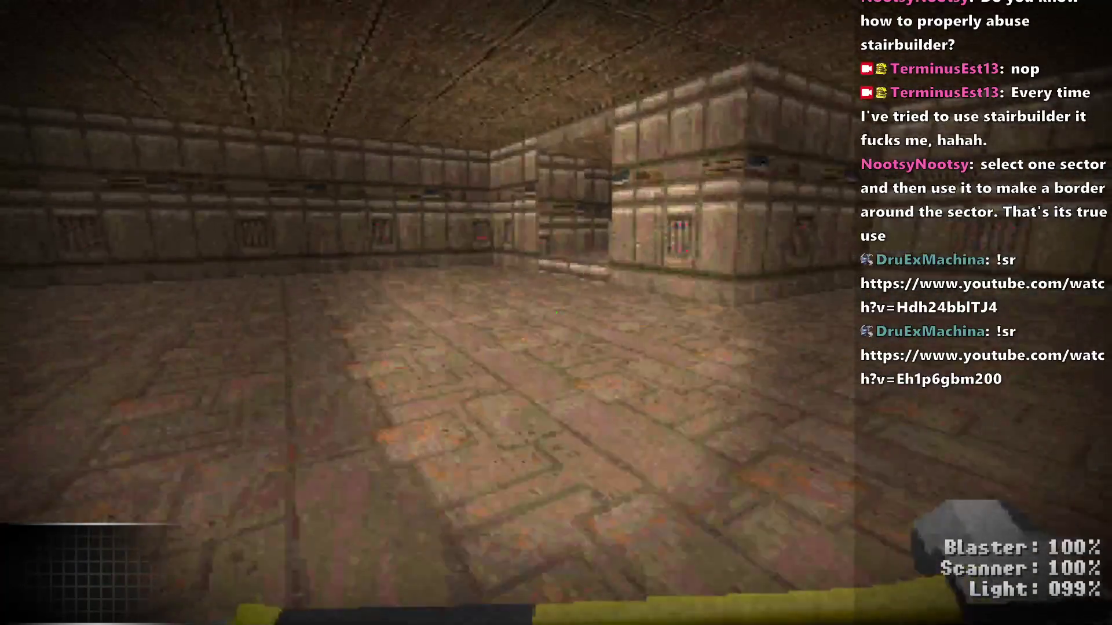
Step: Walk through the corridors and large rooms, then quit UZDoom back to the editor
key(w)
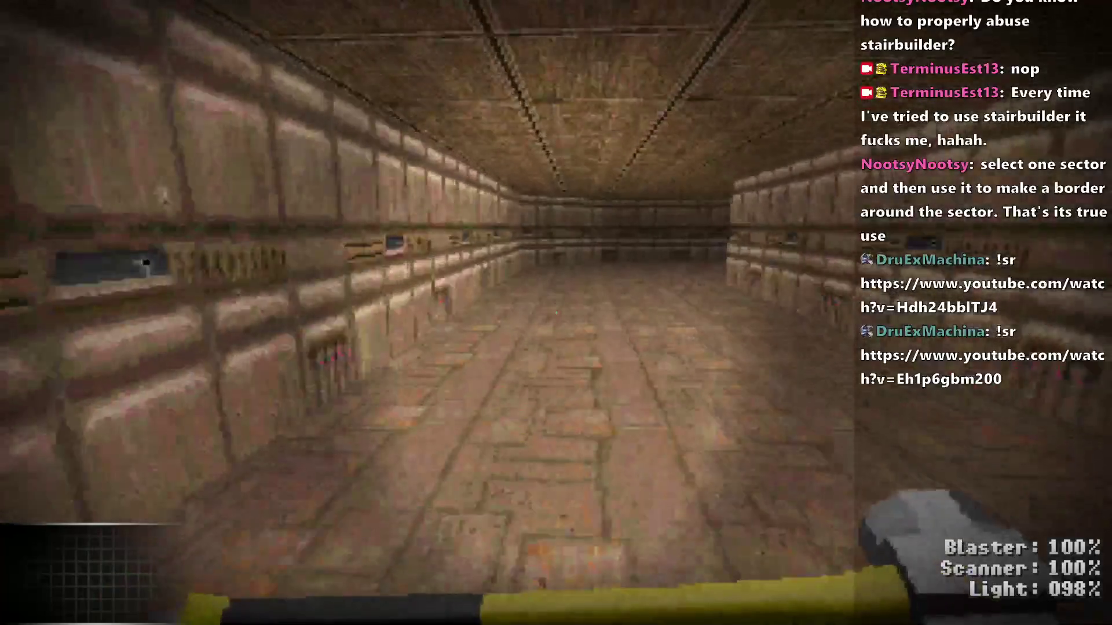
key(w)
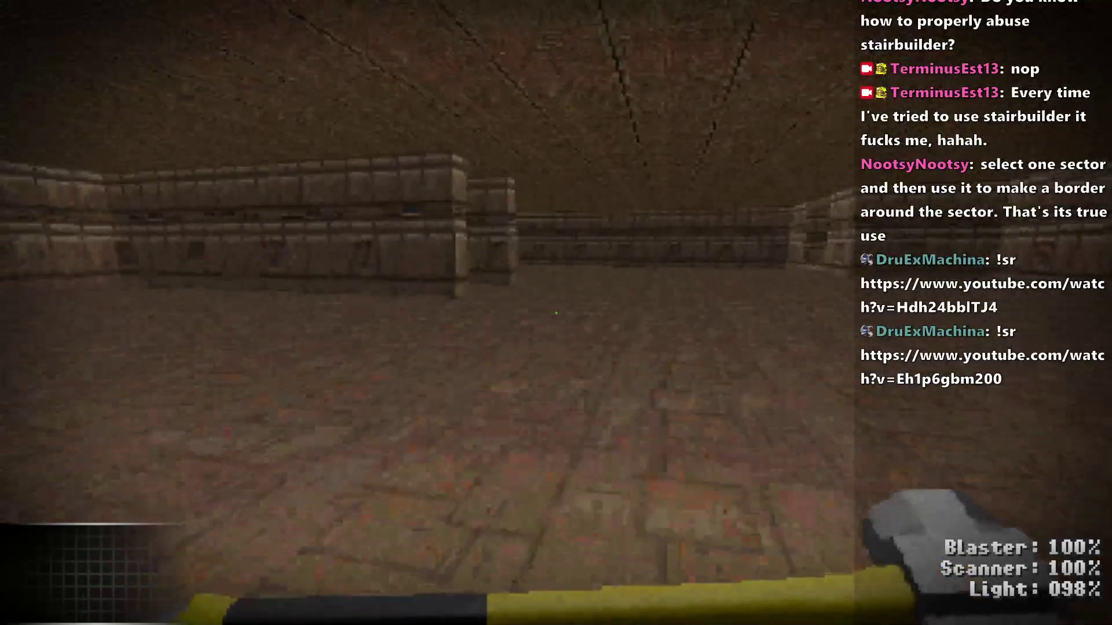
key(w)
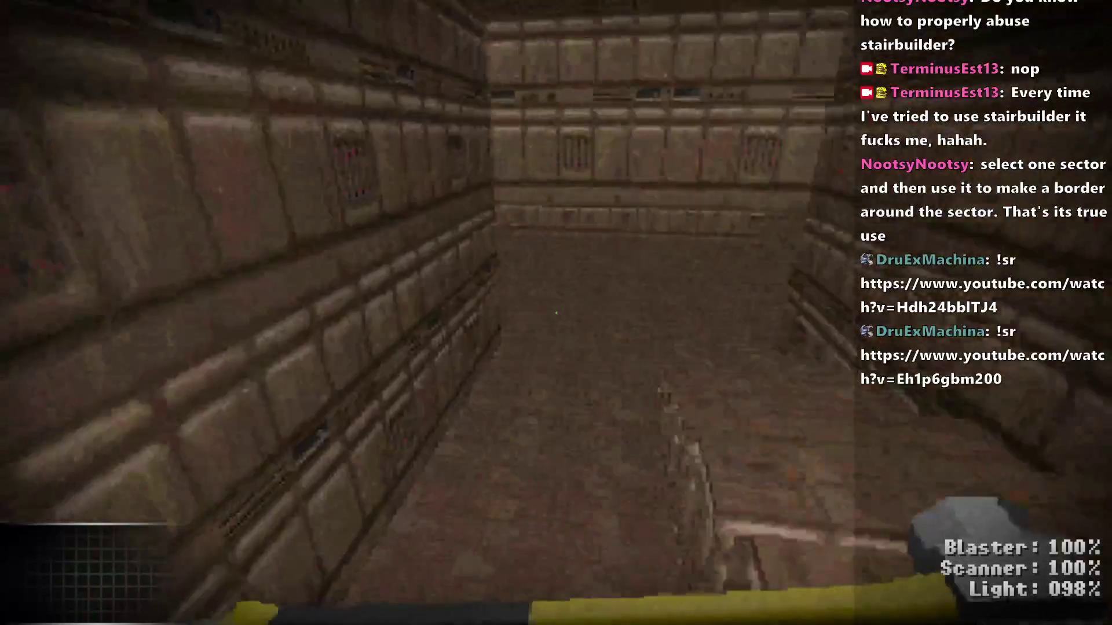
key(w)
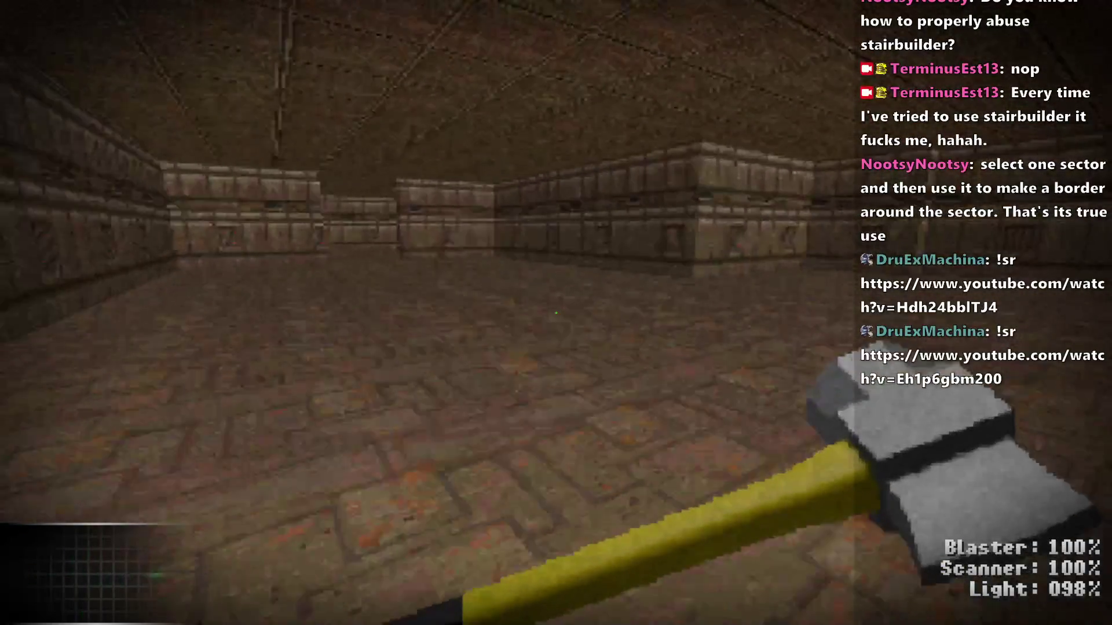
key(w)
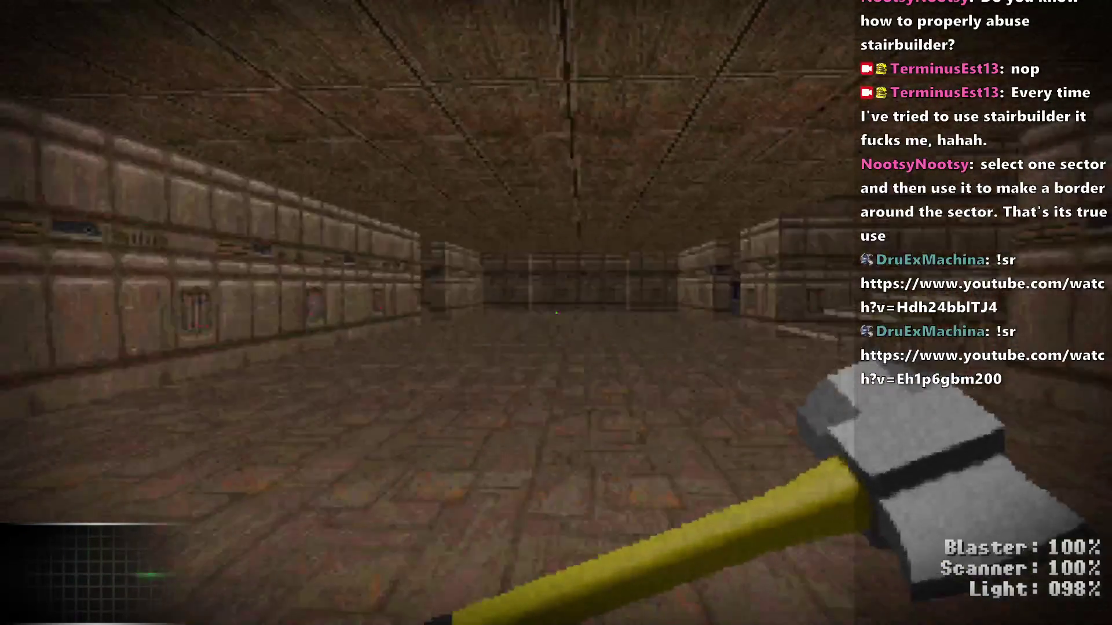
key(alt+F4)
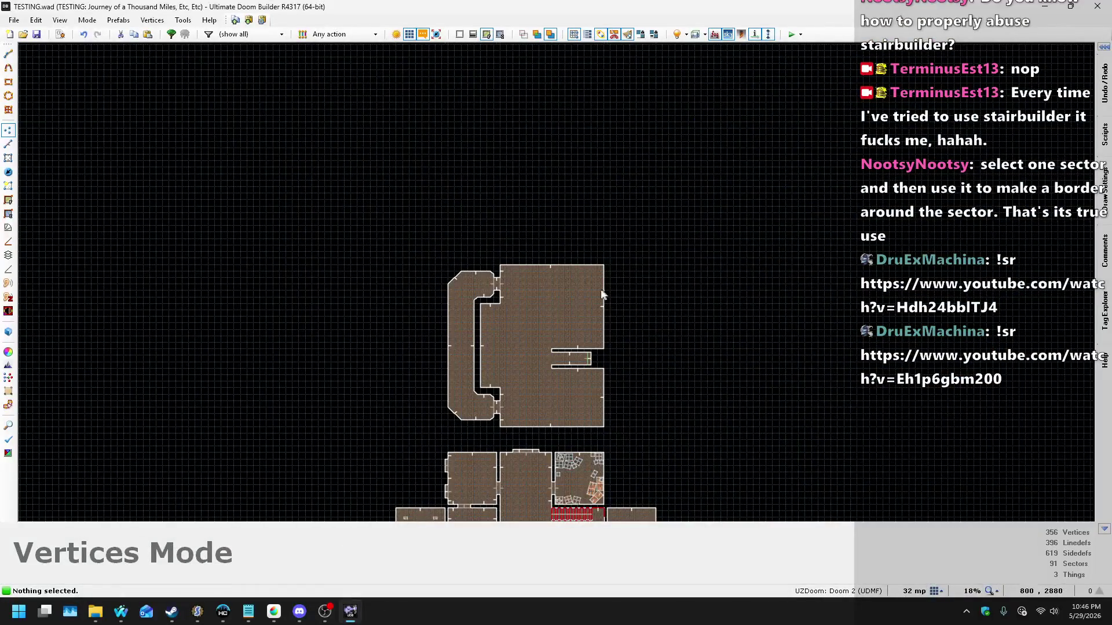
Step: Switch to Sectors Mode and box-select all 91 sectors of the map
scroll(564, 290, up, 3)
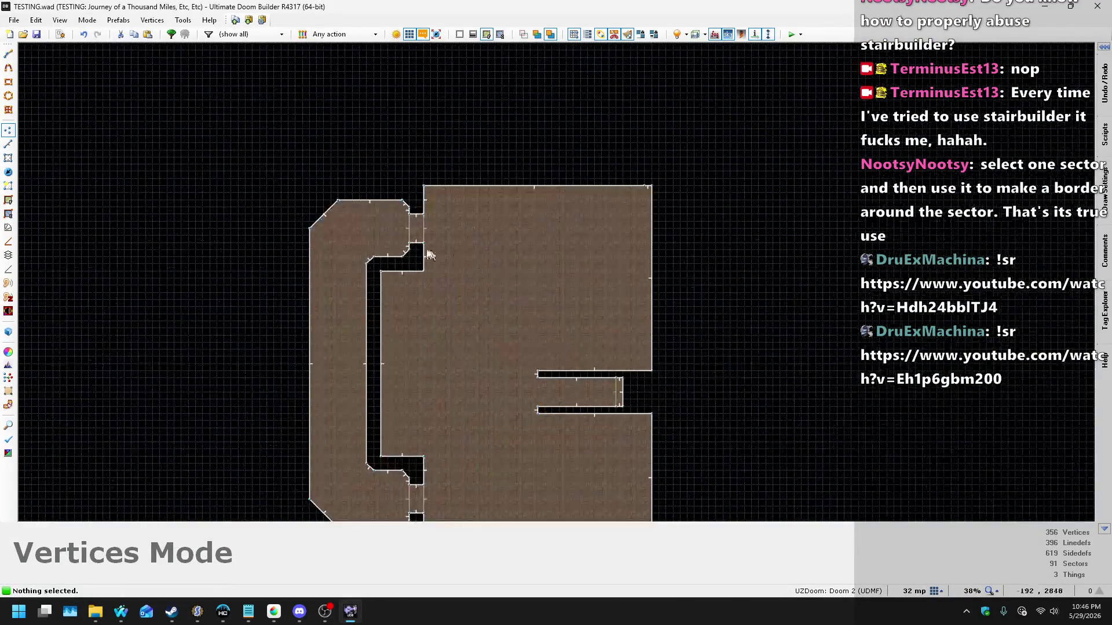
click(8, 158)
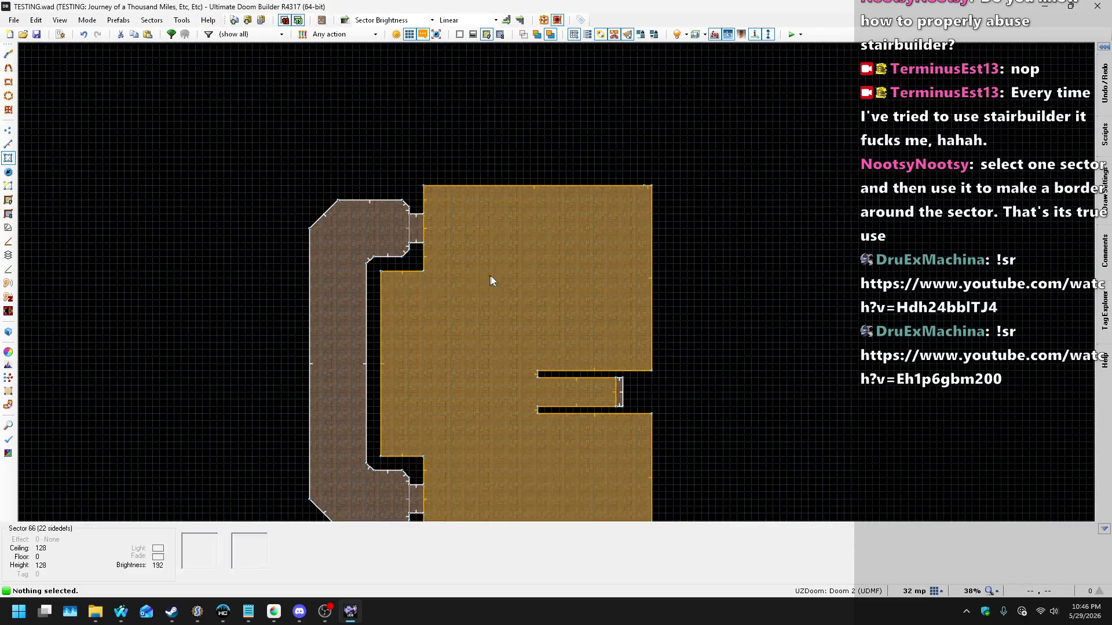
scroll(534, 279, down, 6)
scroll(449, 281, up, 3)
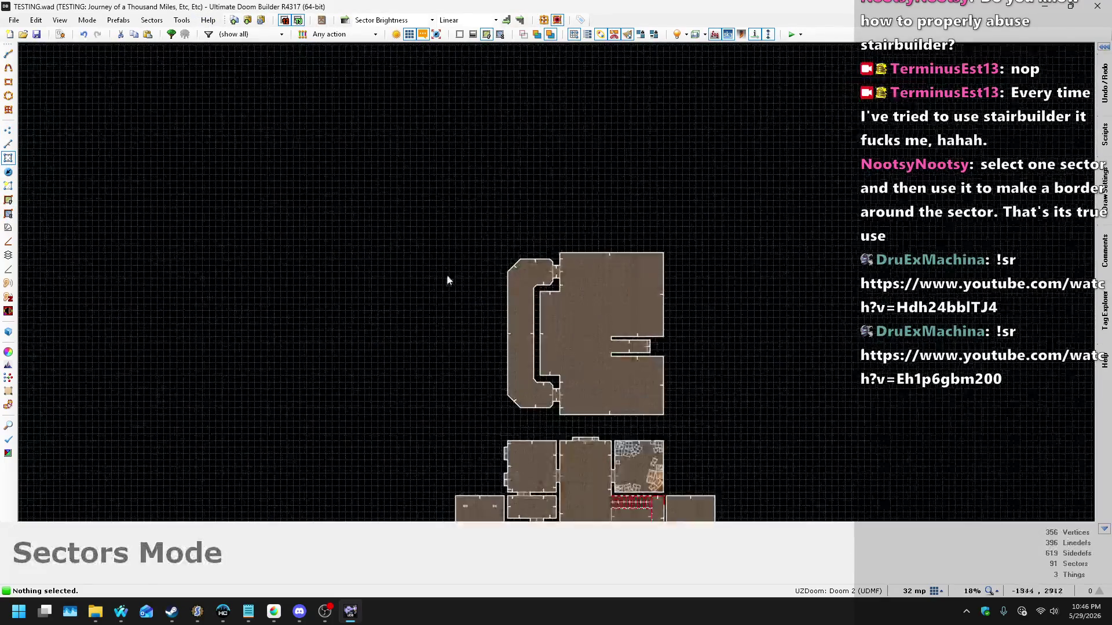
scroll(685, 245, down, 3)
mouse_move(463, 263)
mouse_down()
mouse_move(685, 245)
mouse_move(702, 450)
mouse_move(720, 454)
mouse_up()
scroll(702, 449, up, 2)
scroll(721, 454, up, 1)
scroll(674, 334, up, 4)
scroll(481, 327, up, 4)
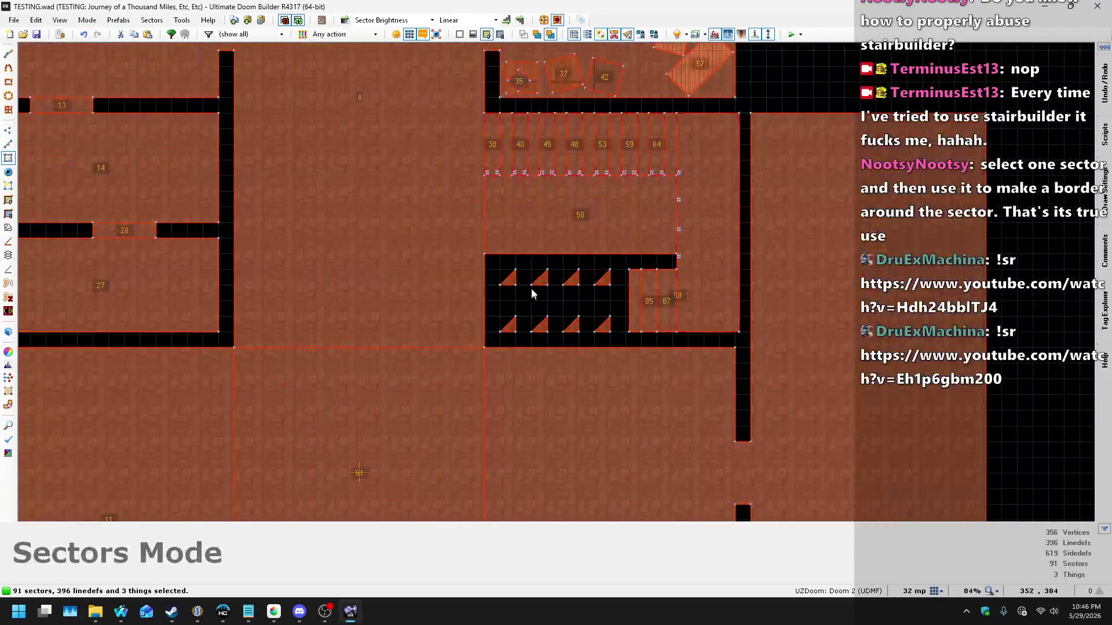
Step: Set the selected sectors' brightness to 160, save the map, and reselect all sectors
right_click(563, 228)
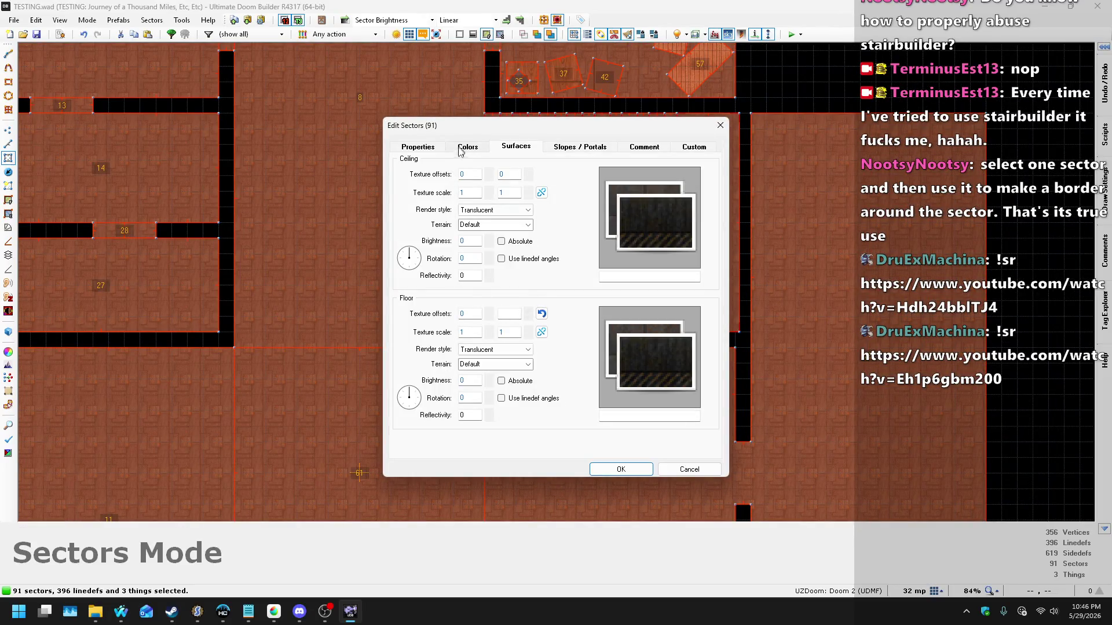
click(431, 147)
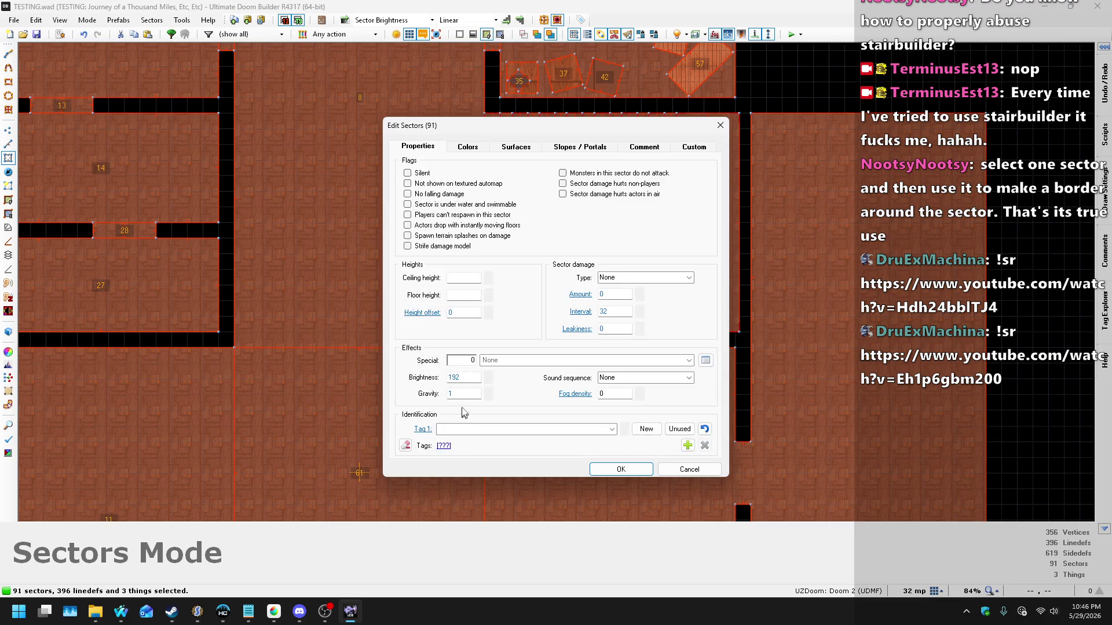
text(160)
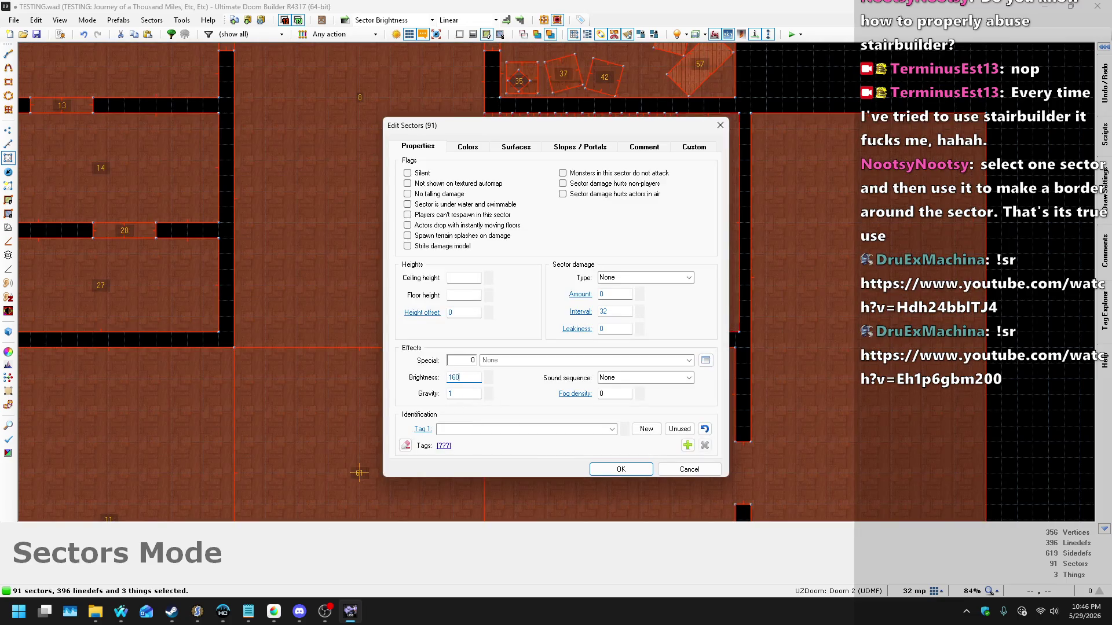
key(Return)
scroll(769, 117, down, 6)
click(769, 116)
key(ctrl+s)
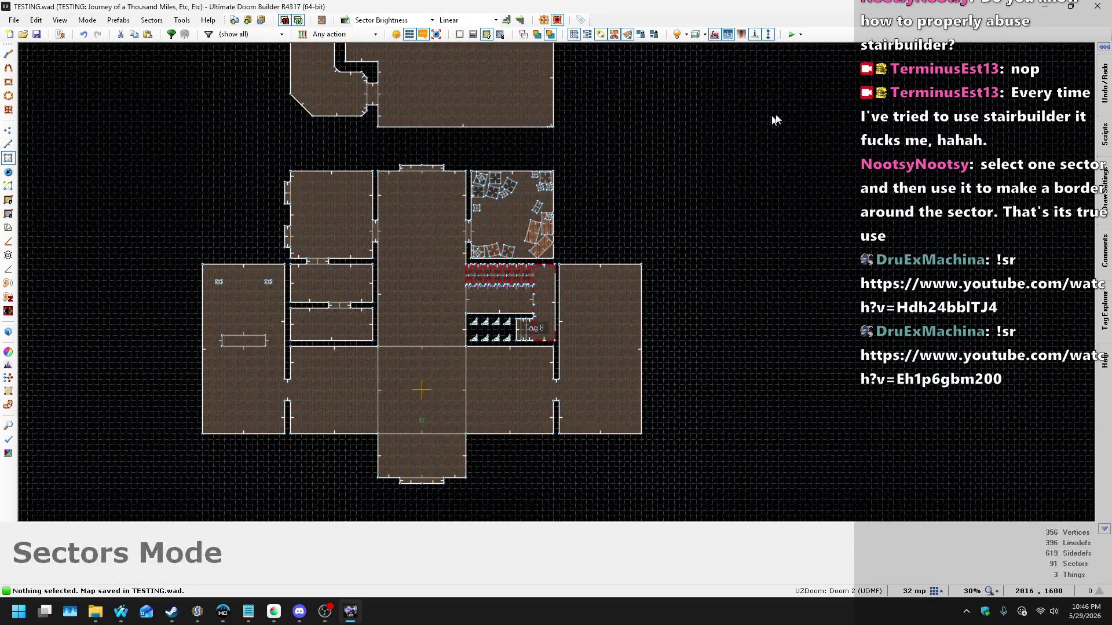
scroll(628, 472, down, 3)
mouse_move(404, 176)
mouse_down()
mouse_move(777, 191)
mouse_move(749, 412)
mouse_move(700, 433)
mouse_up()
scroll(749, 412, up, 2)
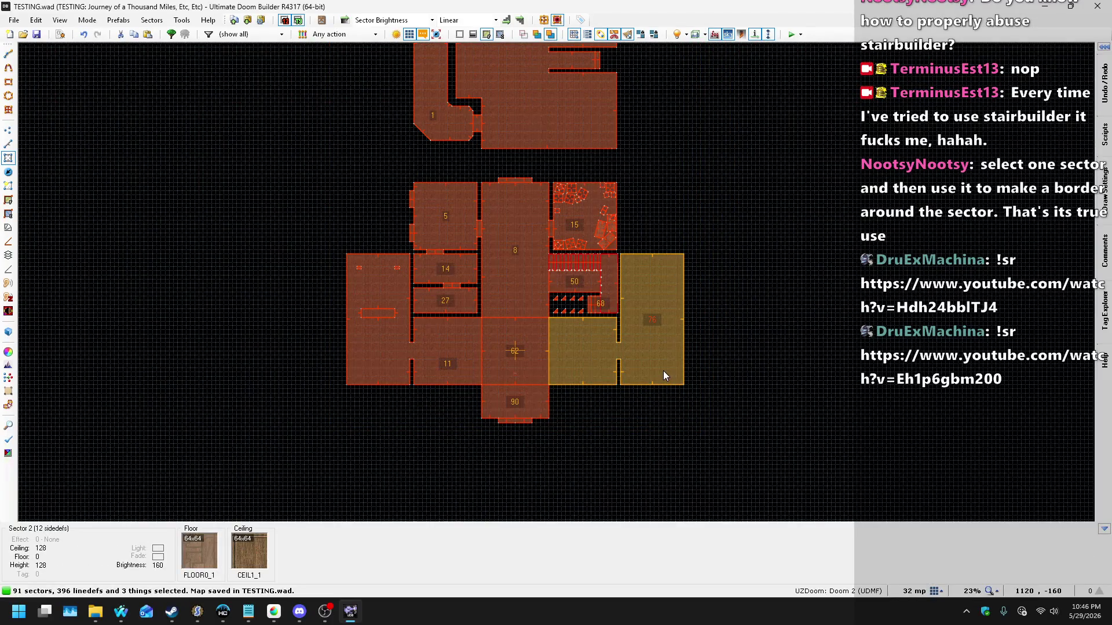
Step: Set the sectors' fade colour to dark grey 32,32,32 (202020)
right_click(665, 377)
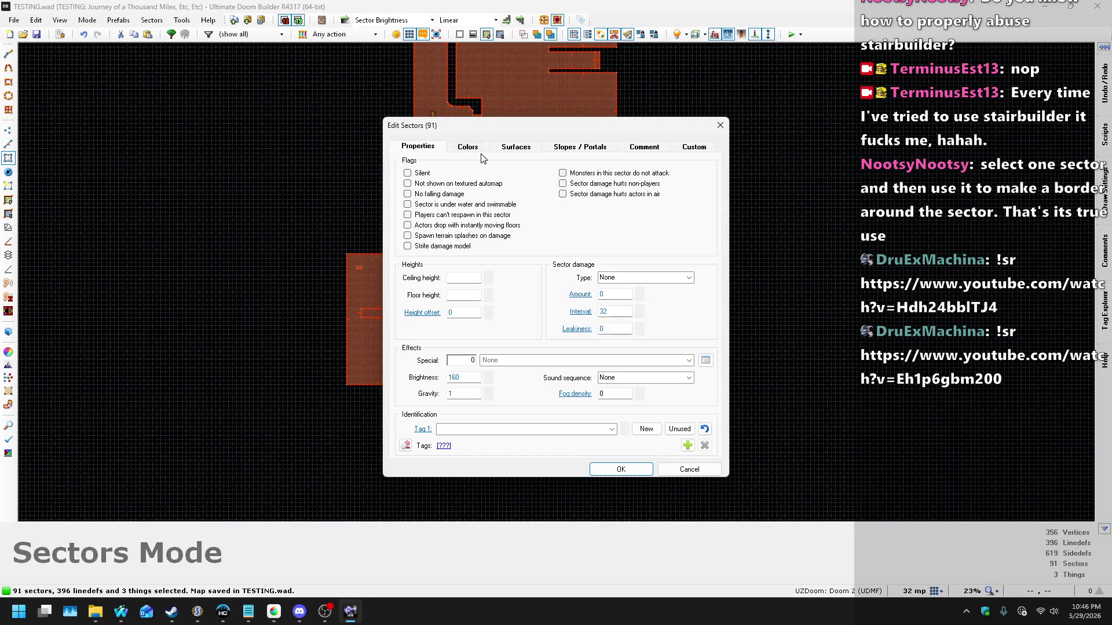
click(481, 151)
click(451, 191)
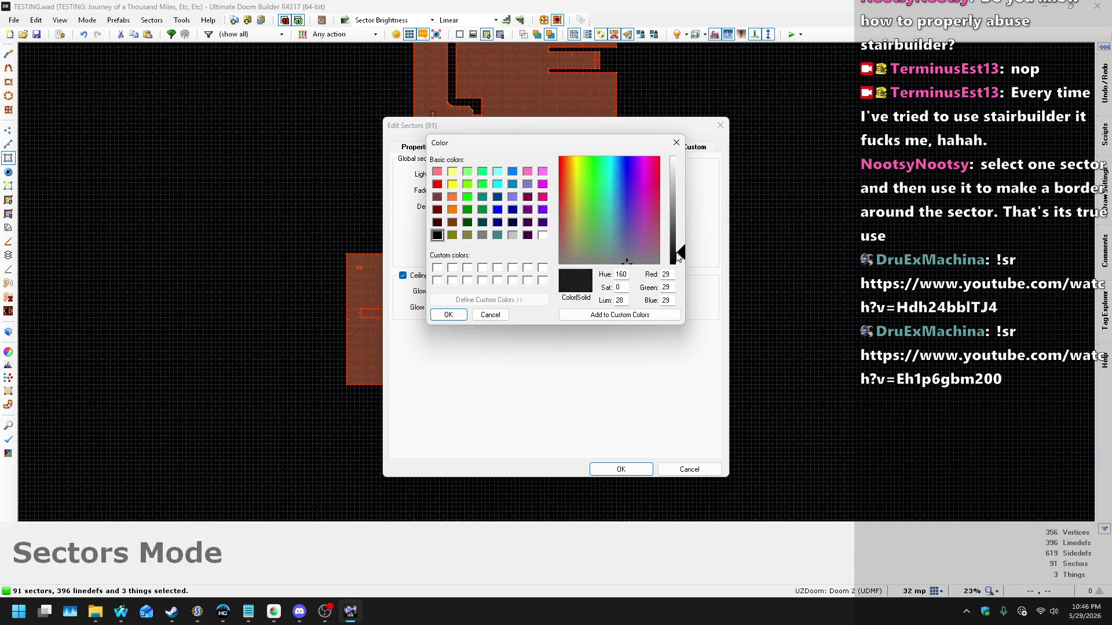
text(32)
click(439, 320)
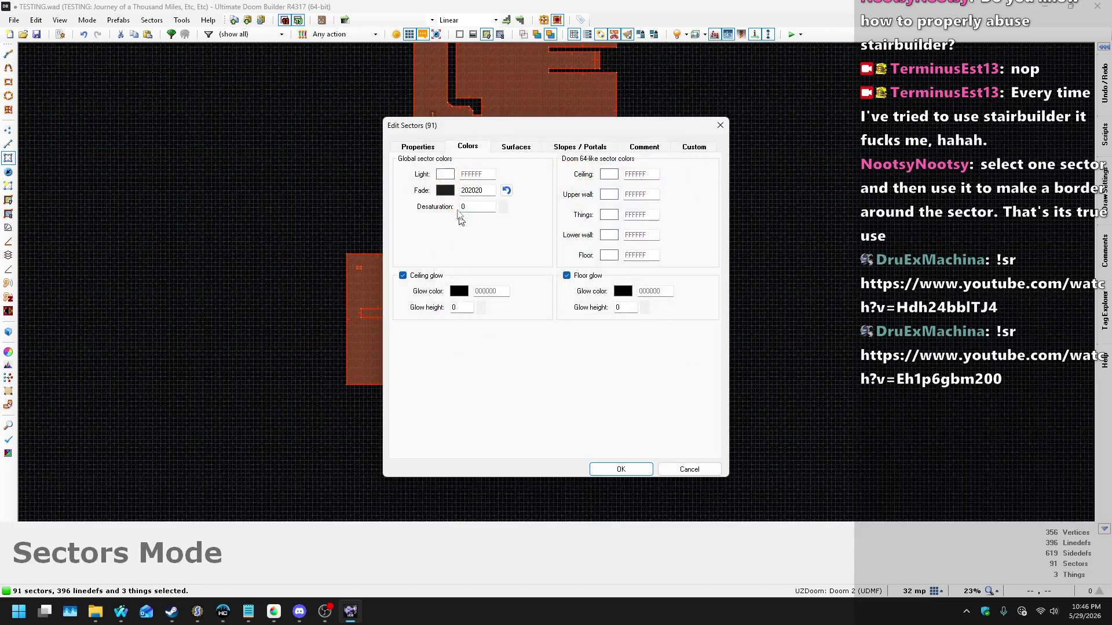
Step: Set the light colour to pale peach FFE4CA, apply, save, and launch a test play
click(447, 174)
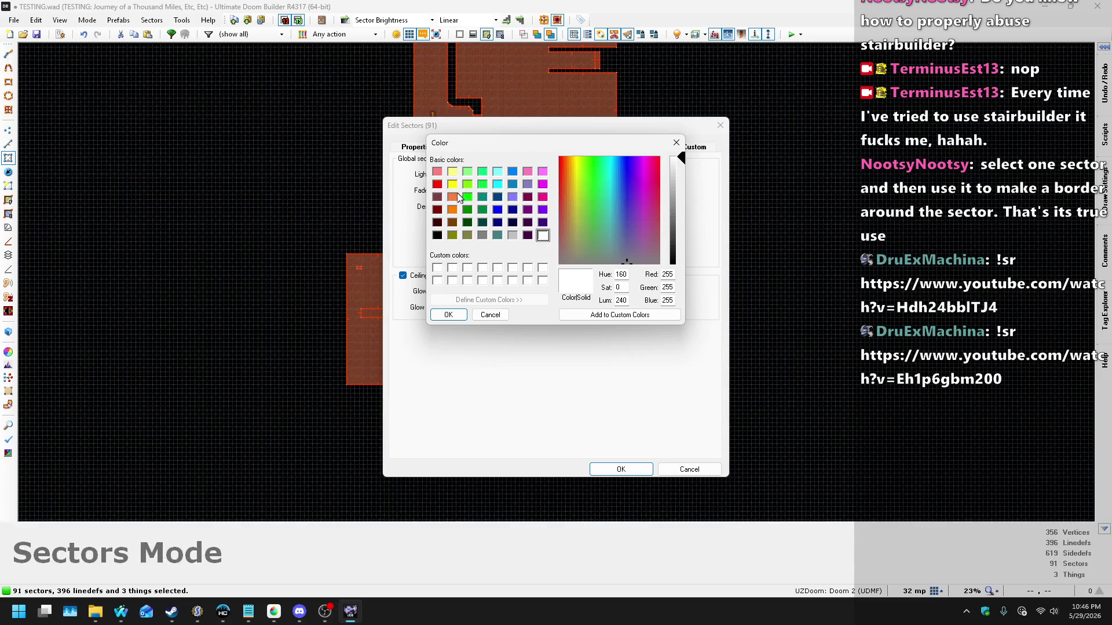
click(452, 209)
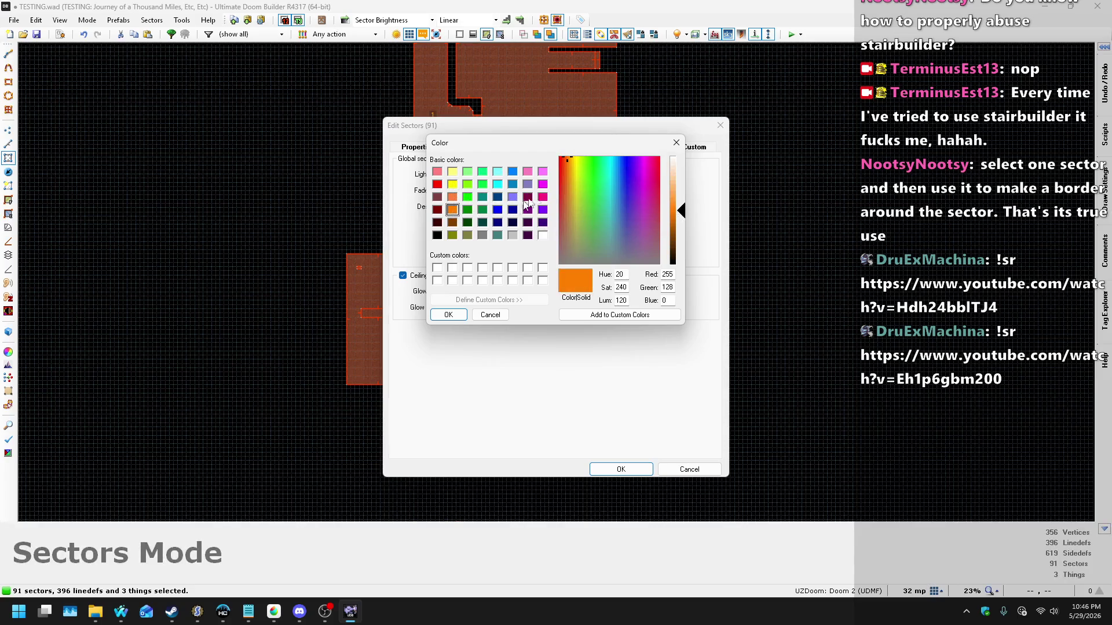
click(677, 168)
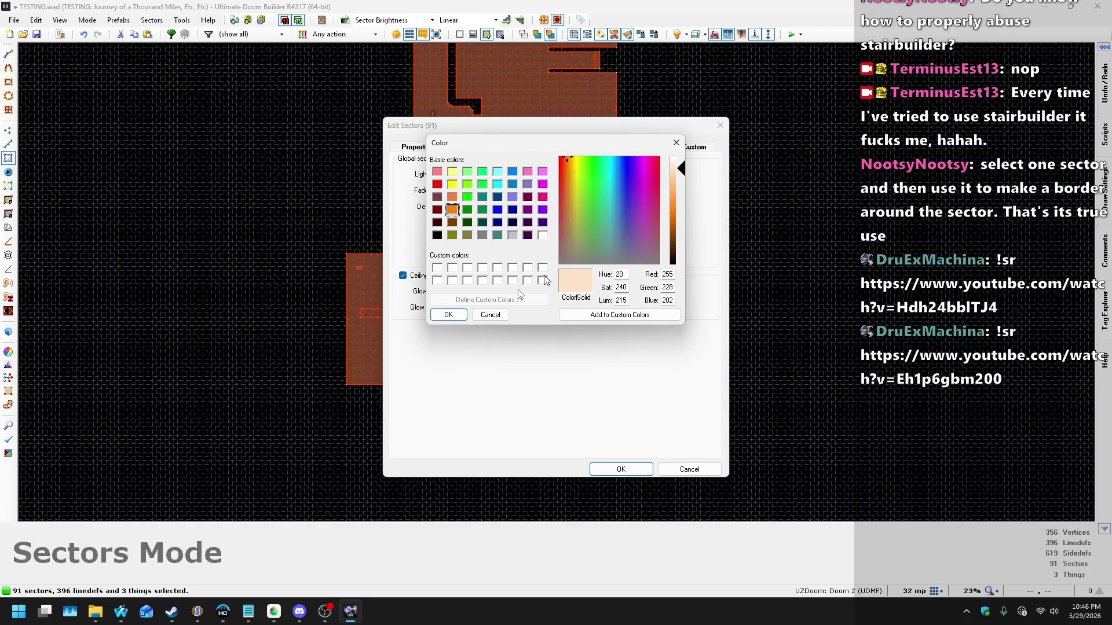
click(444, 316)
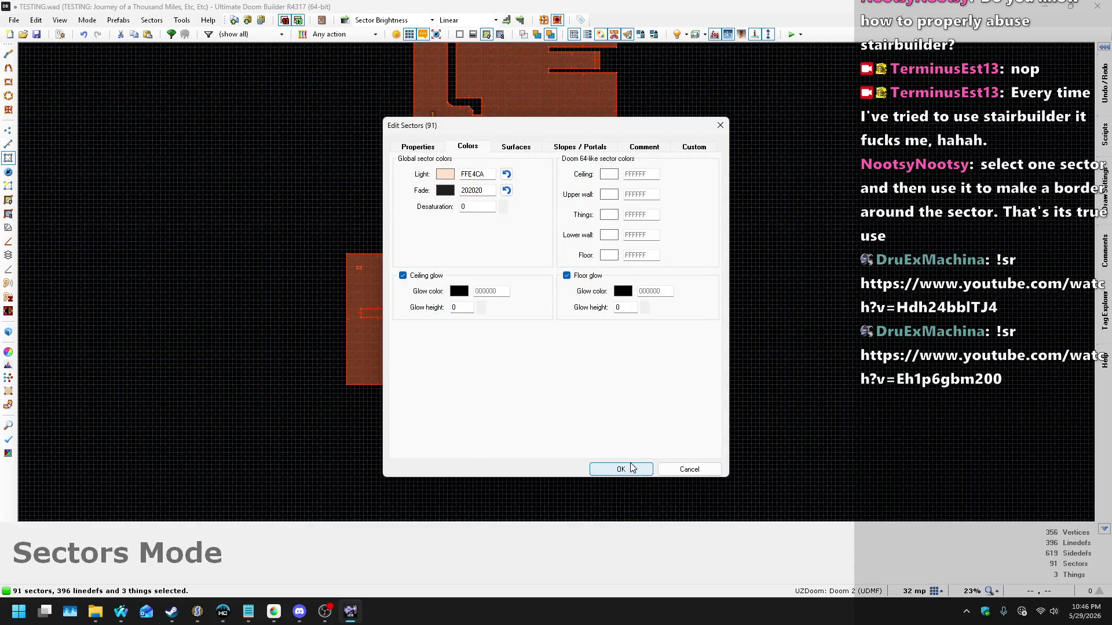
click(632, 468)
click(628, 467)
key(ctrl+s)
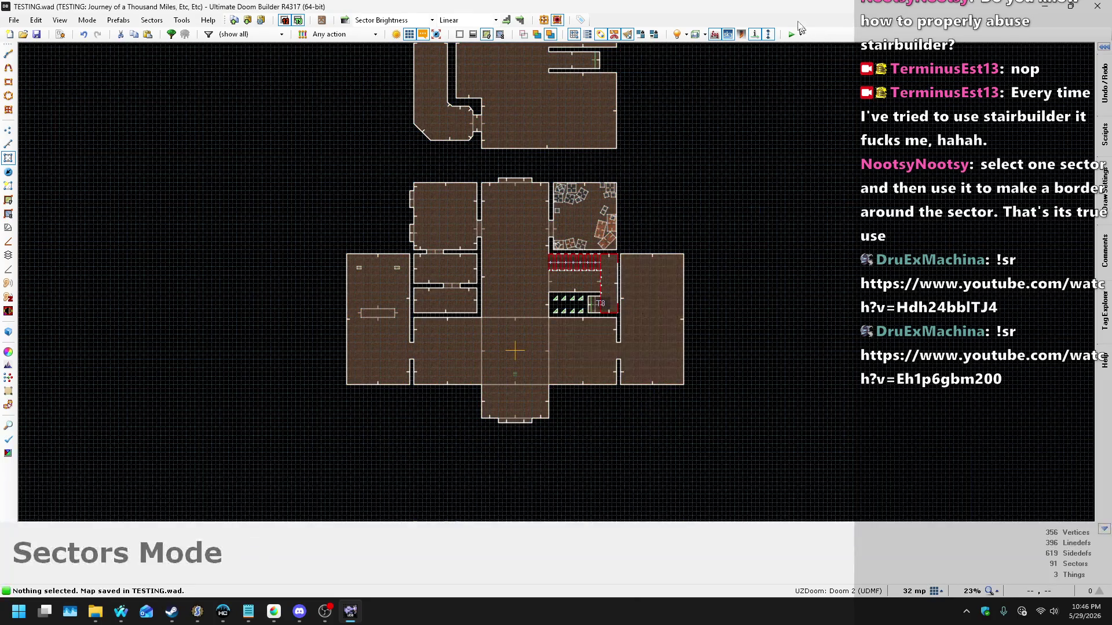
click(792, 37)
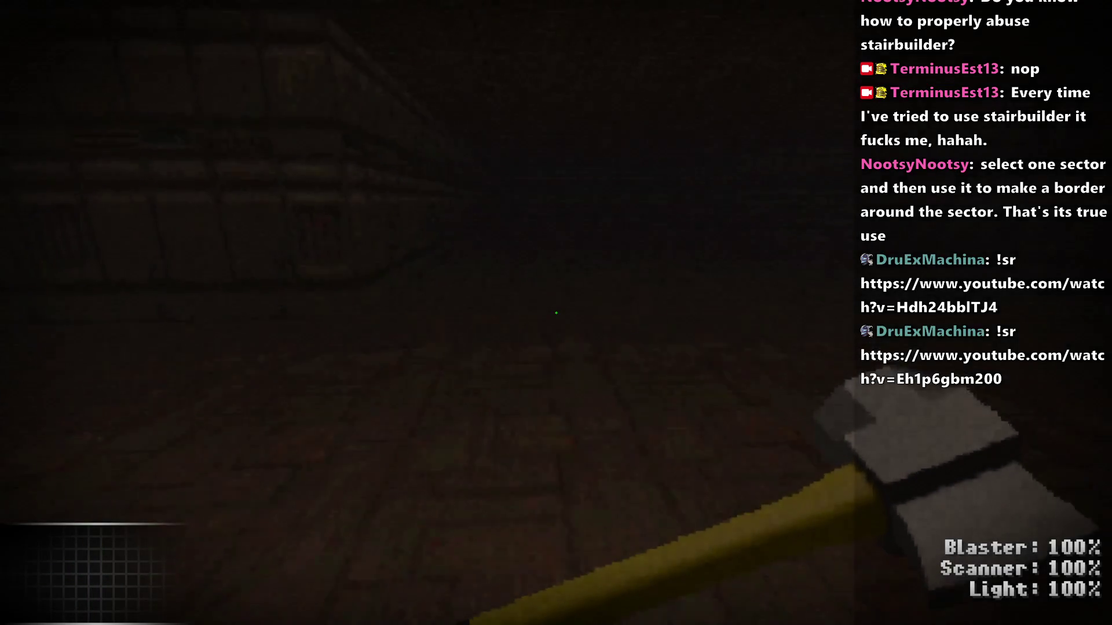
Step: Switch to the ASP Blaster and walk down the darker corridor into the walled room
key(3)
key(2)
key(w)
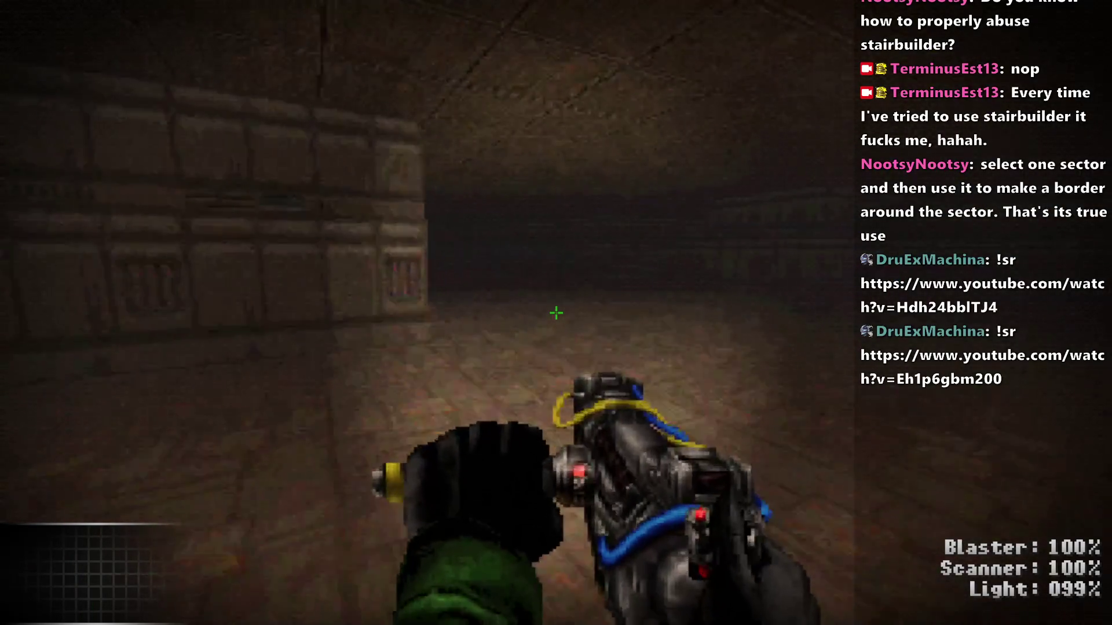
key(w)
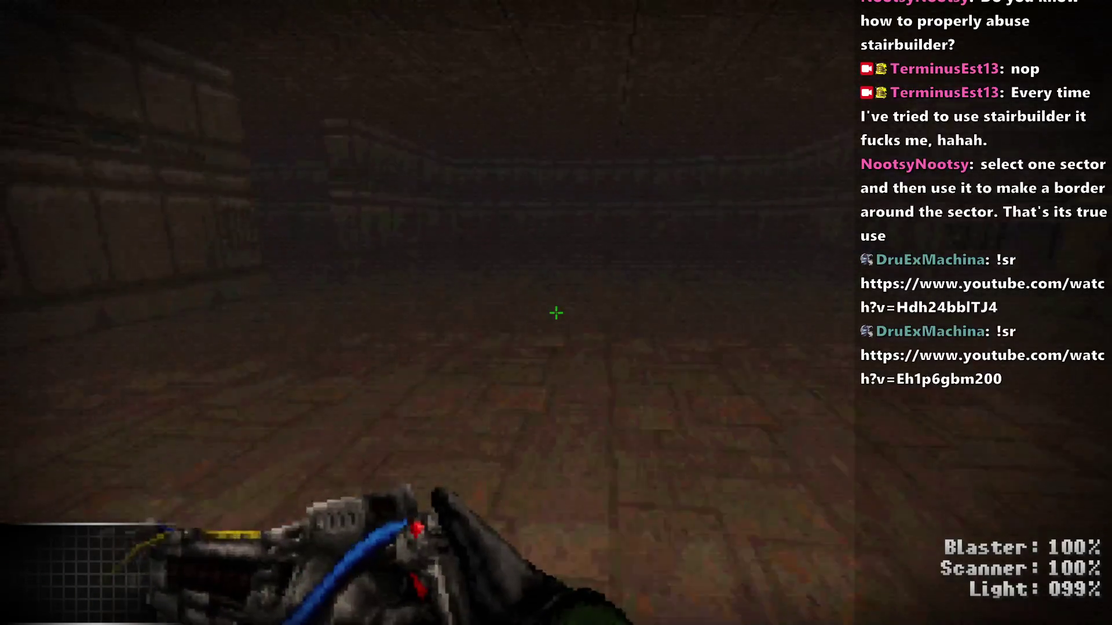
key(w)
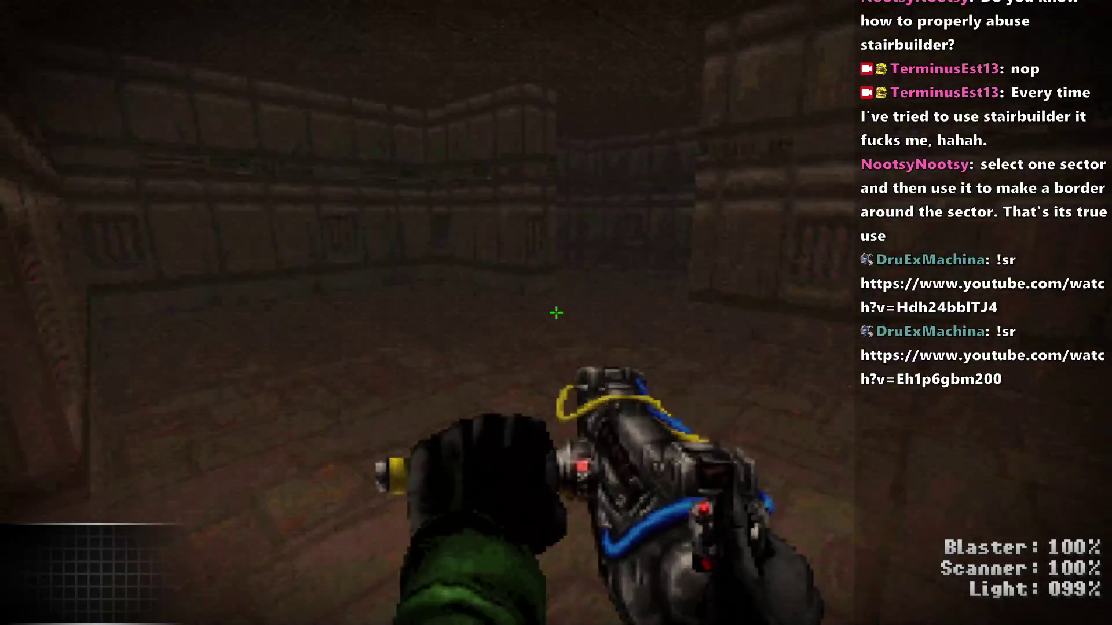
key(w)
key(1)
key(w)
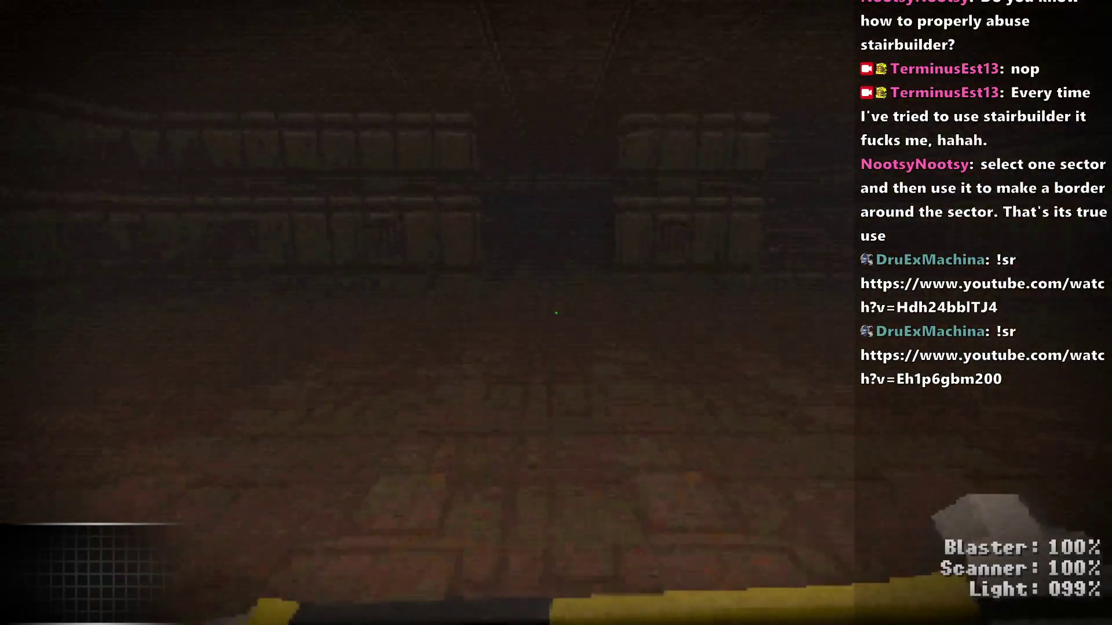
key(w)
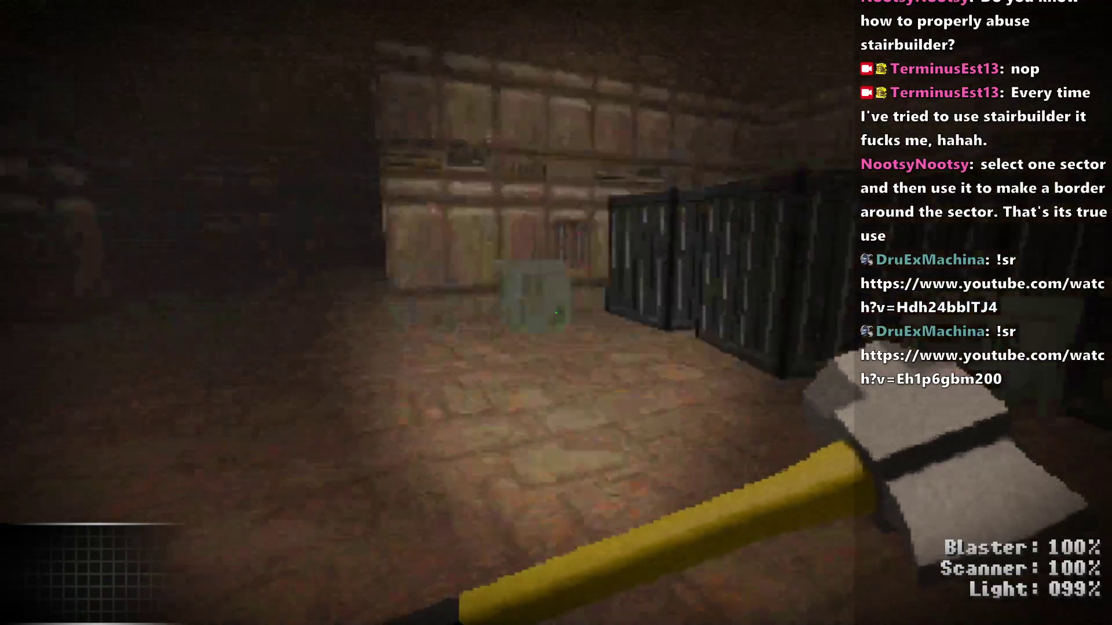
Step: Head down the dark corridor, fire the blaster, and walk through the lit pillar room
key(w)
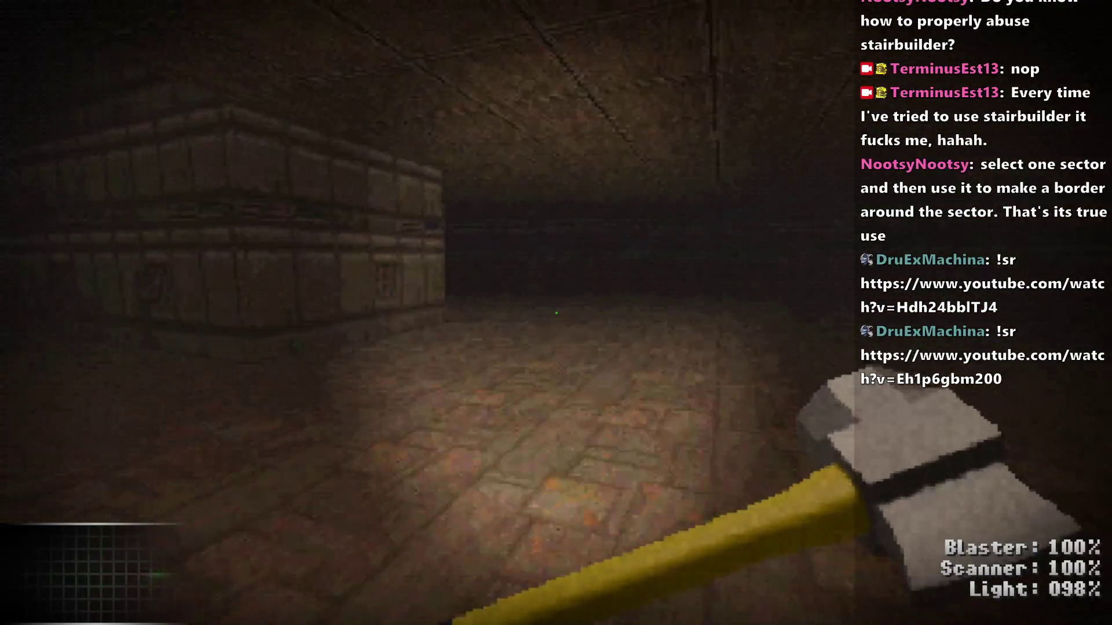
key(w)
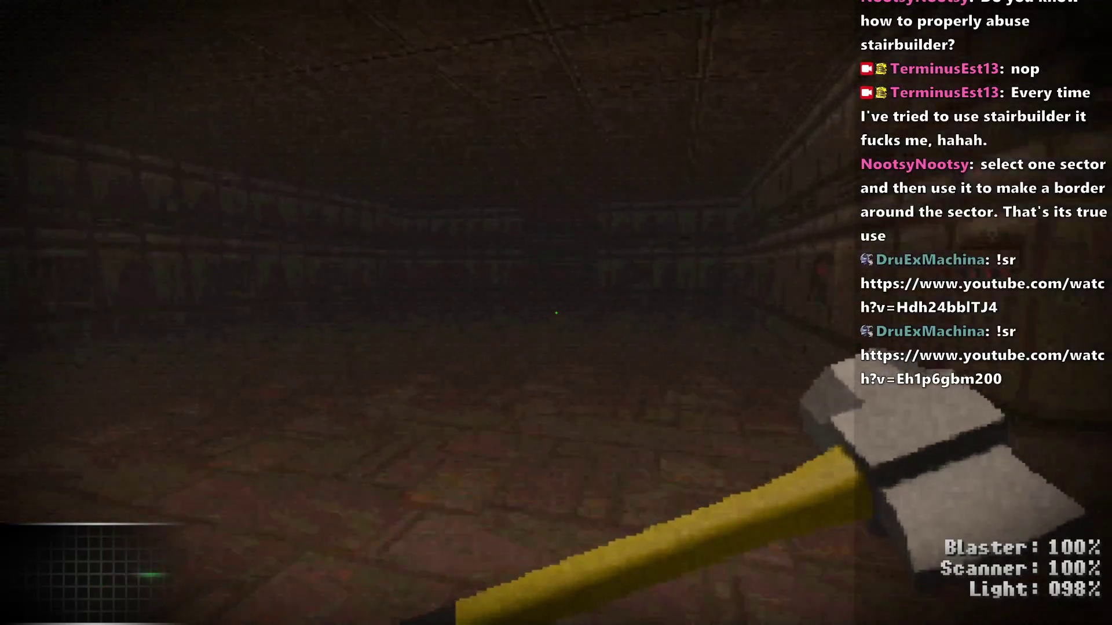
key(w)
key(w)
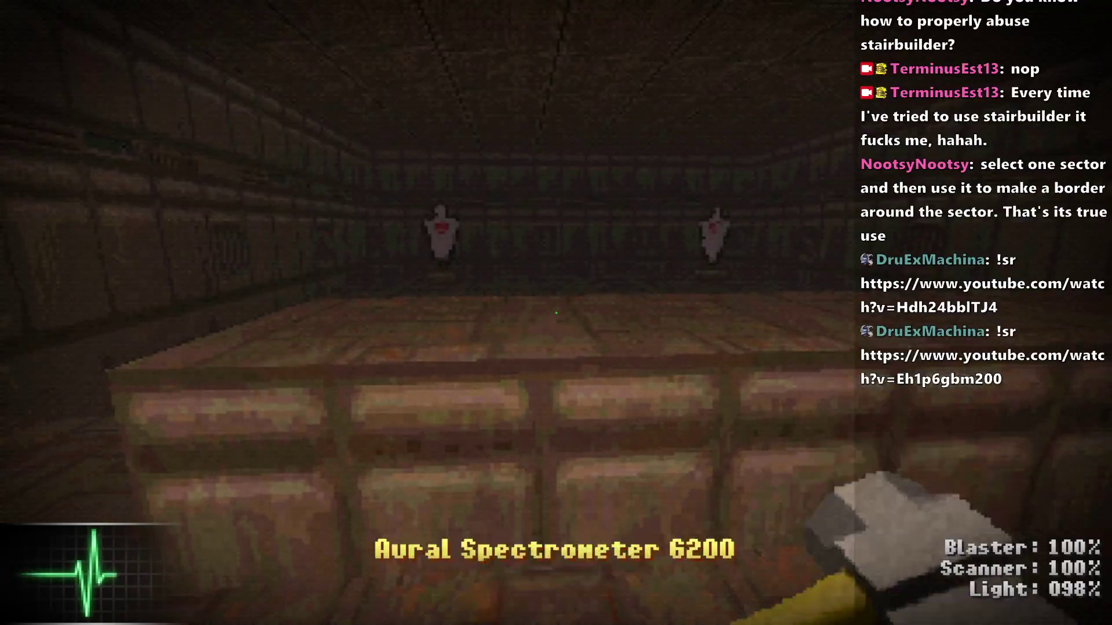
key(2)
click(556, 312)
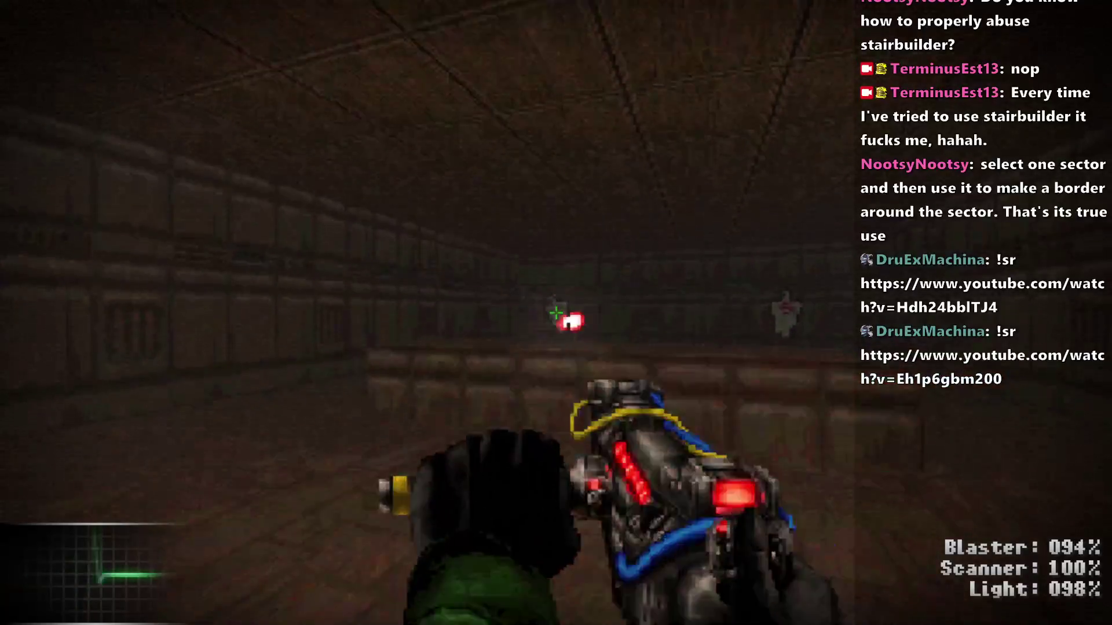
key(Right)
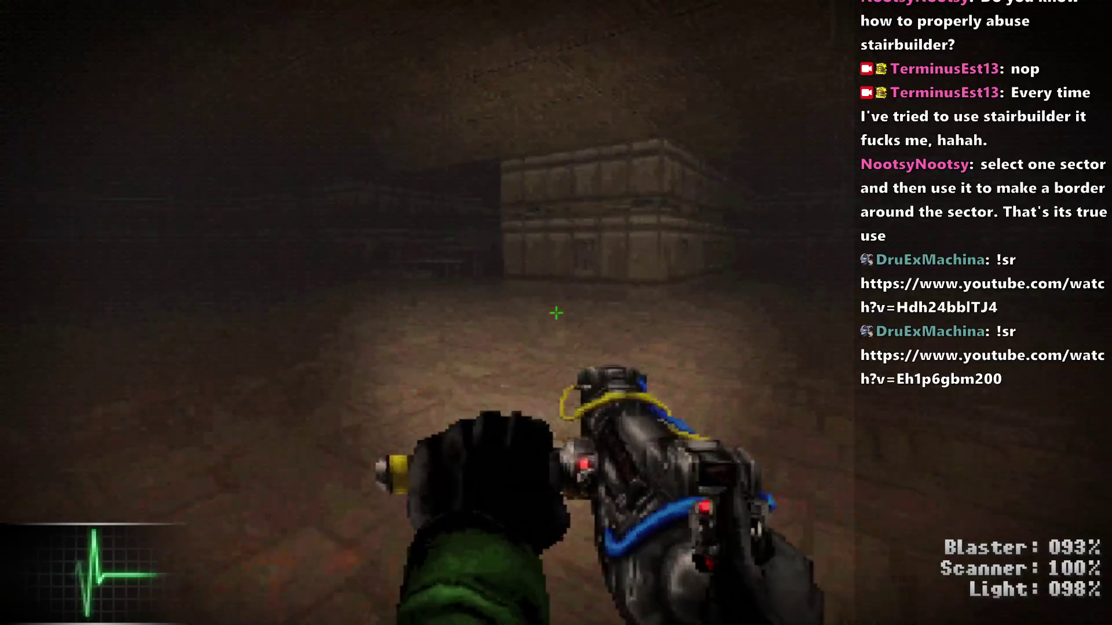
key(w)
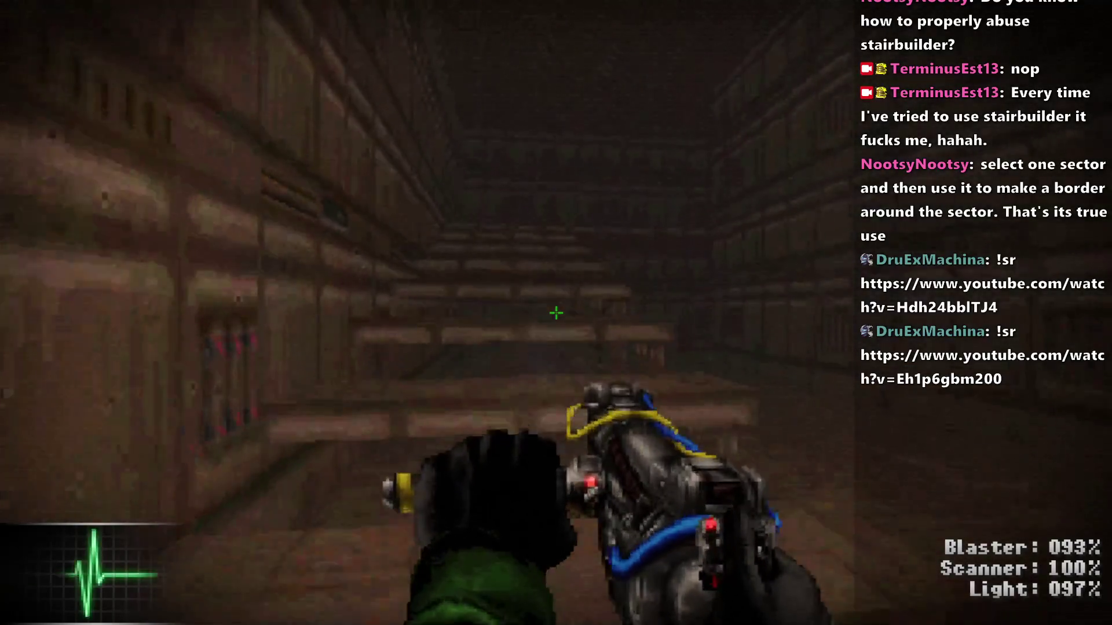
key(w)
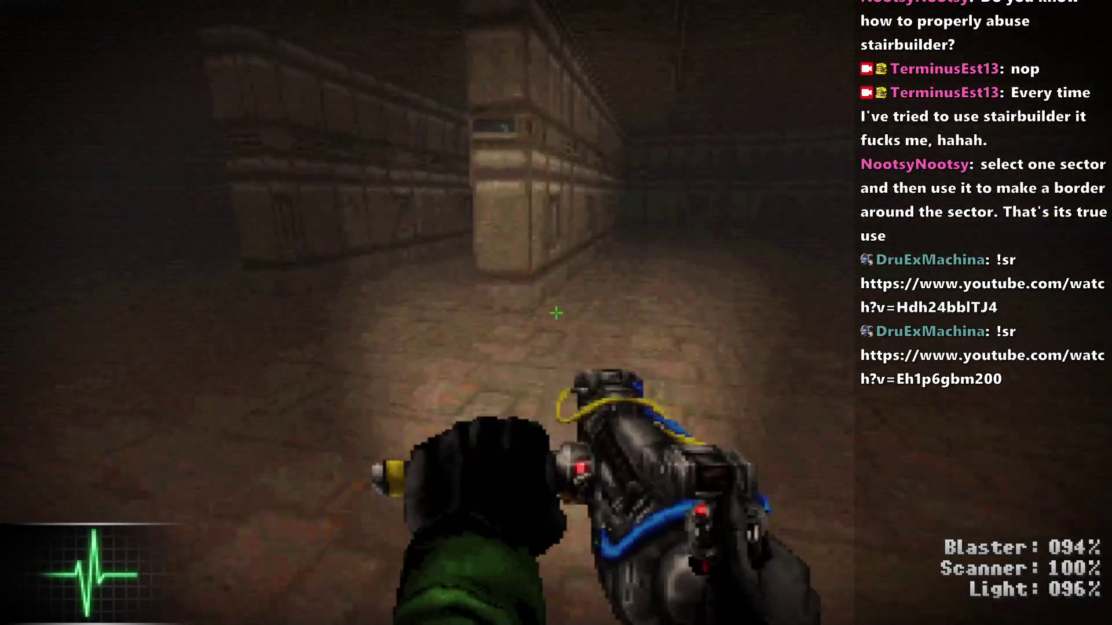
key(w)
Step: Turn into the long side corridor and walk to its panelled end wall
key(Left)
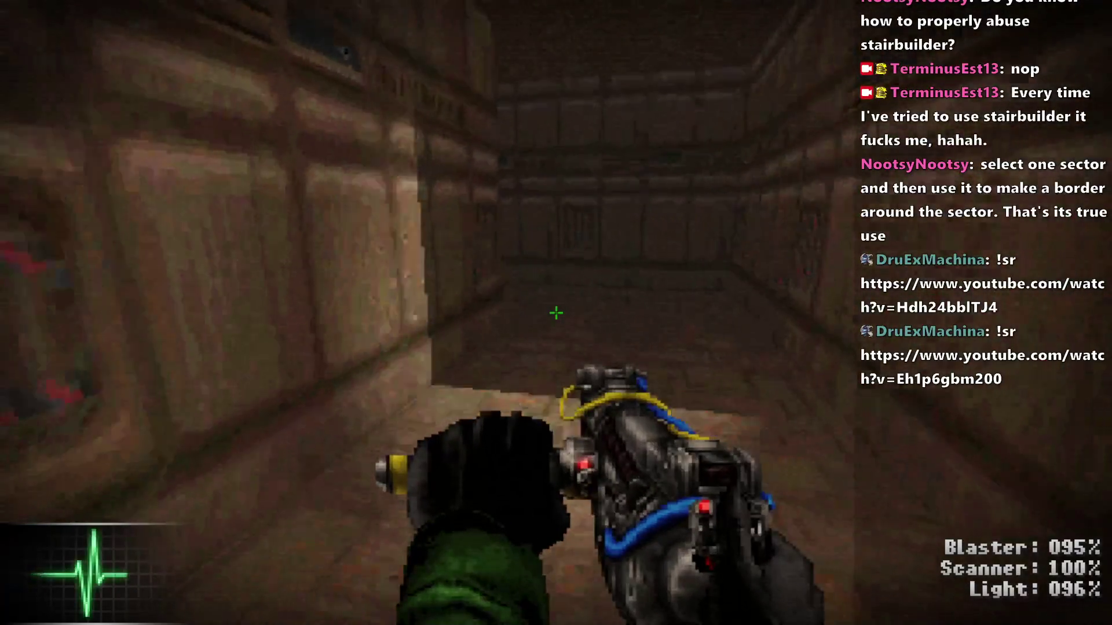
key(Left)
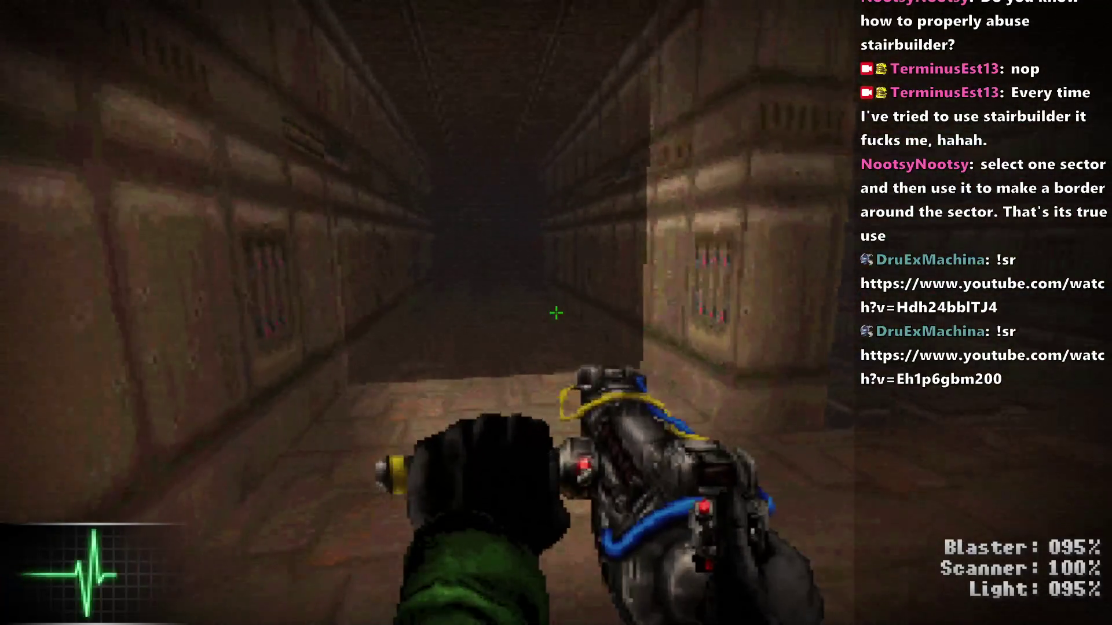
key(w)
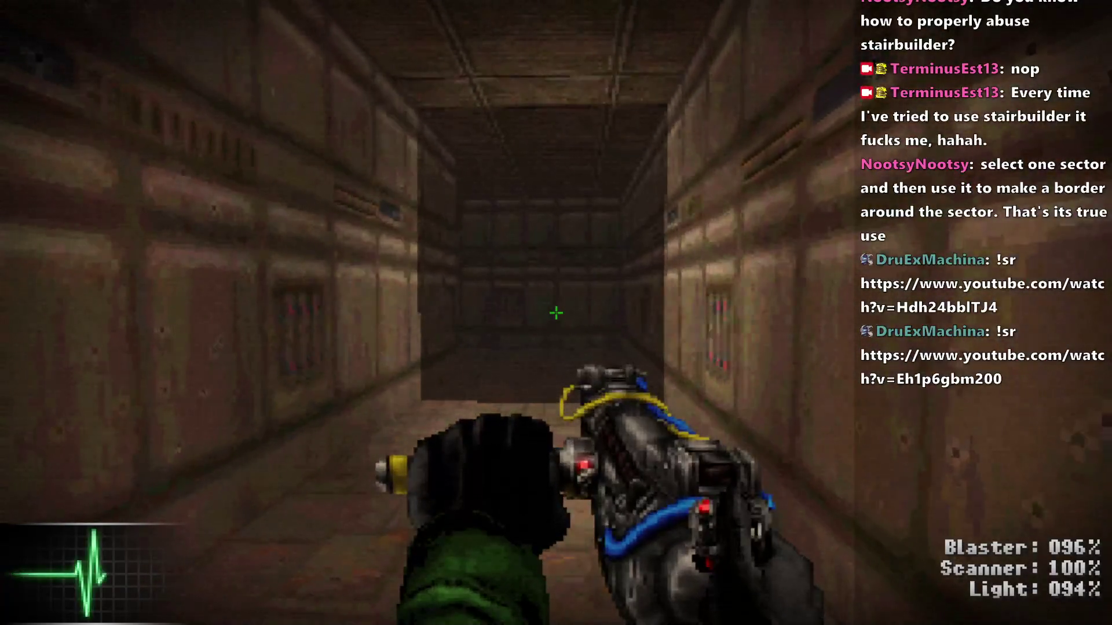
key(Left)
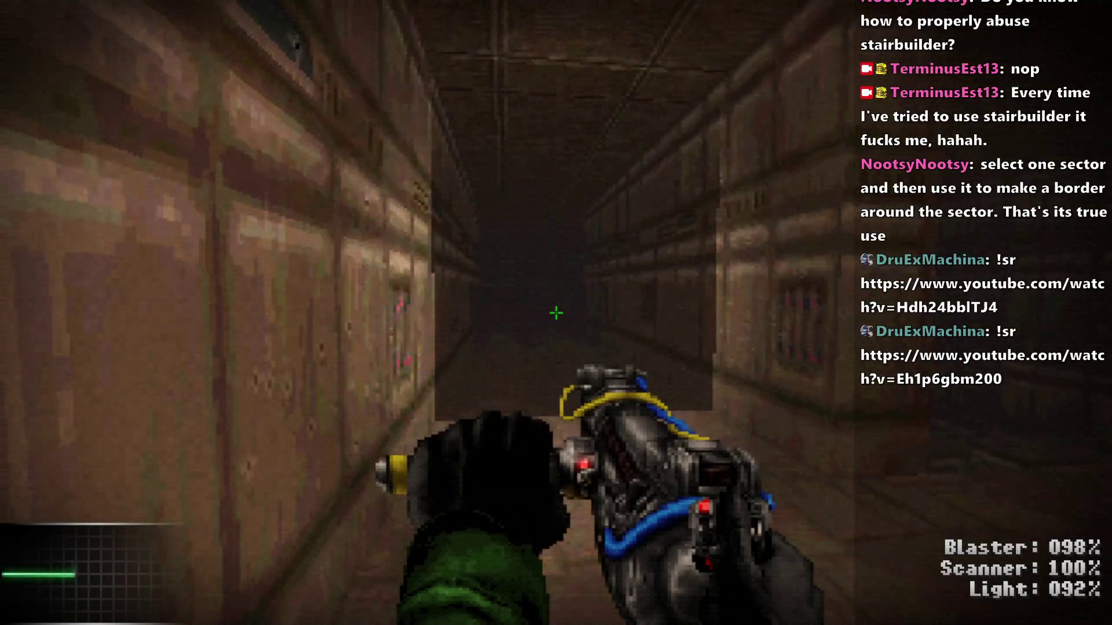
key(w)
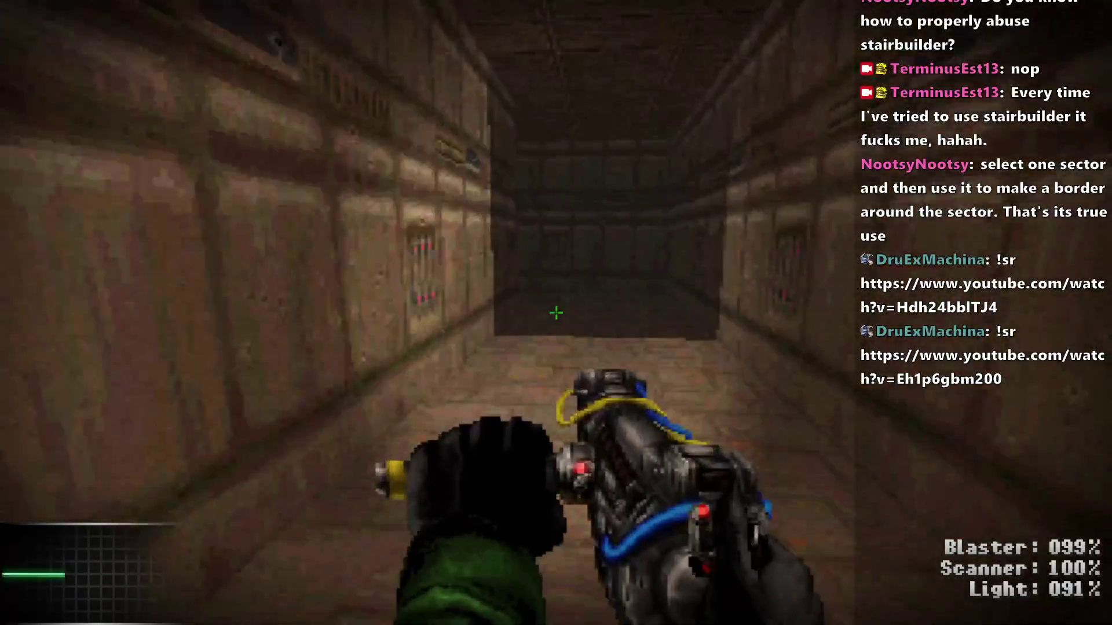
key(Left)
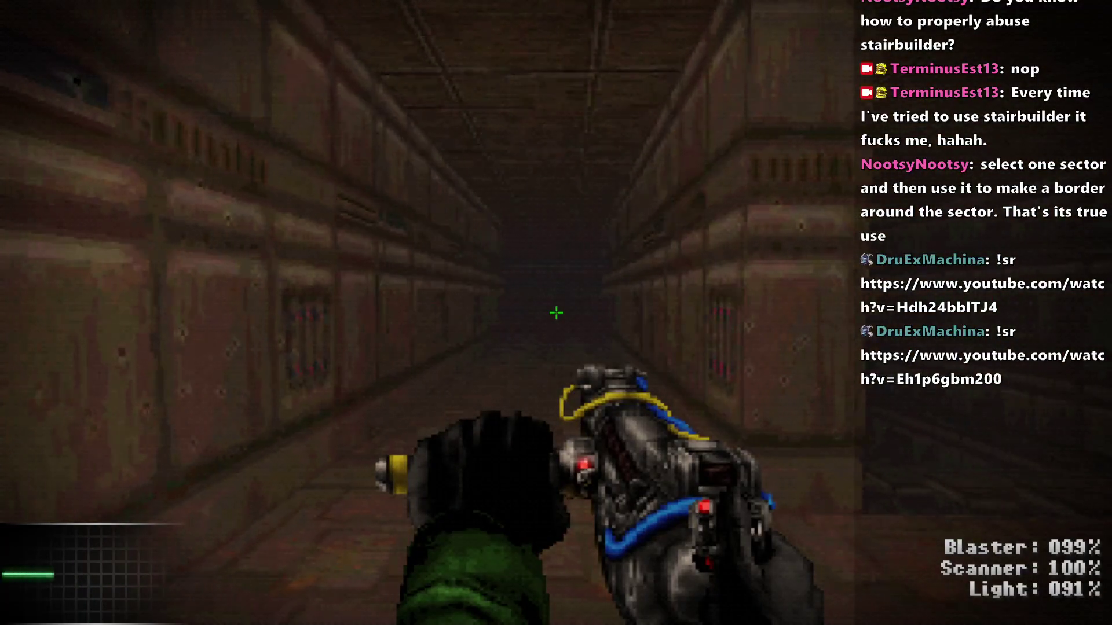
key(w)
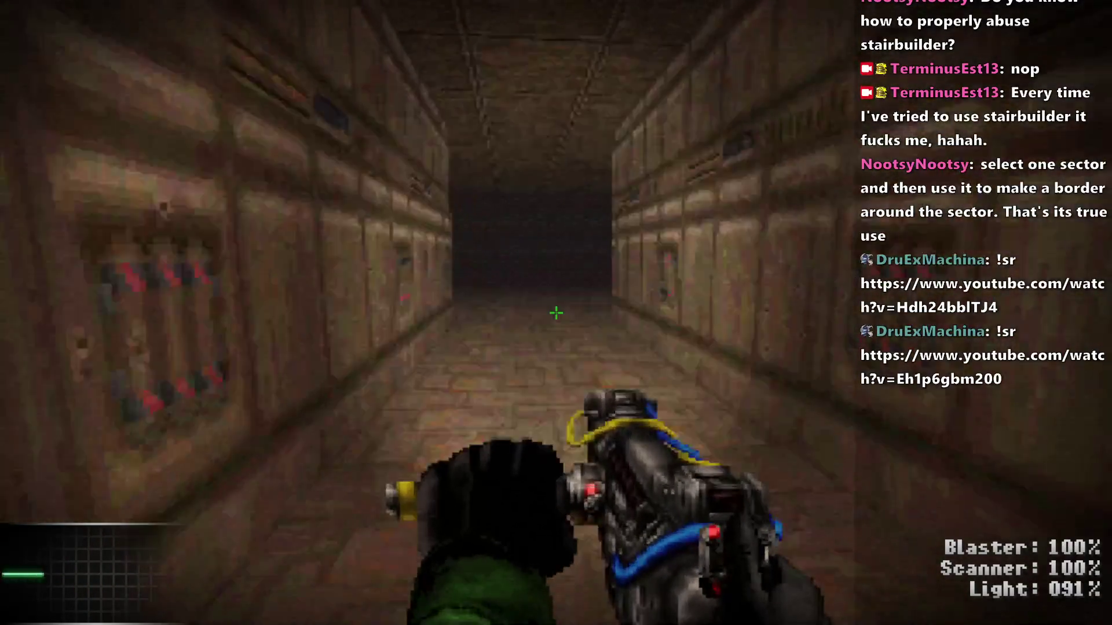
key(w)
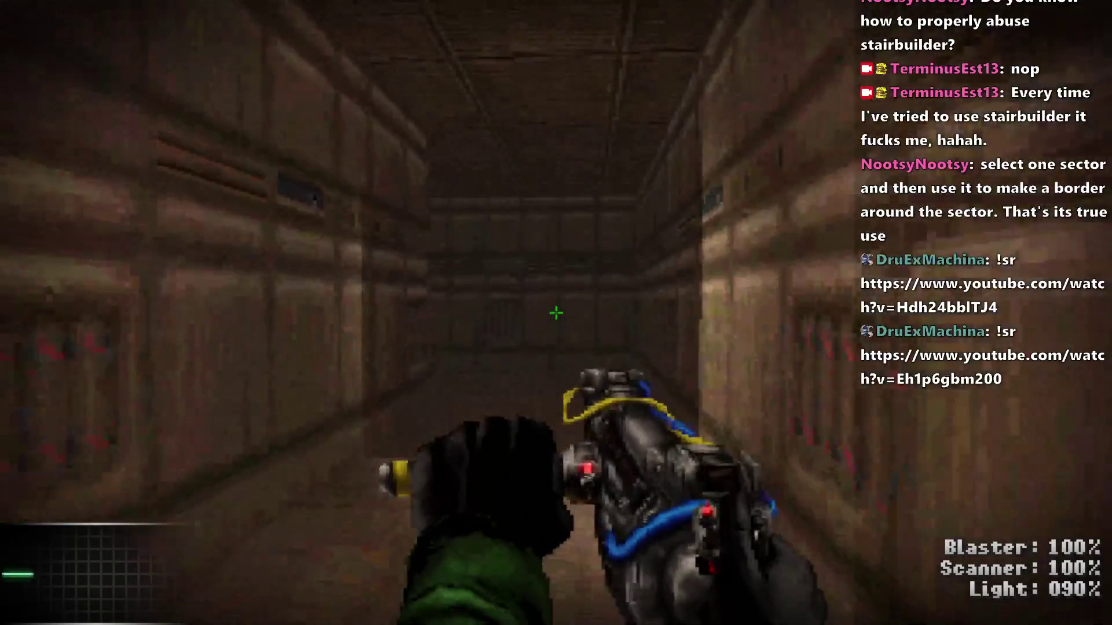
Step: Look down the next long corridor, then quit the test back to the editor
key(Right)
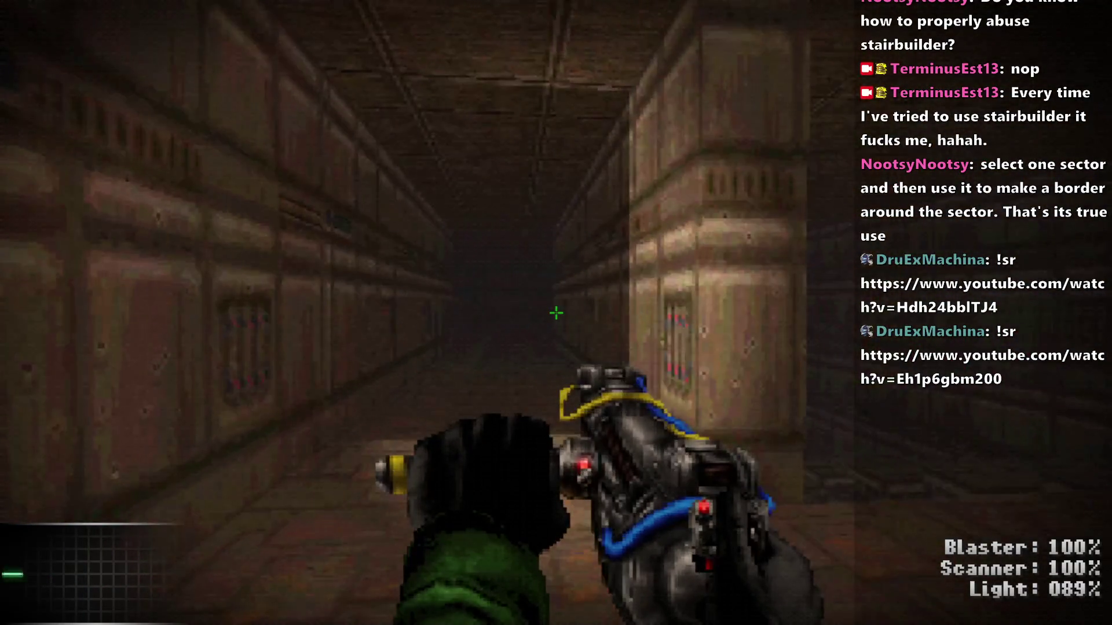
key(w)
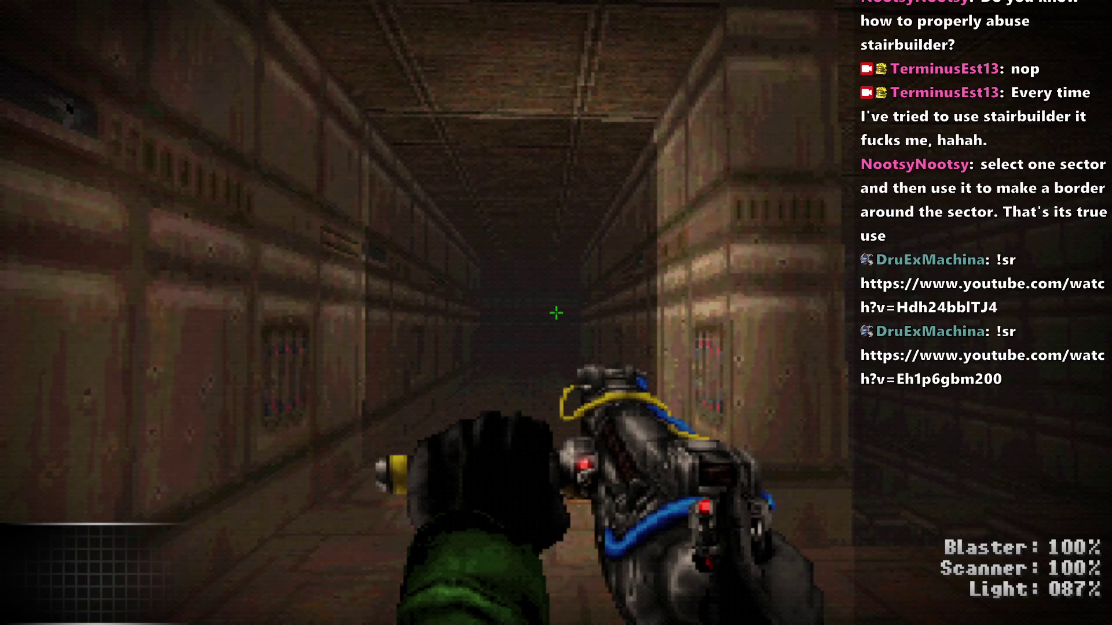
key(Right)
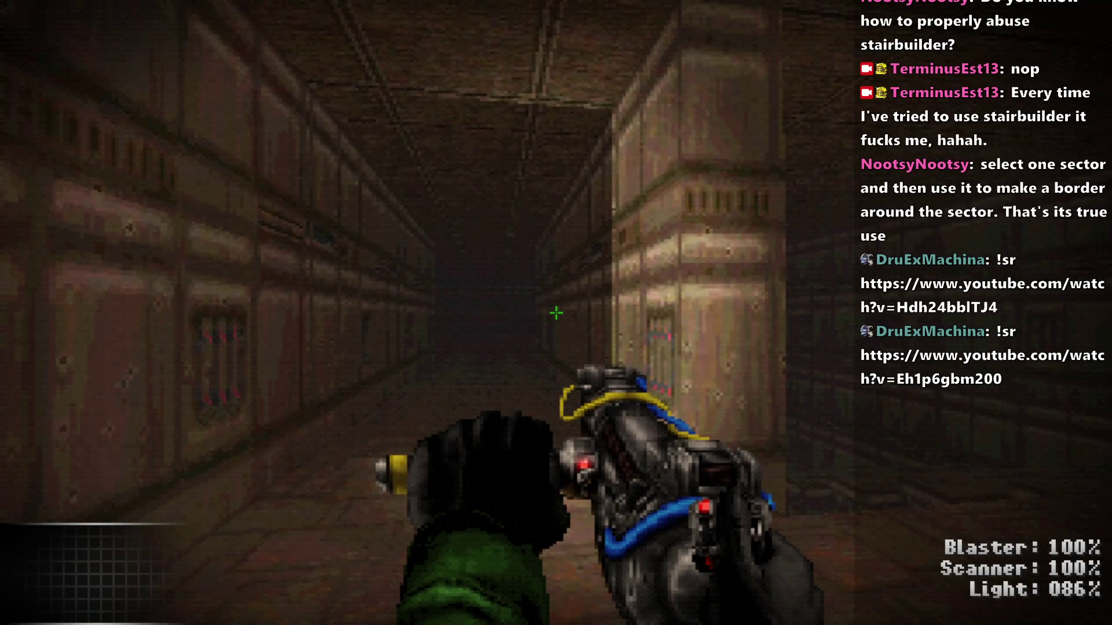
key(Left)
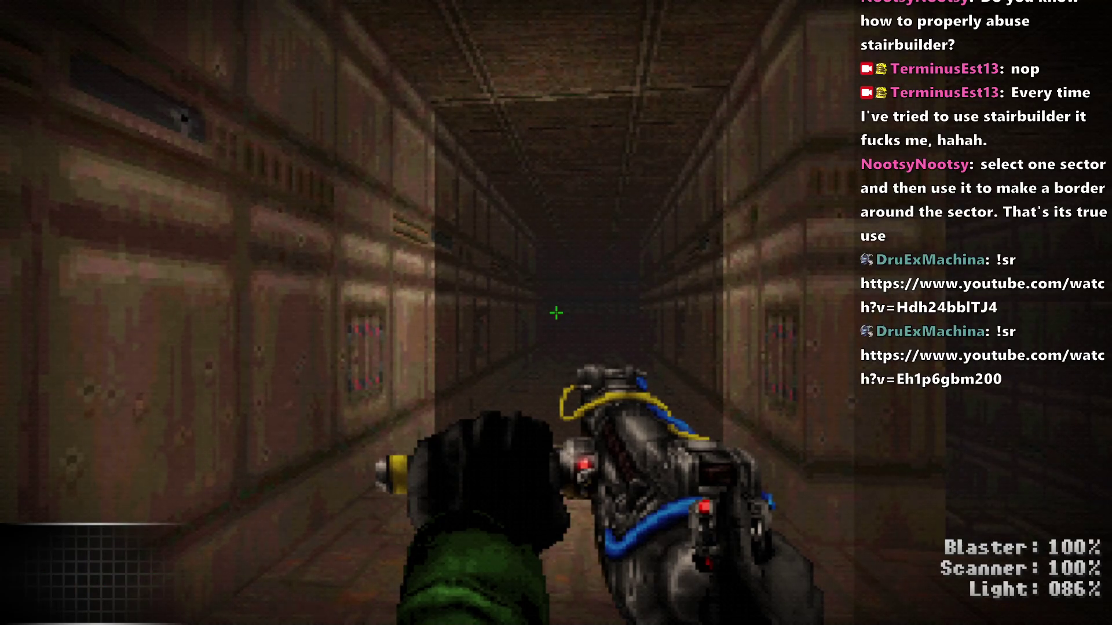
key(alt+F4)
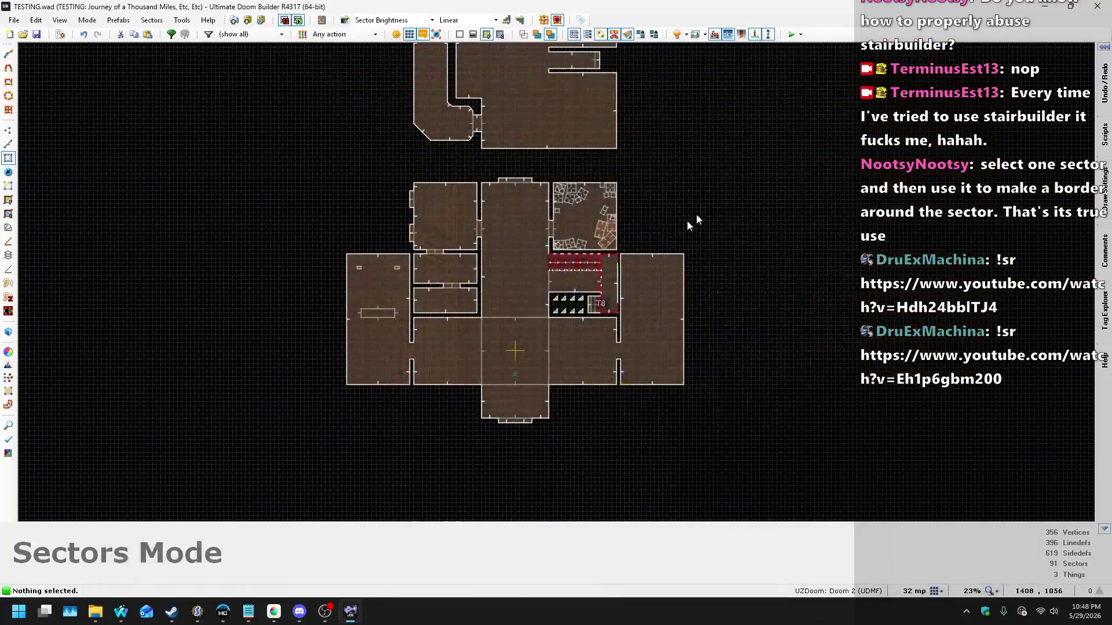
Step: In Linedefs mode, set the first portal line's type to Visual + simple teleporter
scroll(583, 298, up, 10)
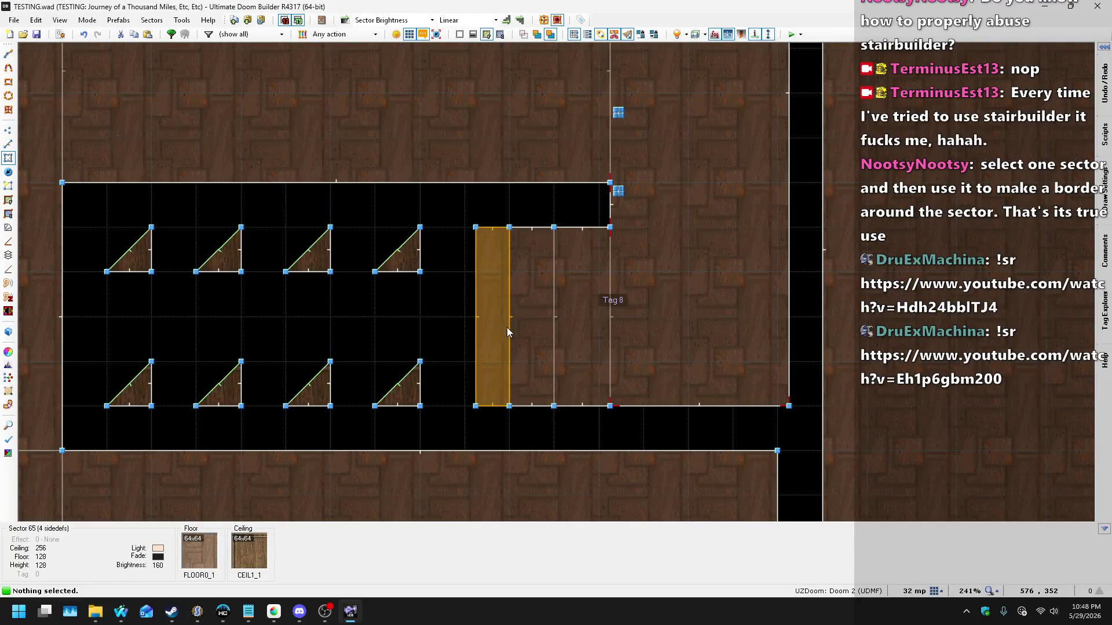
click(8, 143)
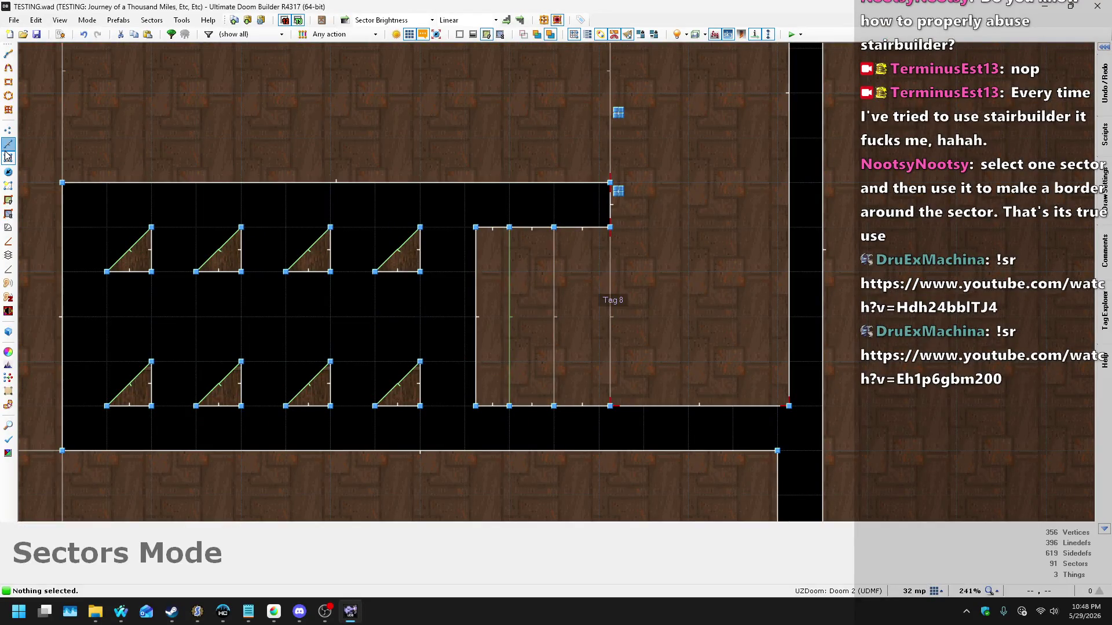
right_click(505, 303)
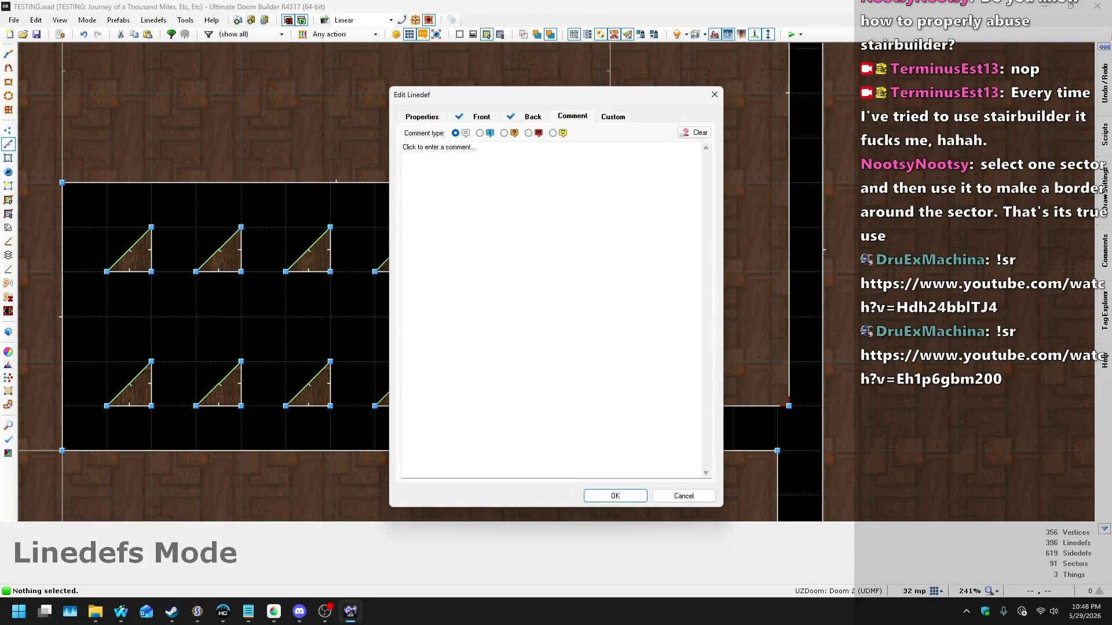
click(429, 118)
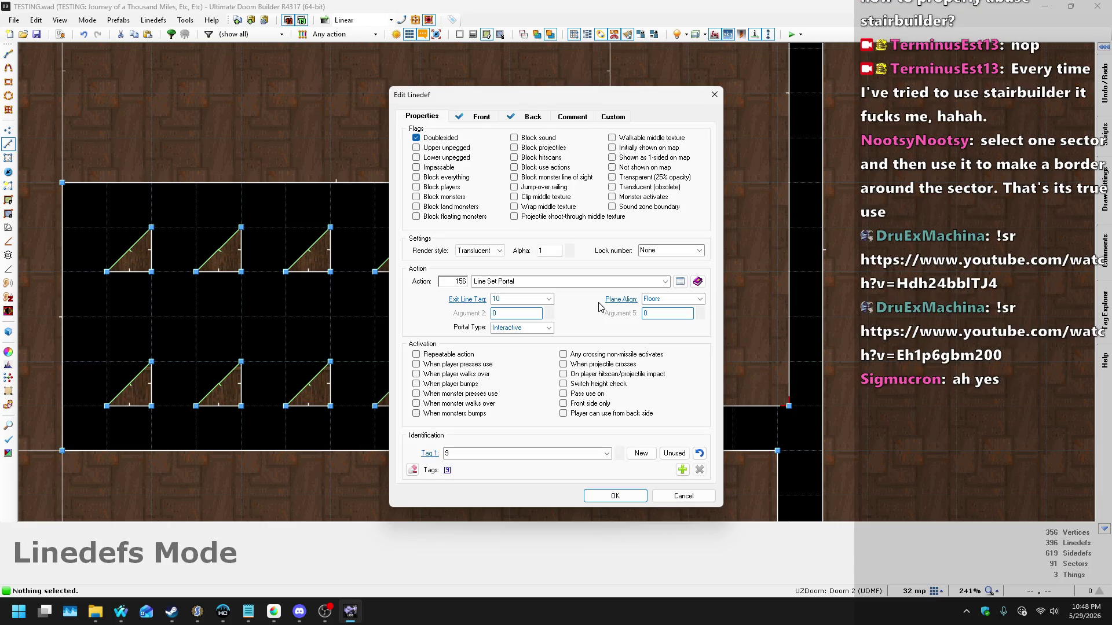
click(549, 328)
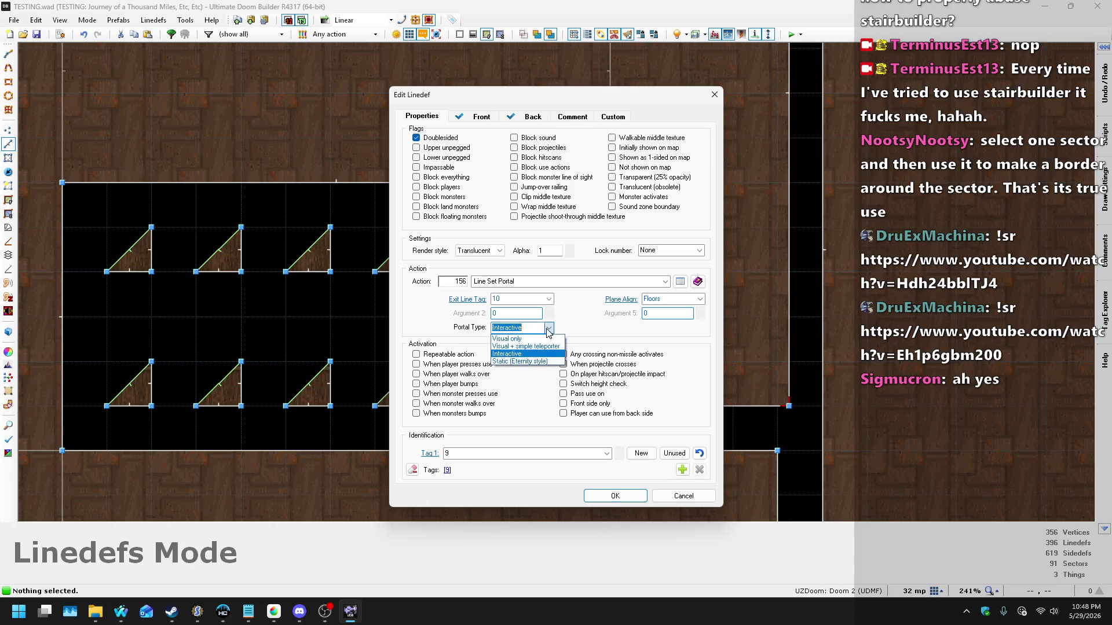
click(518, 350)
click(597, 502)
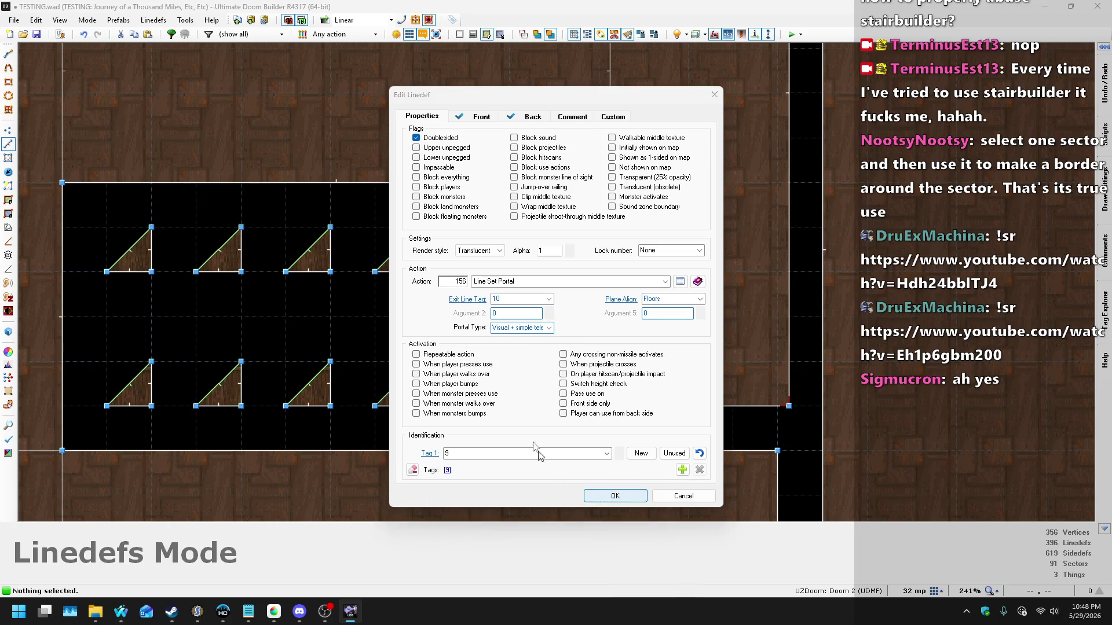
Step: Set the second portal line to Visual + simple teleporter, save, and launch a test play
scroll(536, 381, down, 10)
scroll(523, 165, up, 10)
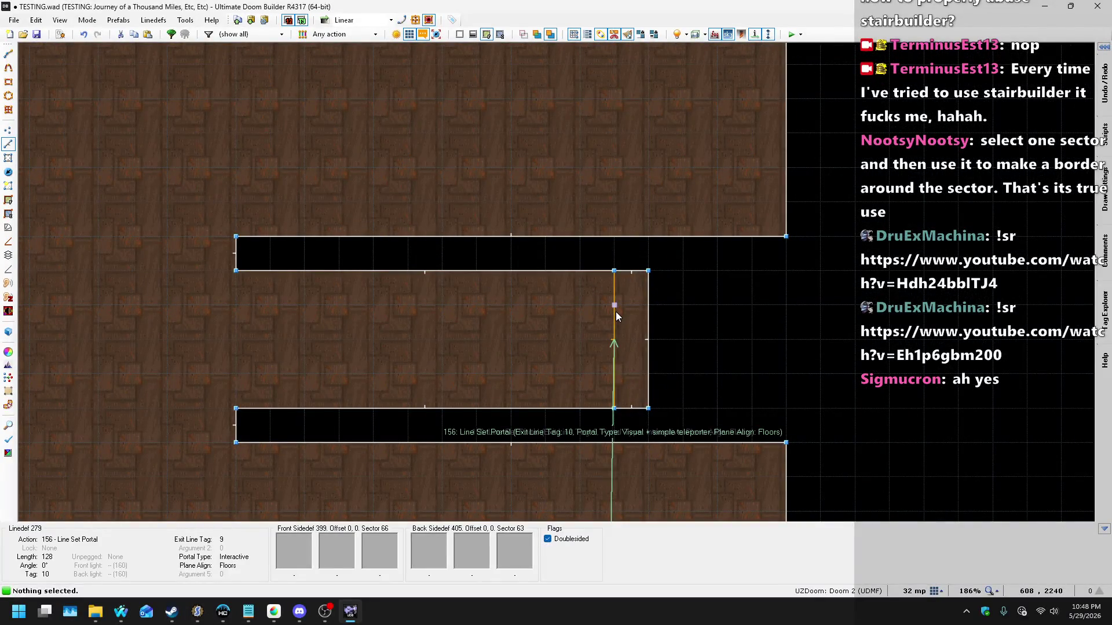
right_click(616, 311)
click(548, 328)
click(528, 351)
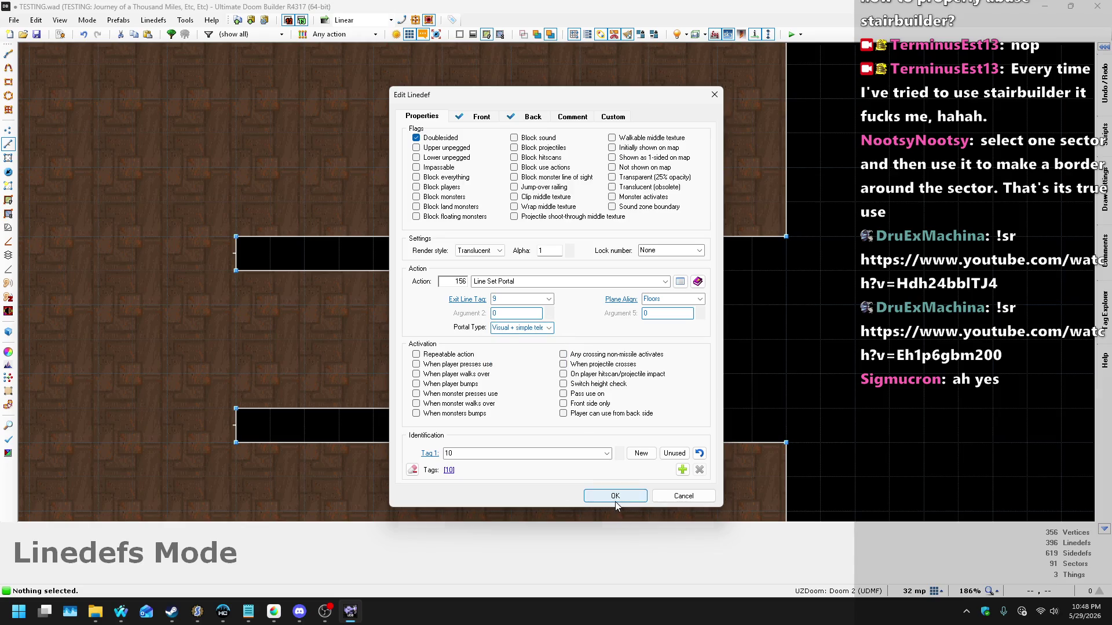
click(615, 499)
key(ctrl+s)
click(790, 35)
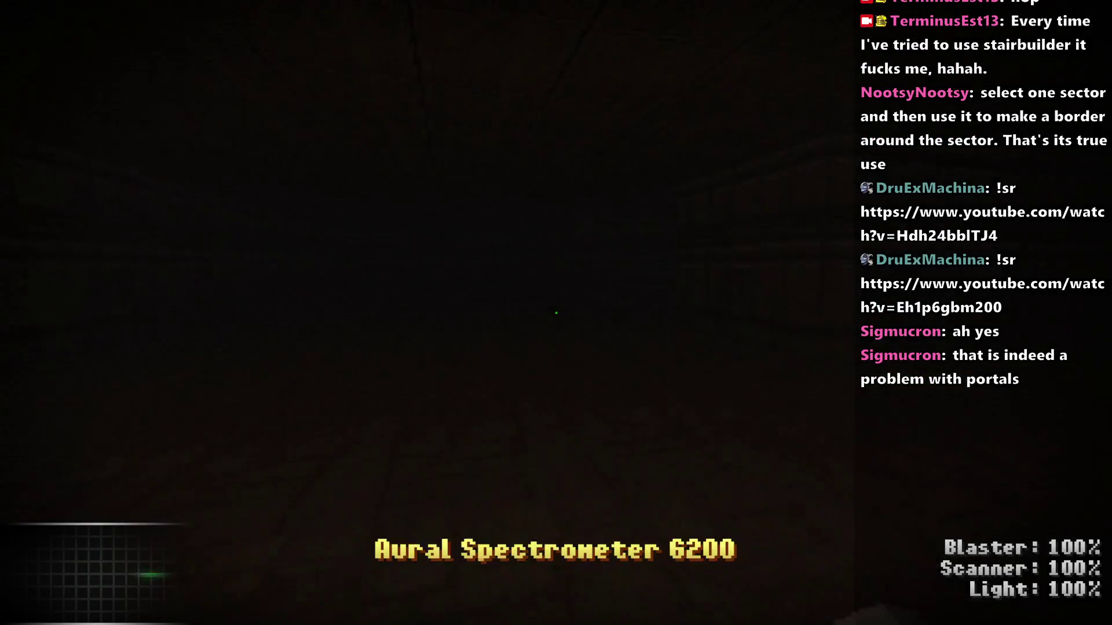
Step: Switch to the ASP Blaster and walk down the long corridor firing shots
key(1)
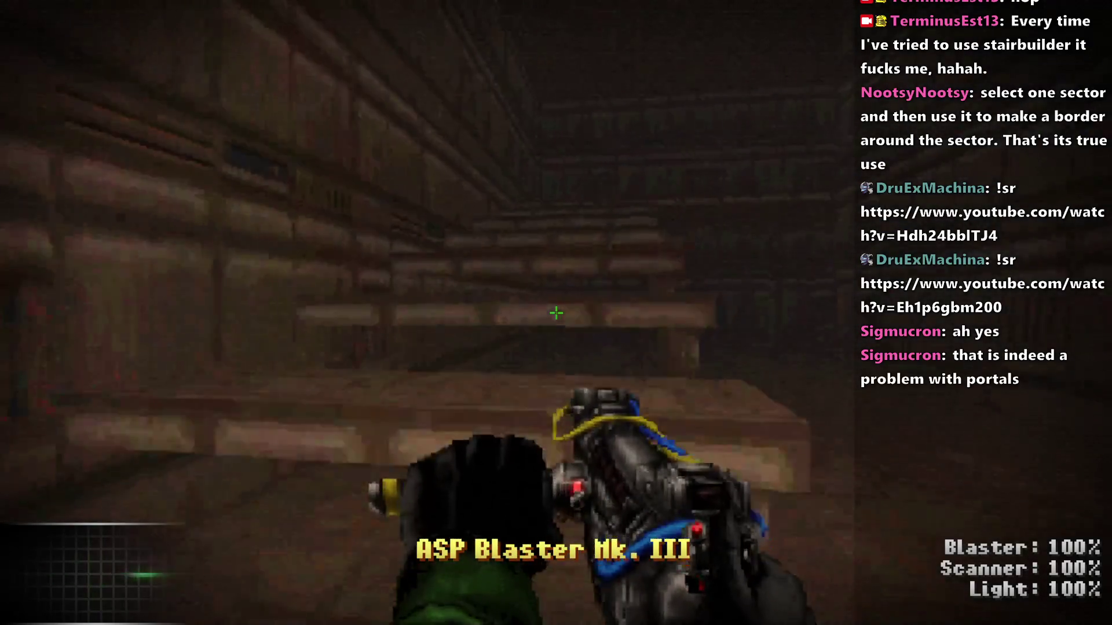
key(w)
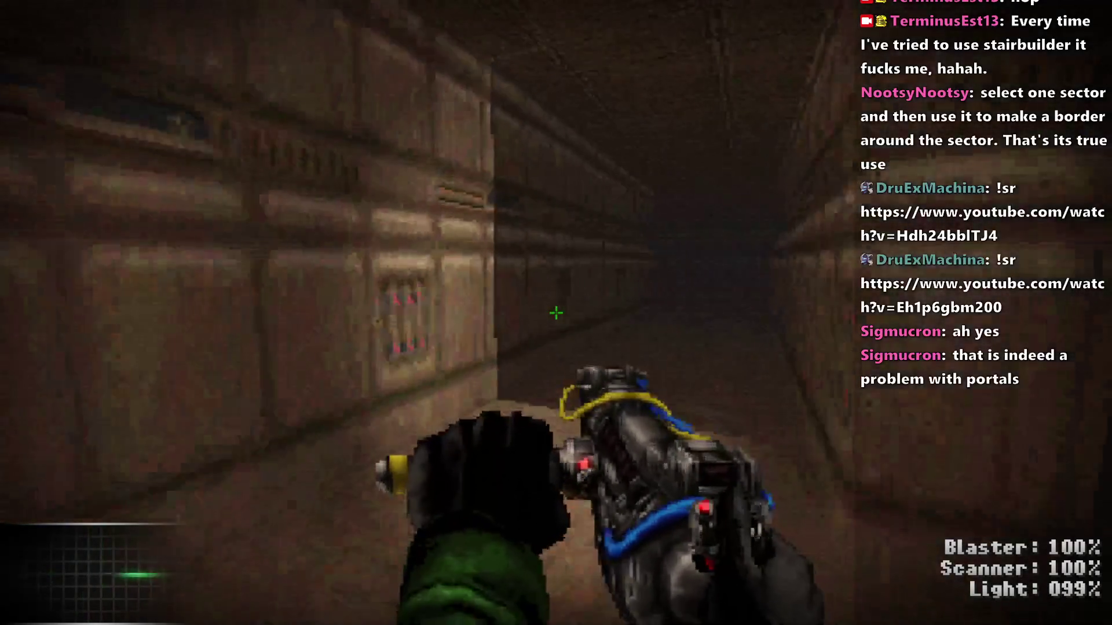
key(w)
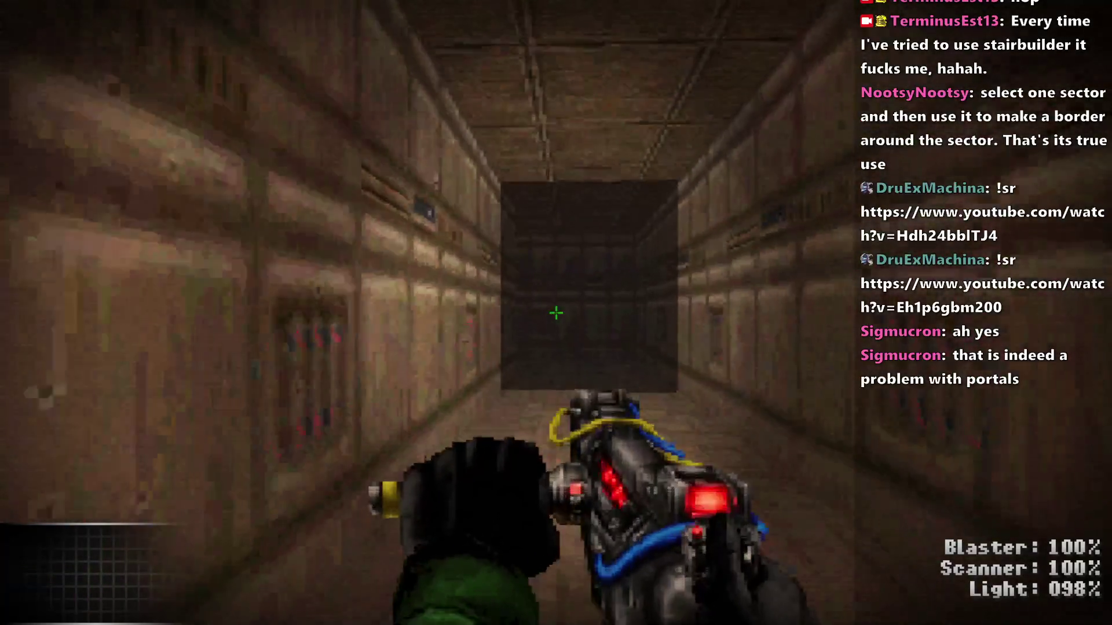
key(w)
click(556, 313)
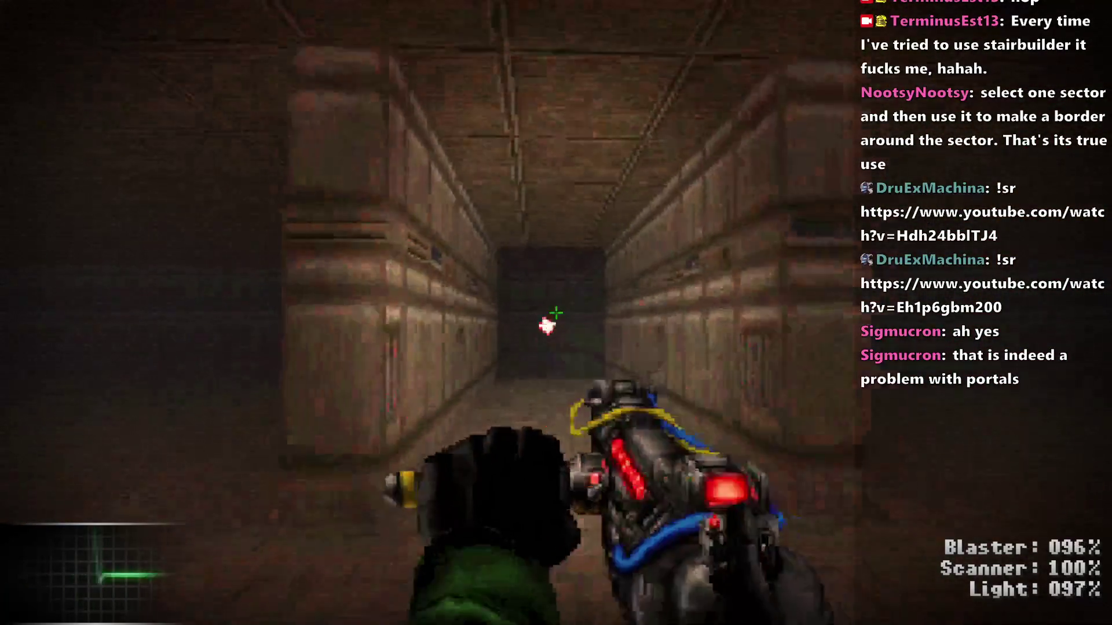
key(w)
click(556, 313)
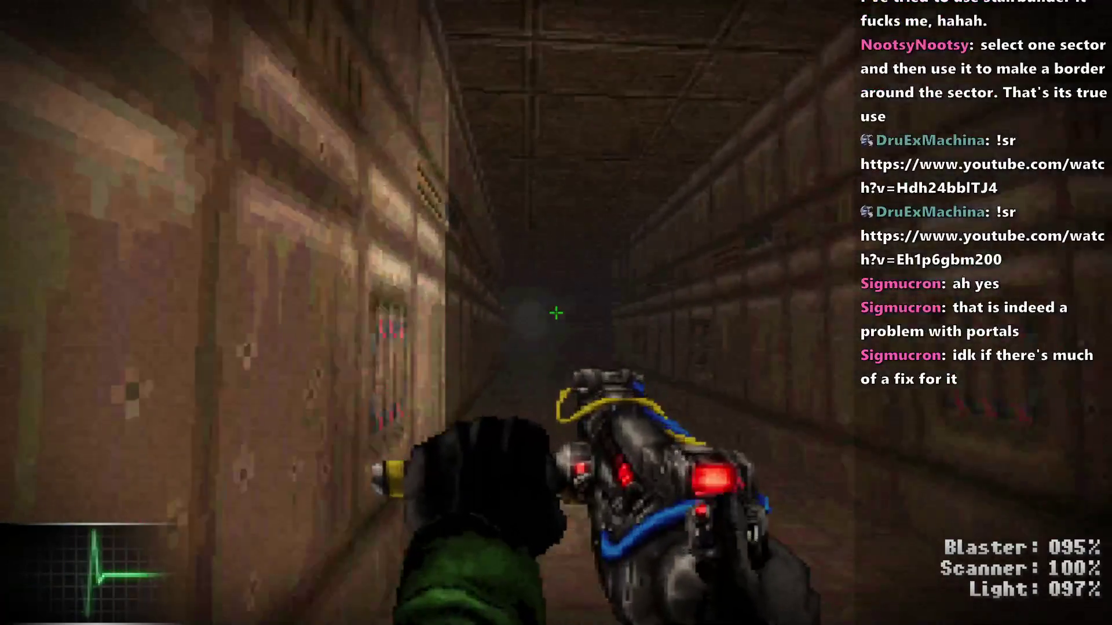
Step: Keep firing while advancing to the corridor's end wall, then quit the test
key(w)
click(556, 313)
key(w)
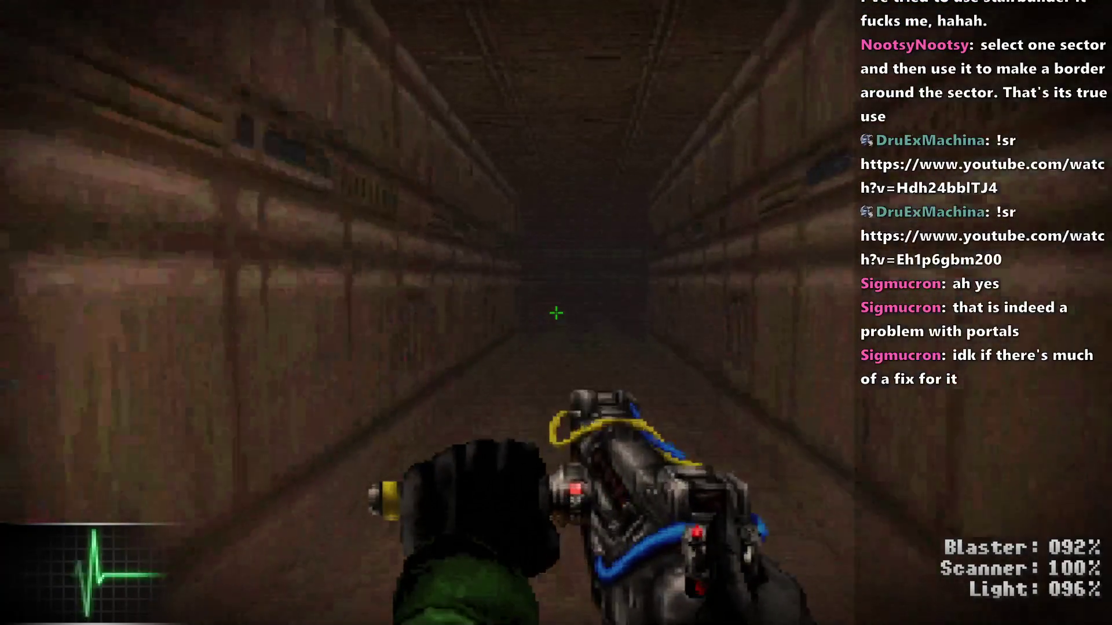
key(w)
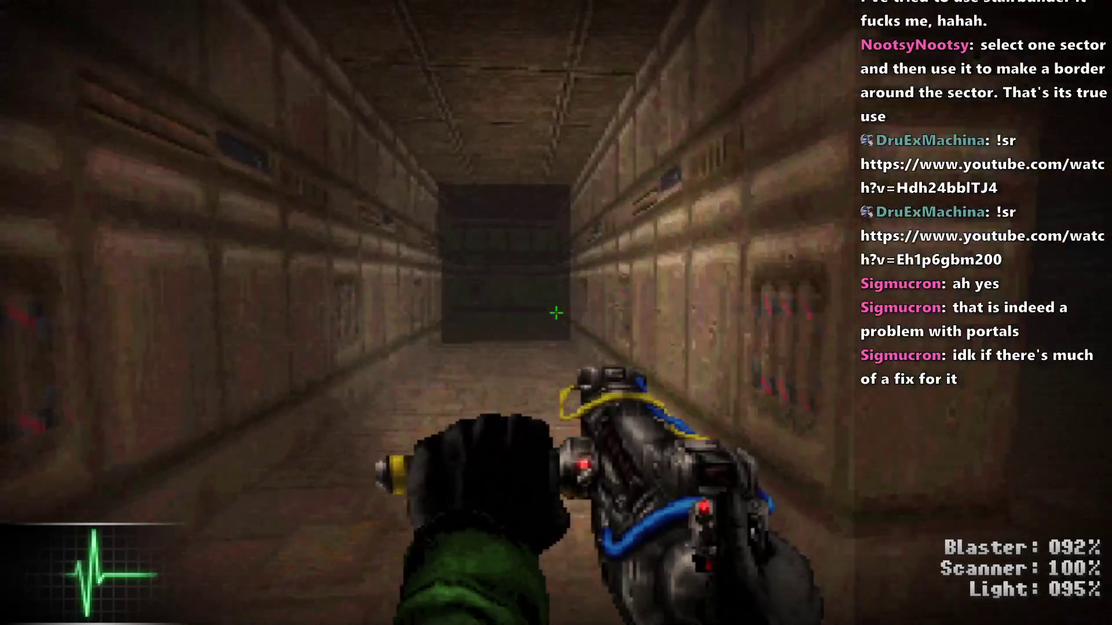
key(w)
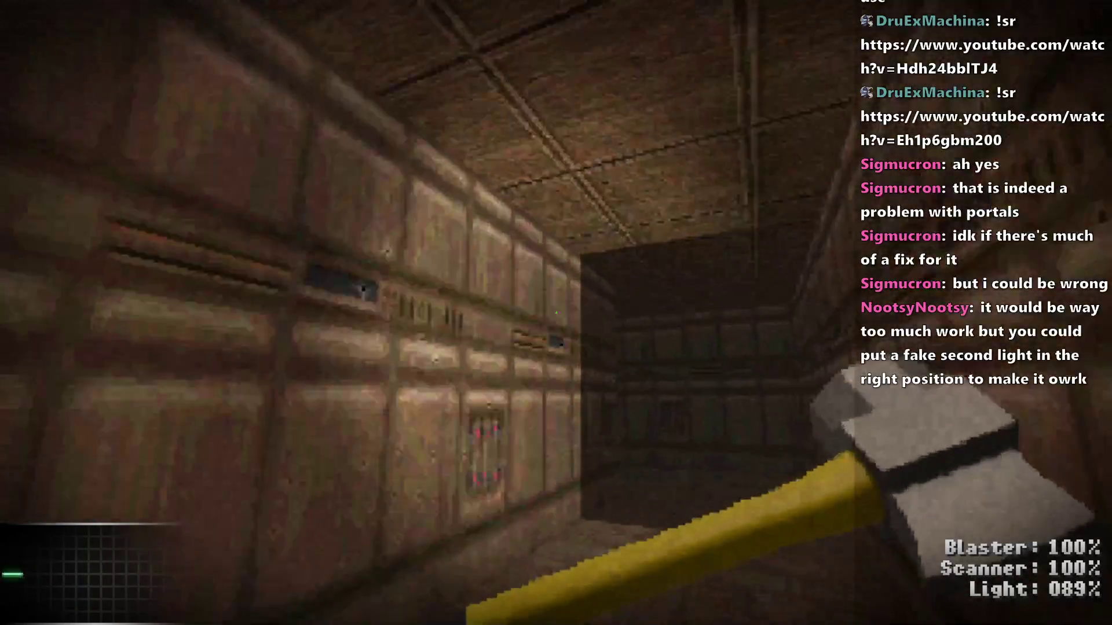
key(alt+F4)
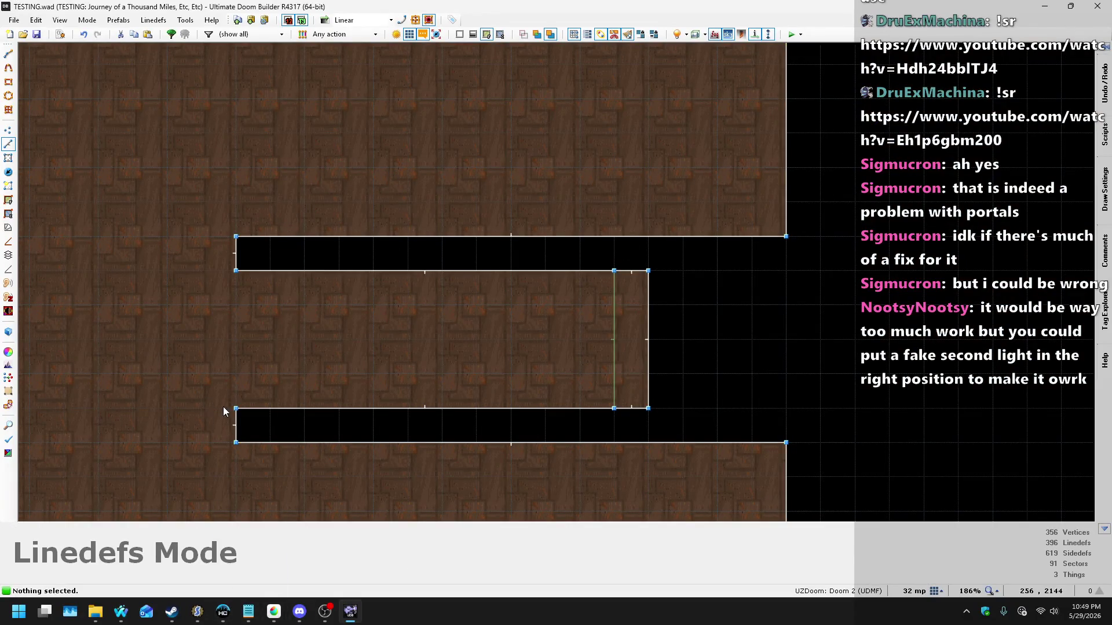
Step: Select both portal lines, change their Portal Type to Static (Eternity style), and save
key(alt+Tab)
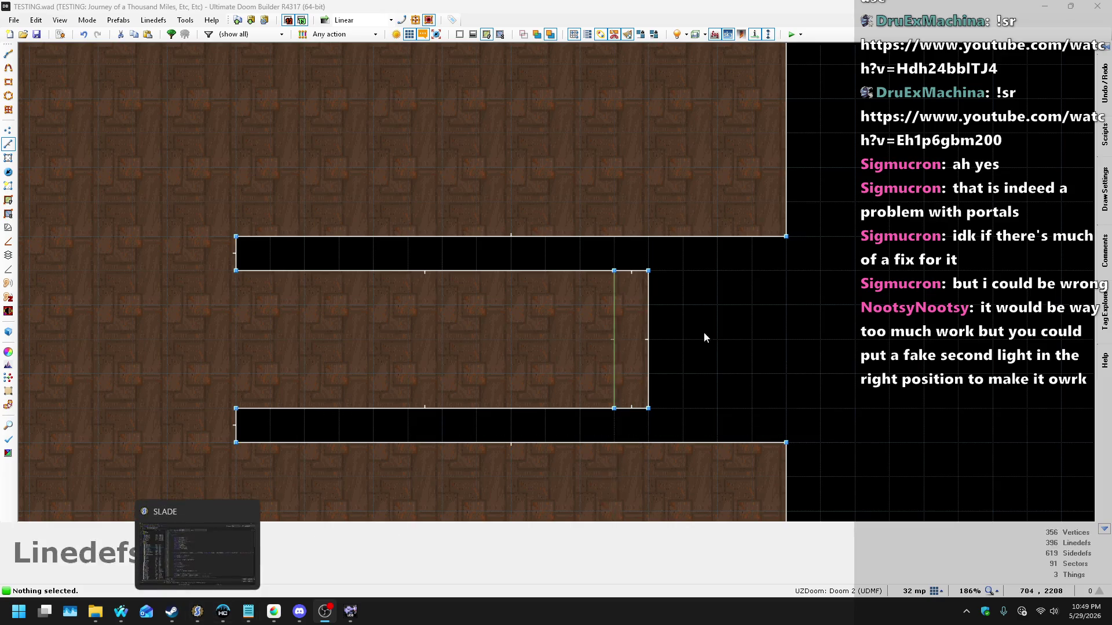
click(611, 326)
scroll(673, 96, down, 10)
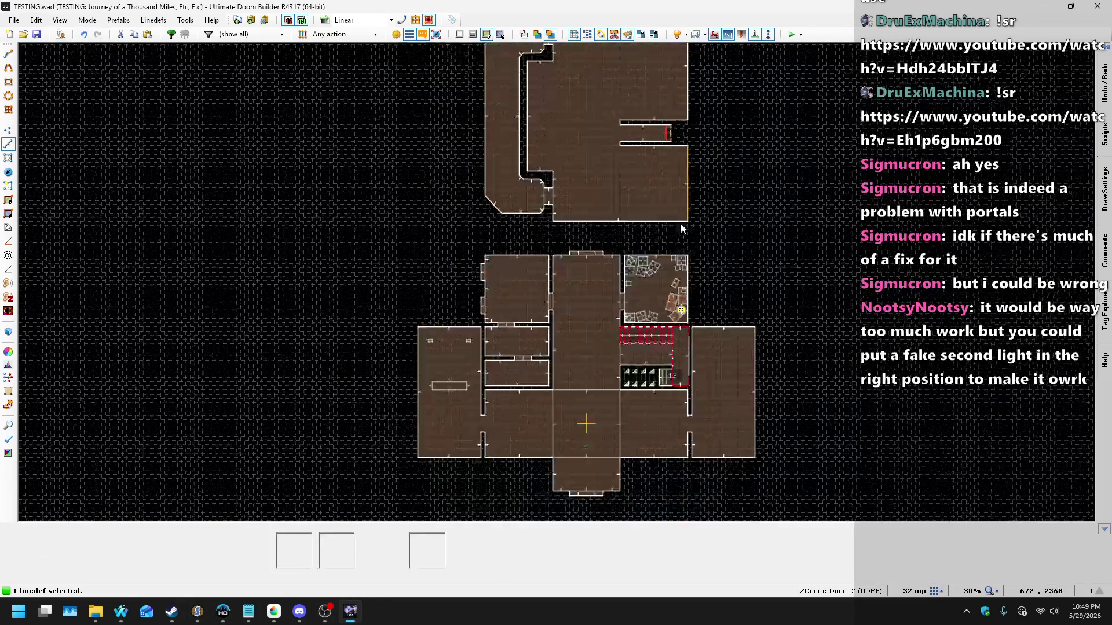
scroll(675, 405, up, 7)
click(682, 377)
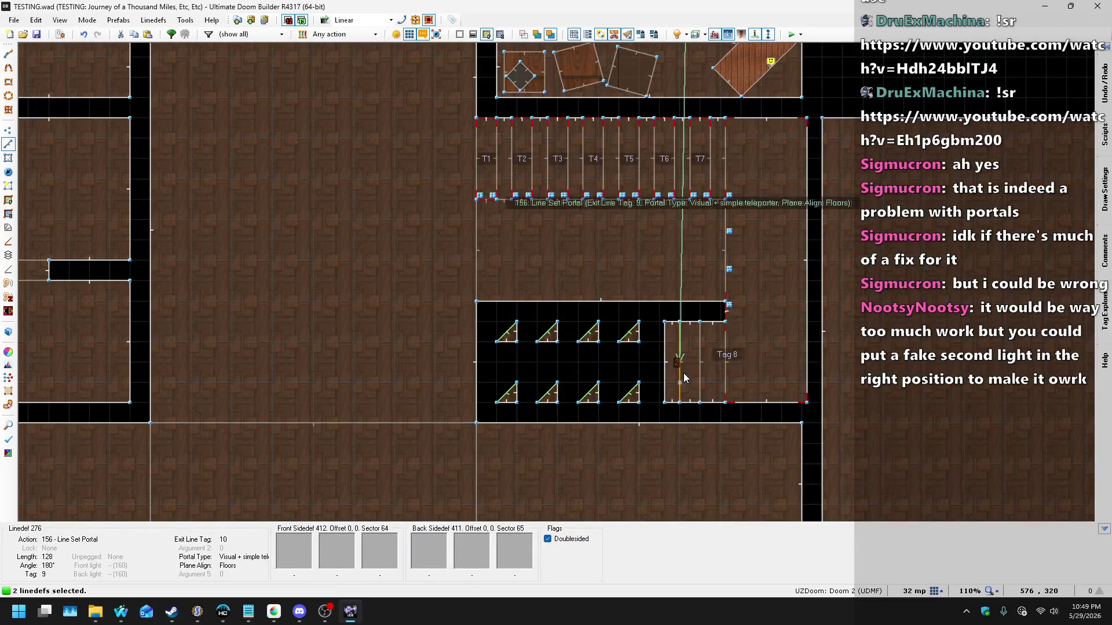
right_click(708, 360)
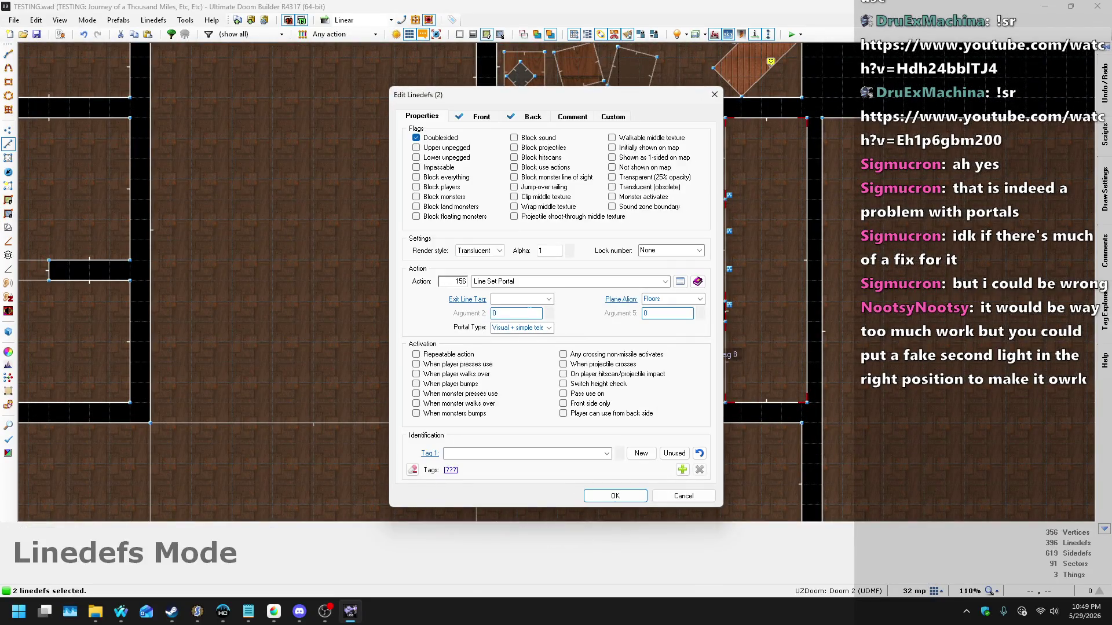
click(548, 328)
click(538, 364)
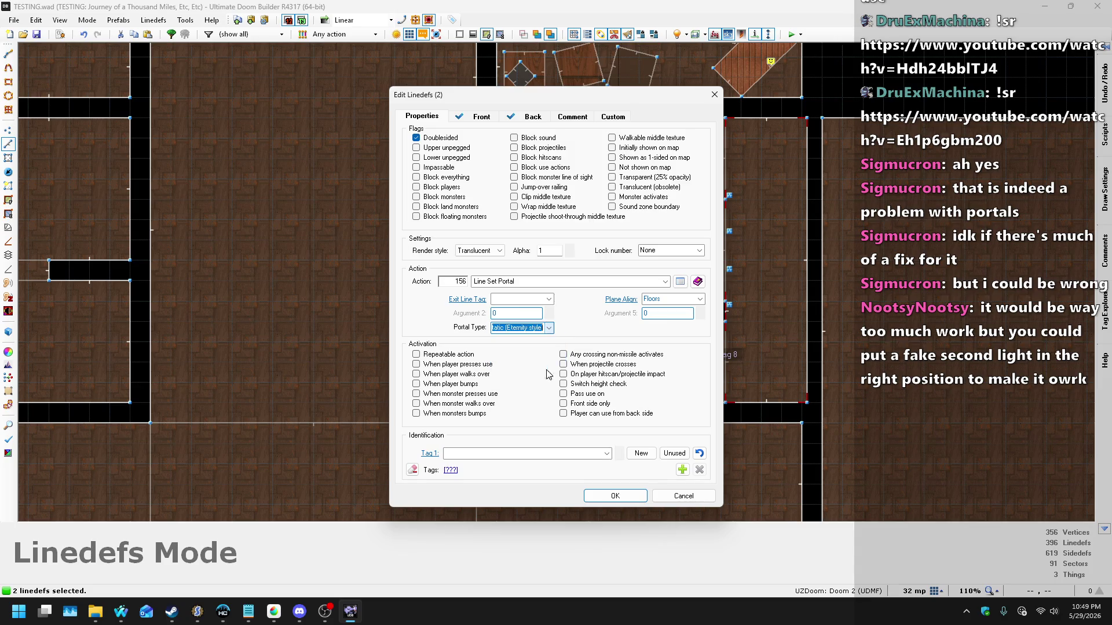
click(604, 496)
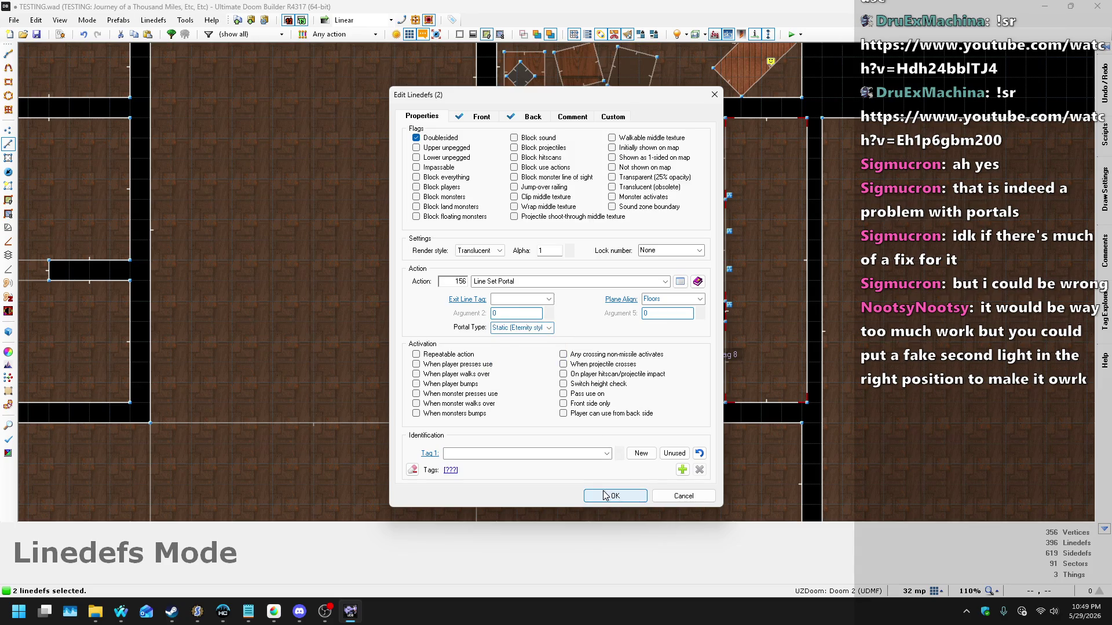
key(ctrl+s)
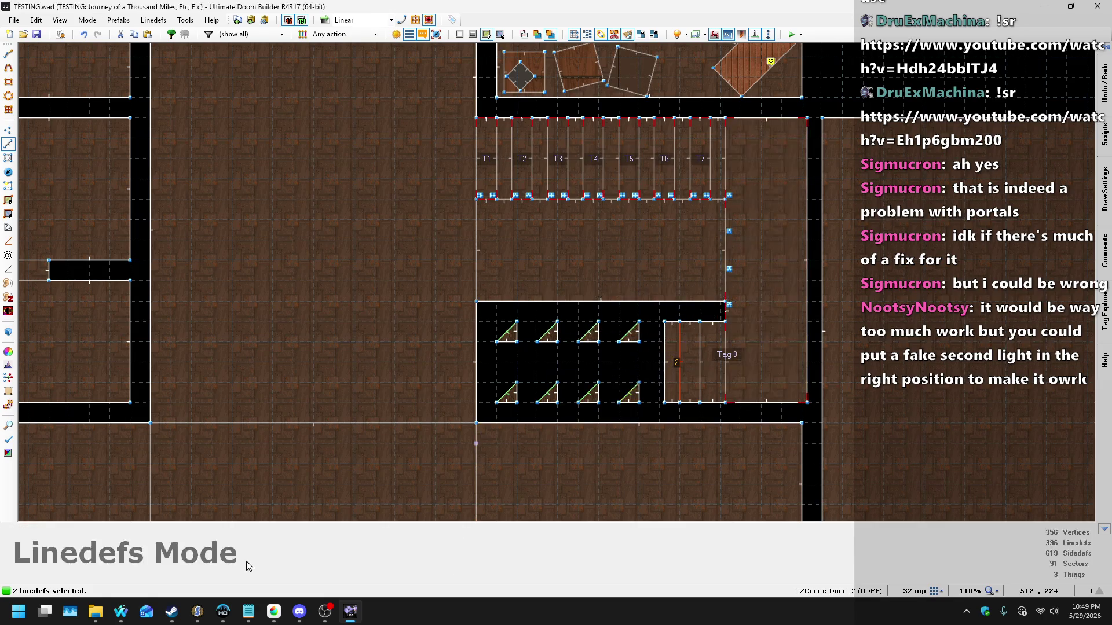
Step: Open the Nightbot song requests page and submit a first song request
mouse_move(125, 623)
click(185, 535)
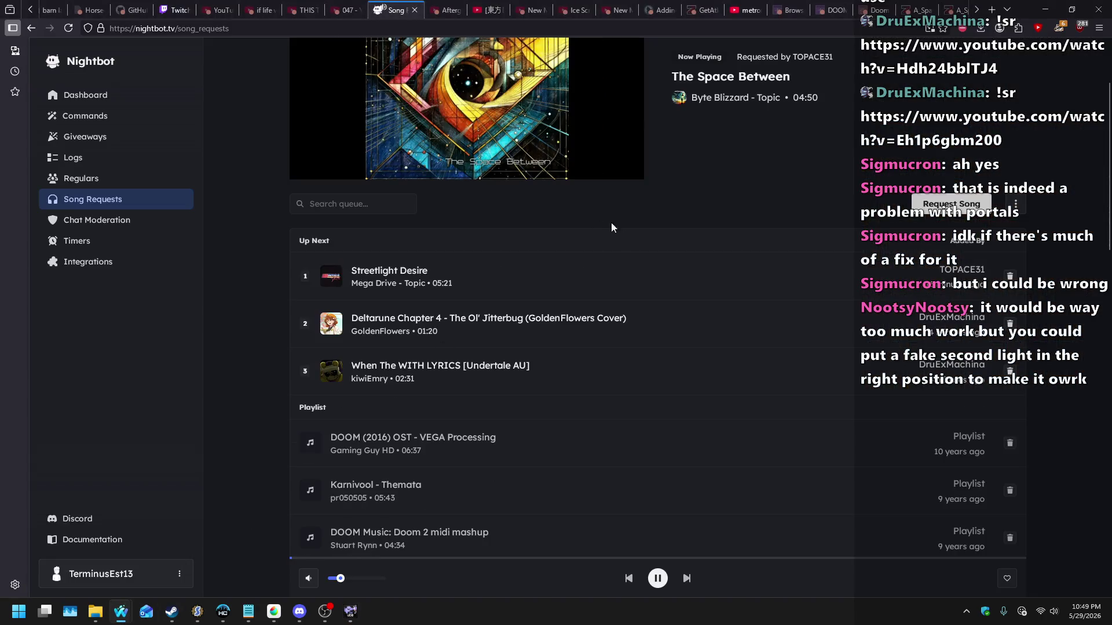
click(950, 323)
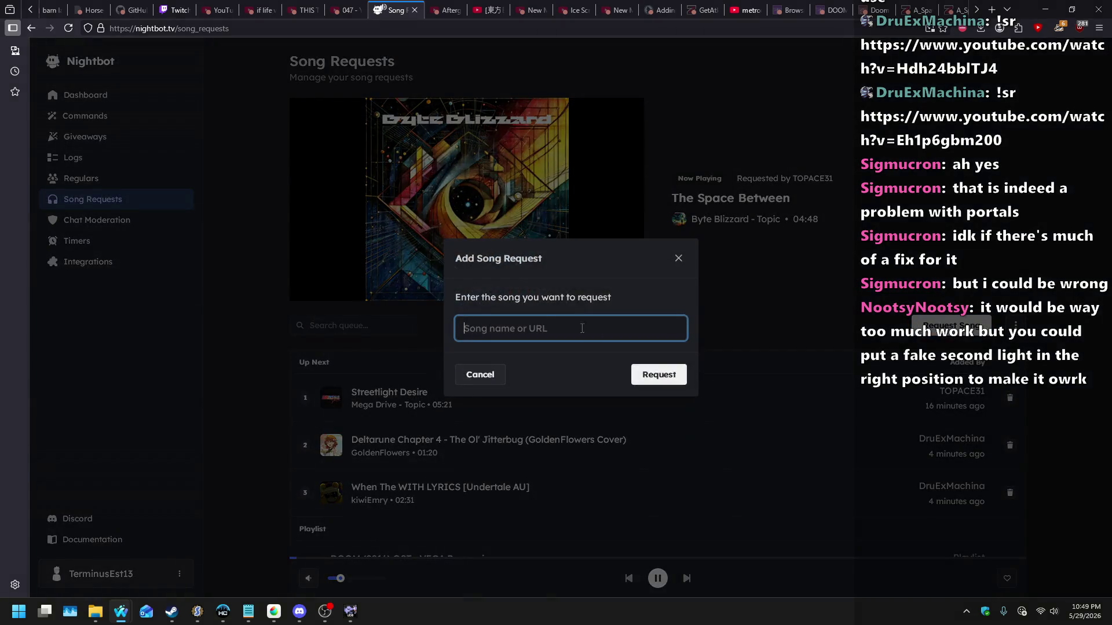
text(i ca)
text(ns)
key(Return)
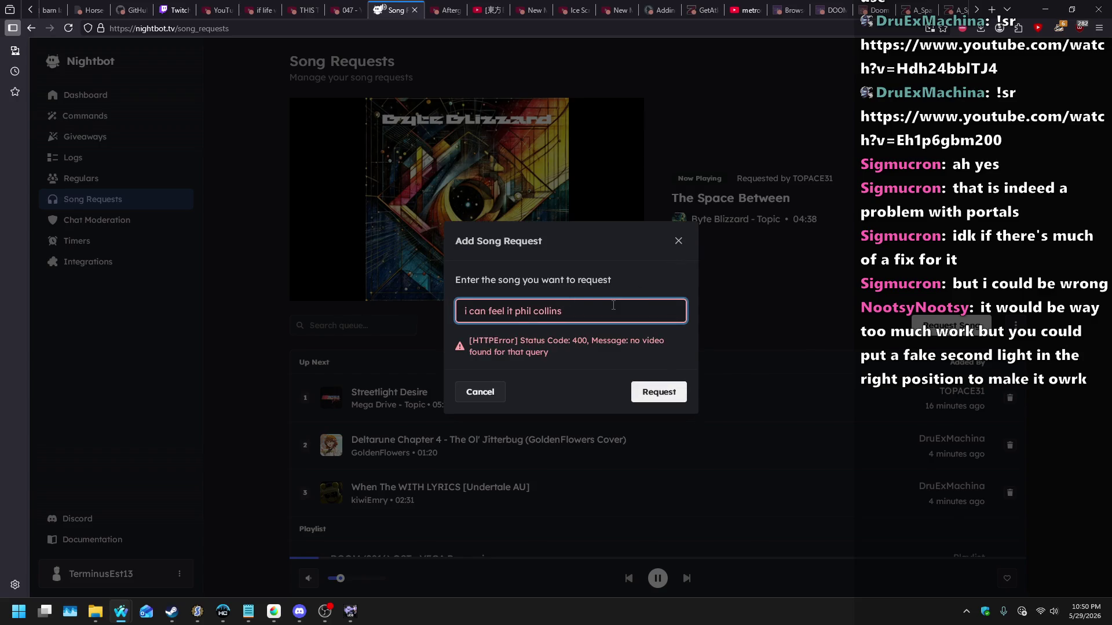
Step: Retype the song search and resubmit it to request In the Air Tonight
key(ctrl+a)
text(phi)
key(BackSpace)
key(BackSpace)
key(BackSpace)
text(pphi)
key(ctrl+a)
text(i)
key(Return)
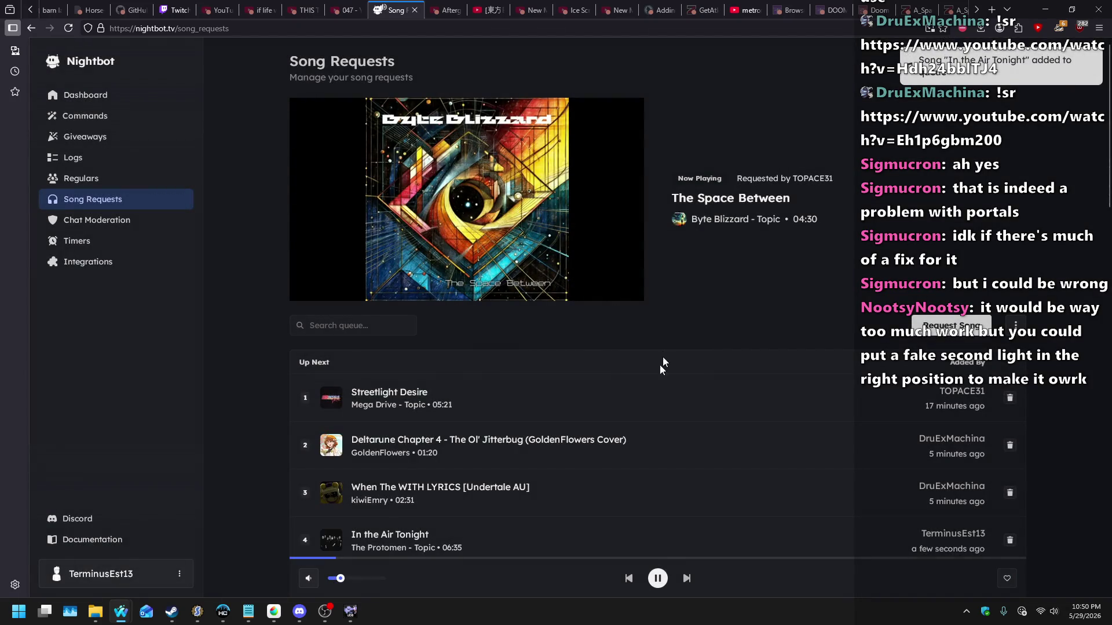
Step: Drag In the Air Tonight to the top of the Up Next queue
click(355, 613)
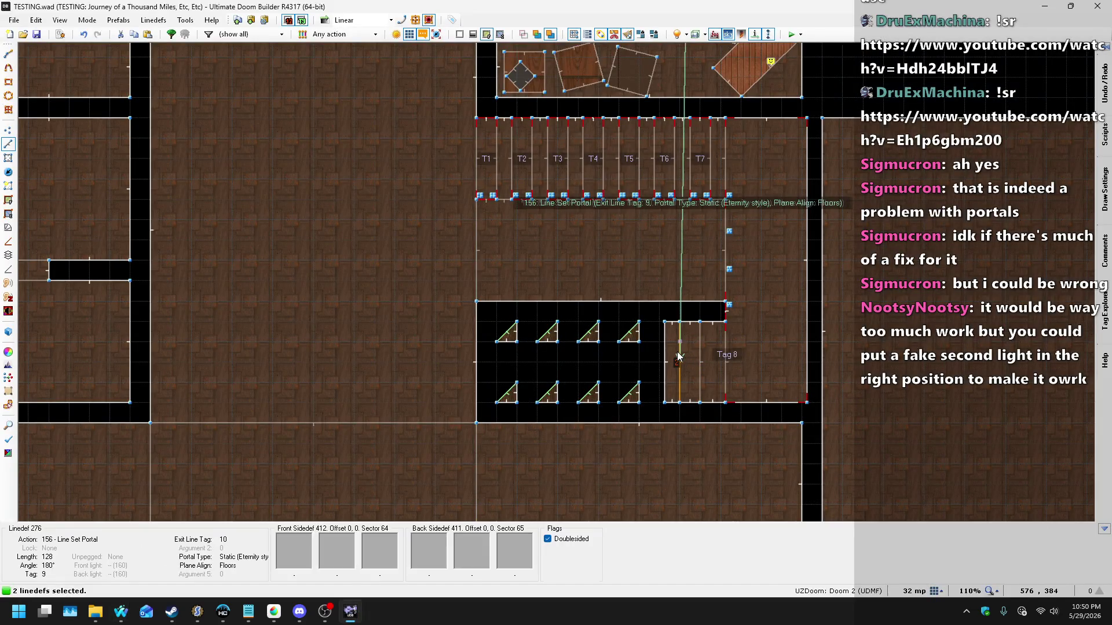
key(alt+Tab)
drag(311, 489, 317, 333)
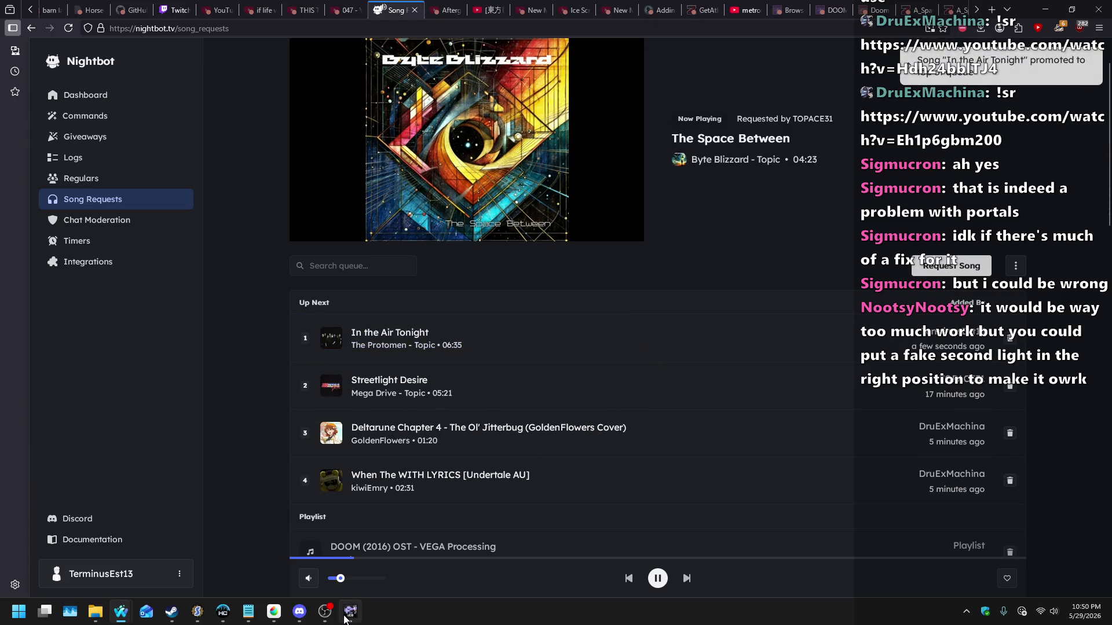
click(344, 617)
Step: Playtest the map in UZDoom, quit, and undo the Static portal edit on both lines
click(788, 30)
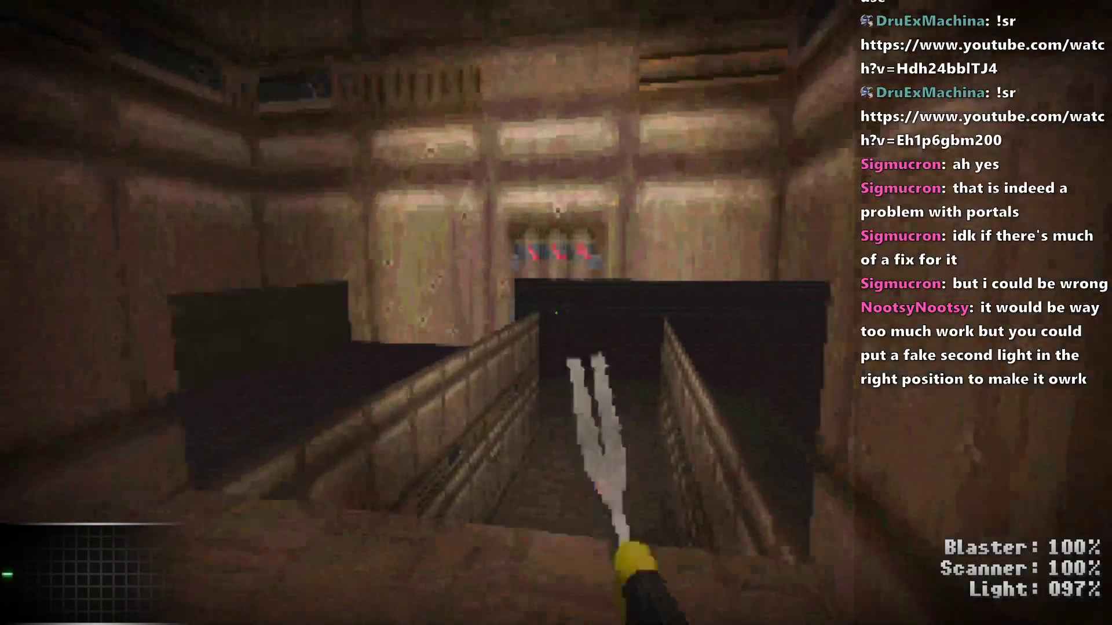
scroll(555, 312, down, 1)
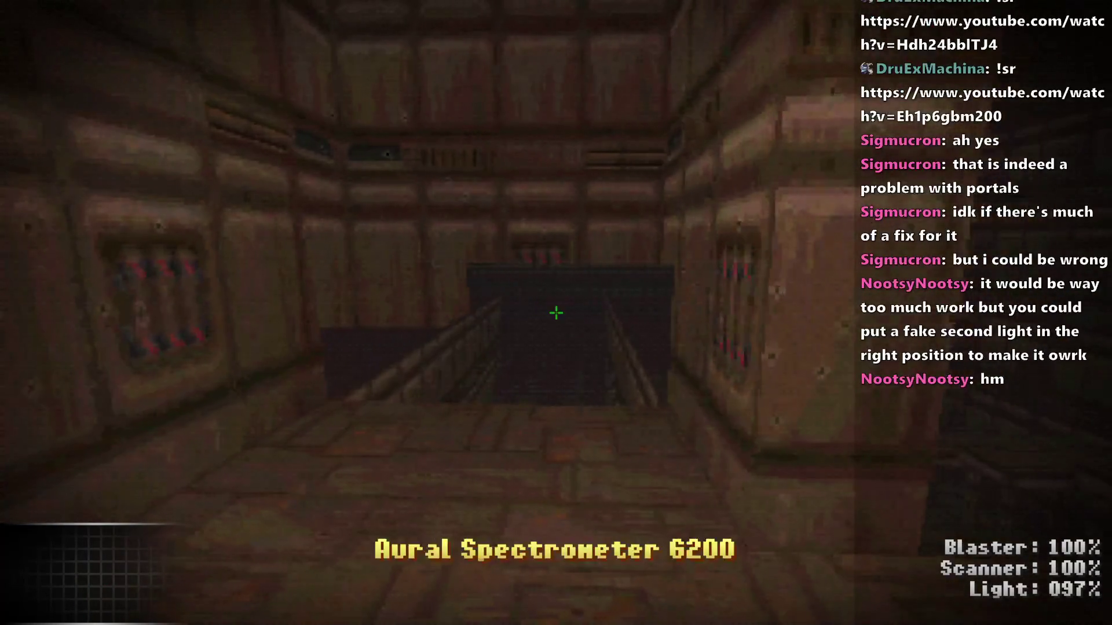
scroll(556, 313, down, 1)
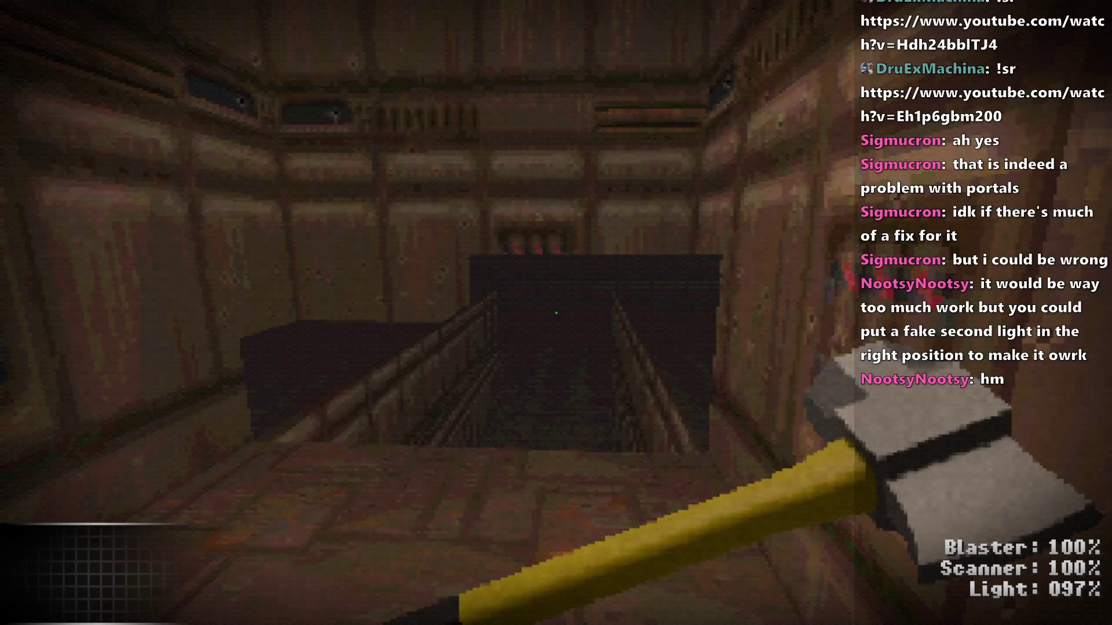
key(alt+F4)
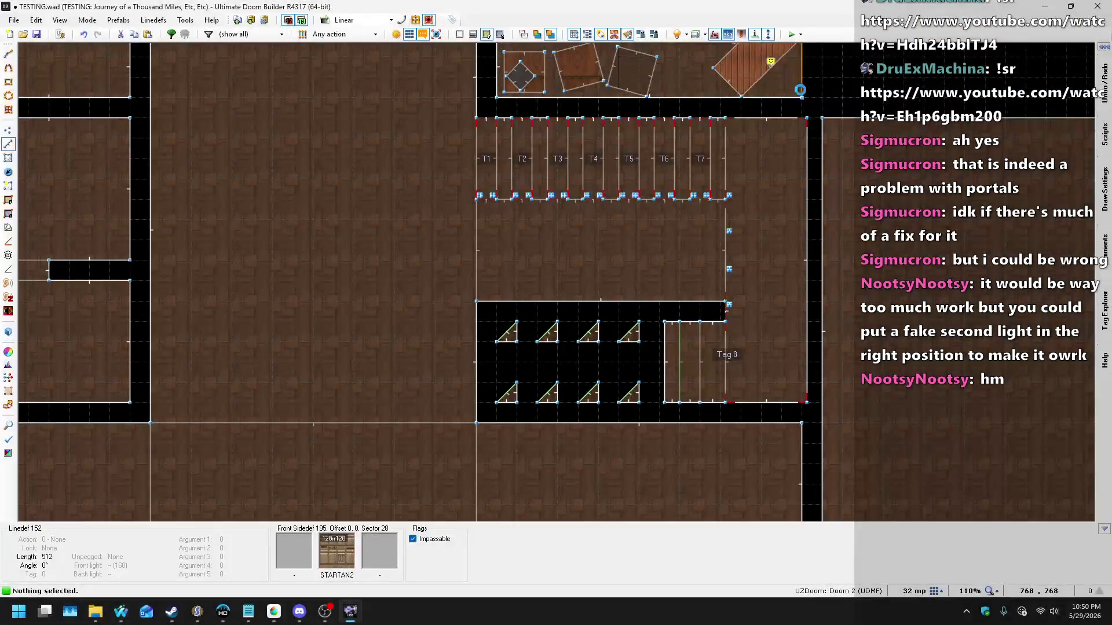
key(ctrl+z)
Step: Set both portal linedefs in the narrow gap to the Interactive portal type
click(683, 353)
scroll(684, 353, down, 10)
scroll(641, 175, up, 6)
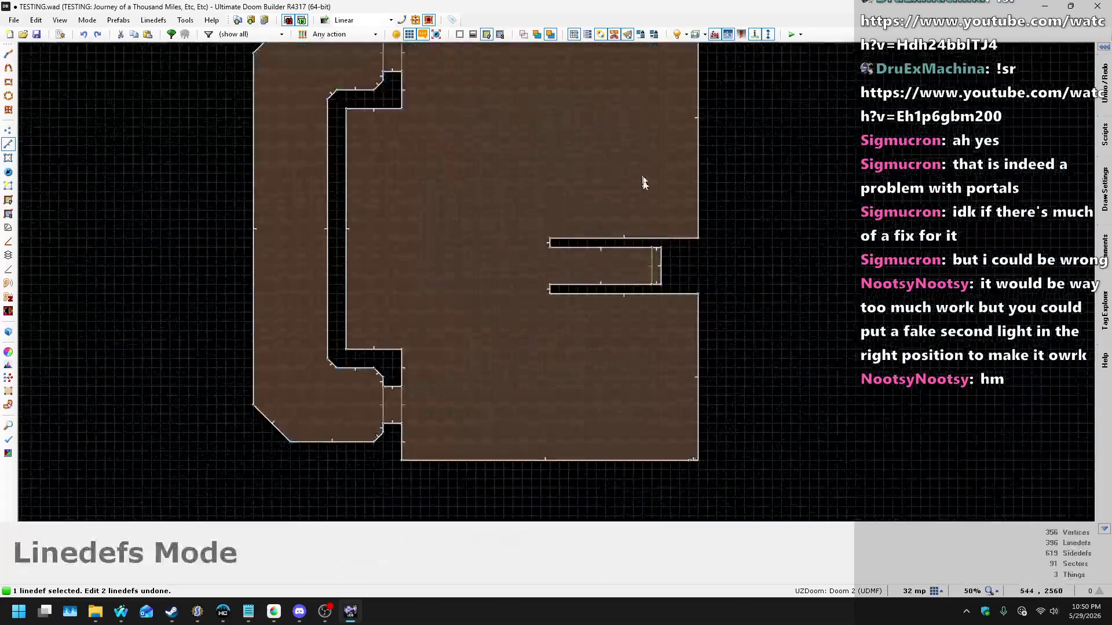
scroll(655, 317, up, 6)
click(657, 319)
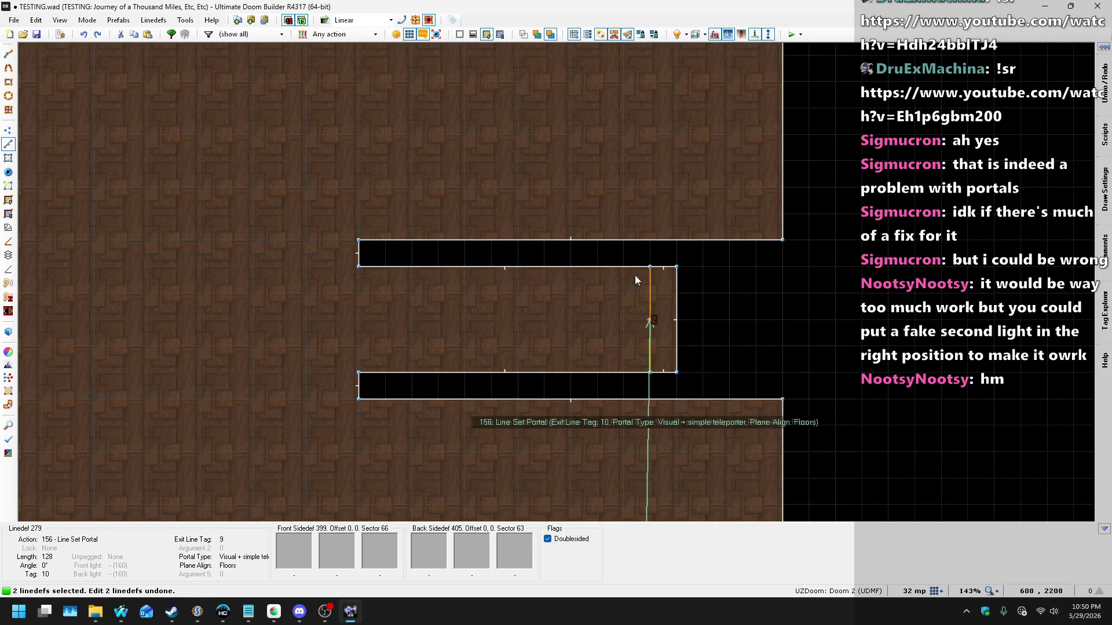
right_click(576, 214)
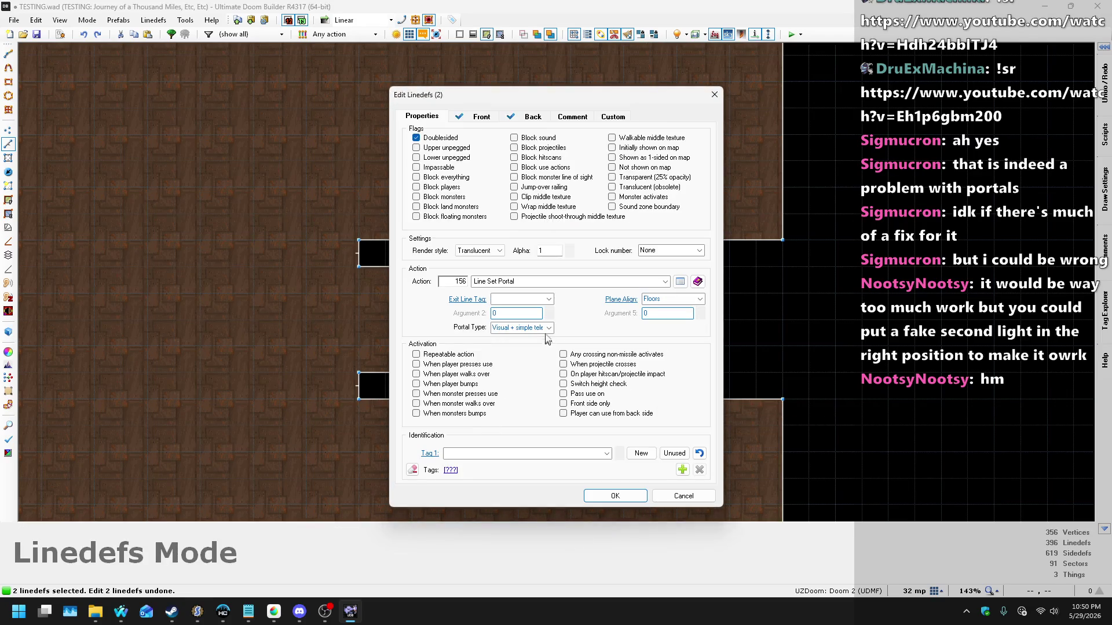
click(548, 328)
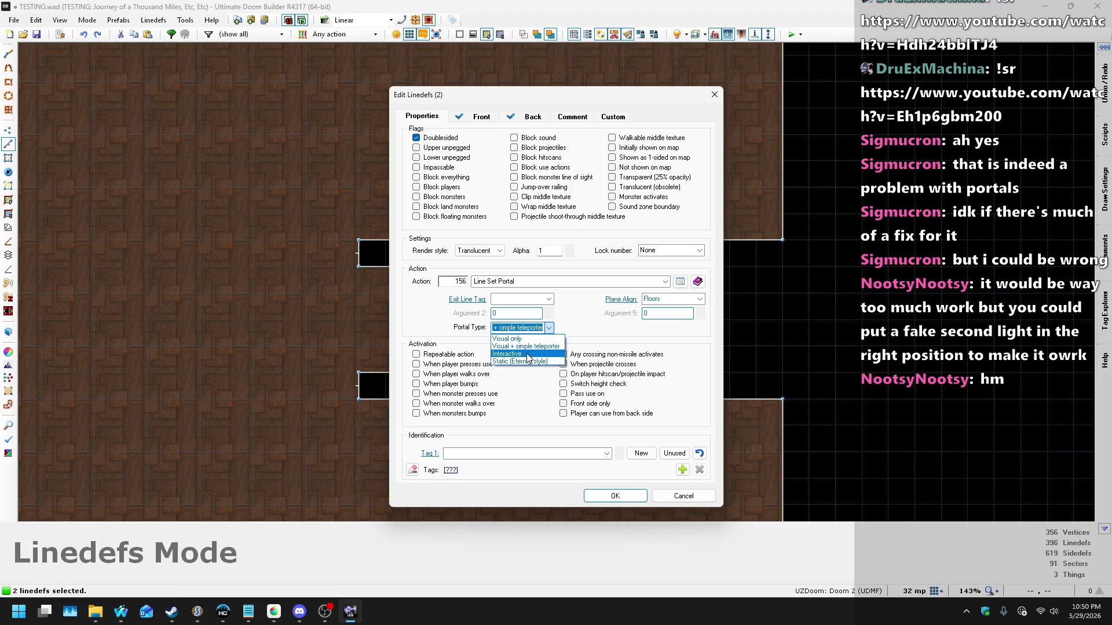
click(527, 354)
click(618, 497)
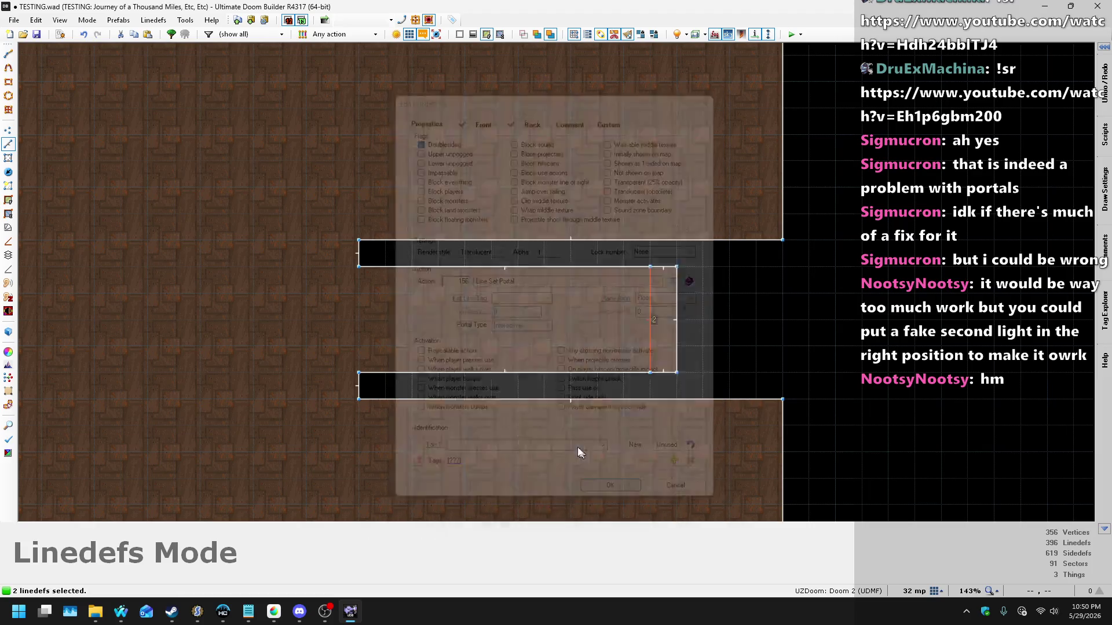
Step: Deselect the portal lines and save TESTING.wad
scroll(365, 146, down, 5)
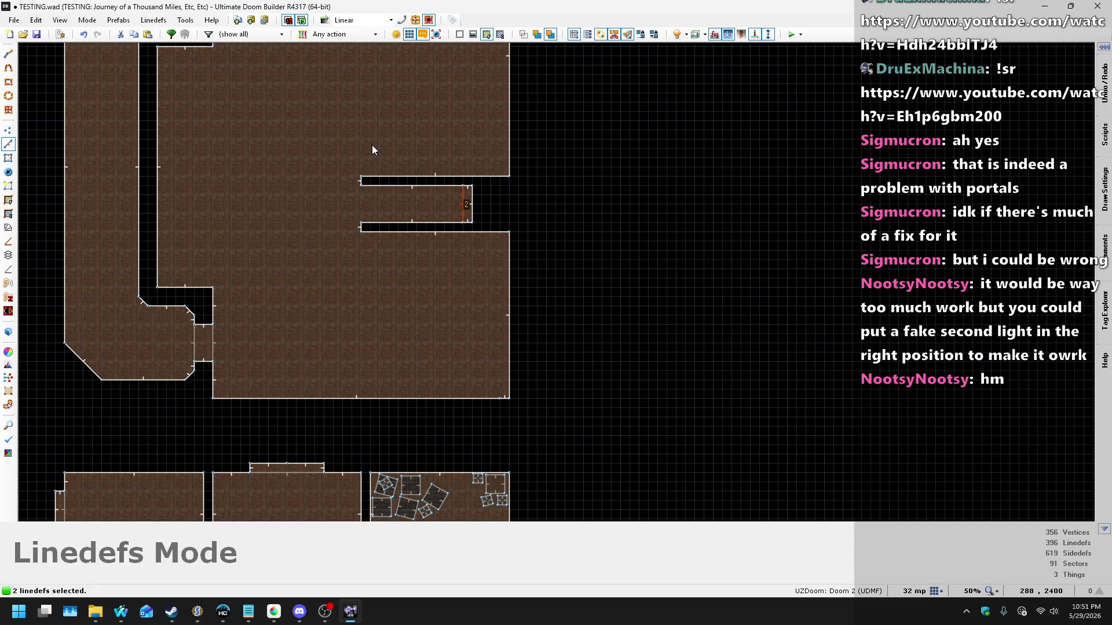
click(374, 149)
key(ctrl+s)
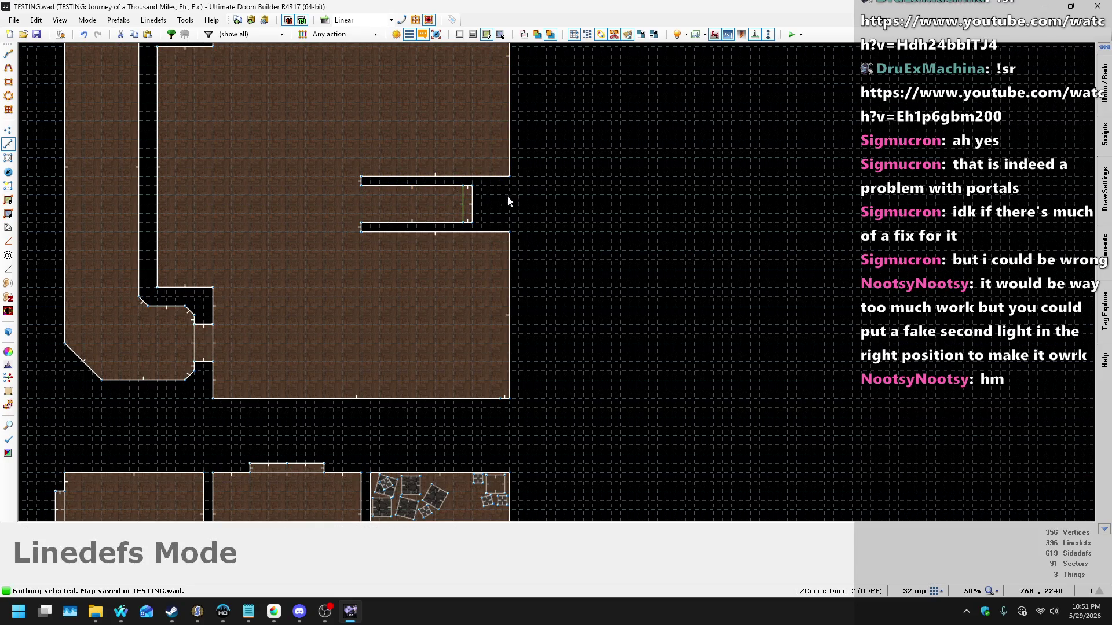
scroll(527, 191, down, 3)
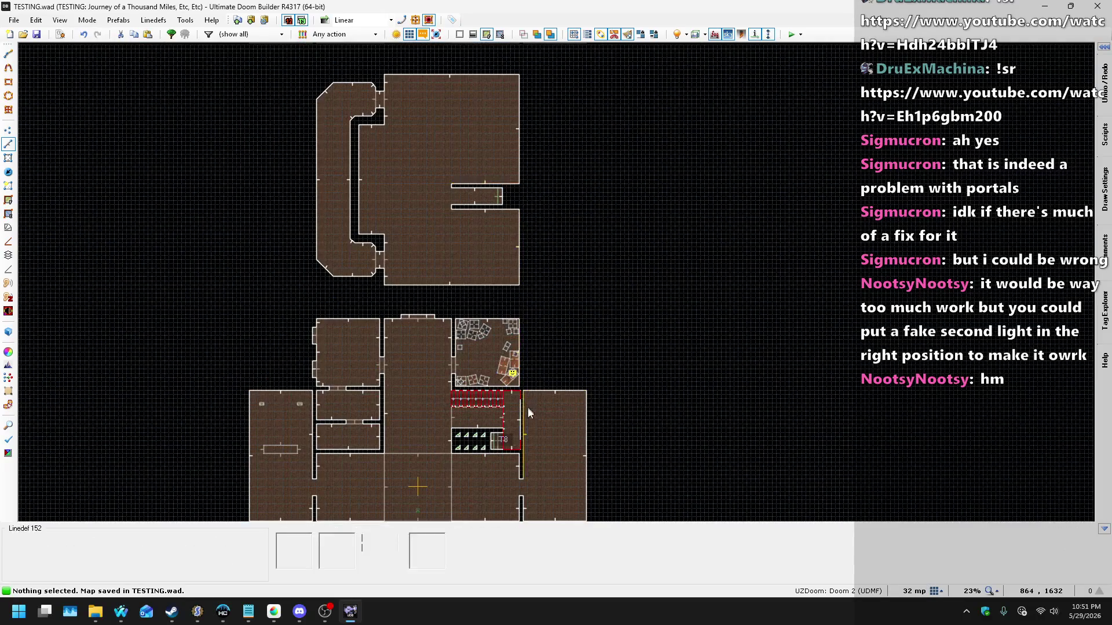
scroll(442, 434, up, 5)
scroll(441, 438, up, 3)
scroll(509, 256, down, 5)
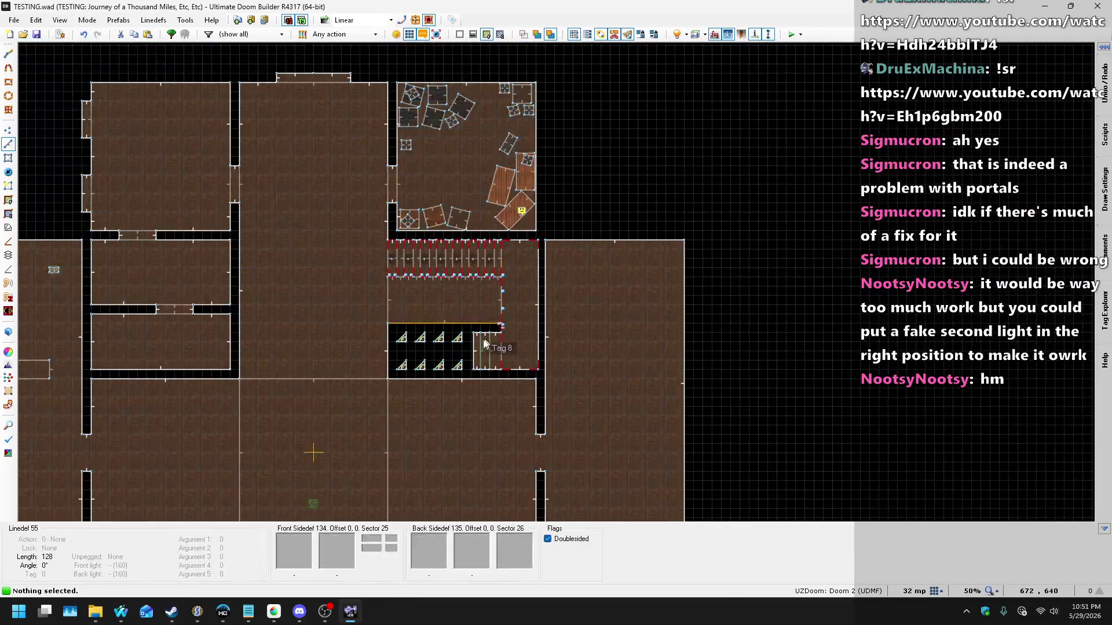
scroll(483, 365, up, 8)
scroll(481, 365, up, 6)
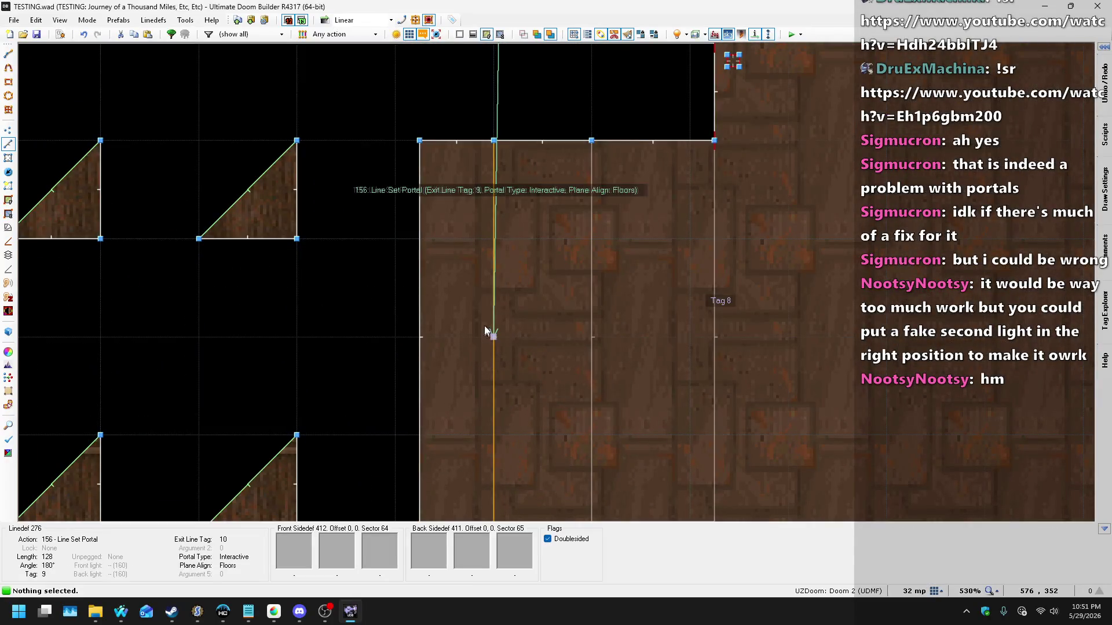
scroll(486, 301, down, 7)
scroll(488, 301, up, 1)
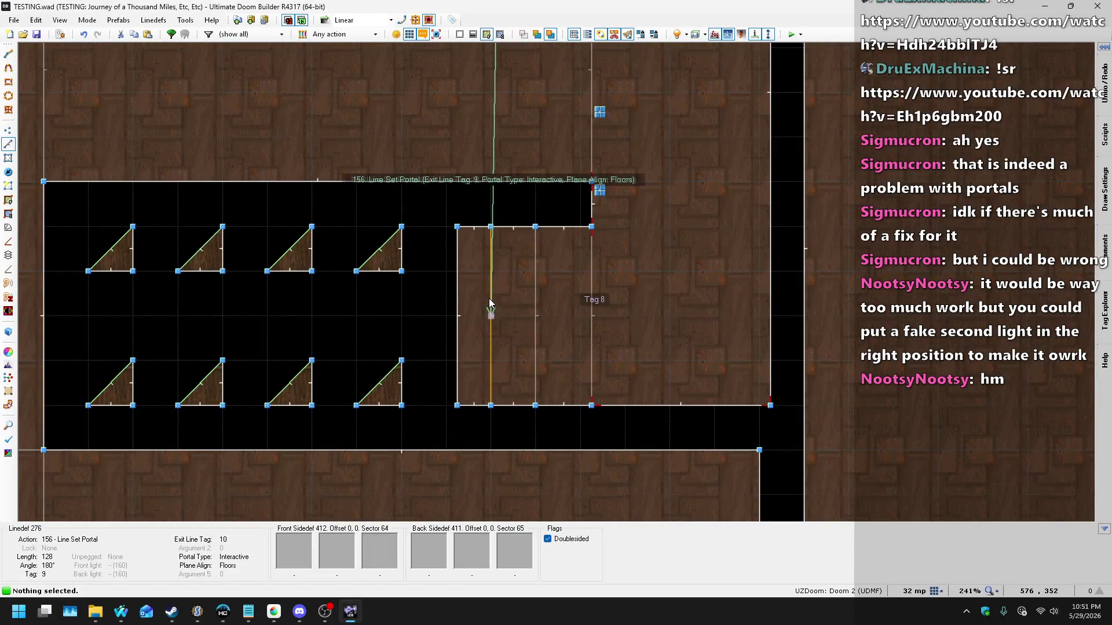
key(l)
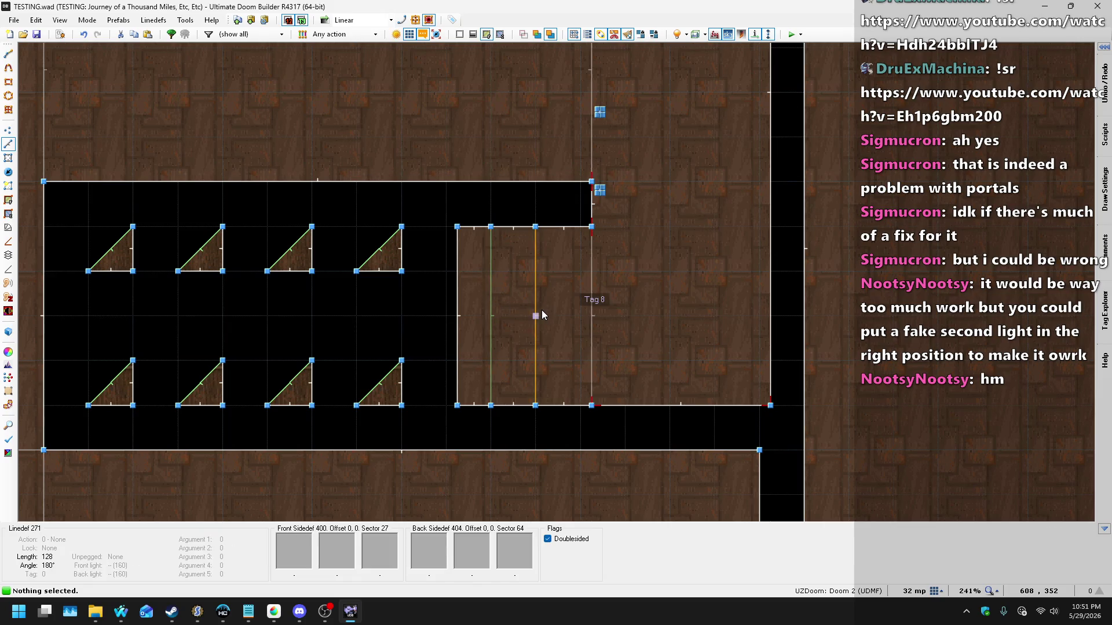
right_click(537, 304)
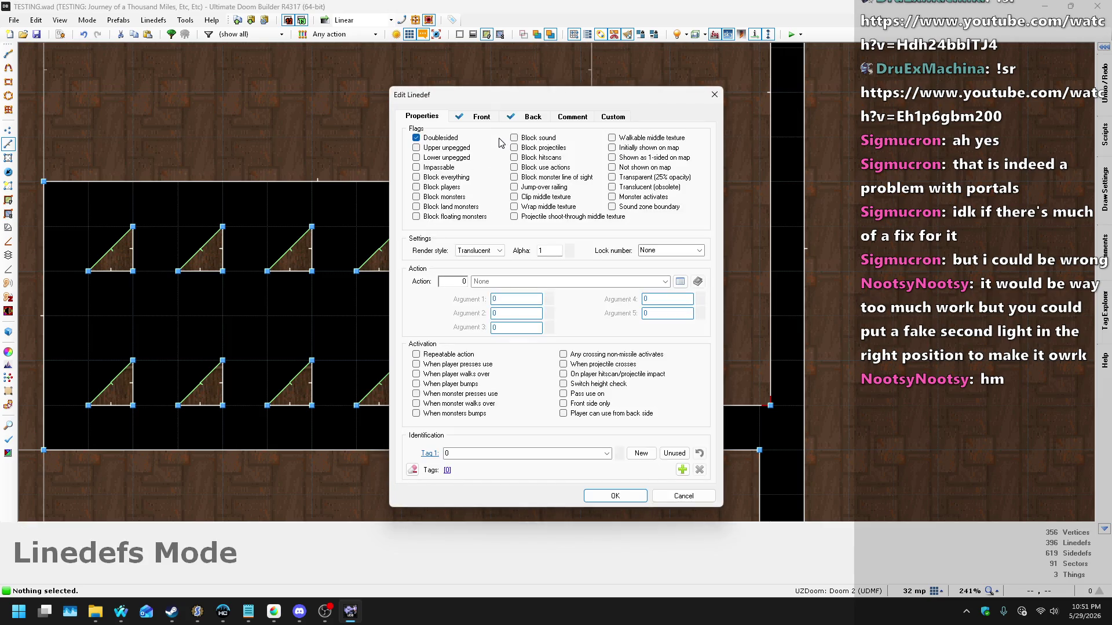
click(683, 495)
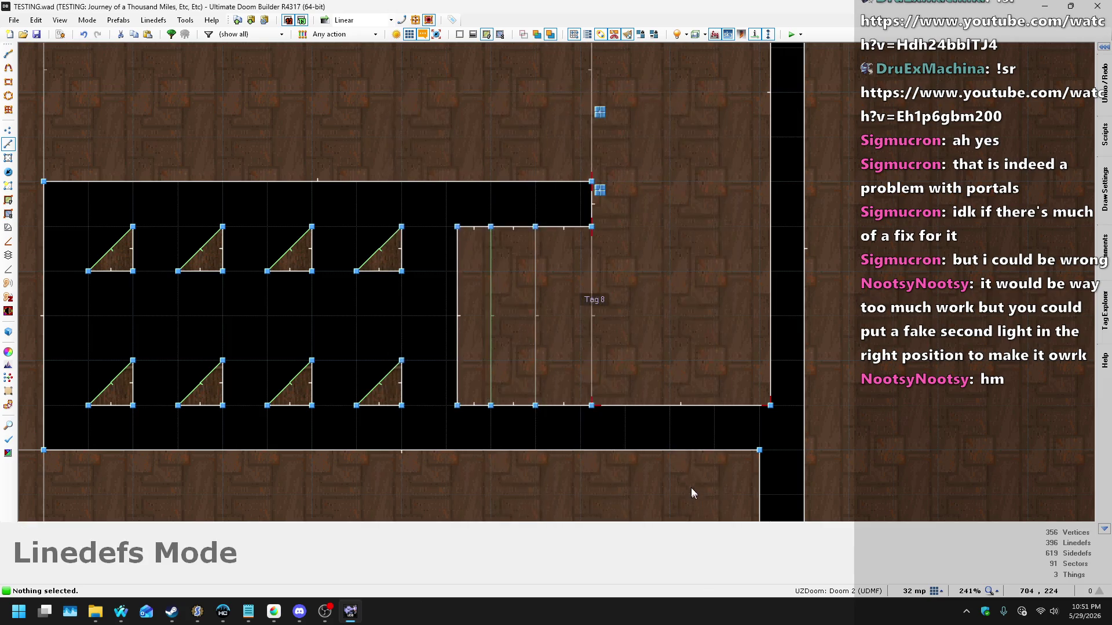
scroll(552, 419, down, 5)
scroll(600, 401, up, 9)
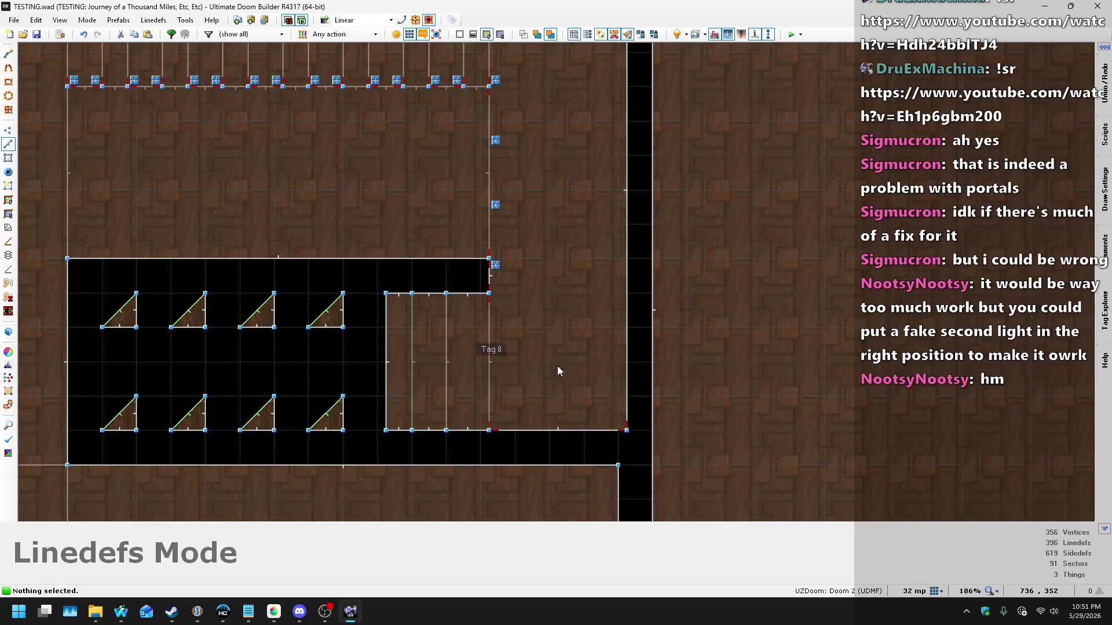
scroll(536, 356, down, 10)
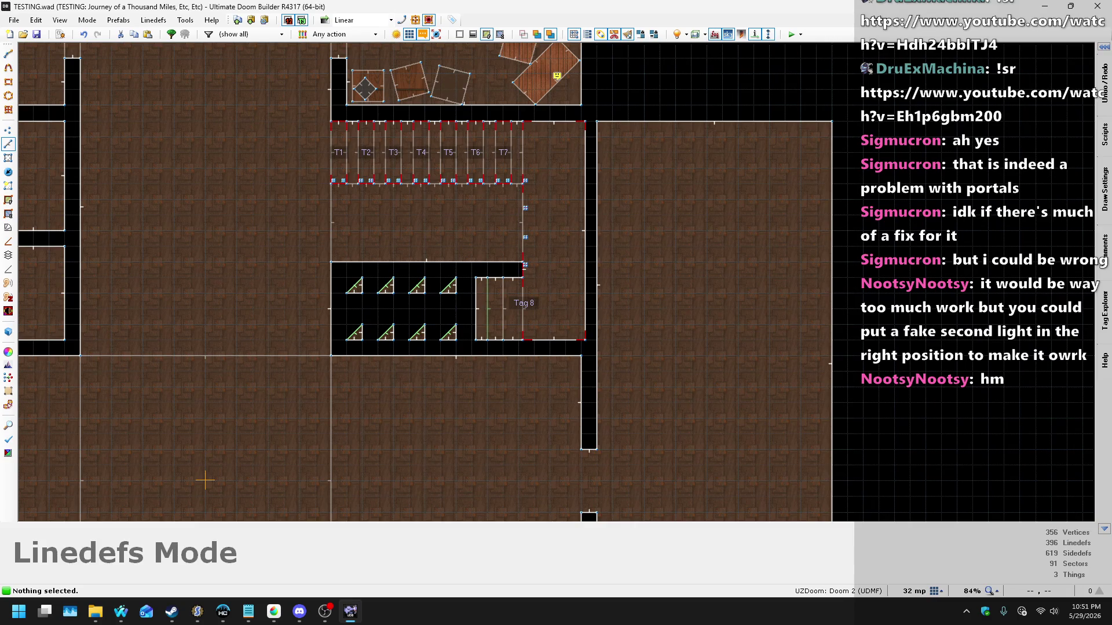
Step: Switch to Firefox's Nightbot song request page, then to the Doom sprite page tab
key(alt+Tab)
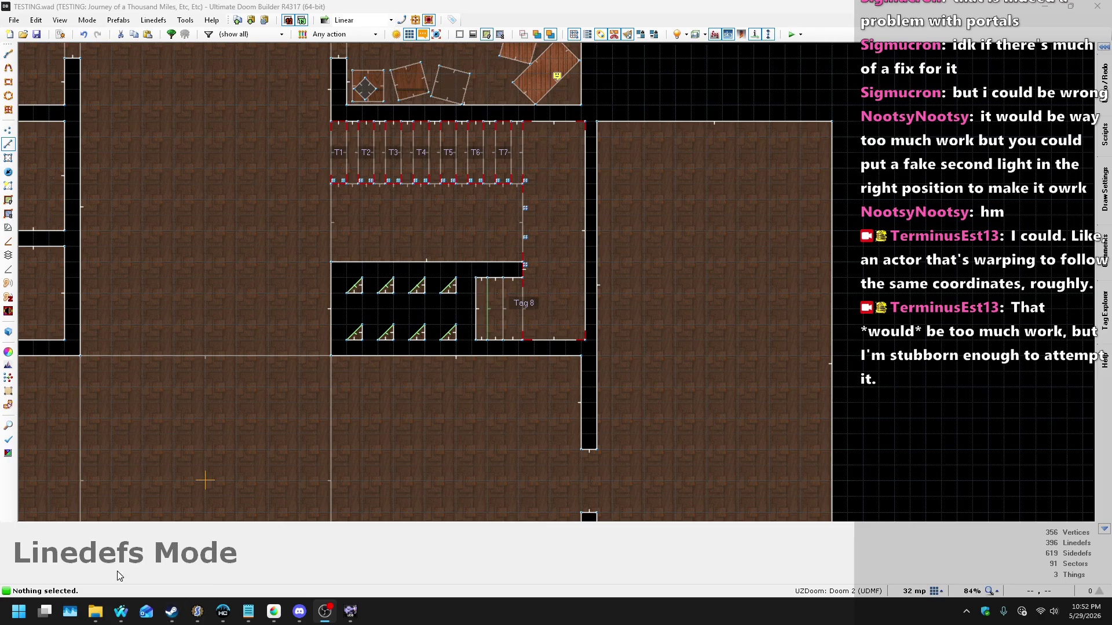
mouse_move(121, 614)
click(202, 574)
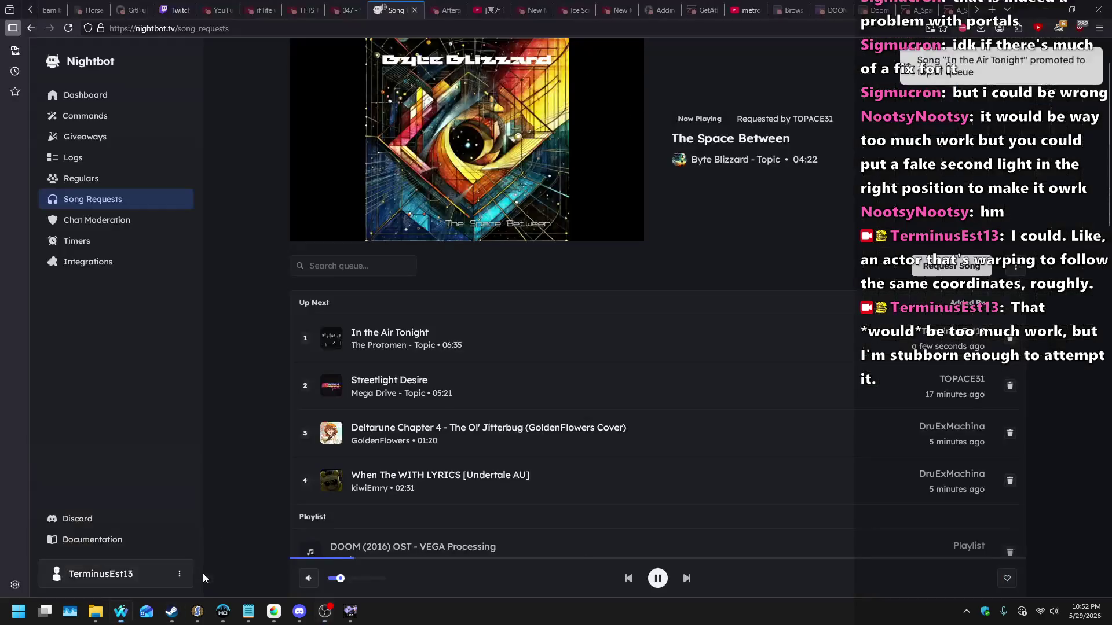
scroll(772, 228, up, 2)
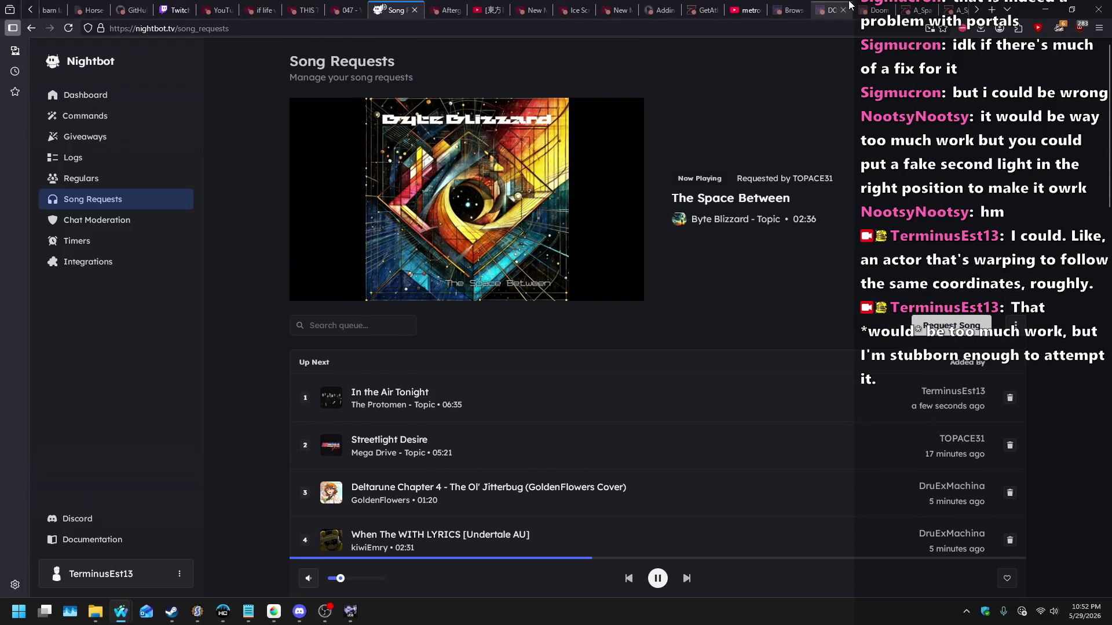
scroll(857, 10, down, 1)
click(870, 6)
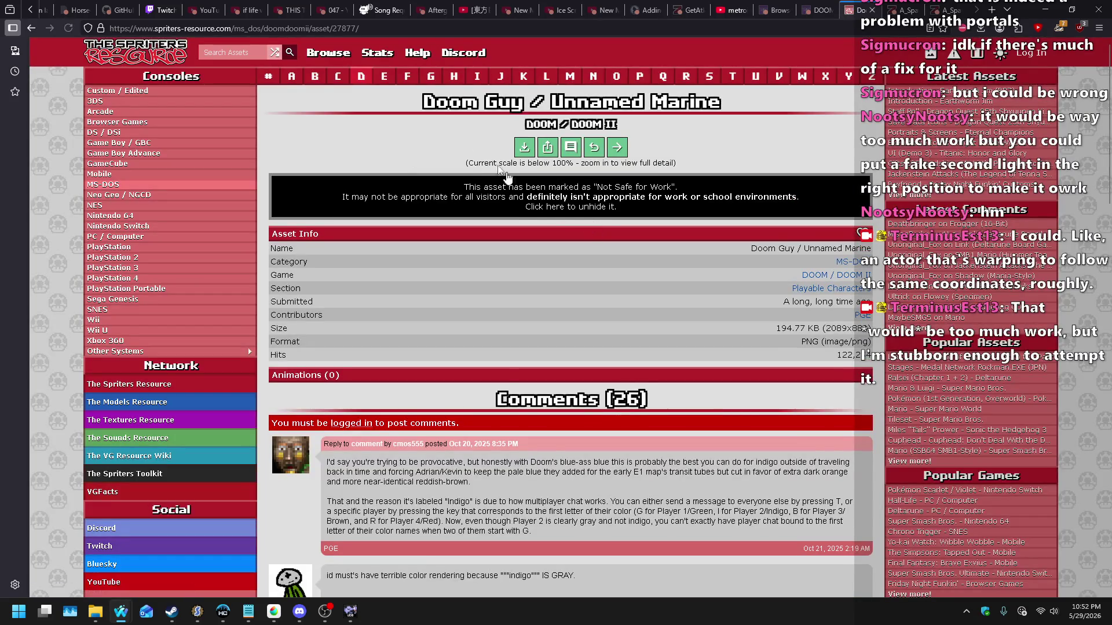
Step: Search assets for 'wolfenstein' and open Wolfenstein 3D Ghosts & Stage Objects in a new tab
text(wolfenstein)
key(Return)
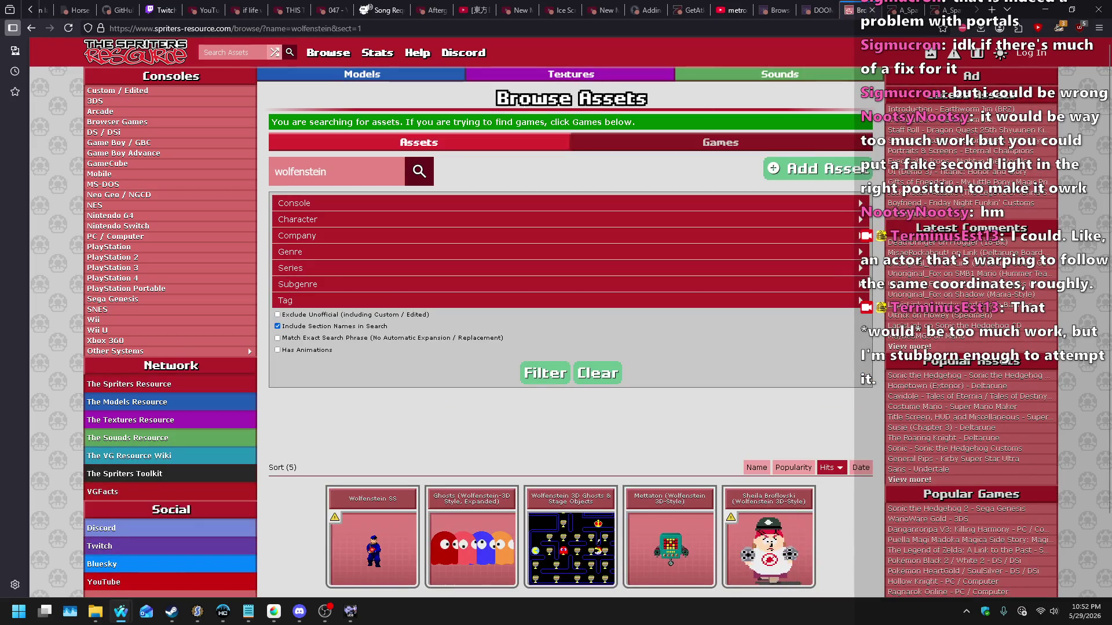
key(alt+Left)
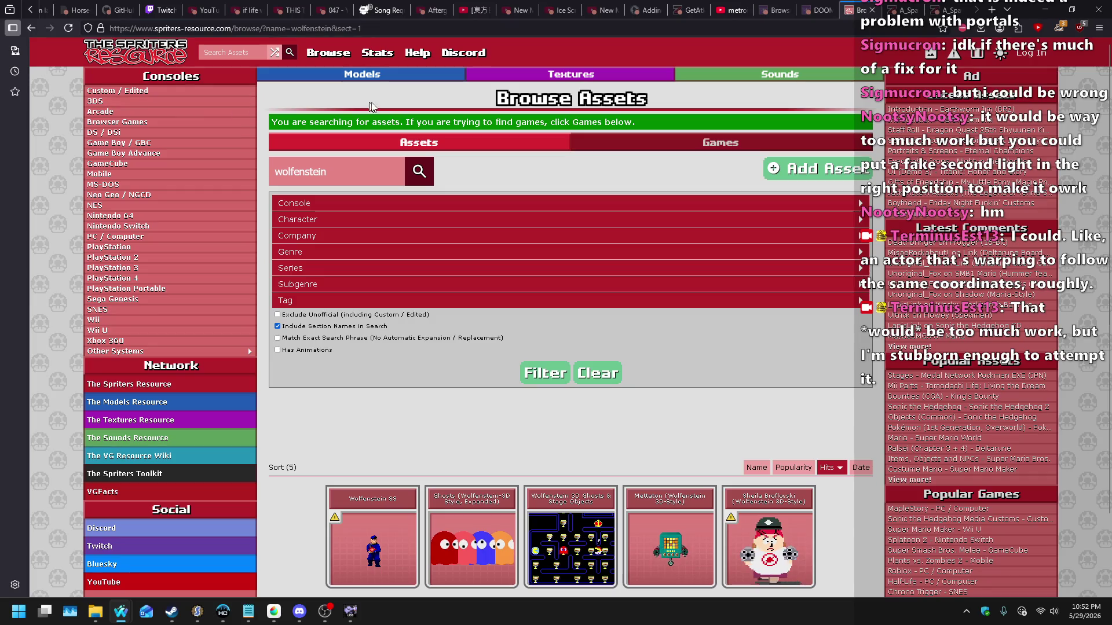
scroll(475, 244, down, 1)
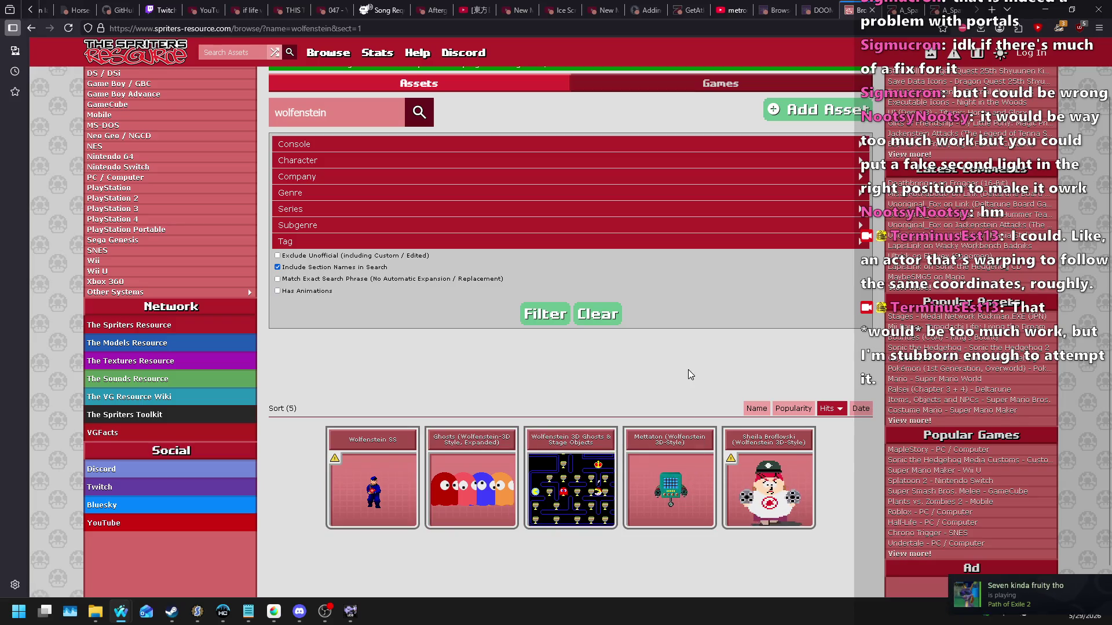
scroll(583, 374, down, 1)
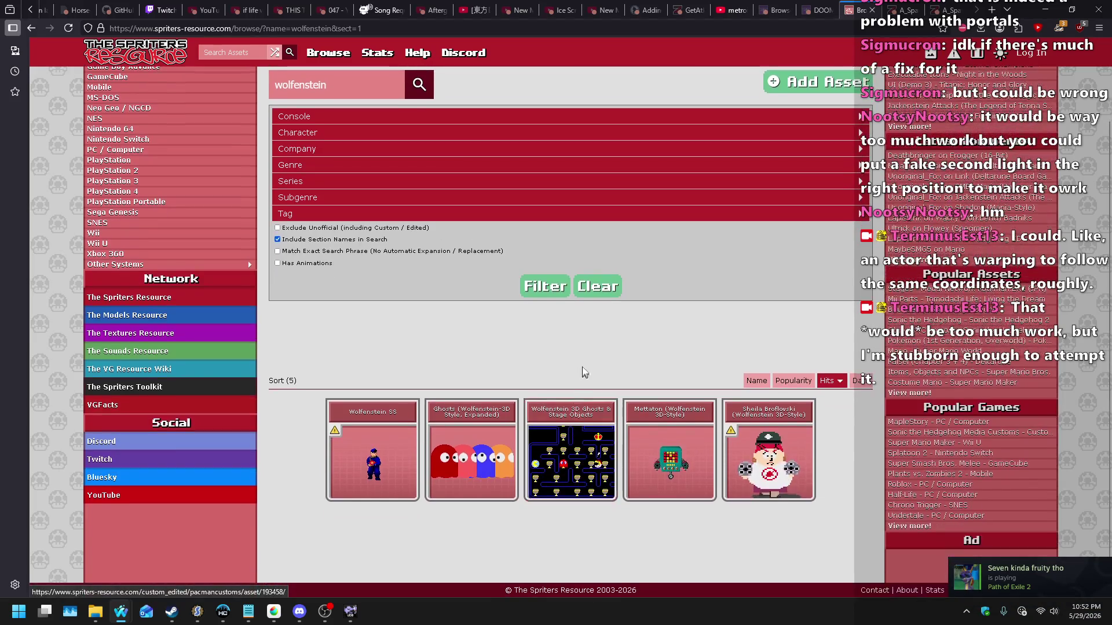
middle_click(605, 433)
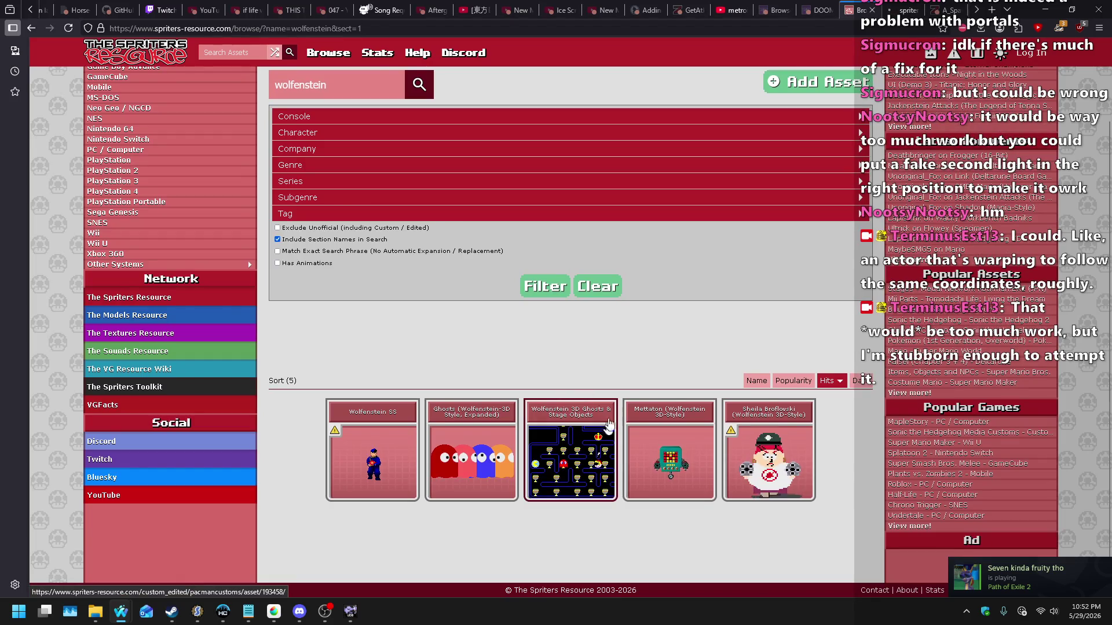
scroll(663, 313, up, 1)
click(898, 10)
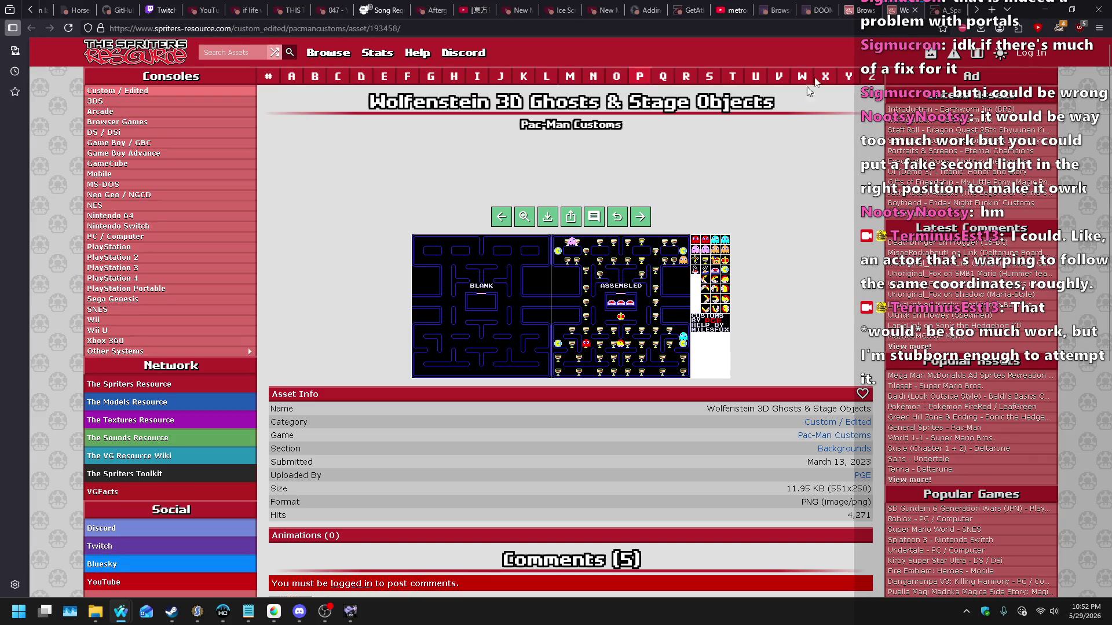
click(862, 10)
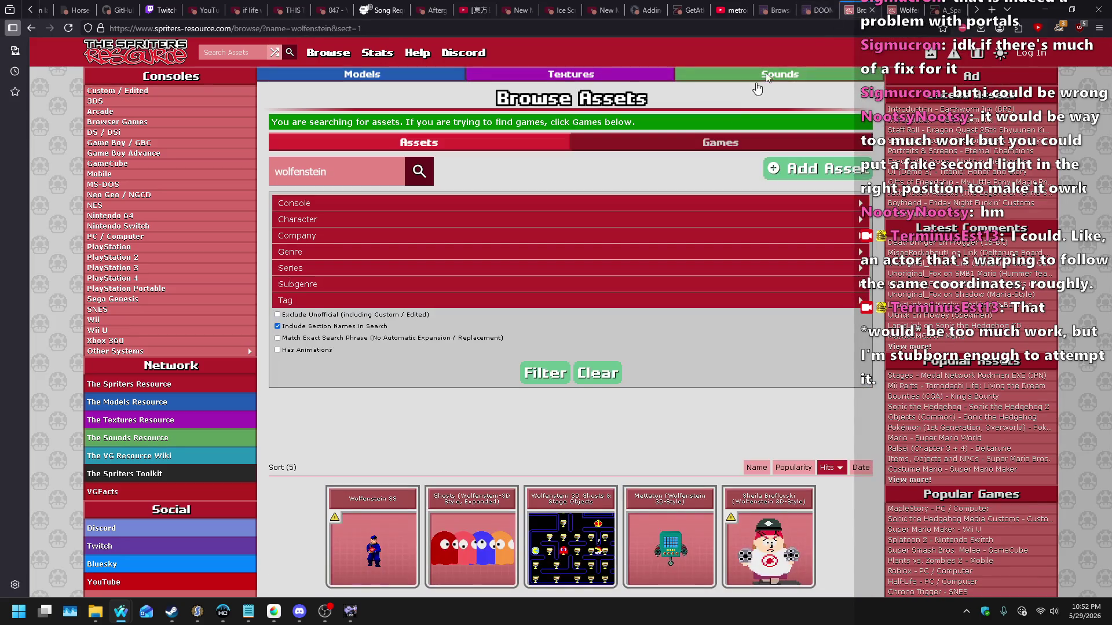
Step: Switch the results to Games, open Wolfenstein 3D (SNES), and open its Decorations sheet in a new tab
click(704, 139)
scroll(649, 232, down, 4)
click(643, 324)
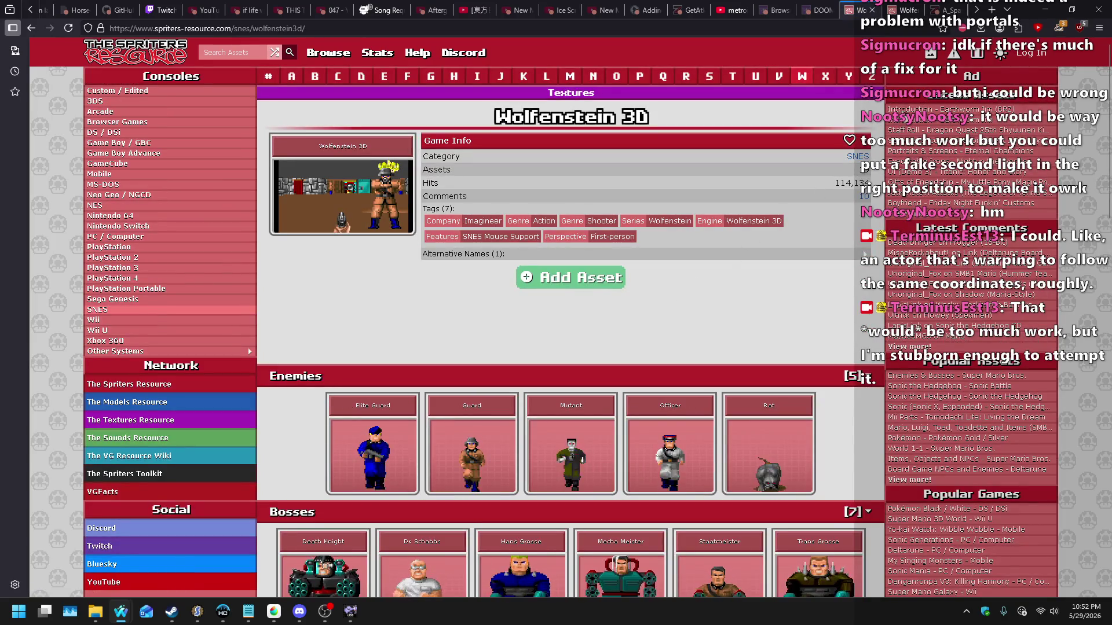
scroll(653, 246, down, 8)
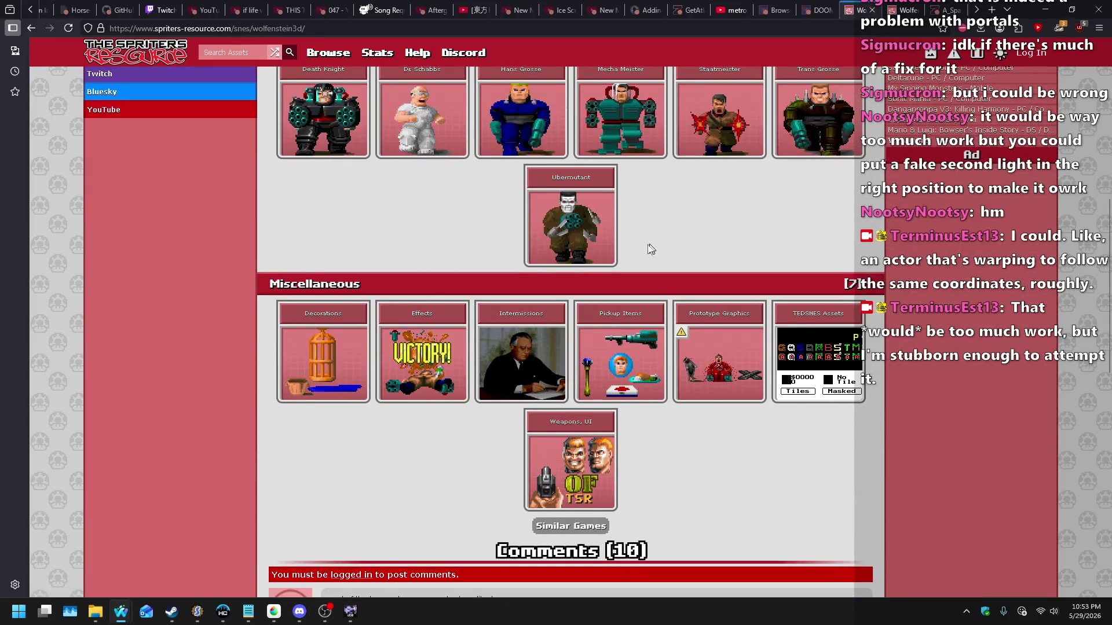
middle_click(323, 359)
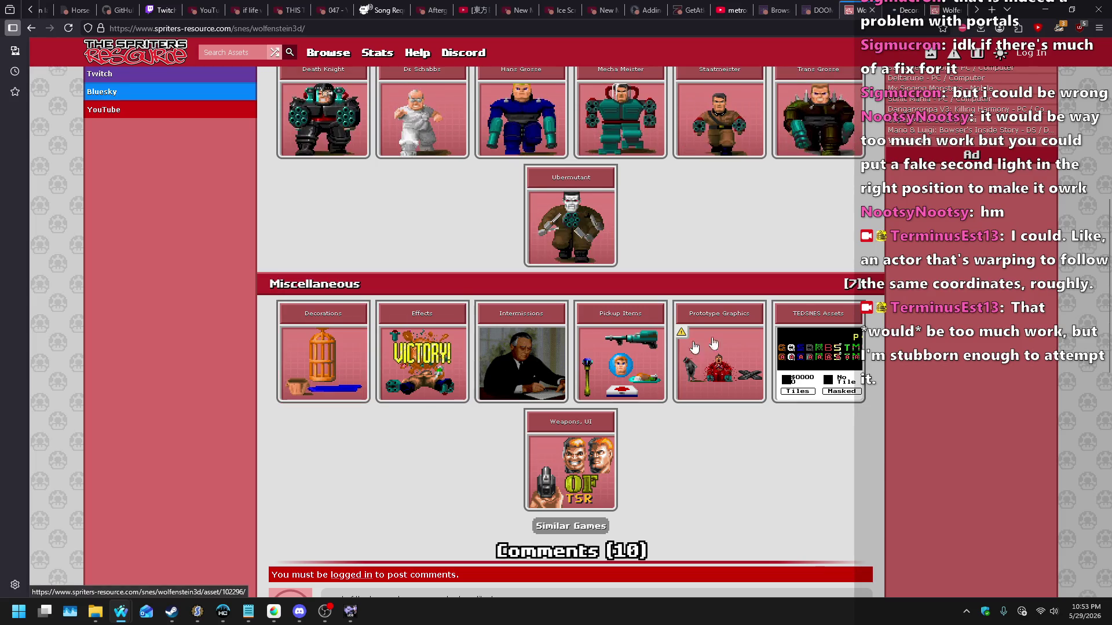
click(895, 10)
Step: Enlarge the Decorations sheet and pan it so the green lamp is centred
click(631, 220)
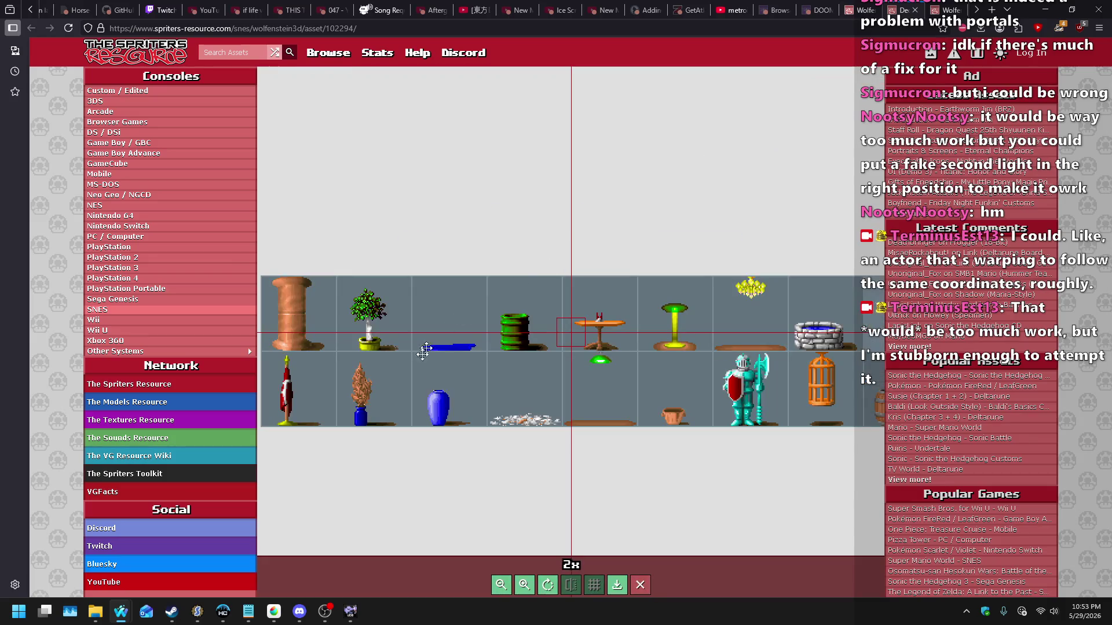
right_click(455, 352)
click(514, 393)
mouse_move(514, 394)
mouse_down()
mouse_move(302, 388)
mouse_move(607, 383)
mouse_move(800, 352)
mouse_move(548, 343)
mouse_up()
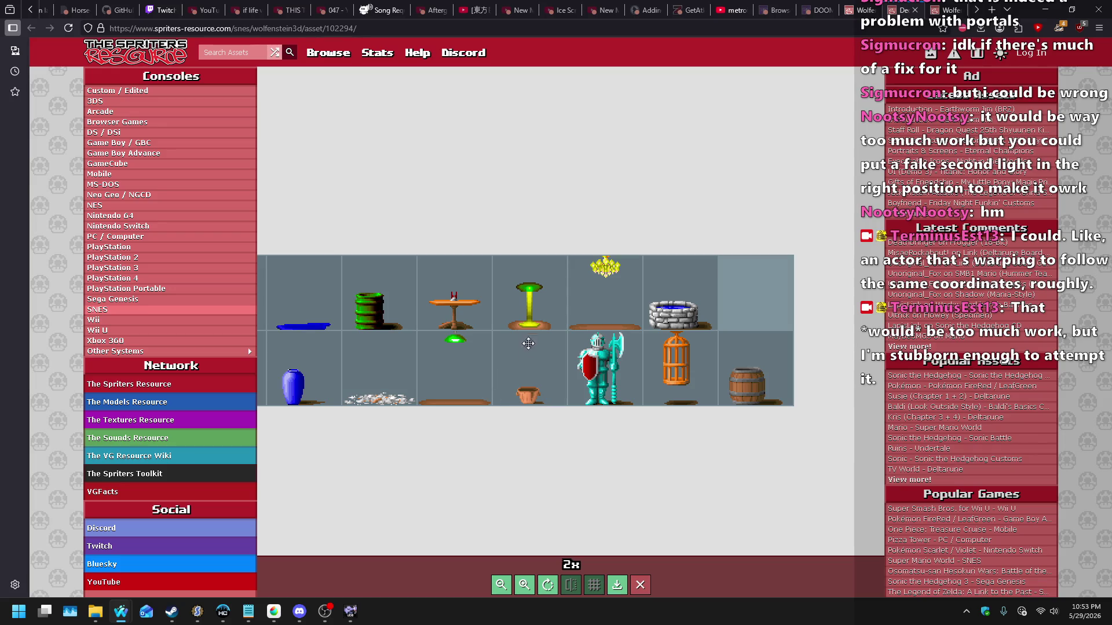
drag(521, 360, 767, 369)
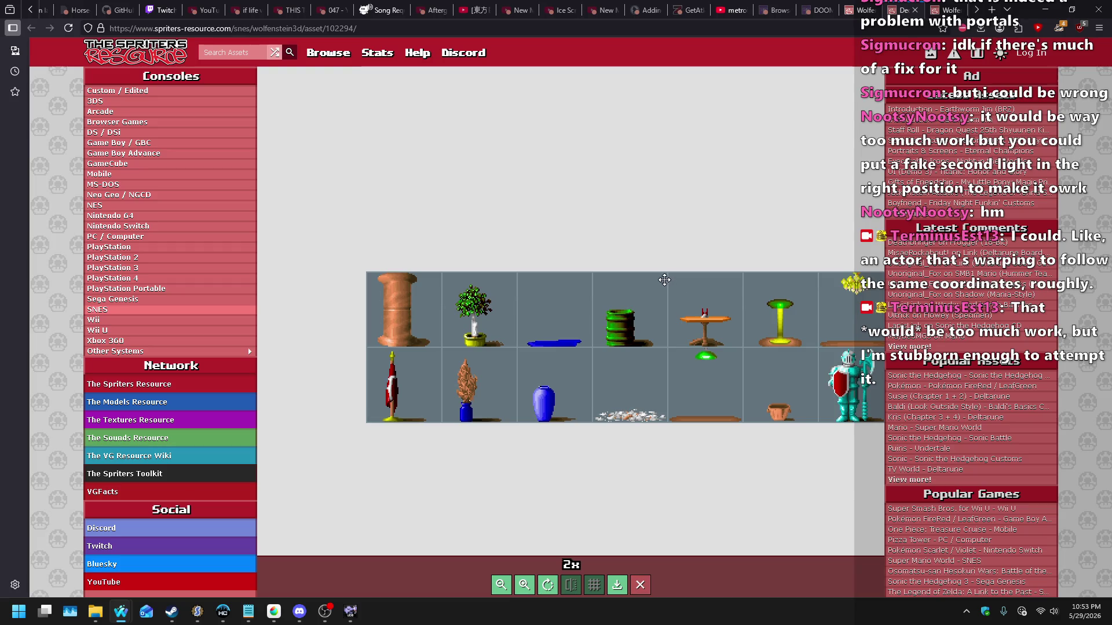
drag(737, 351, 498, 331)
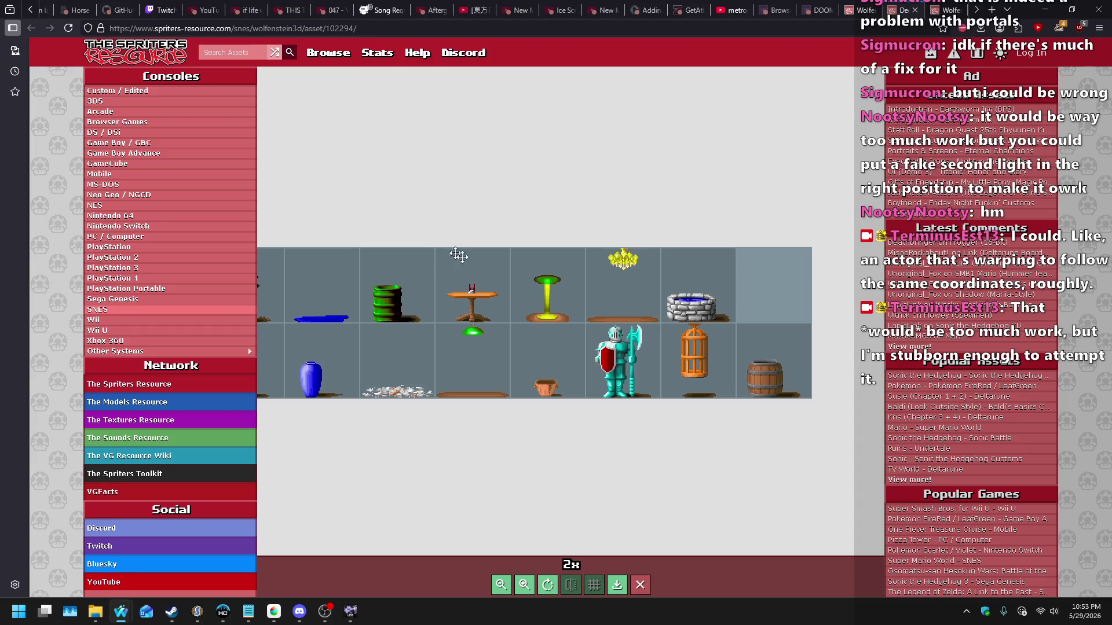
drag(449, 339, 494, 315)
Step: Copy the Decorations sprite sheet image to the clipboard
right_click(521, 326)
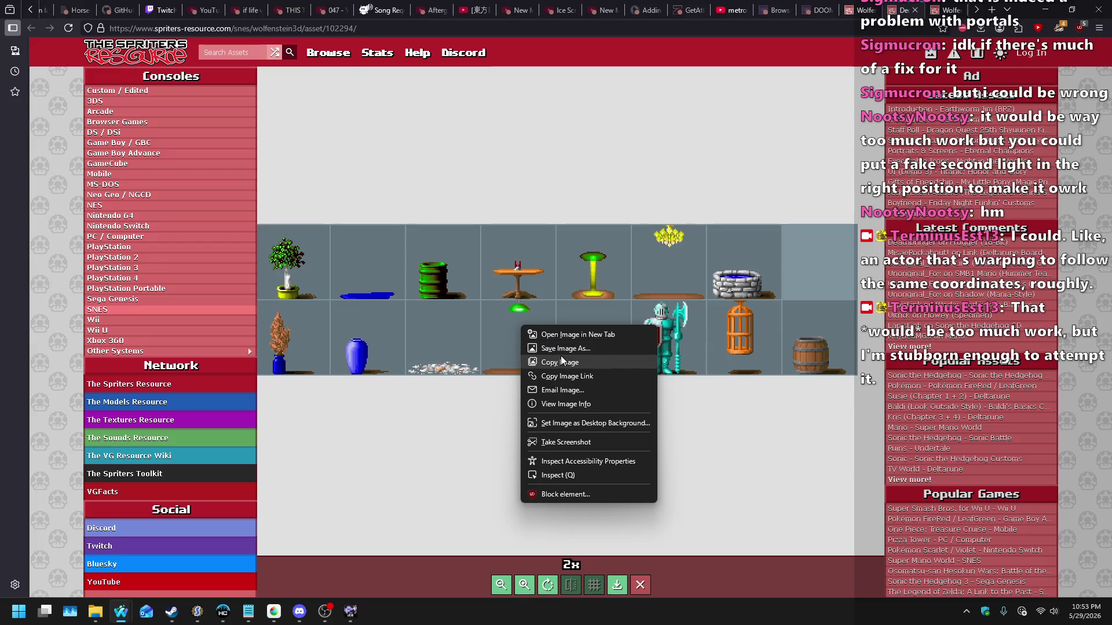
click(561, 362)
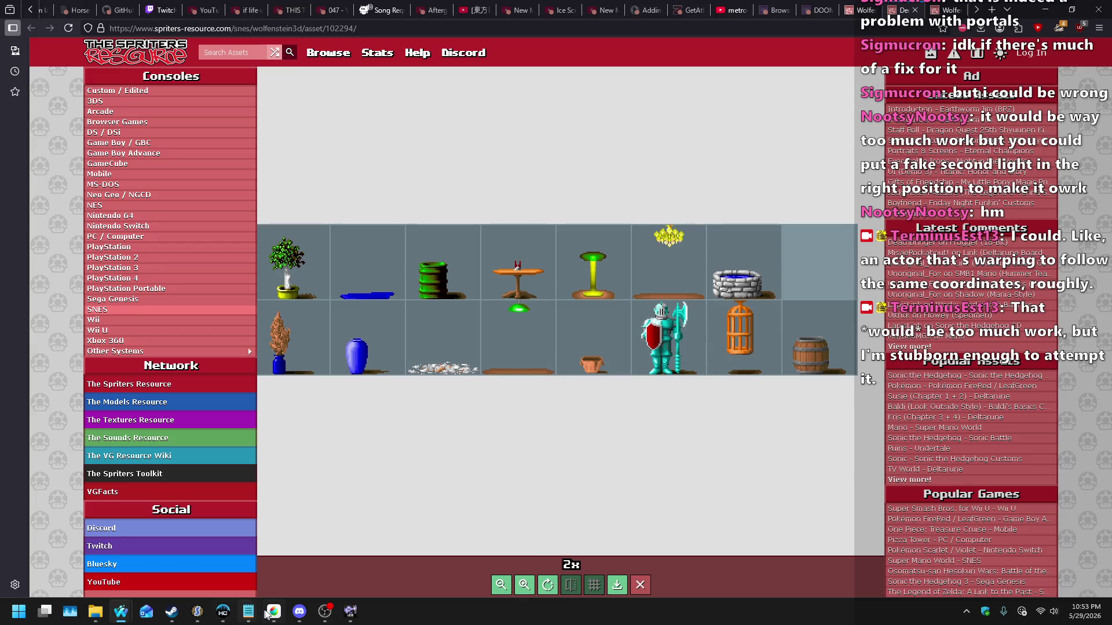
click(272, 611)
Step: Create a new canvas from the copied sheet and box-select the green lamp sprite
click(12, 20)
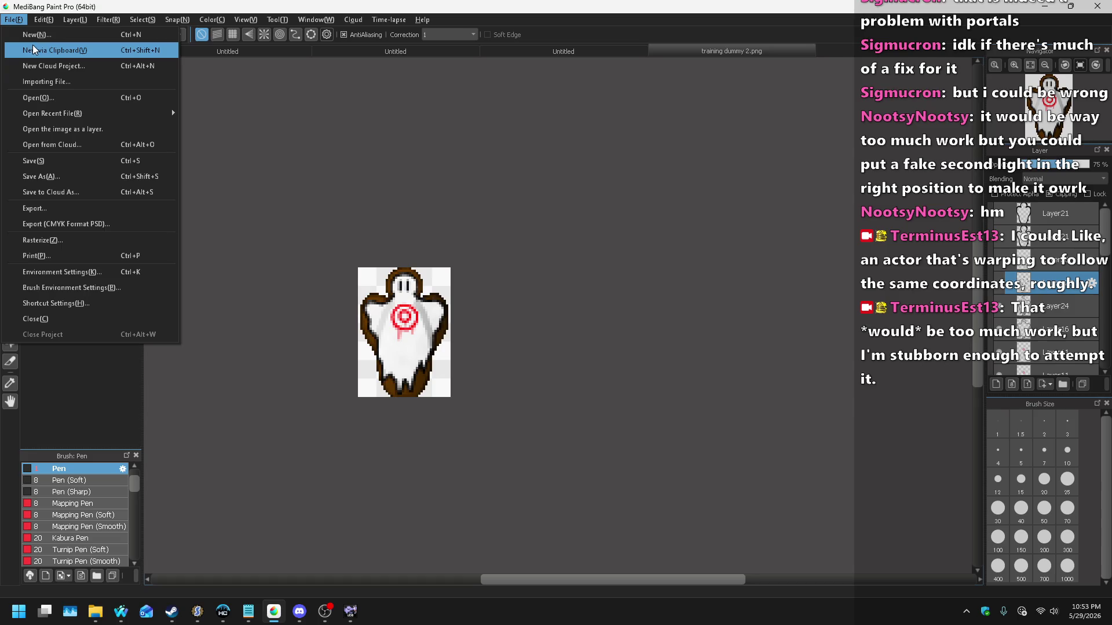
click(33, 51)
scroll(388, 340, up, 5)
scroll(388, 340, up, 3)
click(9, 232)
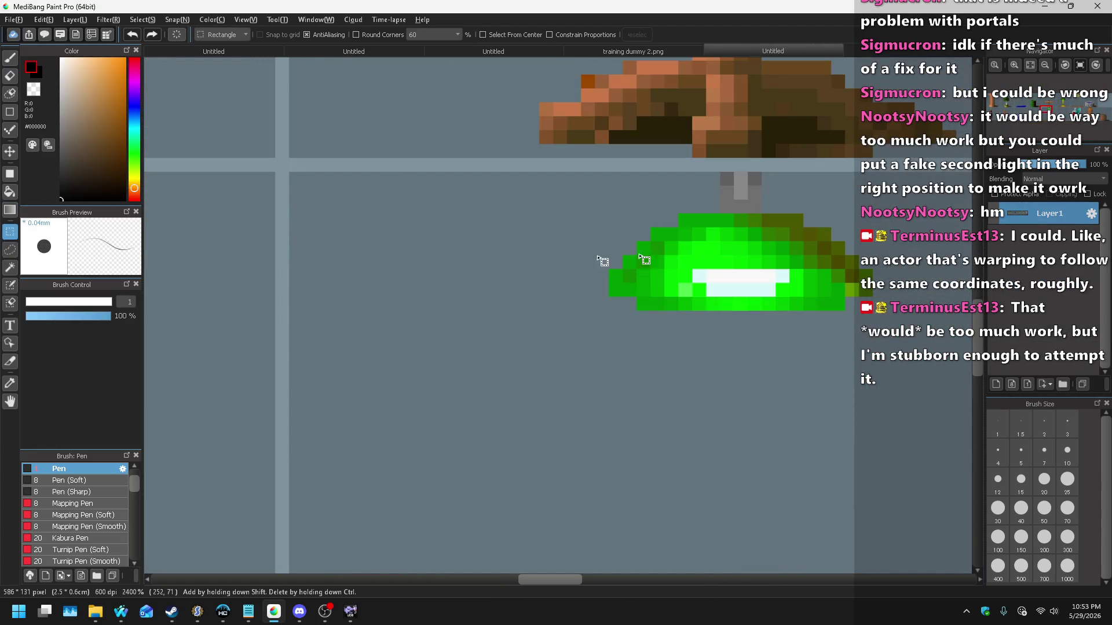
drag(608, 172, 868, 311)
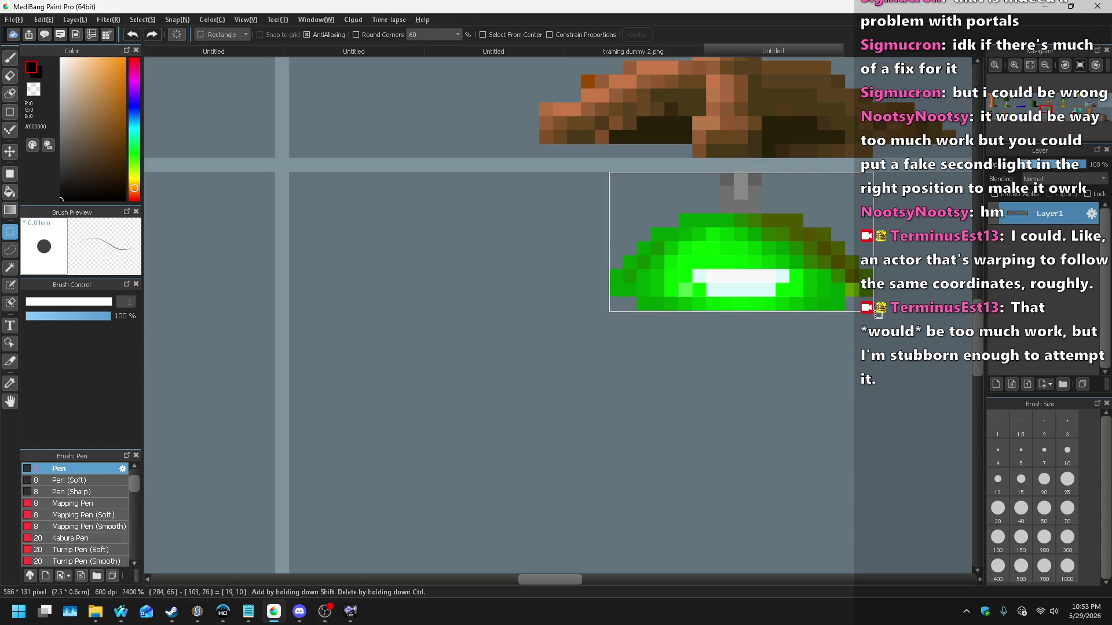
scroll(739, 326, down, 1)
scroll(739, 326, up, 1)
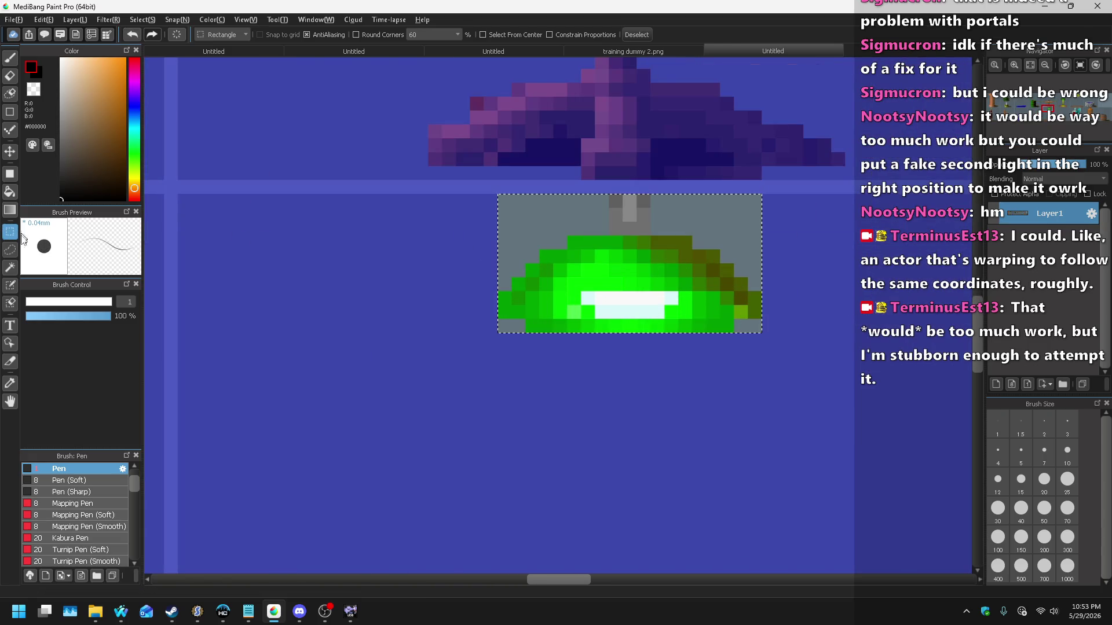
Step: Delete the lamp's grey backing and open the lamp as a new 19 × 10 canvas
click(12, 266)
click(523, 218)
key(Delete)
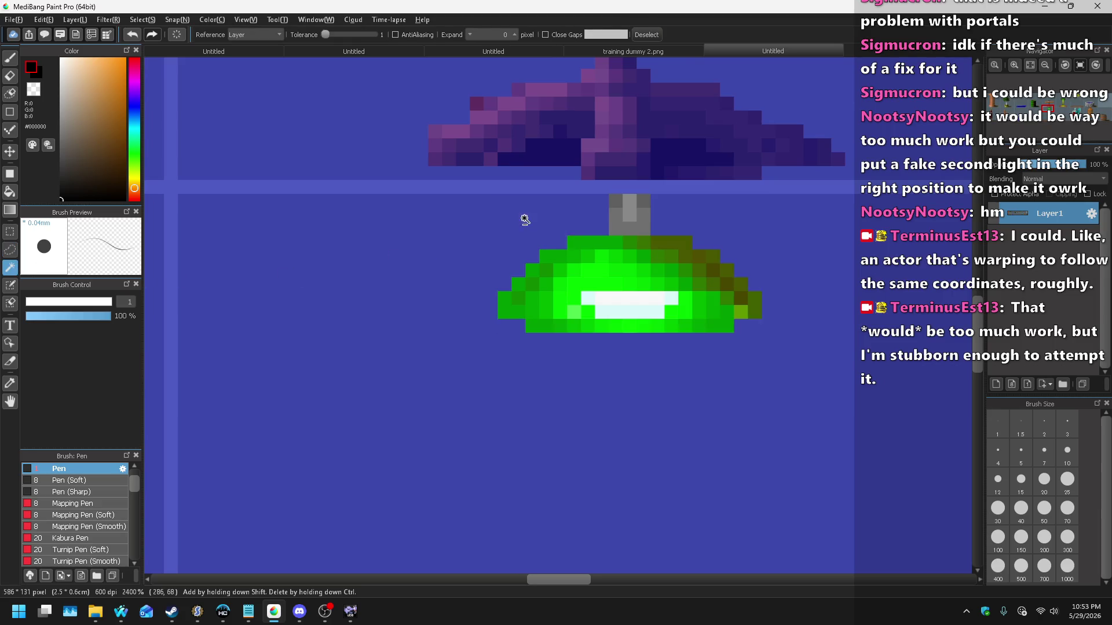
scroll(334, 236, down, 2)
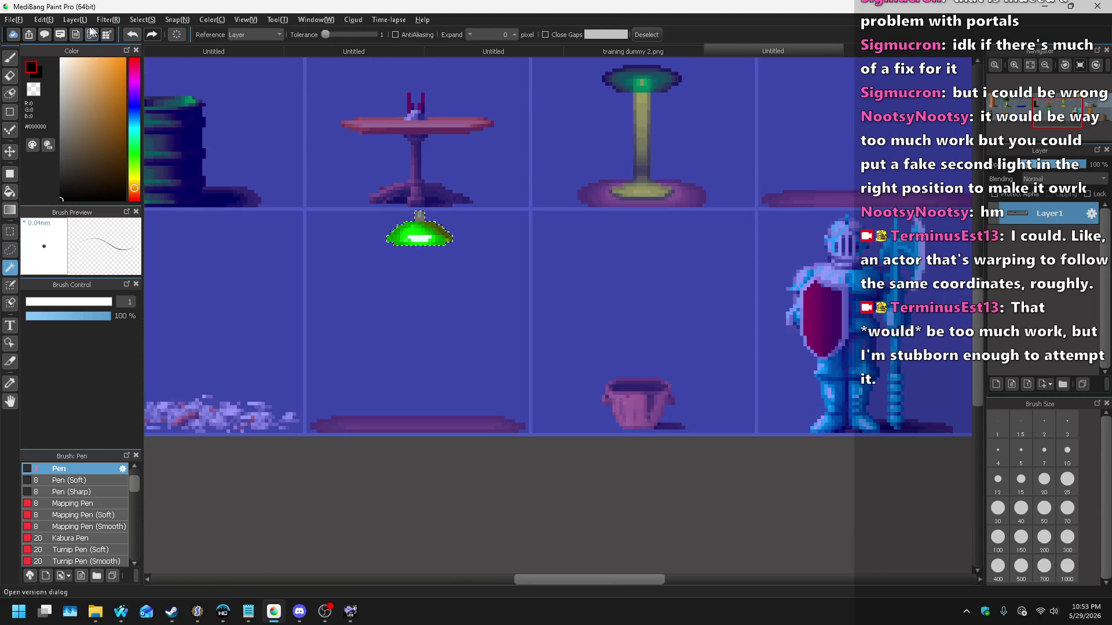
click(17, 19)
click(48, 51)
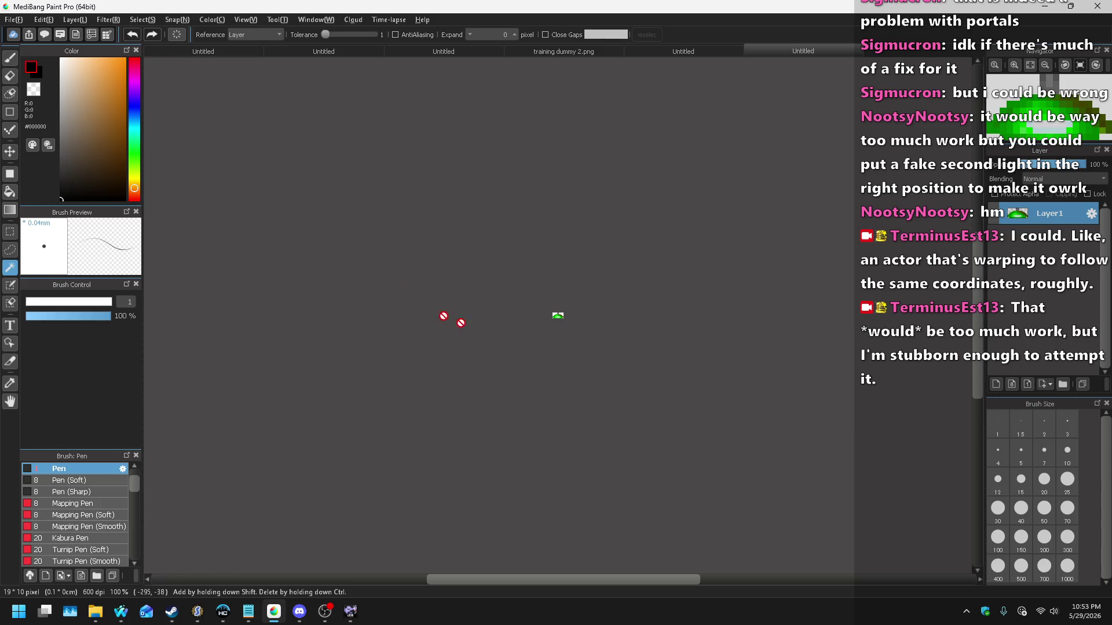
Step: Start Save As for the lamp canvas with PNG chosen as the file type
scroll(583, 303, up, 8)
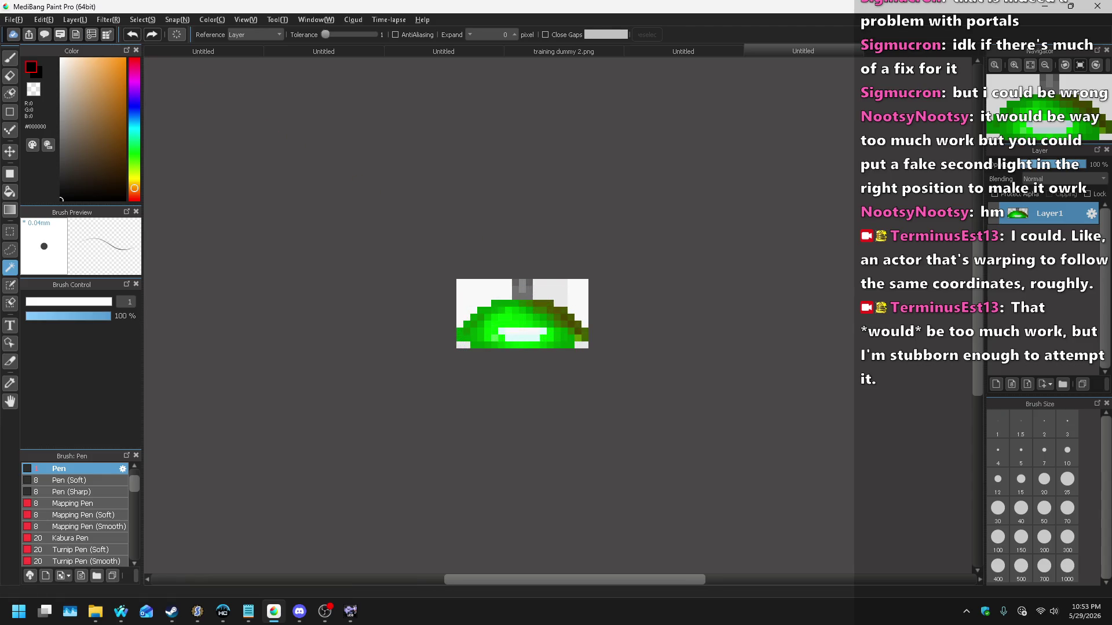
click(14, 21)
click(88, 178)
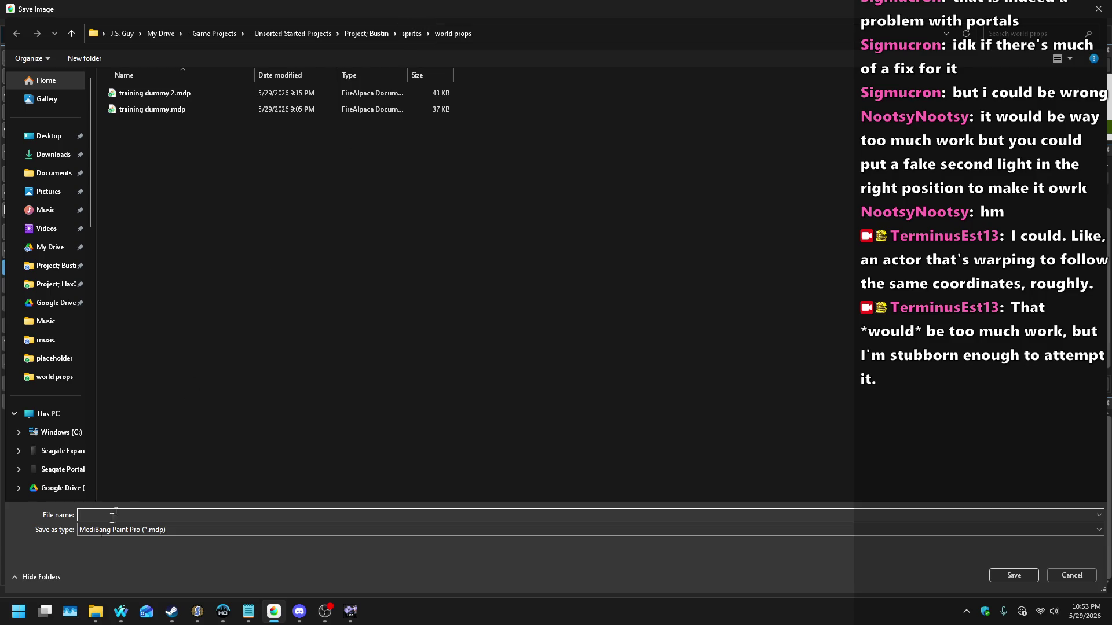
right_click(358, 208)
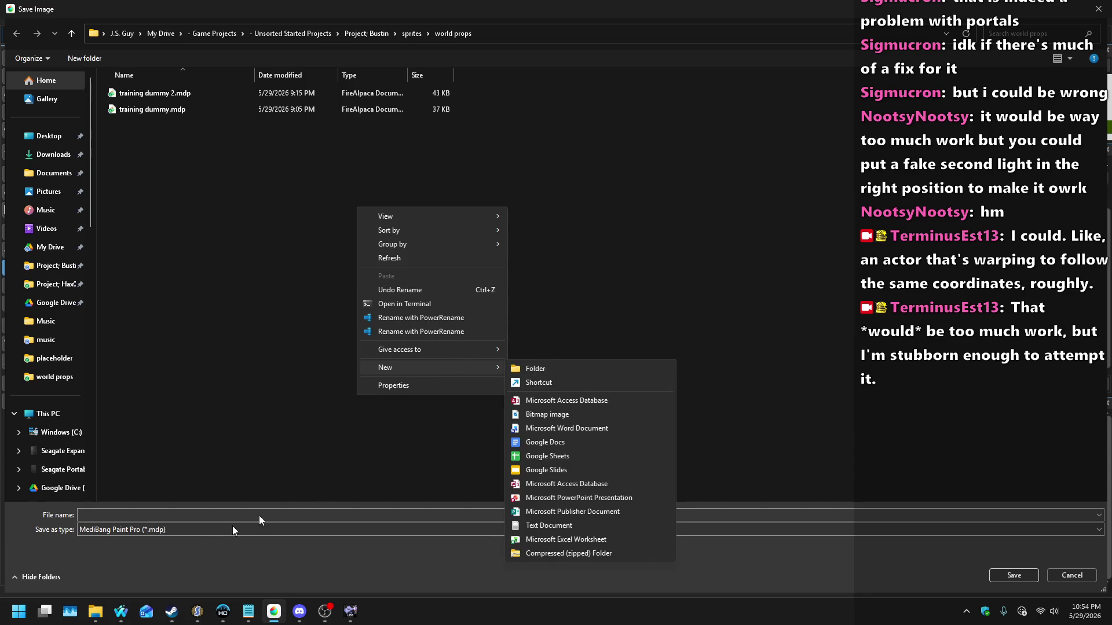
click(143, 529)
click(144, 528)
click(140, 550)
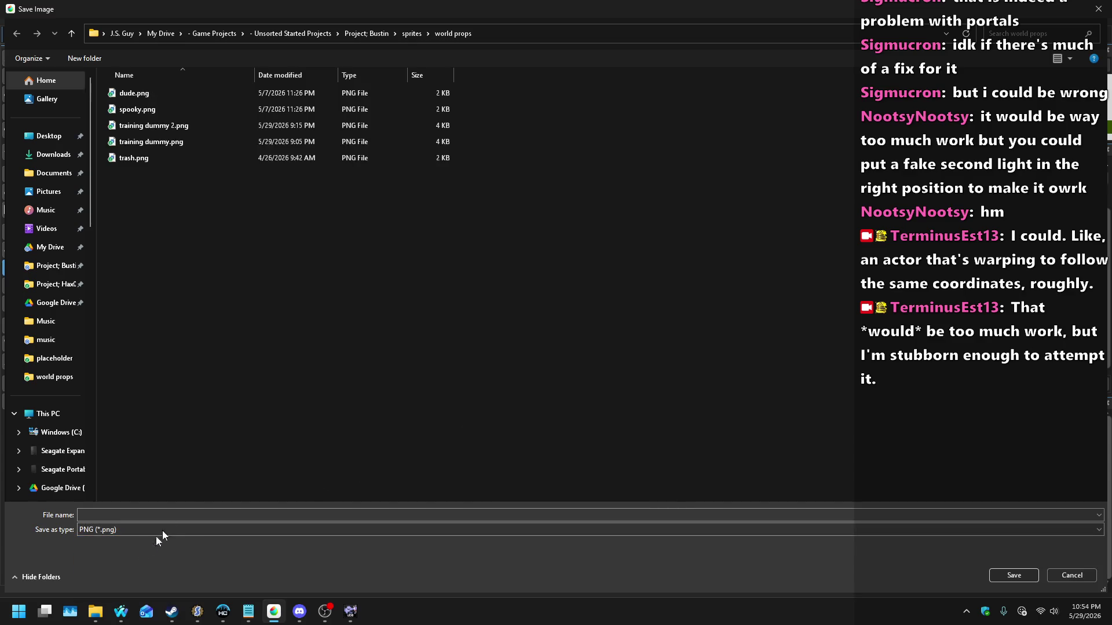
Step: Create a 'placeholder' folder in world props and move trash.png into it
right_click(258, 254)
mouse_move(353, 415)
click(467, 415)
text(placeholder)
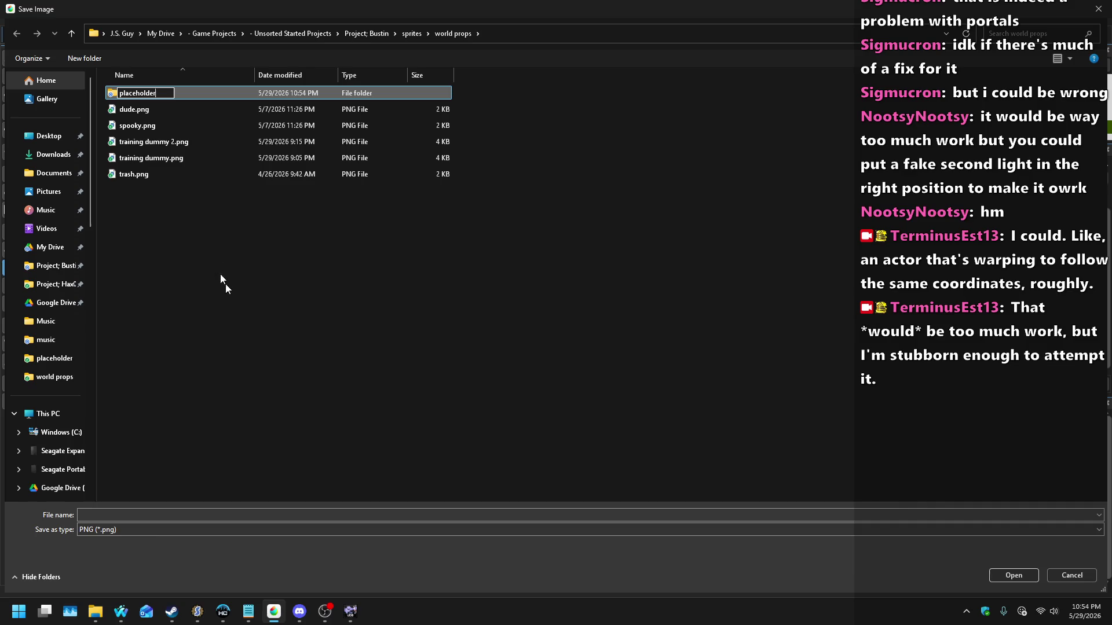
drag(133, 176, 149, 95)
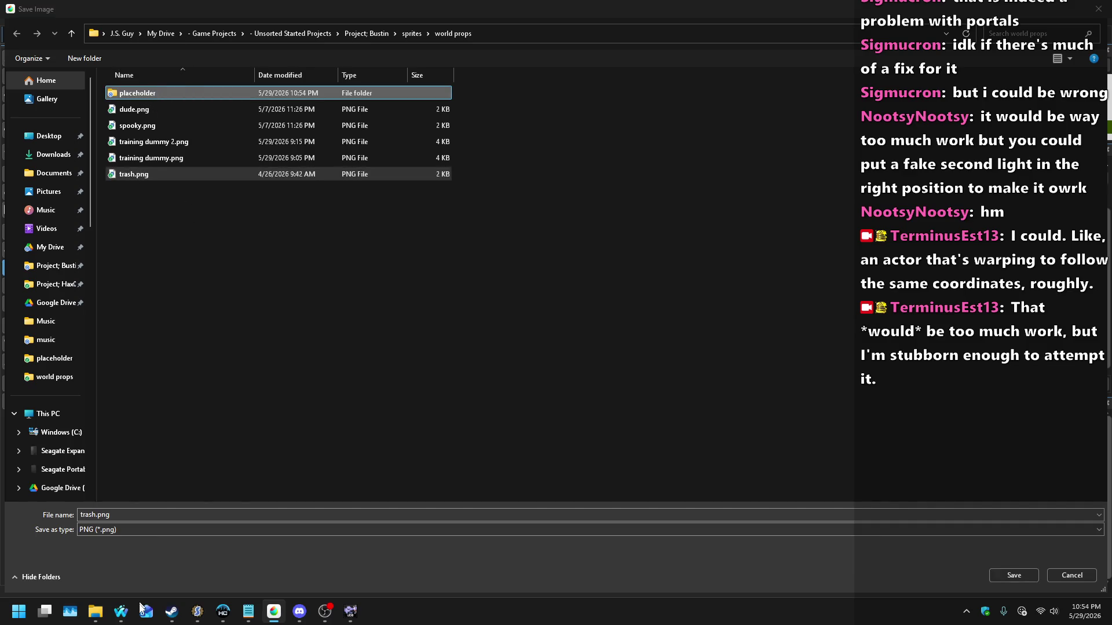
Step: Save the lamp as ceiling light.png with transparent PNG settings
click(99, 515)
key(shift+Home)
text(ceiling)
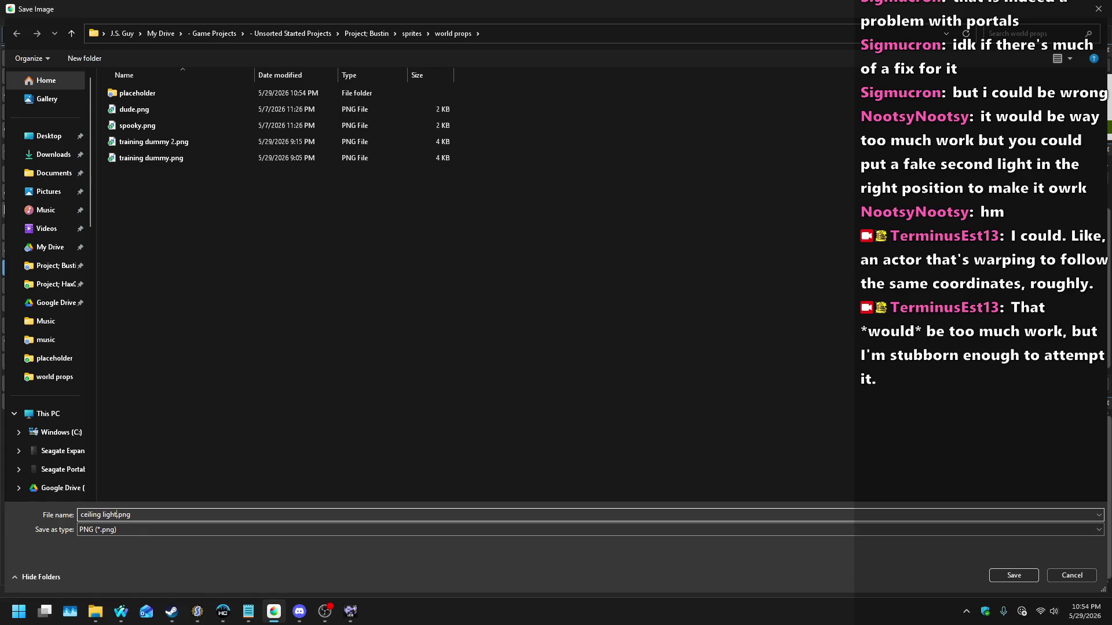
key(Return)
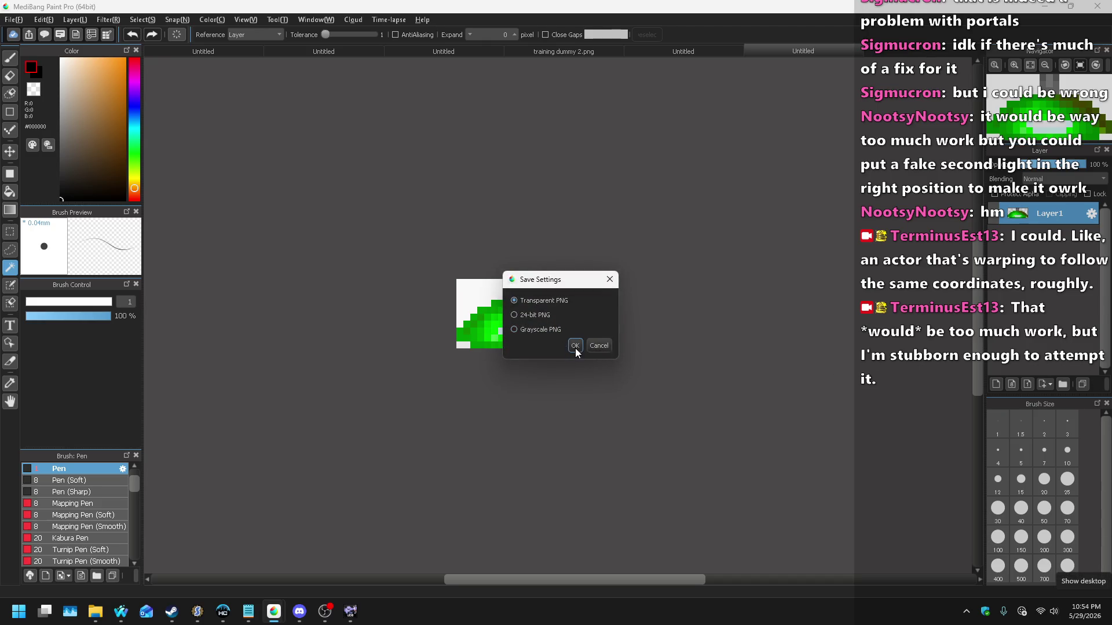
click(576, 348)
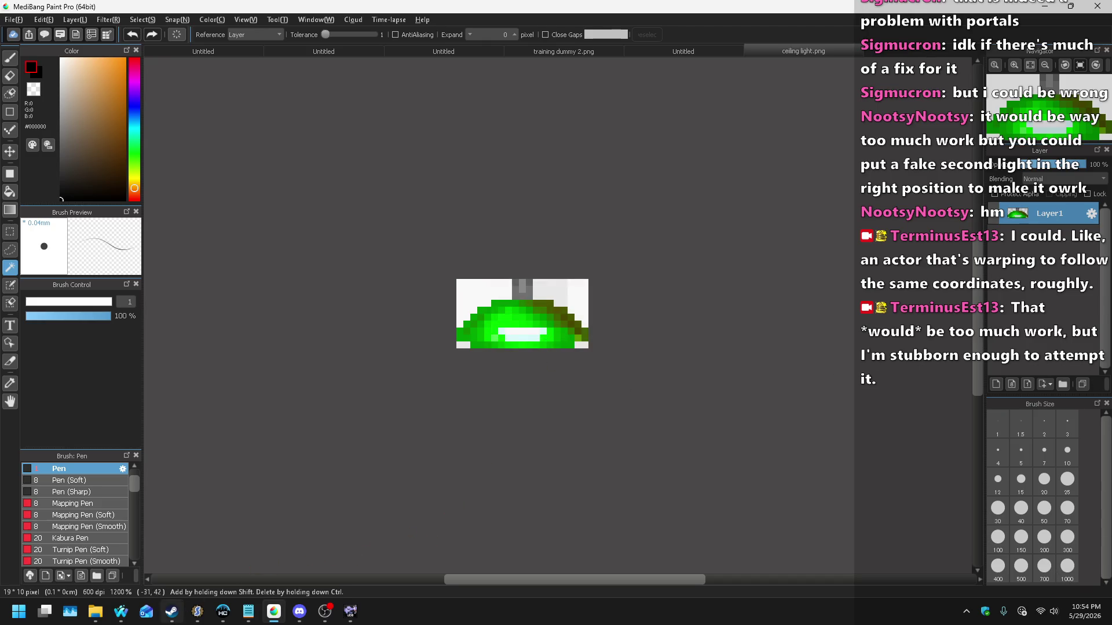
click(197, 613)
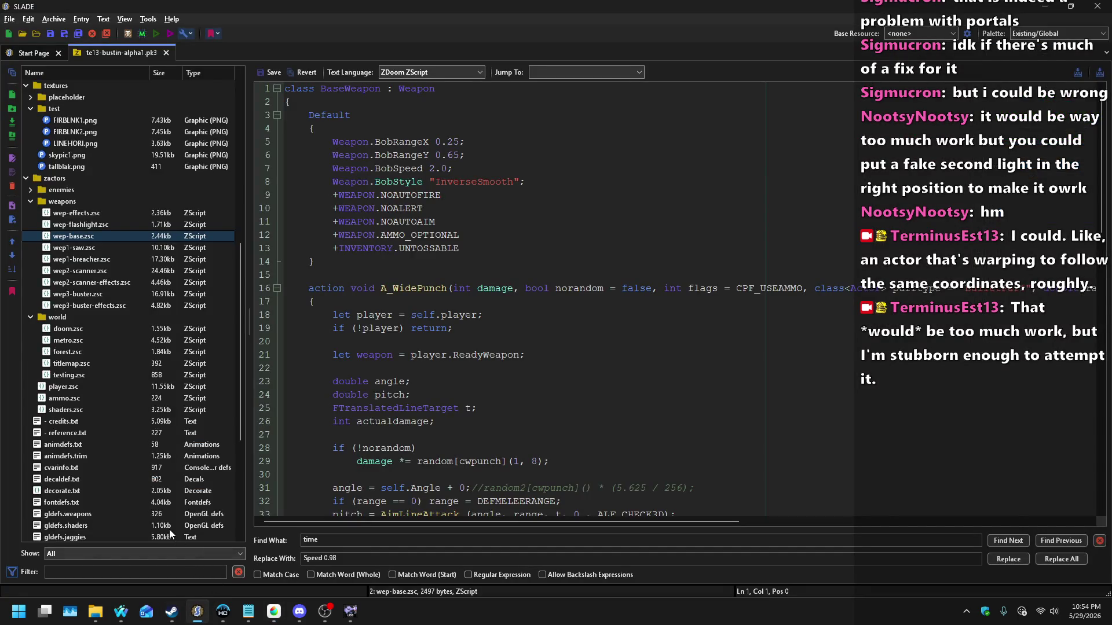
Step: Select the 'world - placeholder' folder and browse Import Files to the placeholder folder
scroll(158, 351, up, 5)
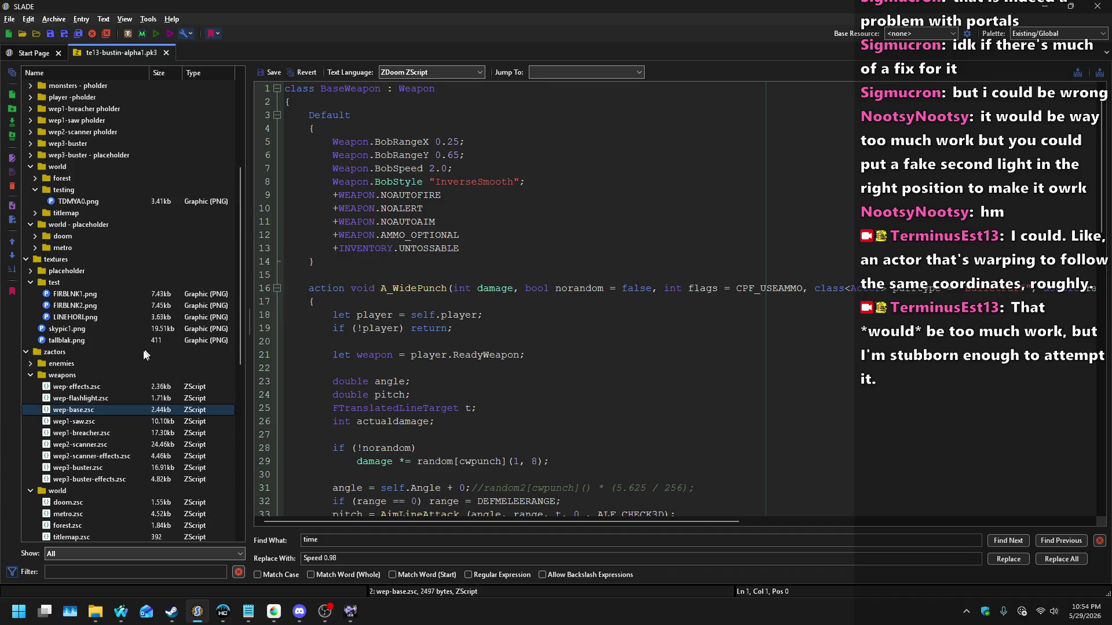
scroll(104, 327, up, 3)
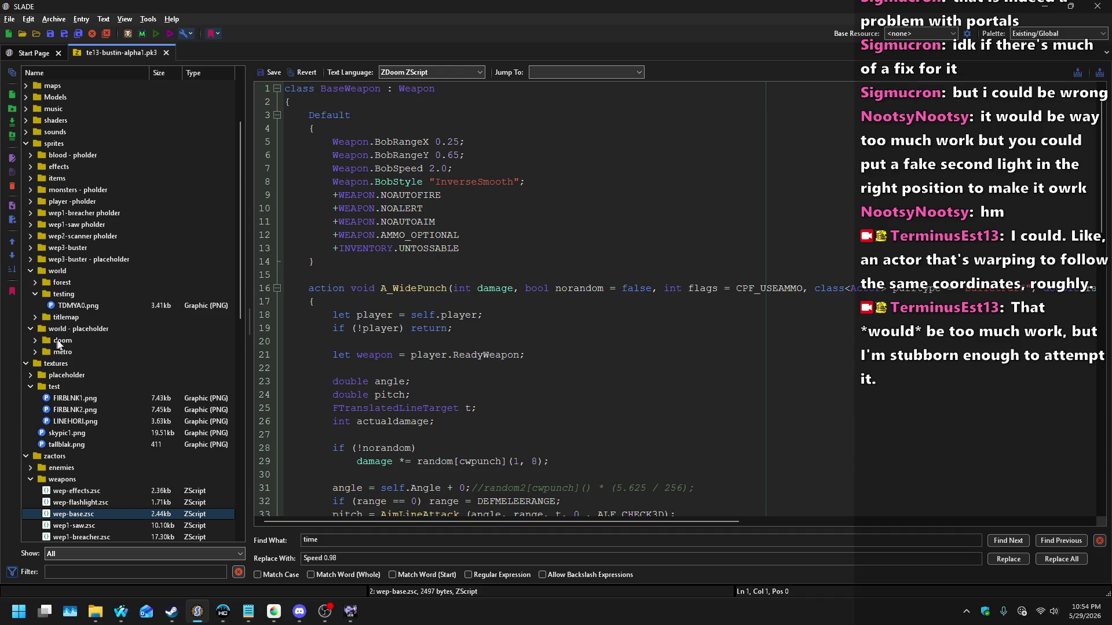
click(68, 329)
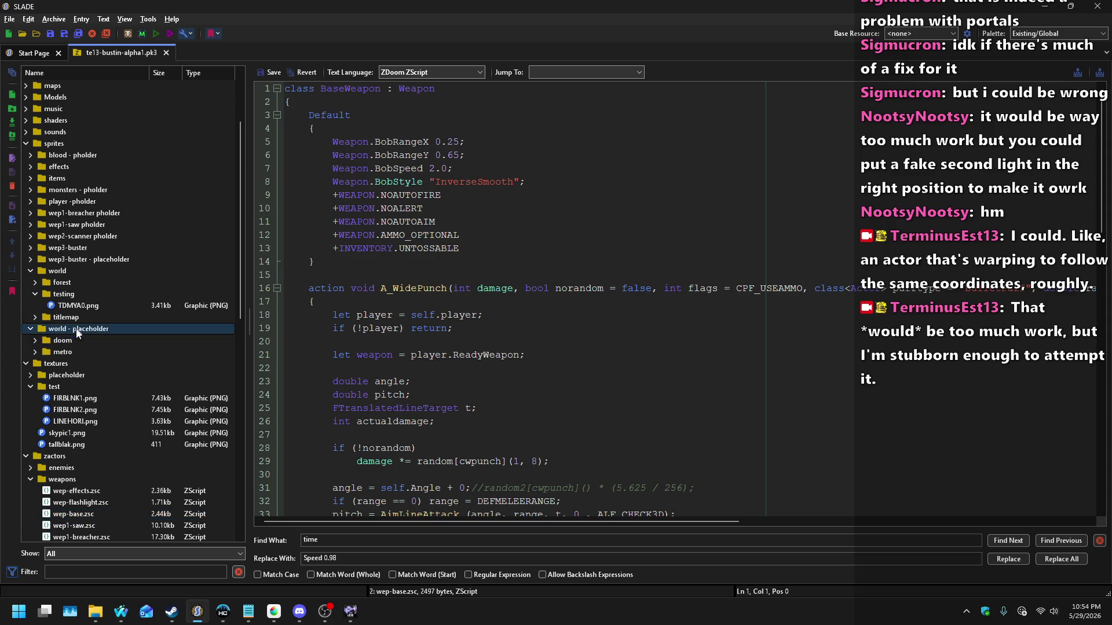
click(56, 19)
click(95, 58)
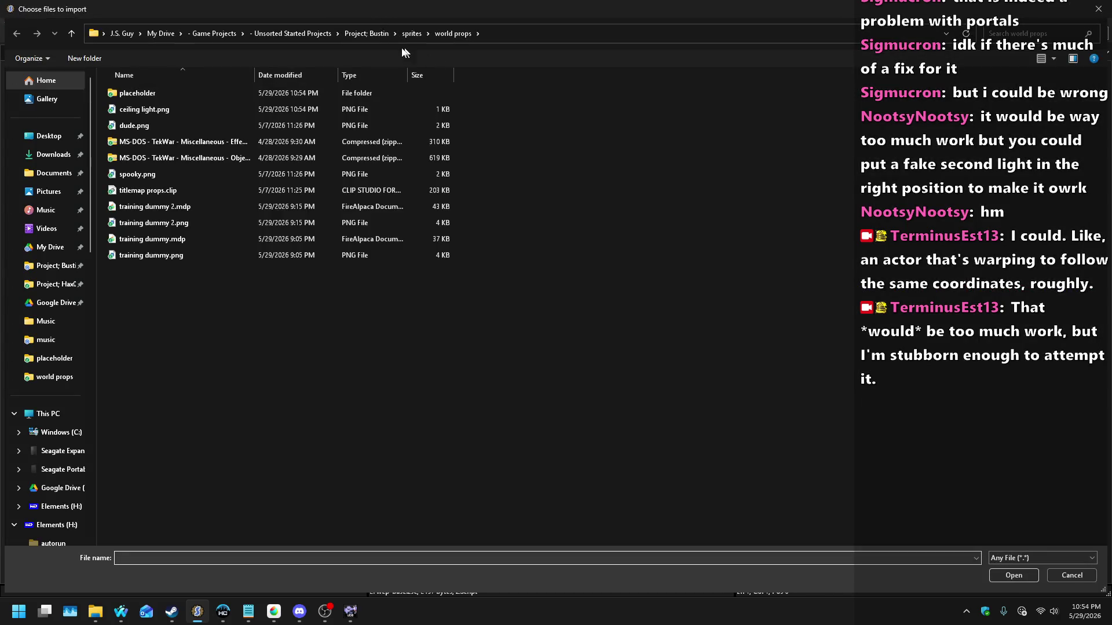
double_click(149, 95)
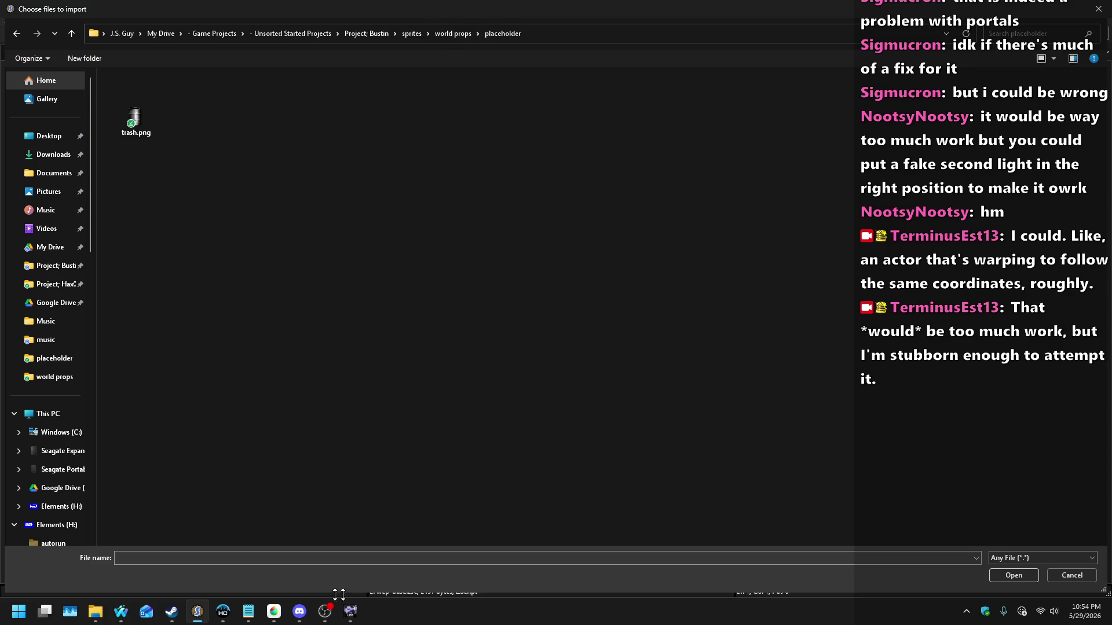
click(275, 610)
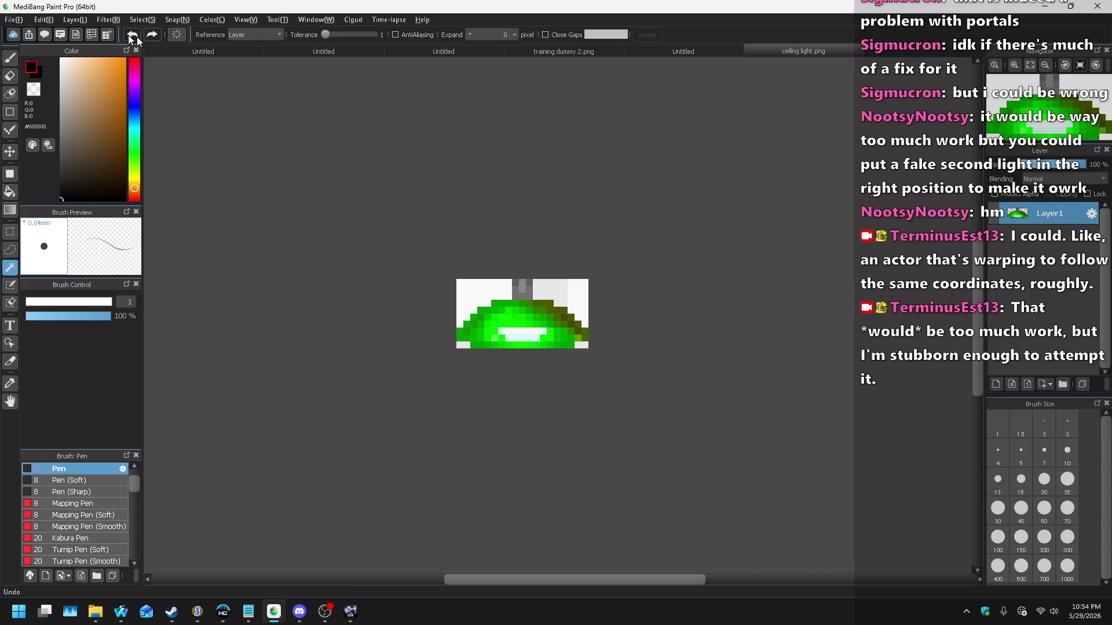
Step: Move ceiling light.png from world props into the placeholder folder, then cancel Save As
click(16, 20)
click(59, 176)
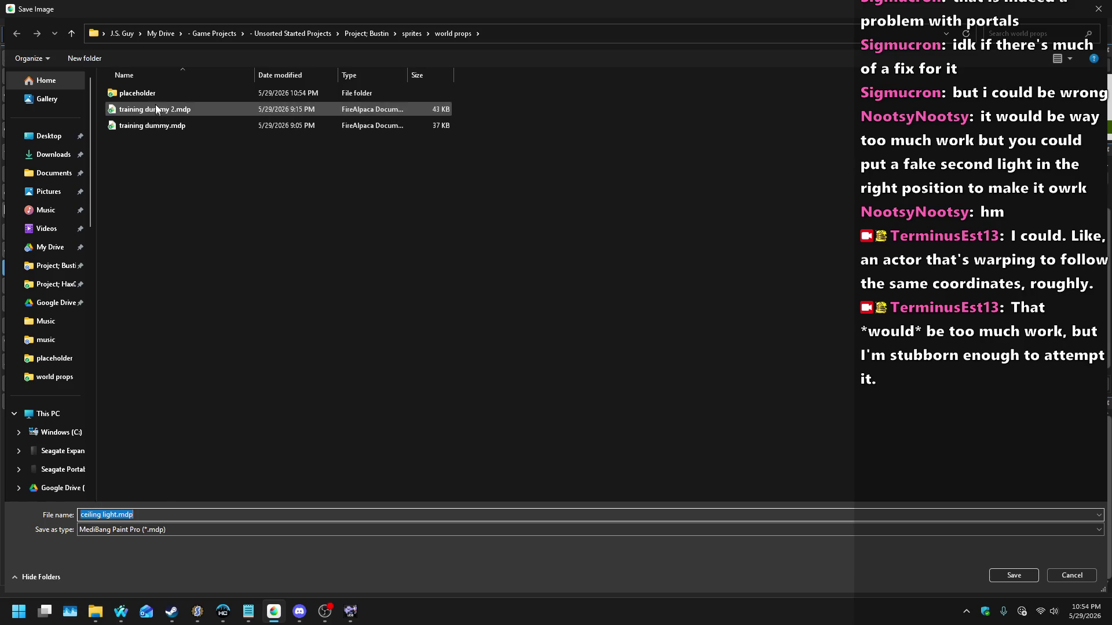
double_click(144, 93)
click(119, 530)
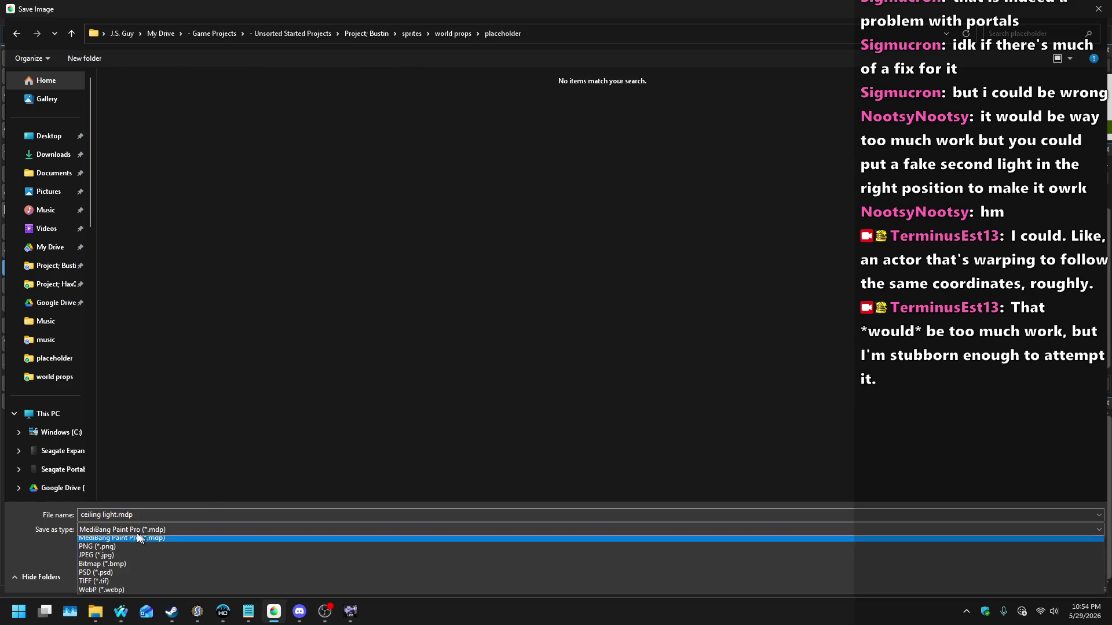
click(99, 547)
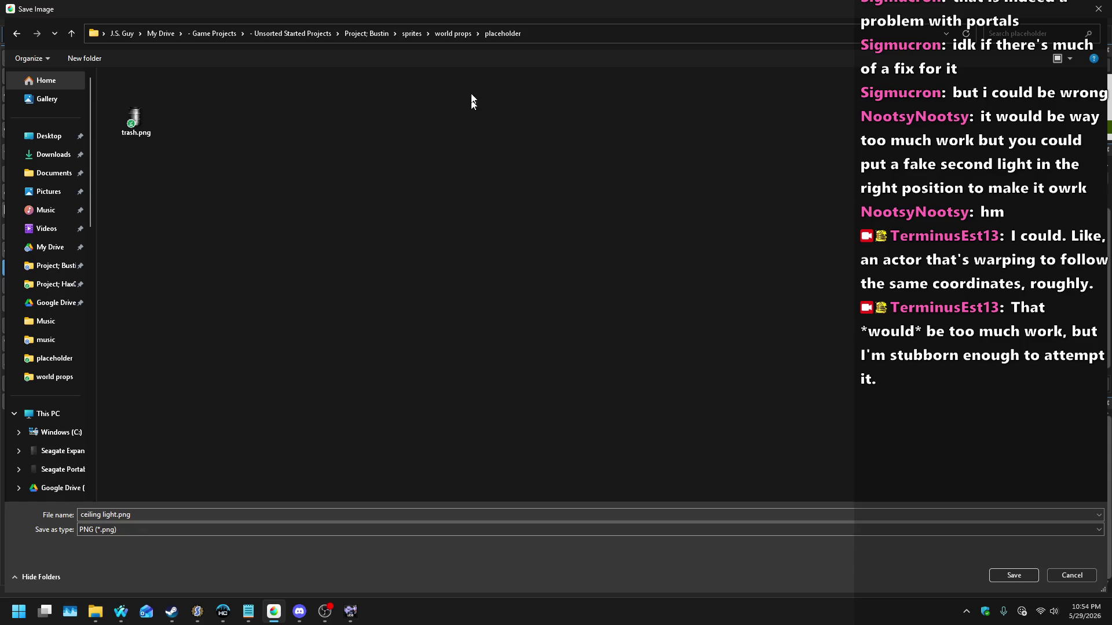
click(453, 35)
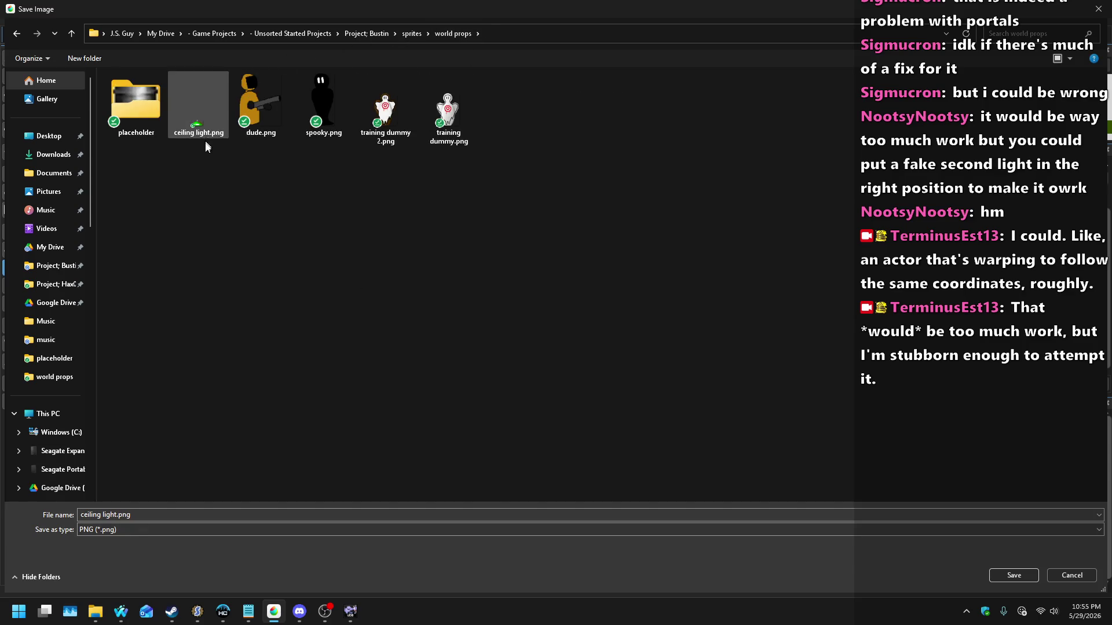
drag(198, 132, 137, 103)
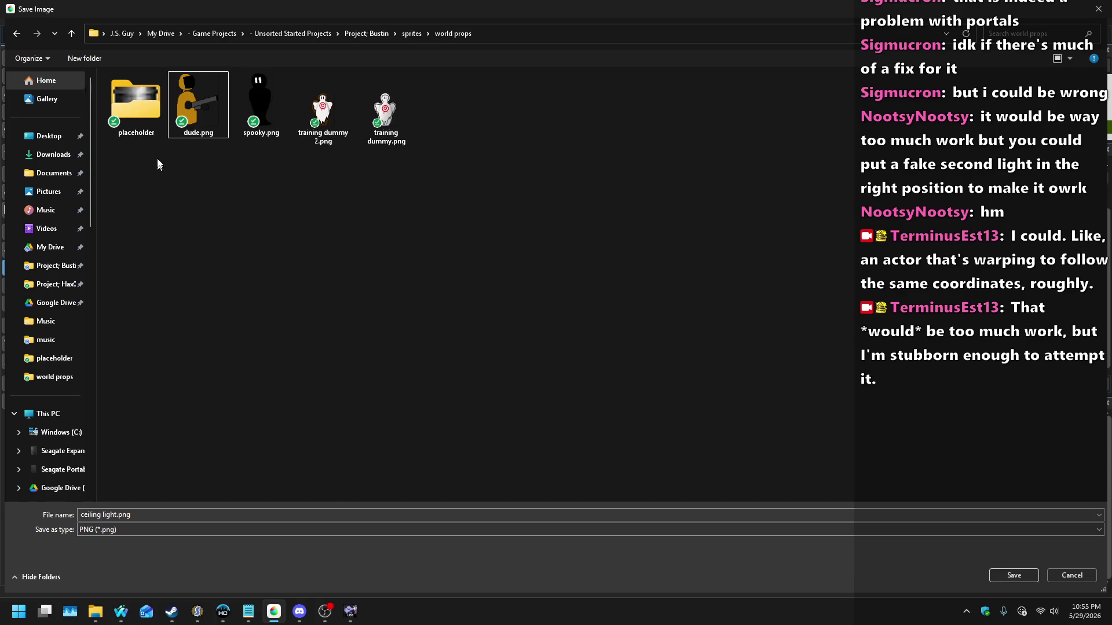
click(1070, 581)
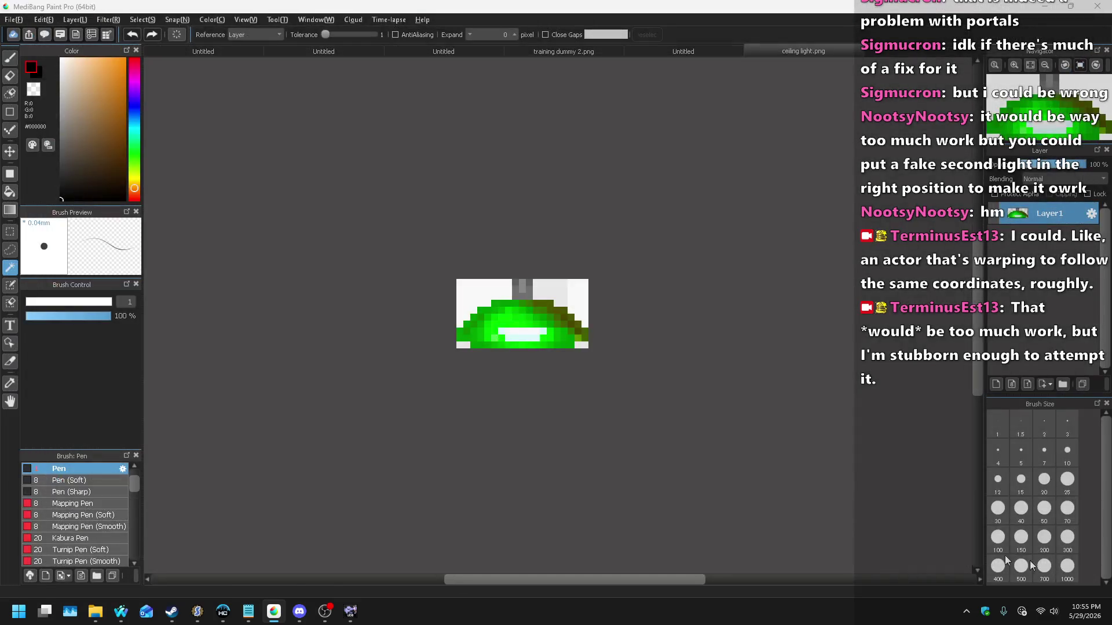
Step: Import ceiling light.png from the placeholder folder into the SLADE archive
click(349, 614)
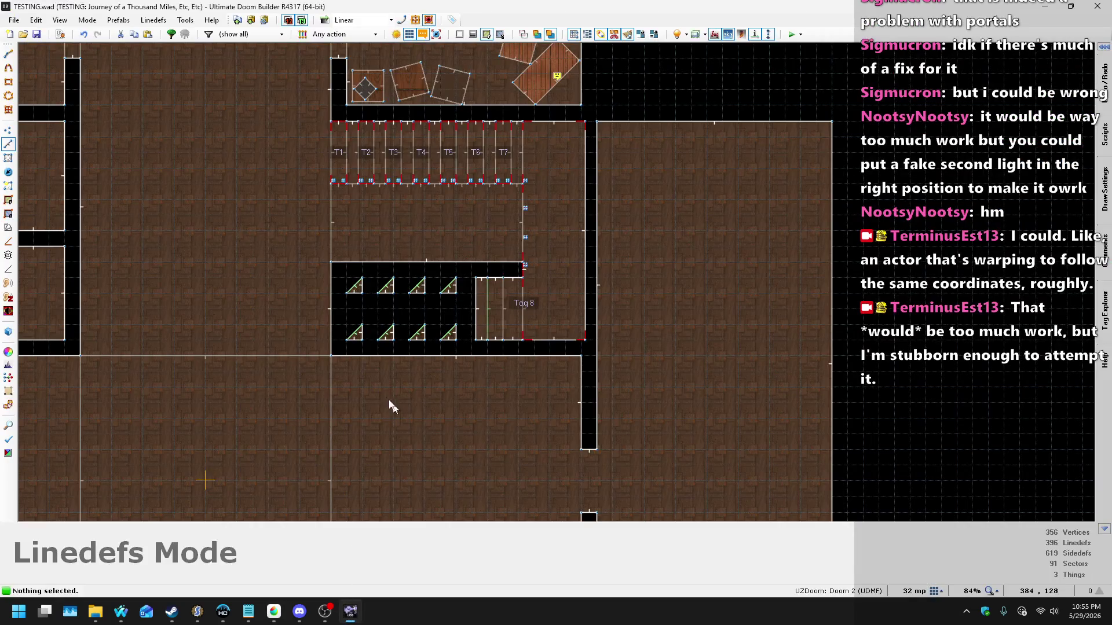
click(197, 614)
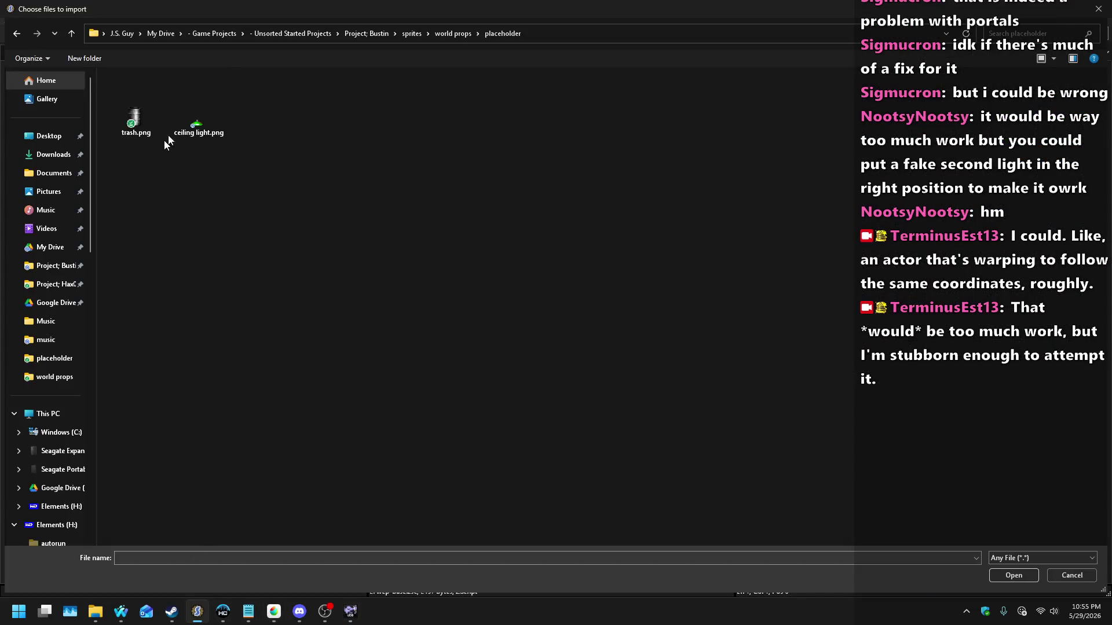
double_click(197, 127)
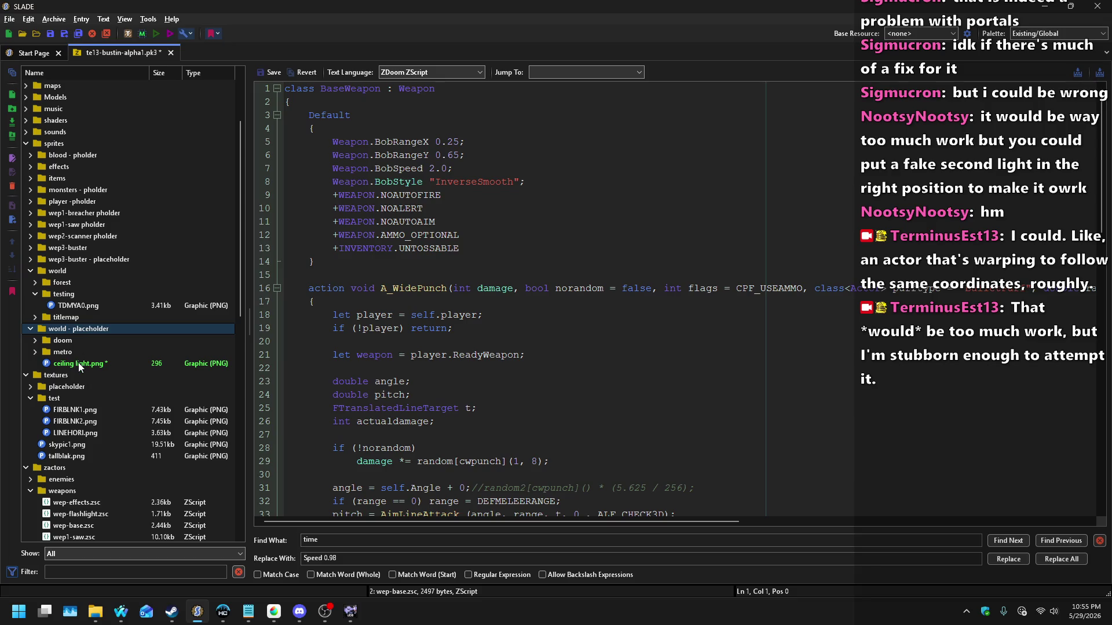
click(78, 363)
Step: Set the ceiling light sprite offsets to 9, 8 and save the entry
drag(713, 329, 692, 328)
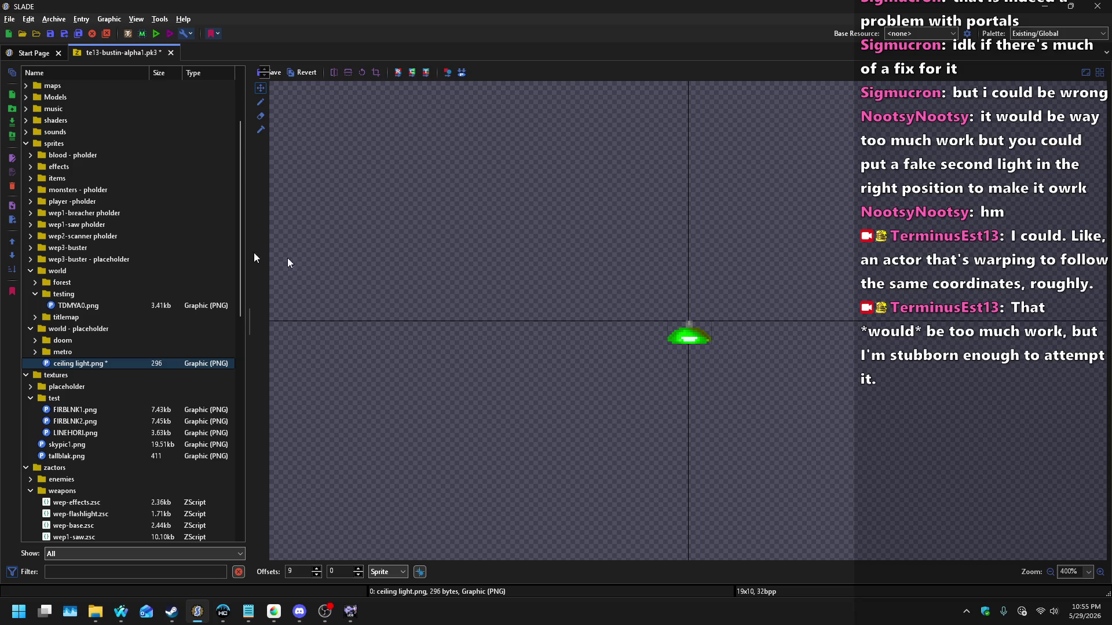
scroll(340, 573, up, 9)
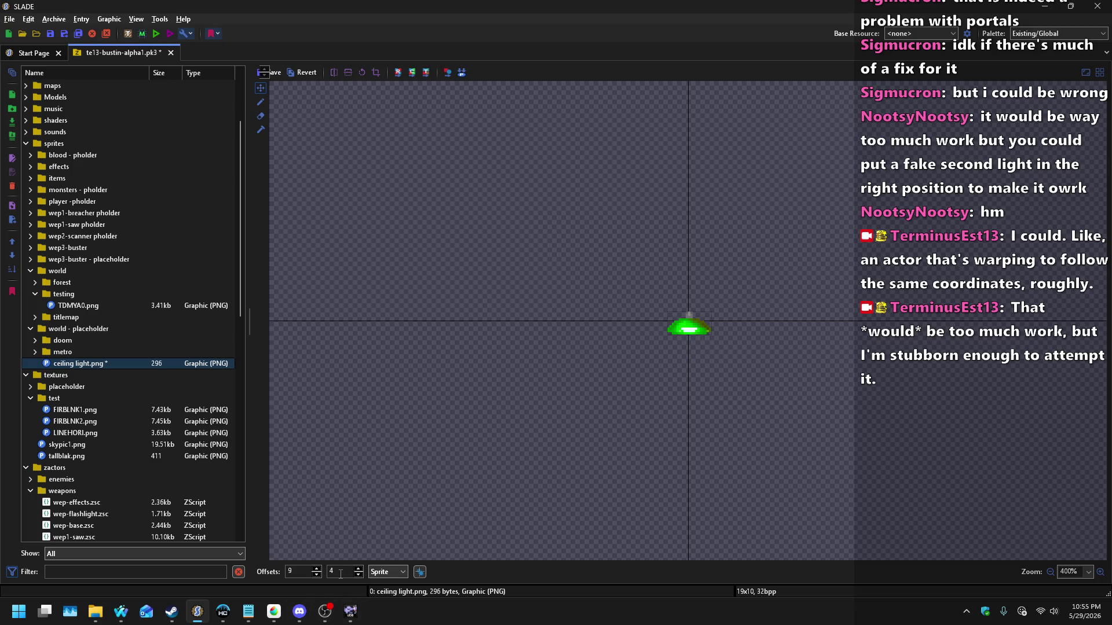
scroll(340, 573, up, 1)
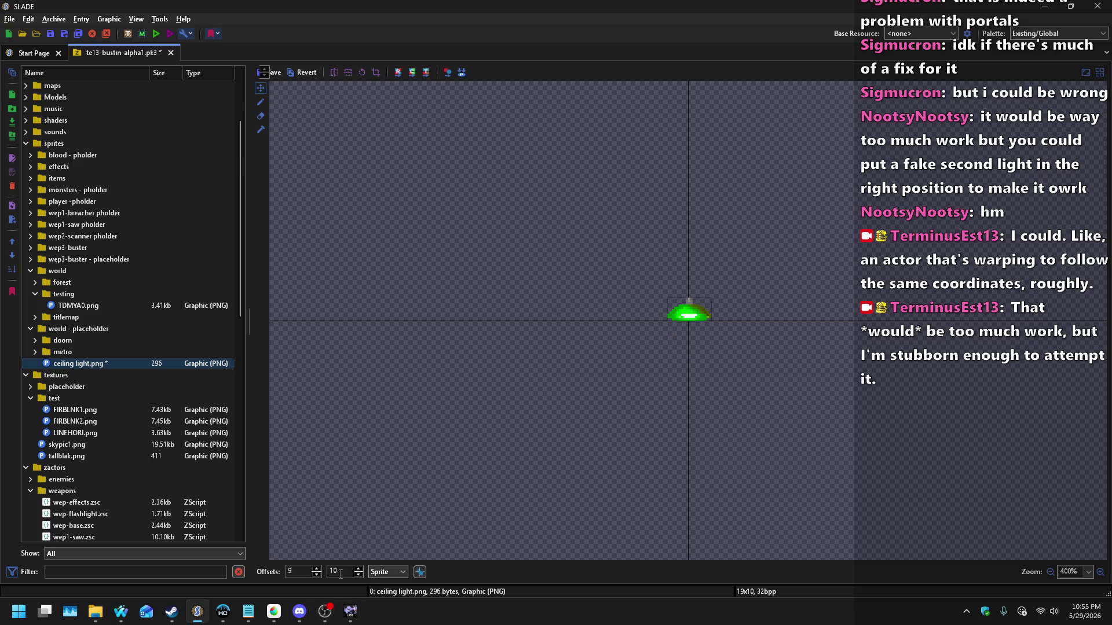
scroll(340, 574, up, 2)
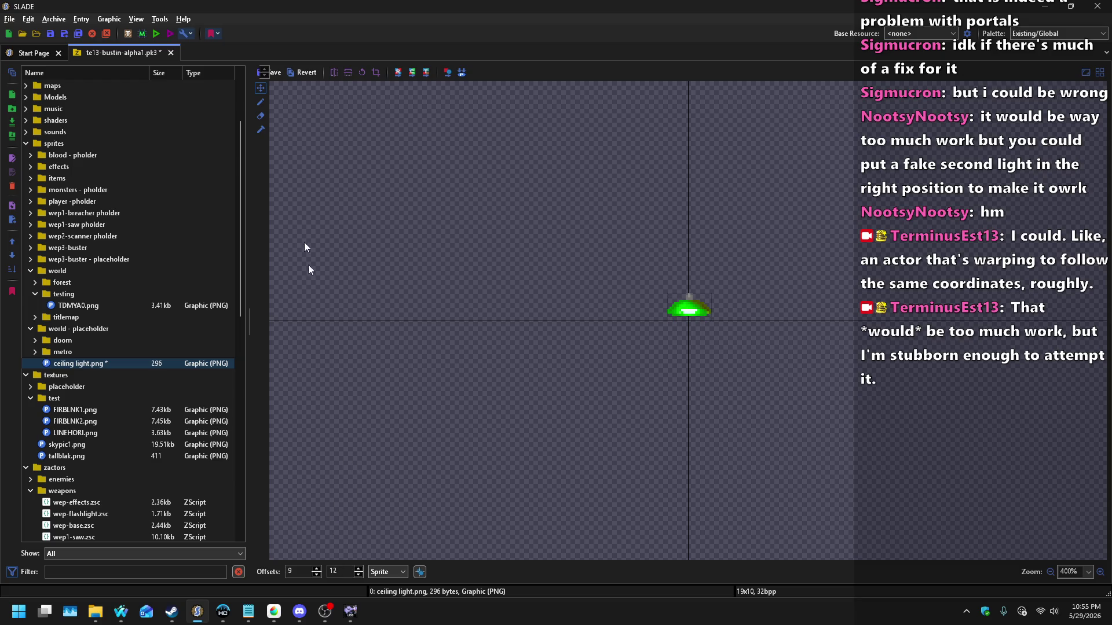
click(280, 71)
scroll(345, 575, down, 4)
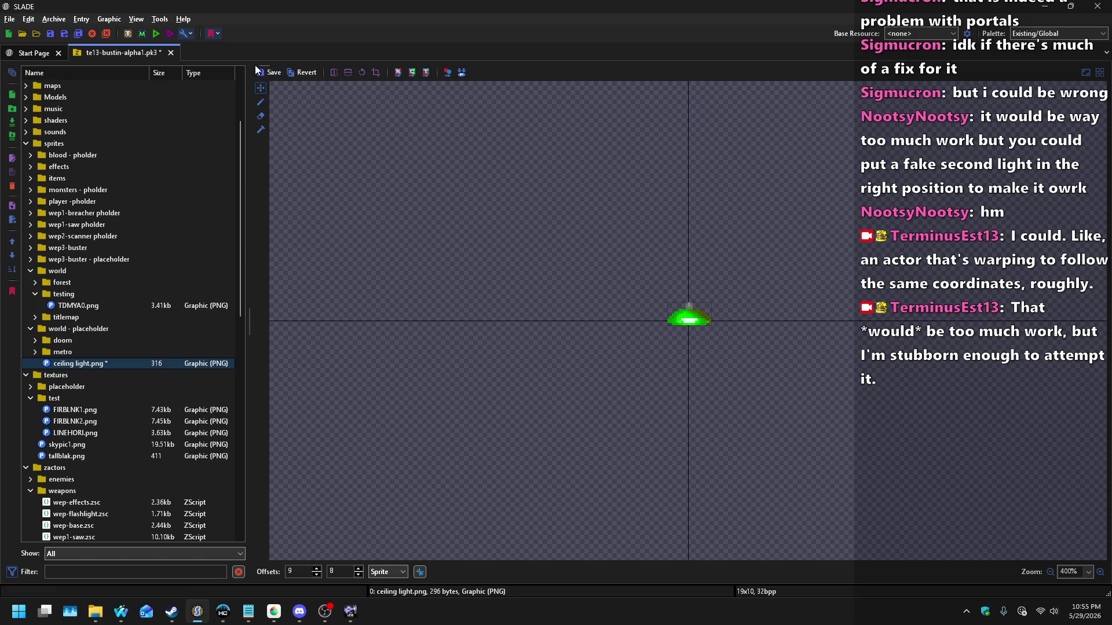
click(273, 72)
scroll(104, 408, down, 7)
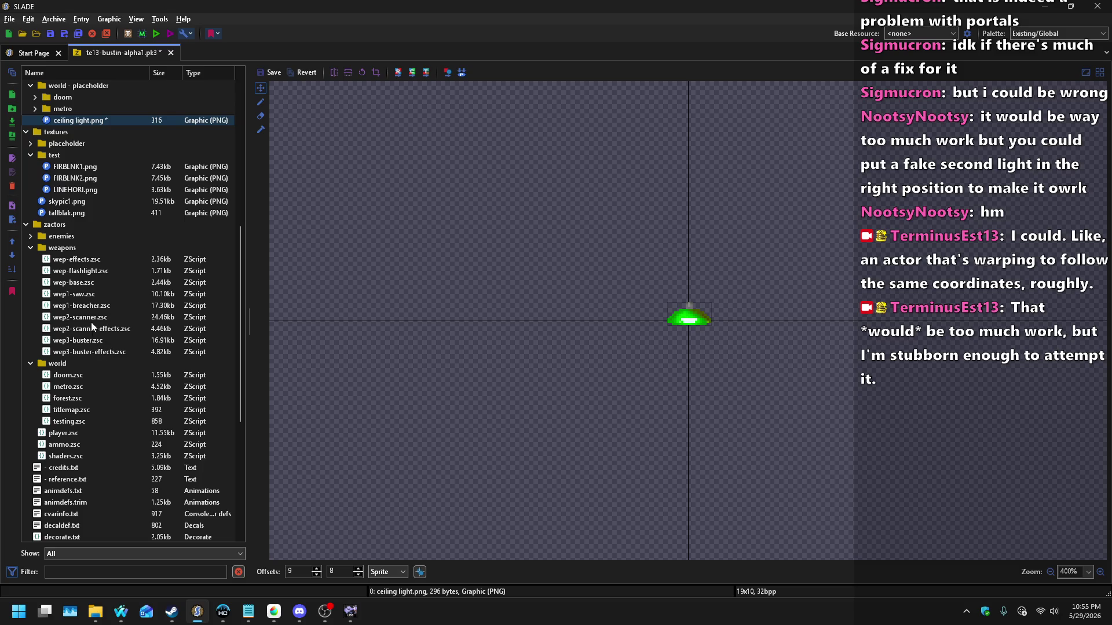
Step: Open testing.zsc under zactors/world and place the caret at the end of the script
click(72, 423)
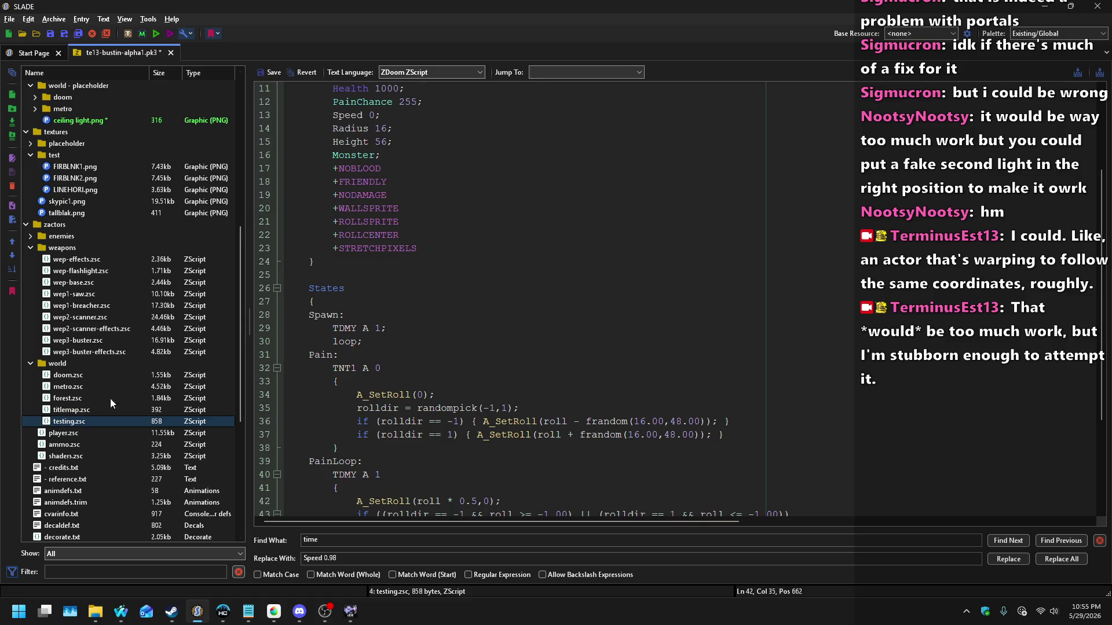
scroll(485, 359, down, 4)
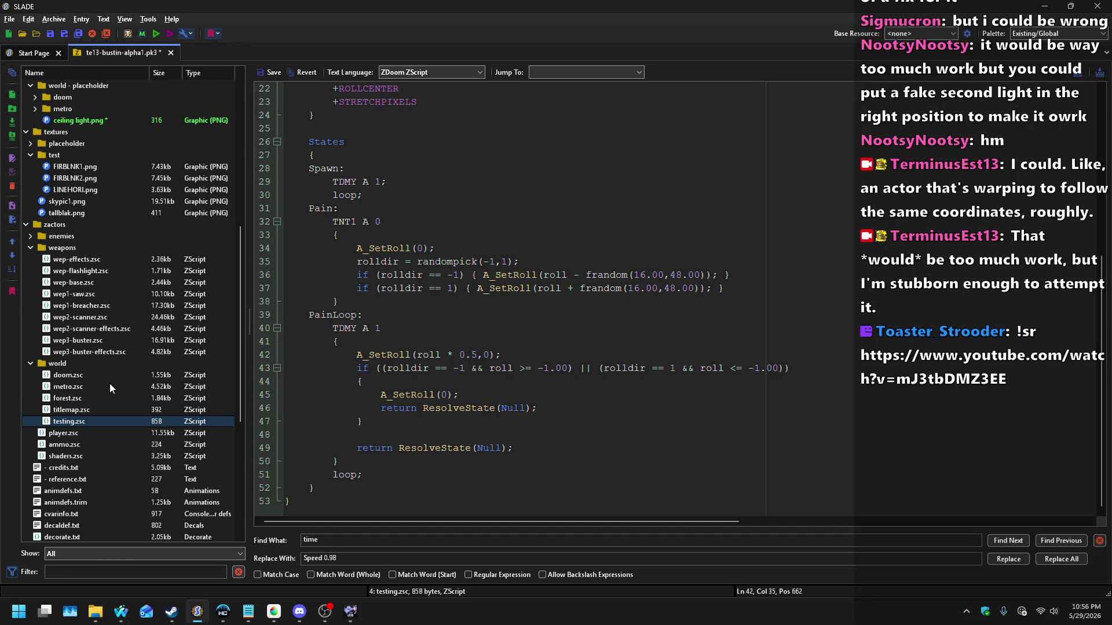
click(67, 364)
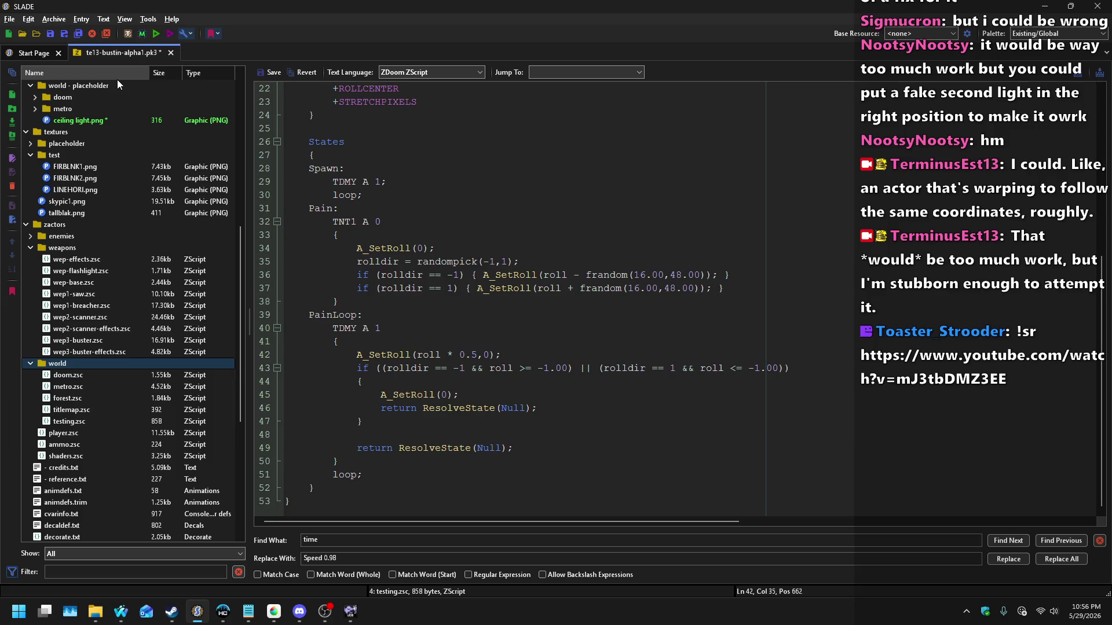
click(80, 418)
click(550, 309)
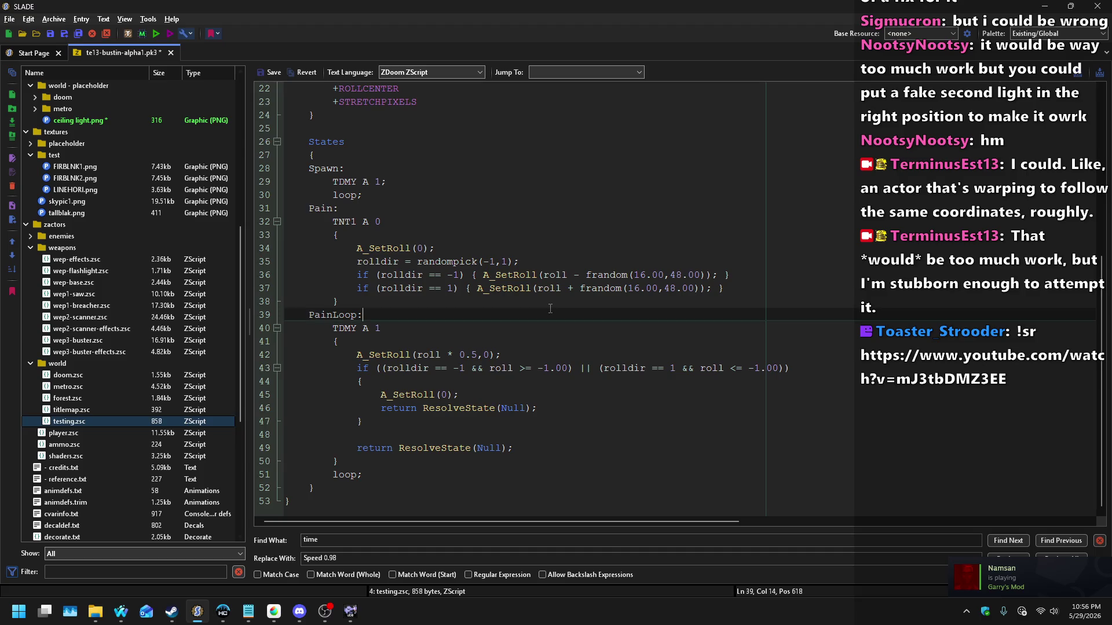
click(356, 500)
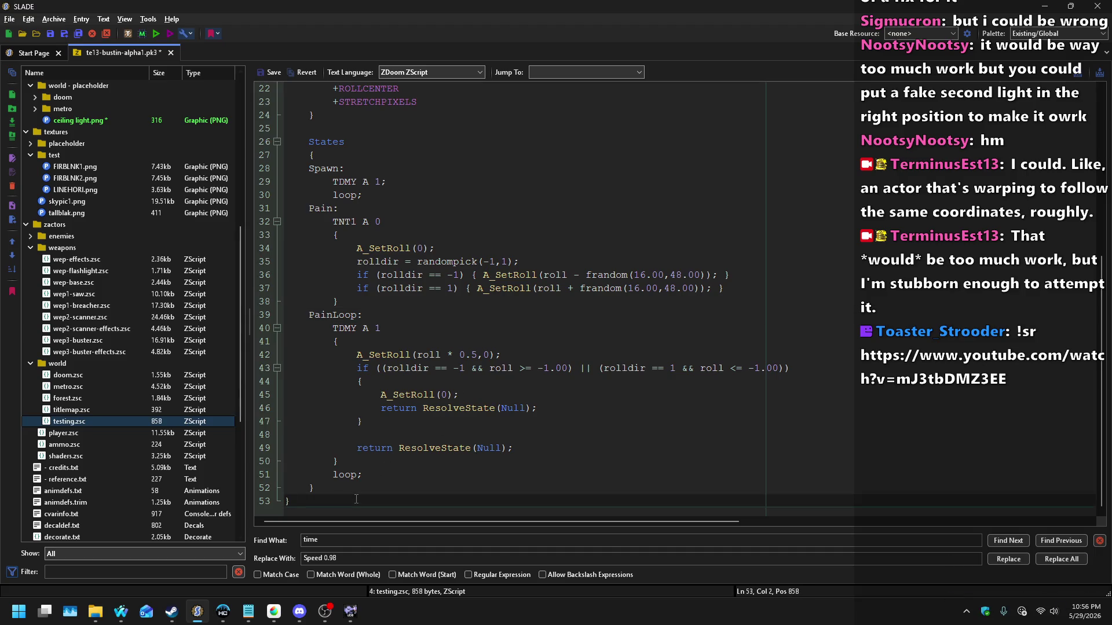
scroll(491, 442, up, 7)
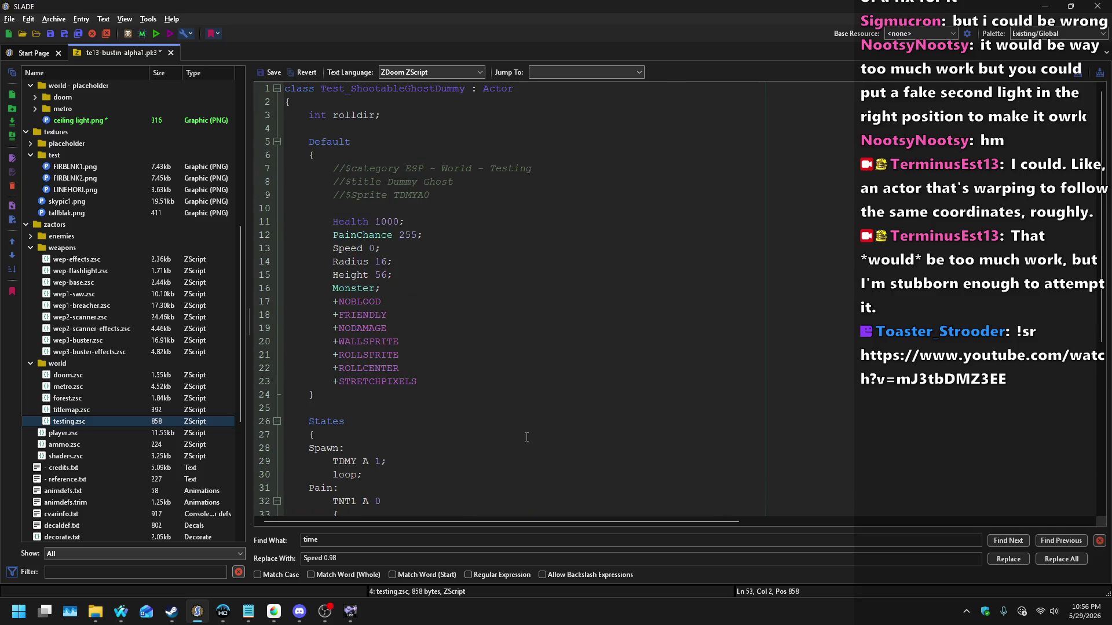
Step: Add an empty Test_CeilingLight : Actor class after the last class in testing.zsc
key(Return)
key(Return)
text(class Tst)
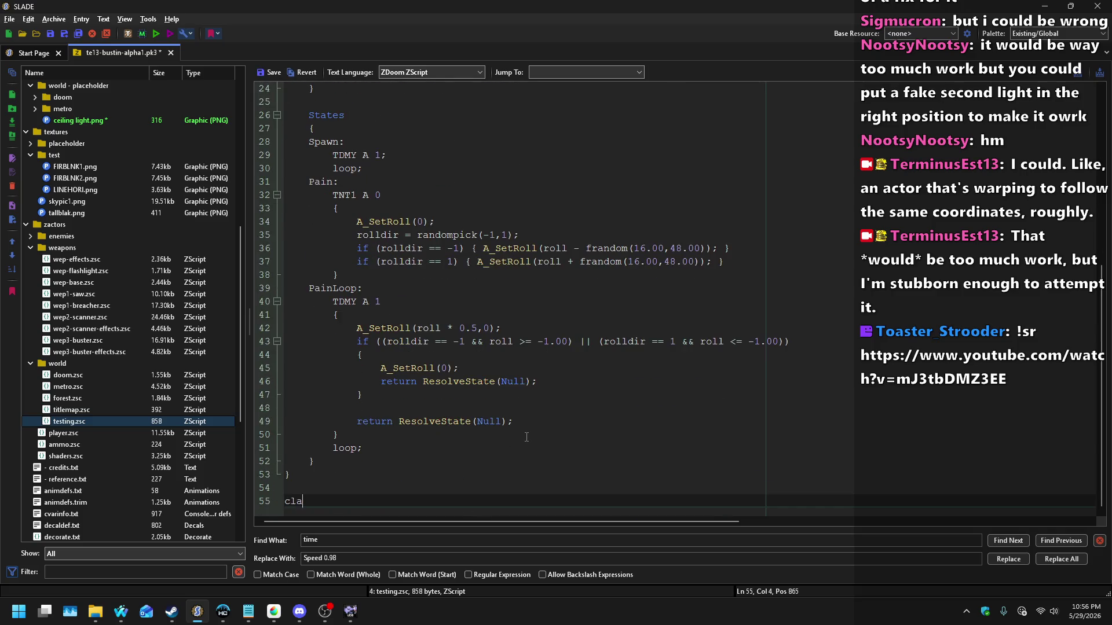
key(BackSpace)
key(BackSpace)
text(est_CeilingLi)
text(ght : Actor)
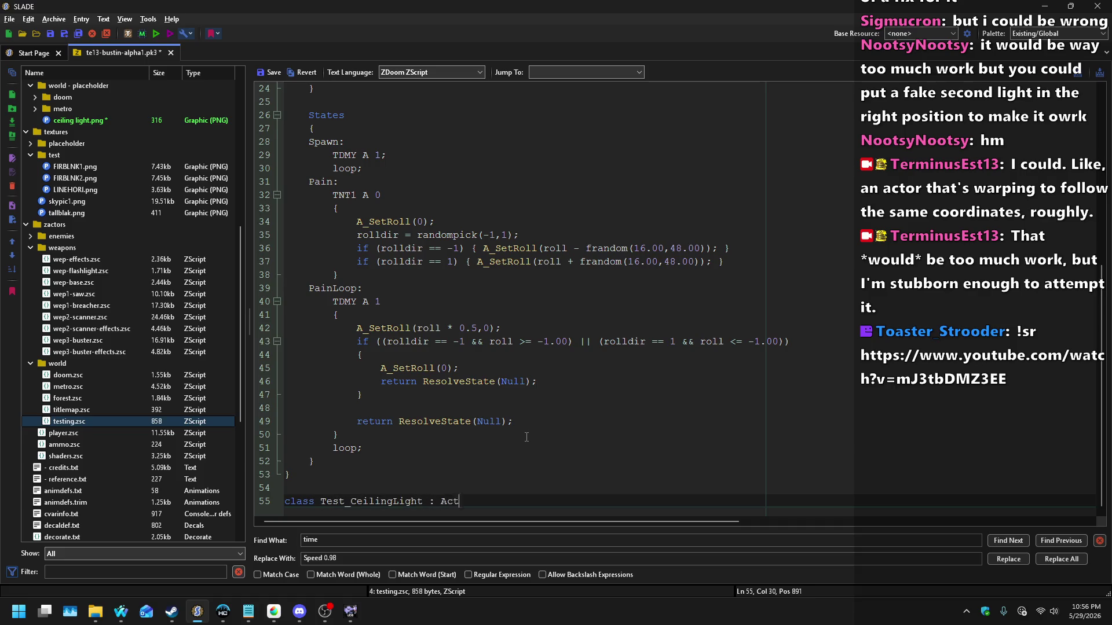
key(Return)
text({)
key(Return)
text(})
Step: Inside the class, write a Default block holding Radius 8 and Height 8
key(Left)
key(Return)
key(Tab)
text(Default)
key(Return)
text({)
key(Return)
key(Return)
text(})
key(Up)
text(Height)
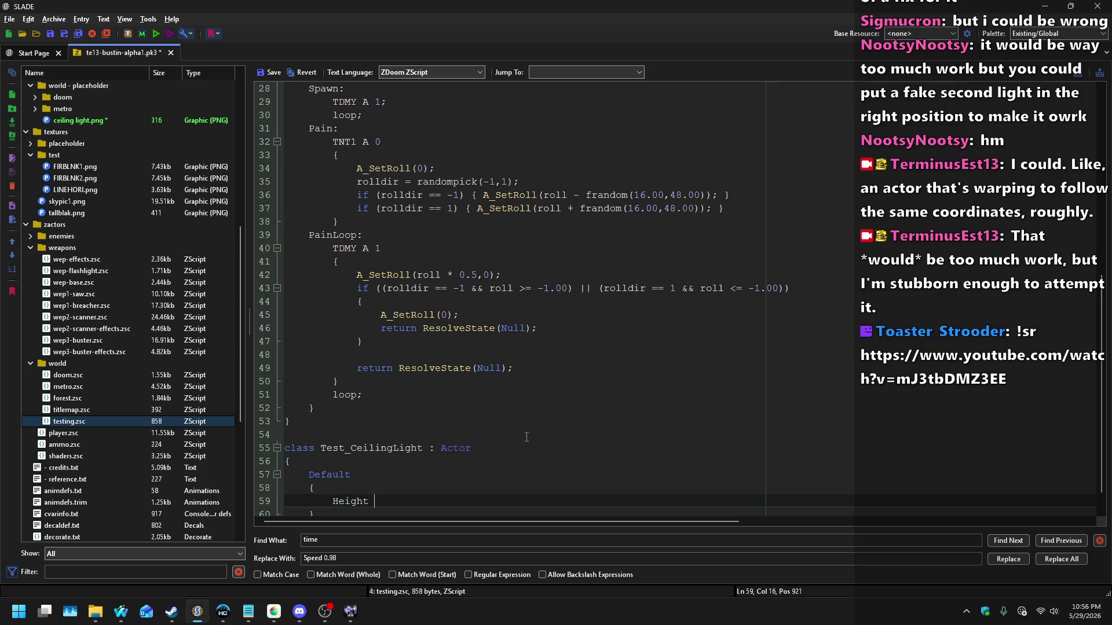
key(Home)
key(Return)
key(Up)
text(Radius)
Step: Add the -SOLID, +THRUACTORS, +SPAWNCEILING and +NOGRAVITY flags to the Default block
key(Down)
key(Down)
key(Home)
key(Return)
key(Up)
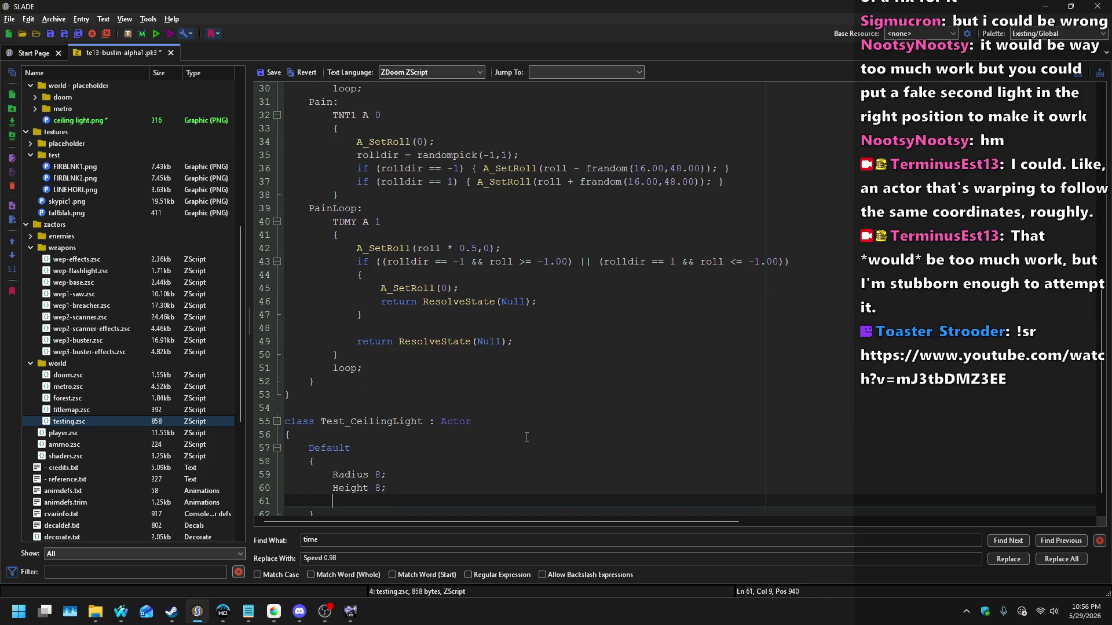
text(-SOLID)
key(Return)
text(THRUACTORS)
key(Return)
text(+SPAWNCEILING)
key(Return)
key(Tab)
text(+NOGRAVITY)
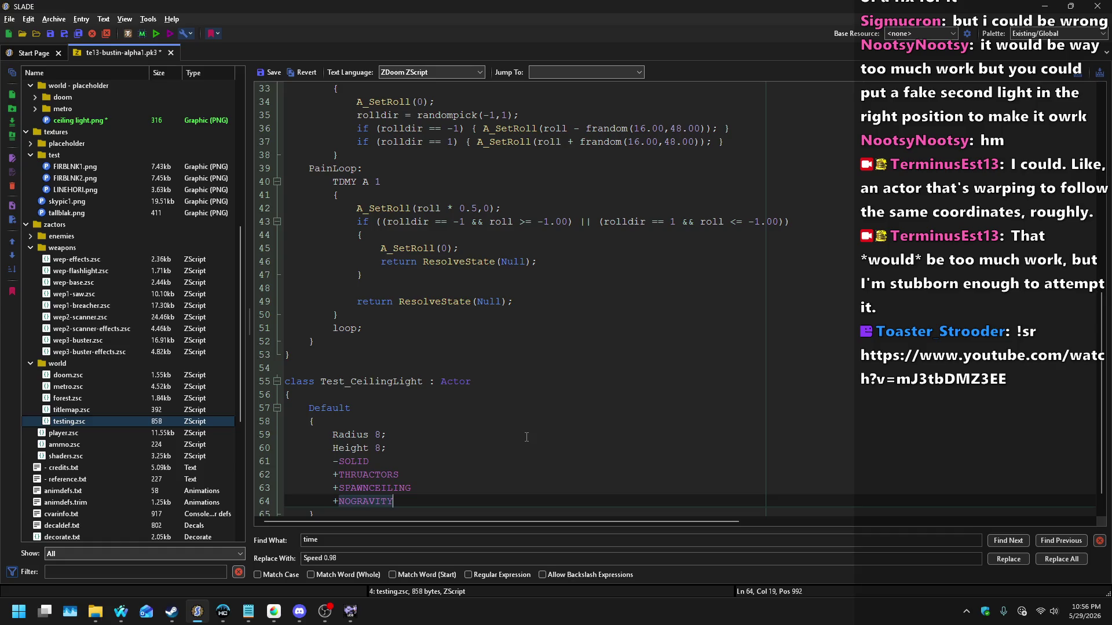
Step: Try a +BRIGHT flag, undo it, and return to MediBang
key(Return)
text(bright)
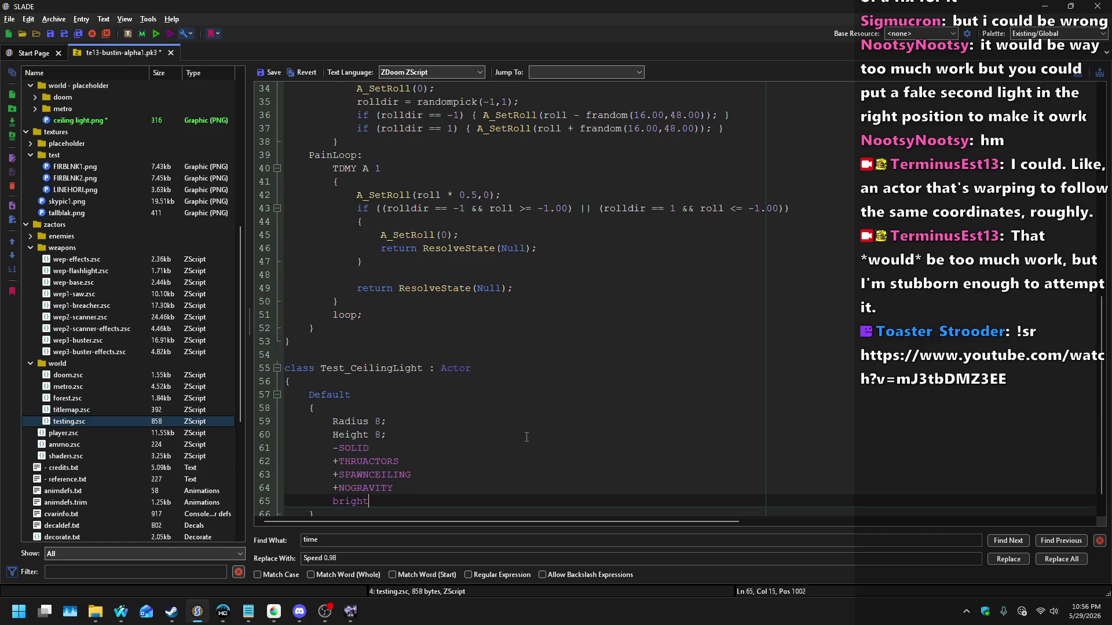
key(ctrl+shift+Left)
text(+BRIGHT)
key(ctrl+z)
key(ctrl+z)
key(ctrl+z)
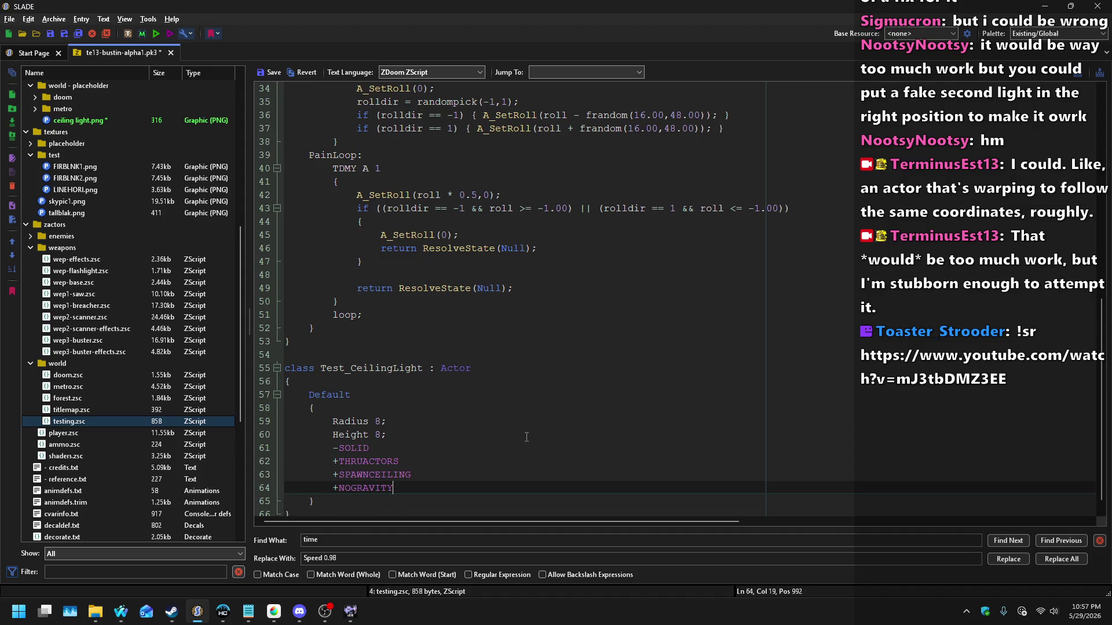
click(274, 611)
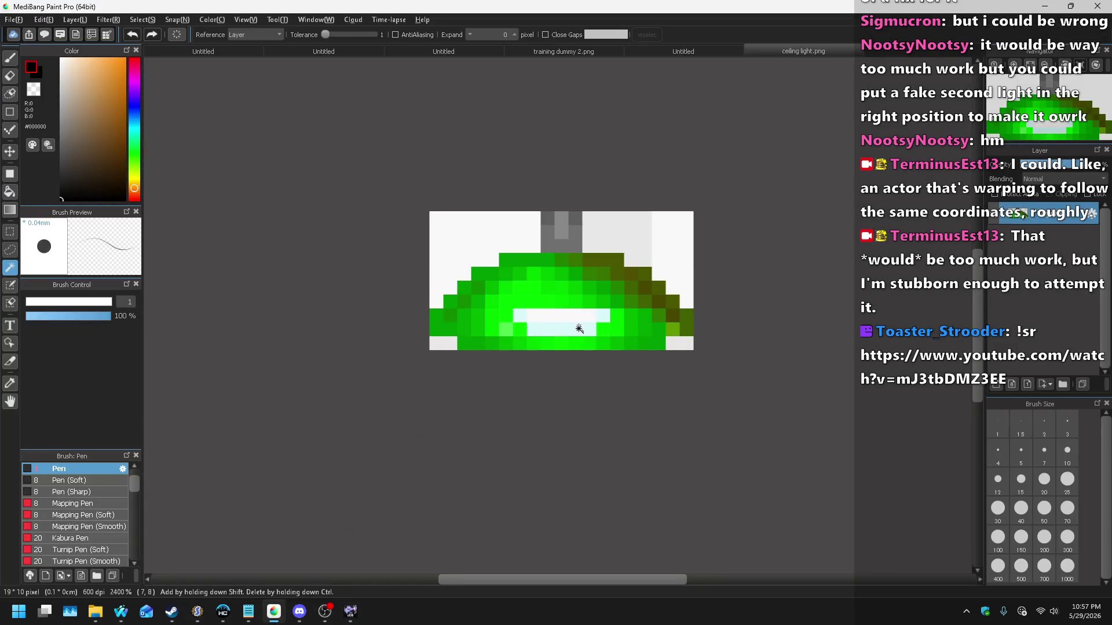
Step: Add a new layer and paint a black slot row across the lamp dome with the Pen
scroll(496, 291, down, 3)
scroll(541, 264, up, 3)
scroll(533, 264, down, 1)
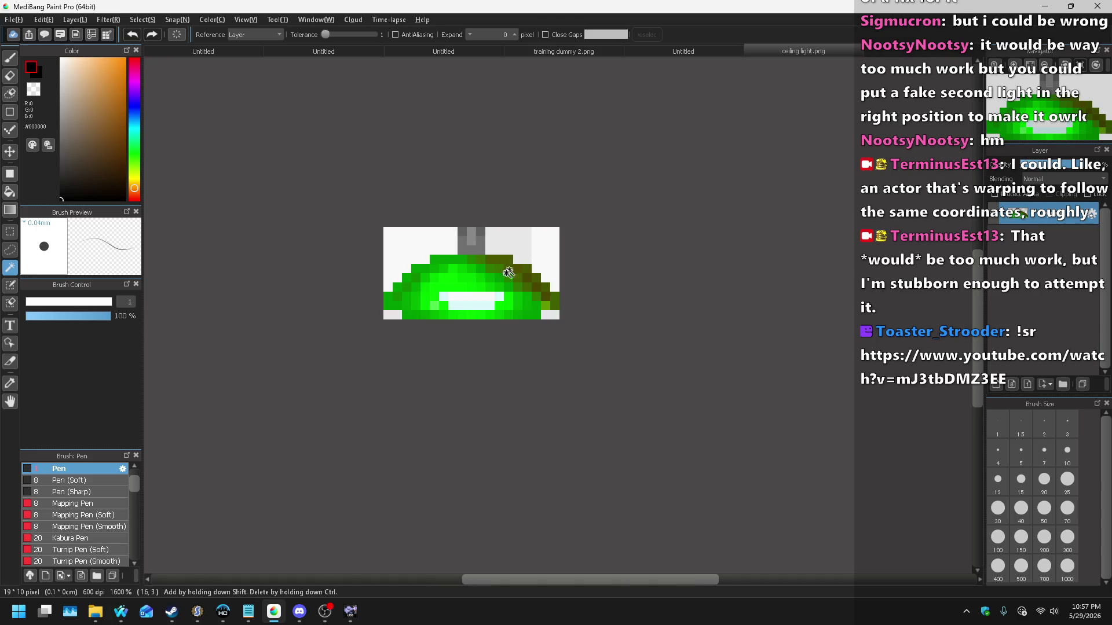
click(75, 20)
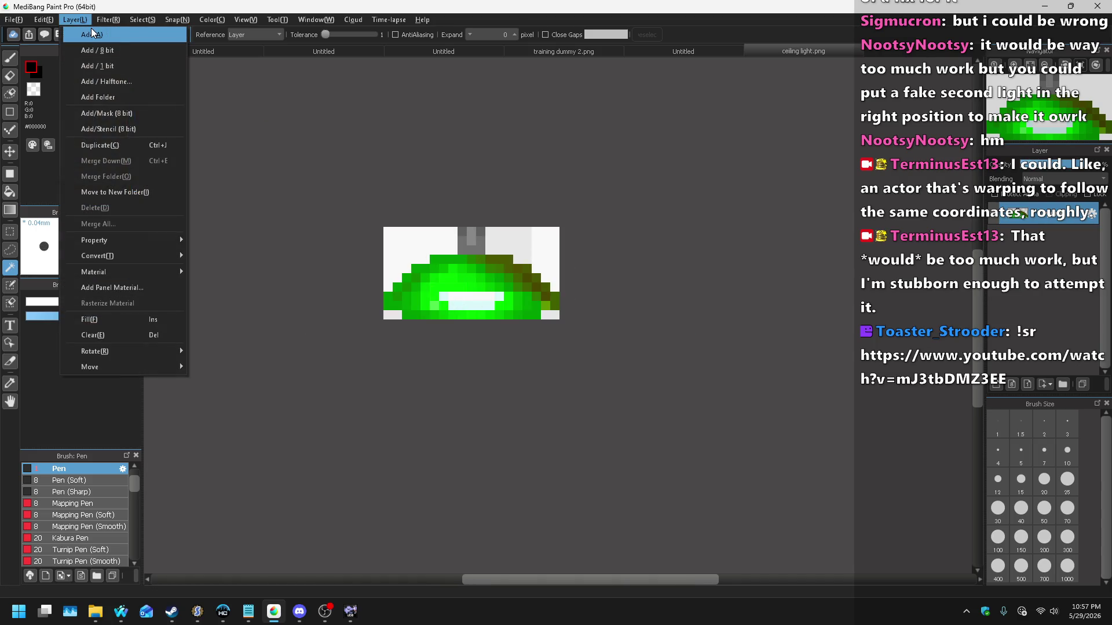
click(82, 28)
click(10, 130)
scroll(414, 298, up, 3)
mouse_move(503, 290)
mouse_down()
mouse_move(675, 292)
mouse_move(529, 317)
mouse_up()
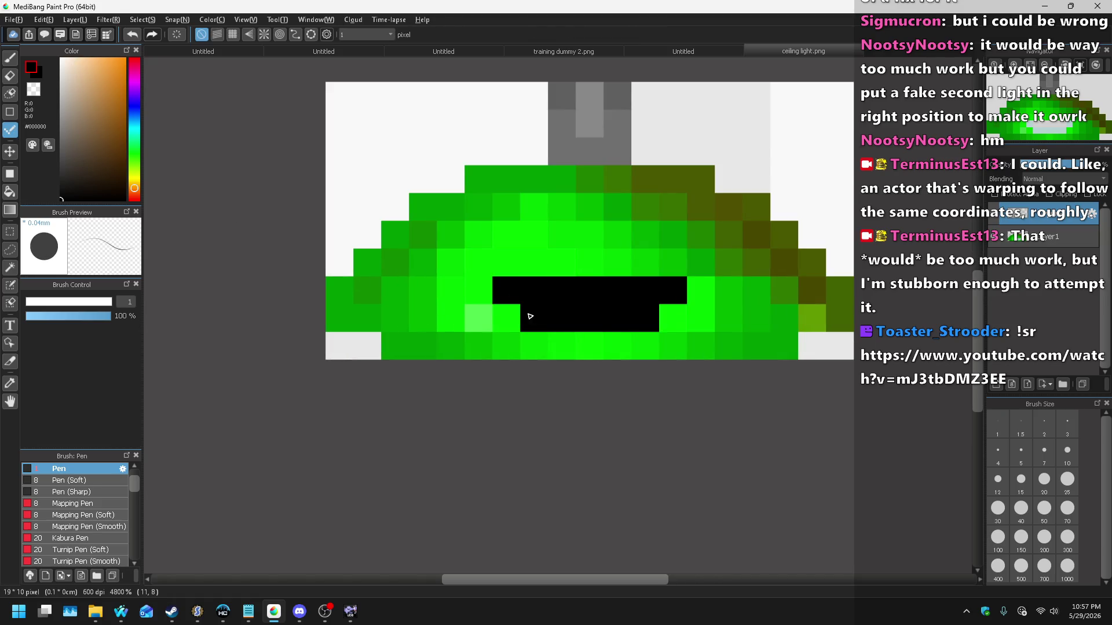
Step: Add another layer above the slot layer, select the whole canvas, and set Brightness blending
scroll(508, 336, down, 3)
scroll(508, 336, down, 3)
scroll(508, 336, up, 3)
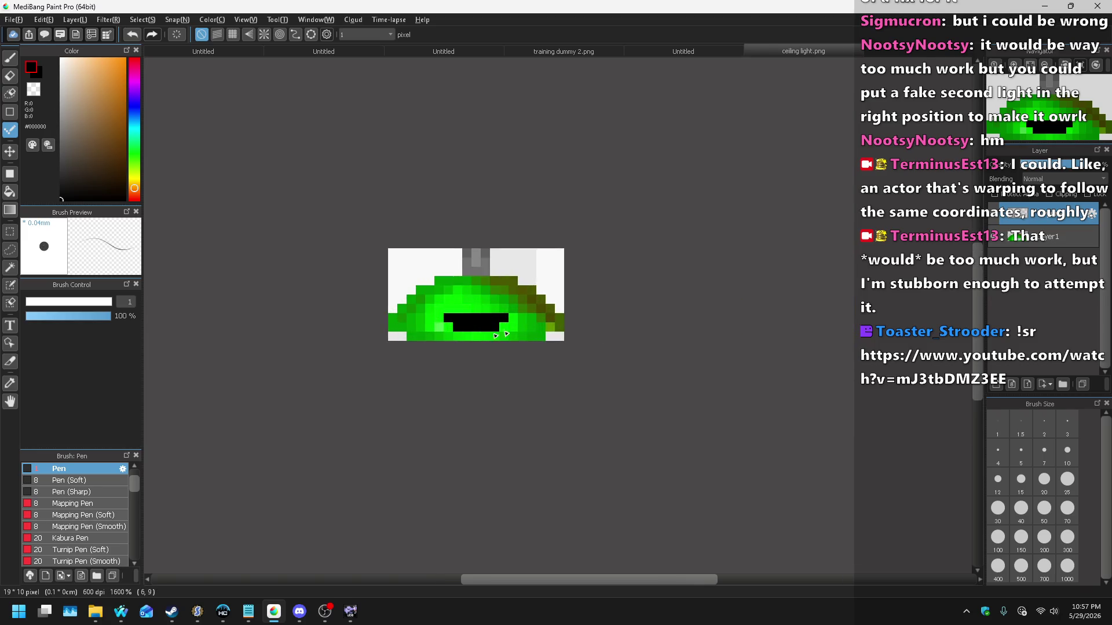
click(1040, 237)
key(ctrl+shift+n)
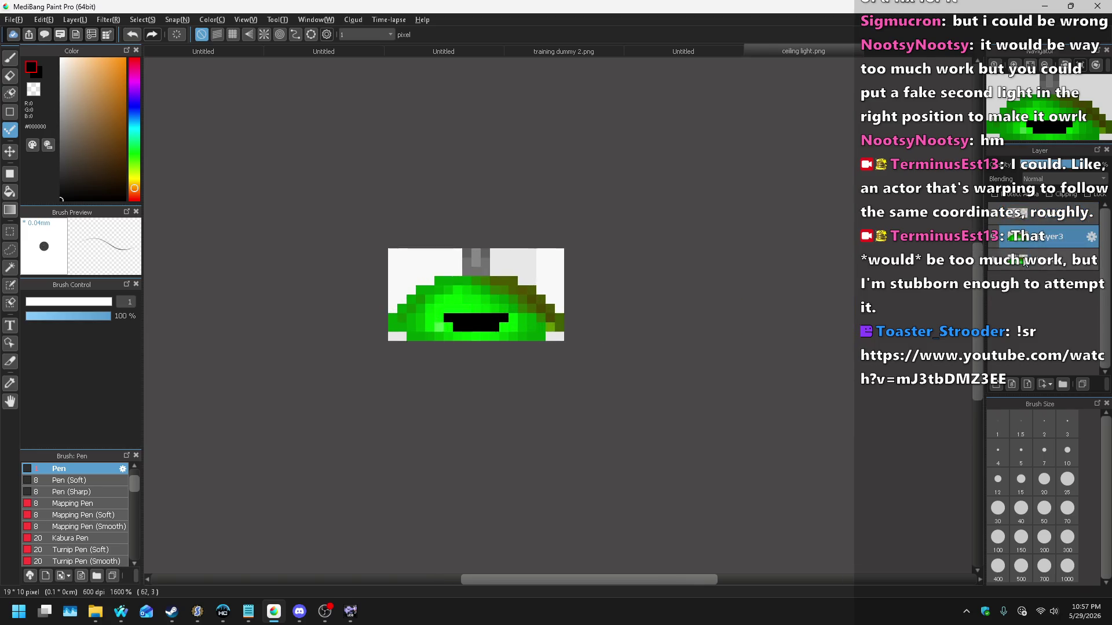
scroll(1047, 180, down, 2)
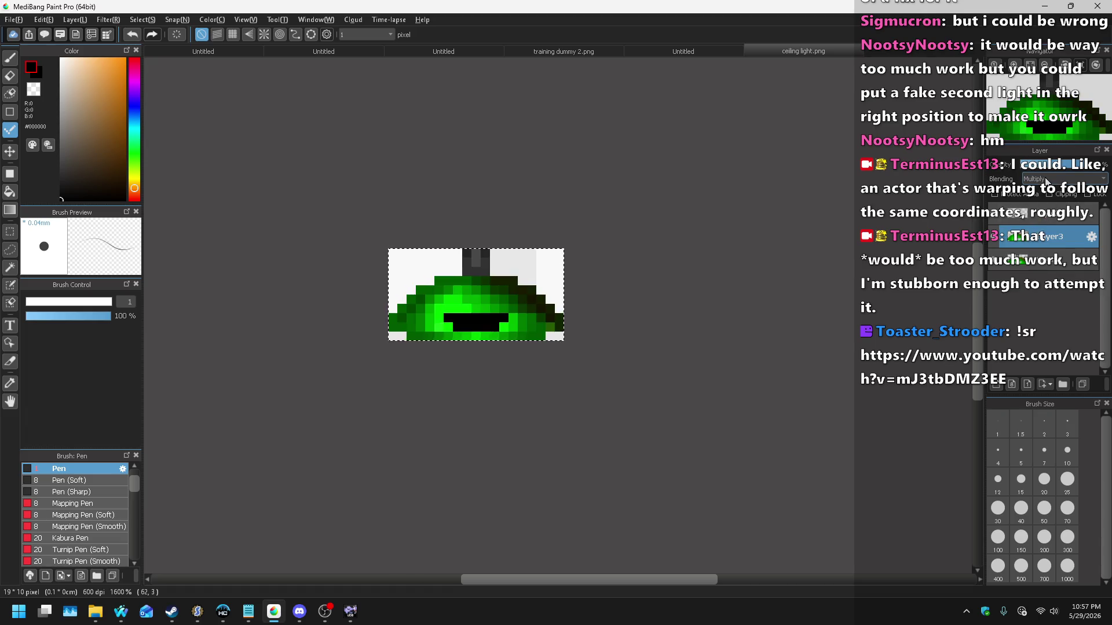
scroll(1047, 180, down, 8)
scroll(1047, 180, down, 4)
scroll(1039, 181, down, 1)
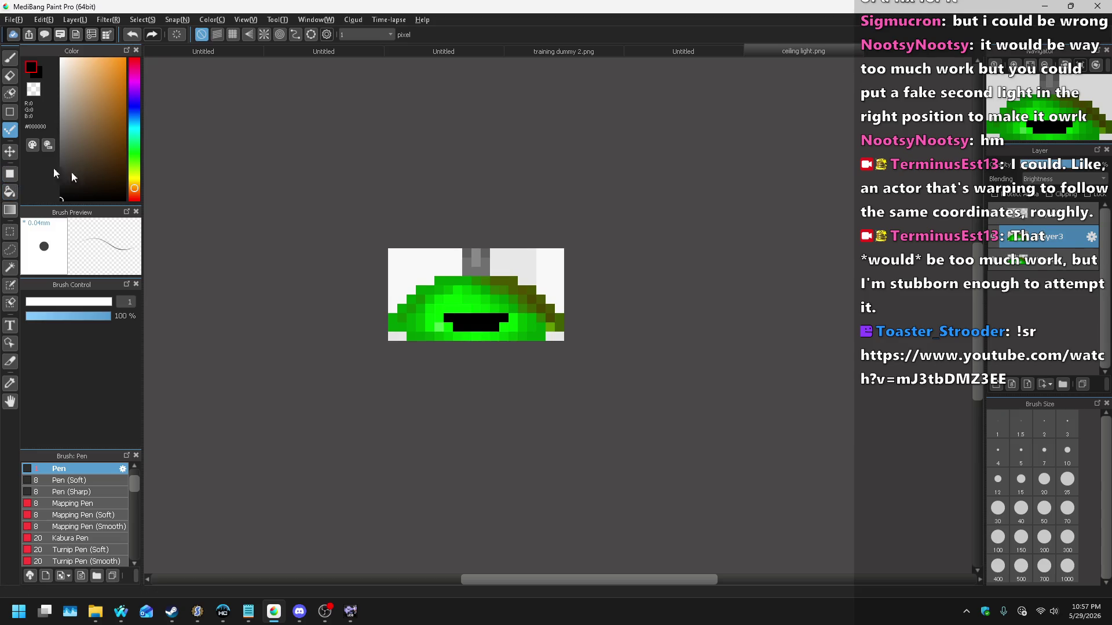
Step: Move Layer3 below Layer4 and draw a diagonal dark-to-white gradient over the sprite
click(10, 231)
drag(426, 221, 536, 276)
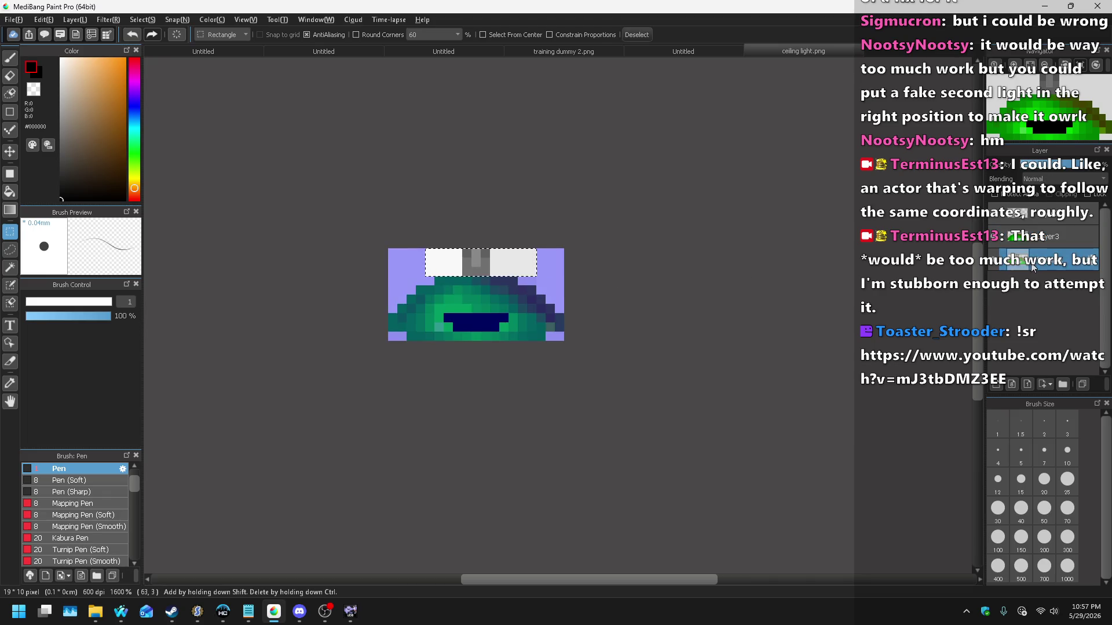
key(ctrl+d)
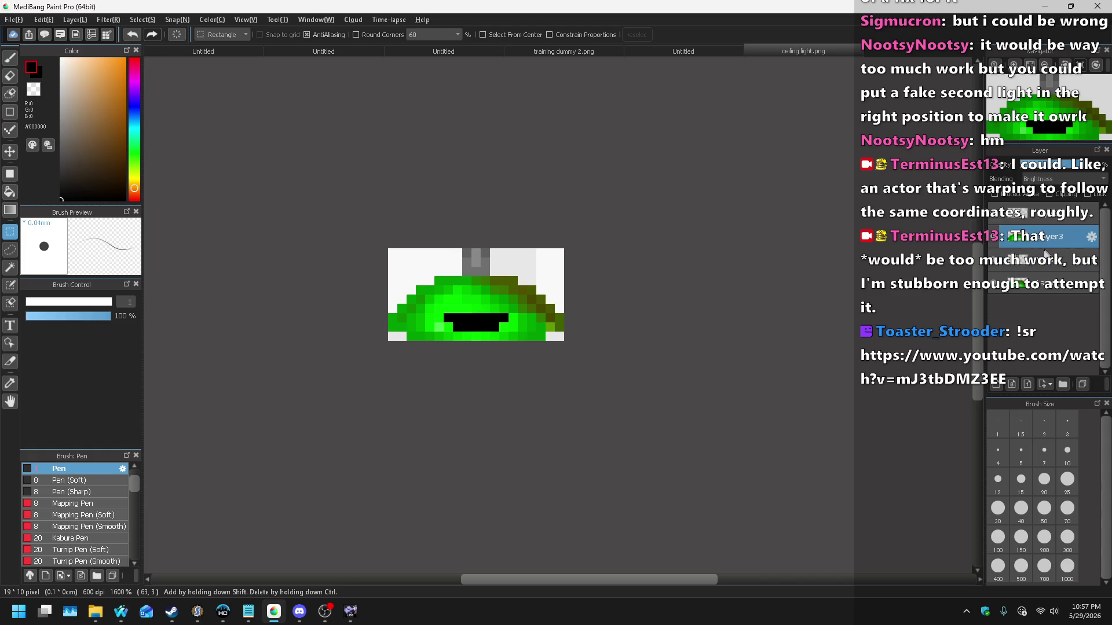
drag(1046, 251, 1046, 260)
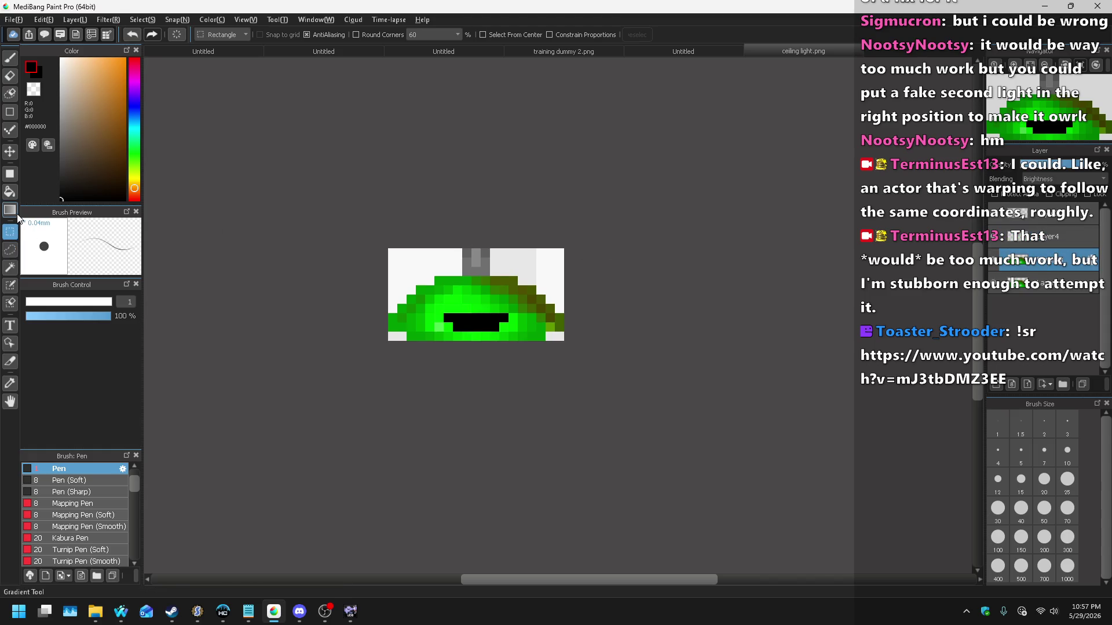
click(17, 216)
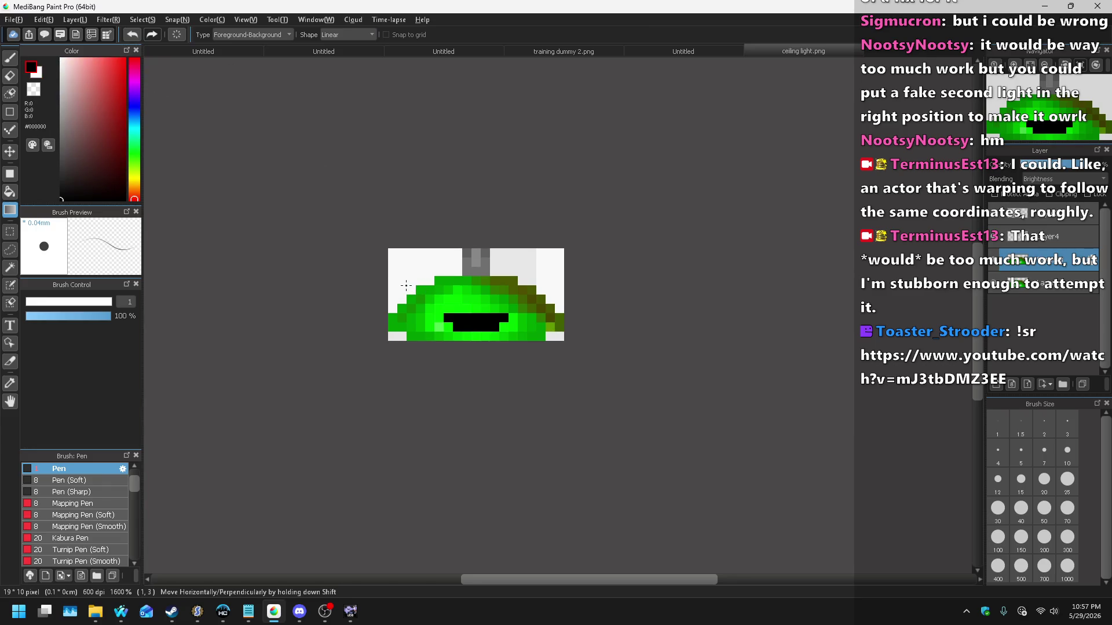
drag(414, 275, 555, 304)
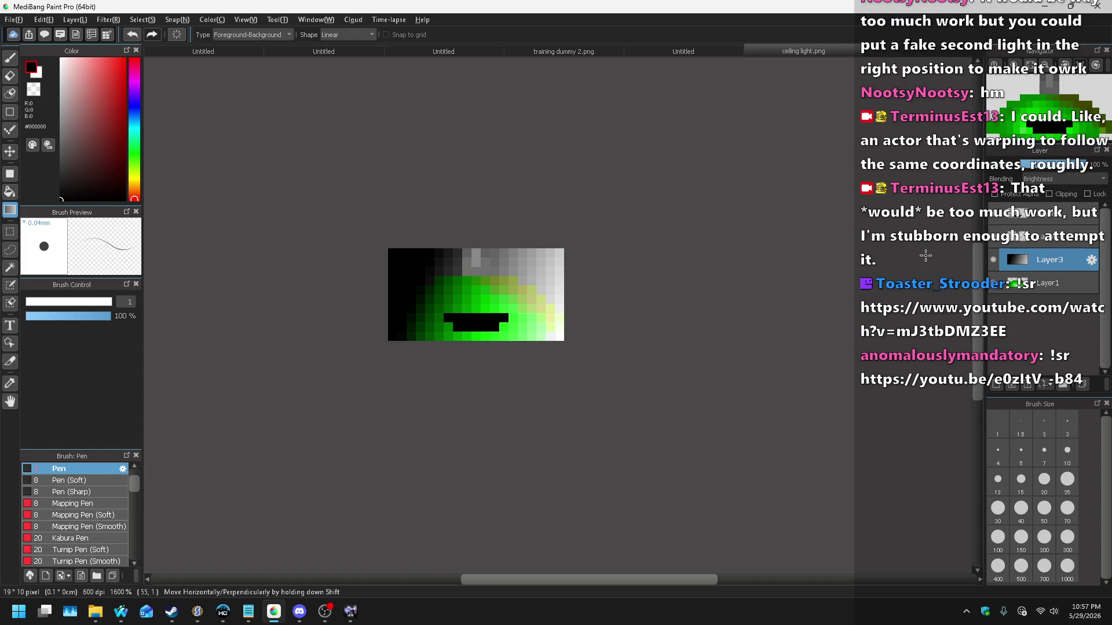
key(ctrl+z)
drag(455, 283, 511, 335)
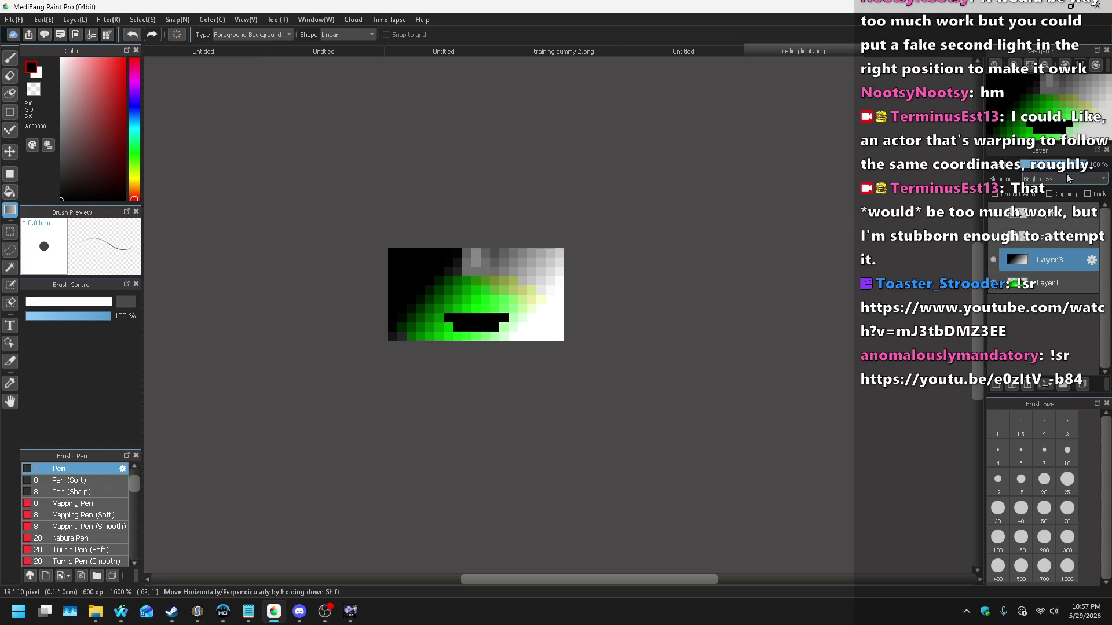
Step: Set the gradient layer to Overlay blending at about 53% opacity
click(1034, 290)
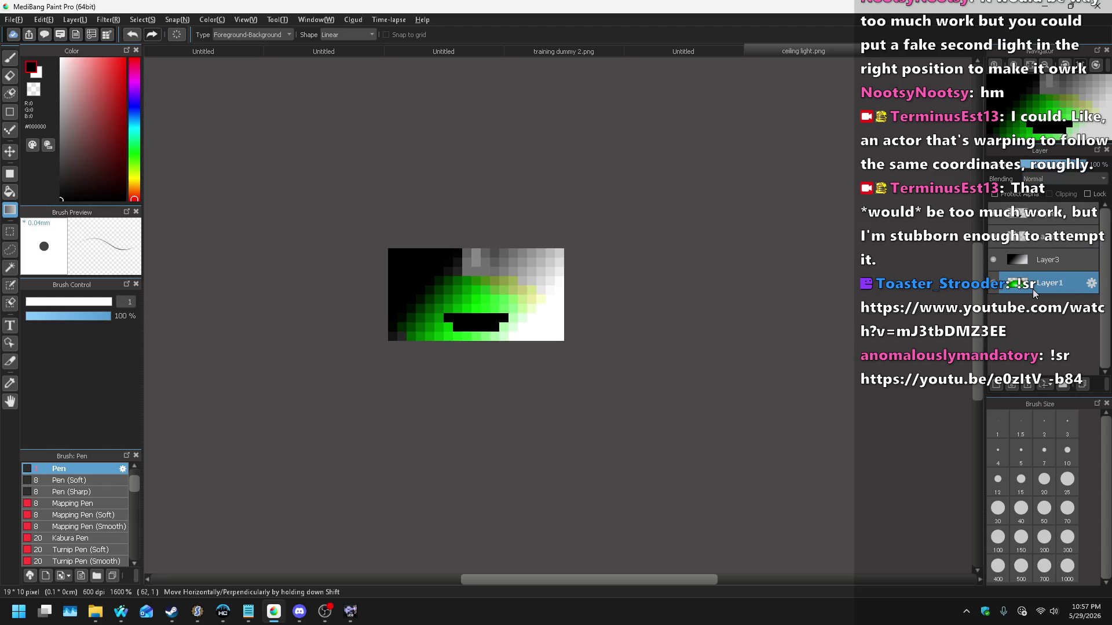
click(1049, 260)
click(1053, 180)
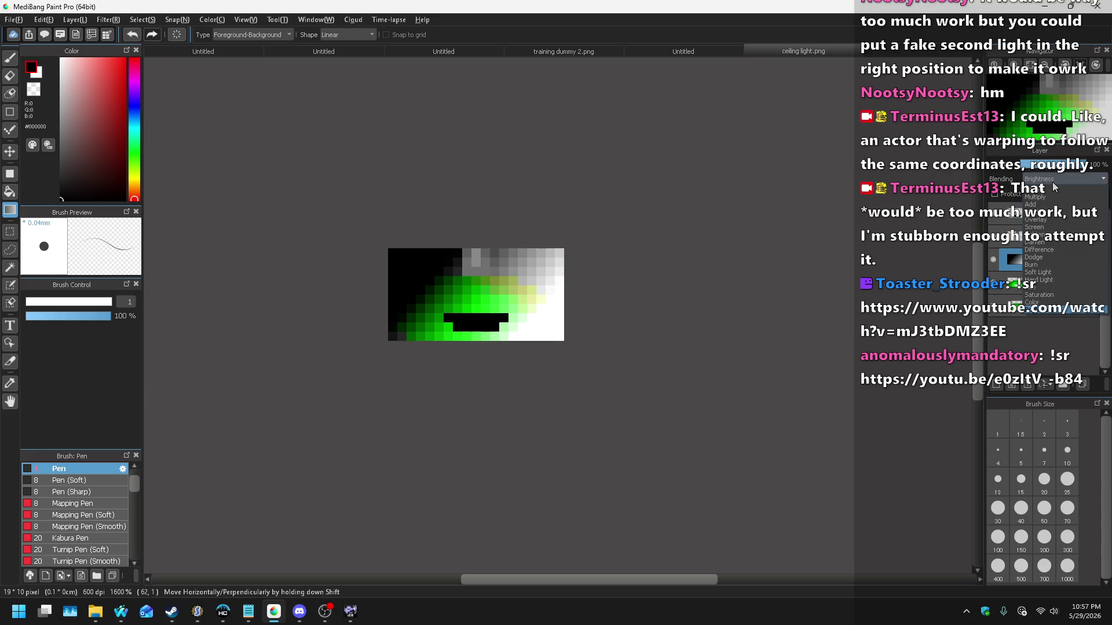
click(1052, 196)
scroll(1053, 181, down, 3)
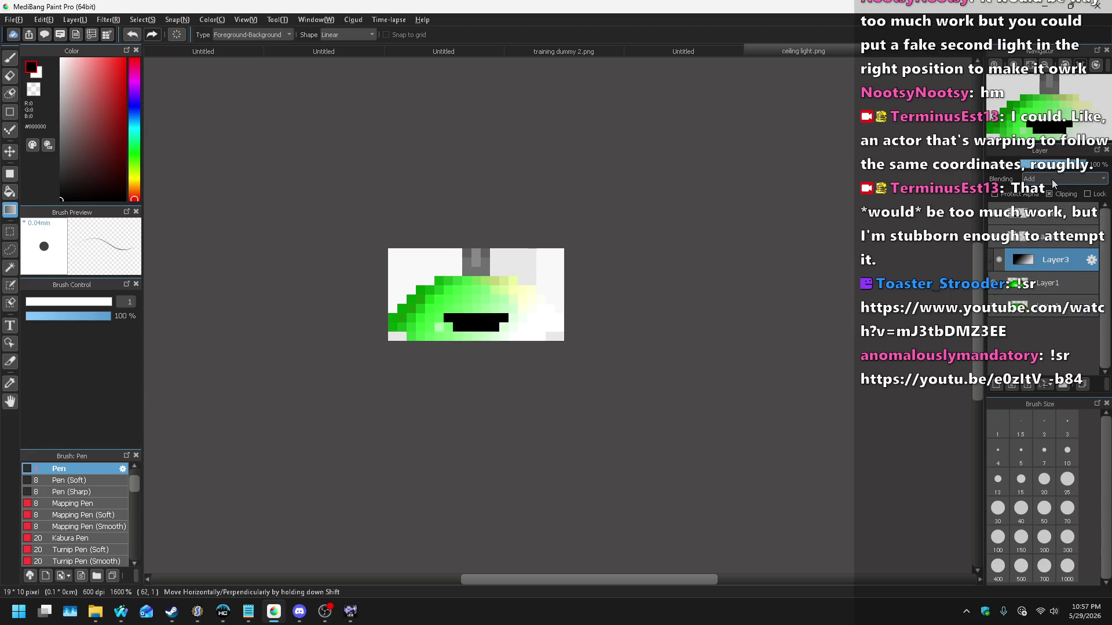
scroll(1053, 181, up, 3)
scroll(1052, 181, up, 4)
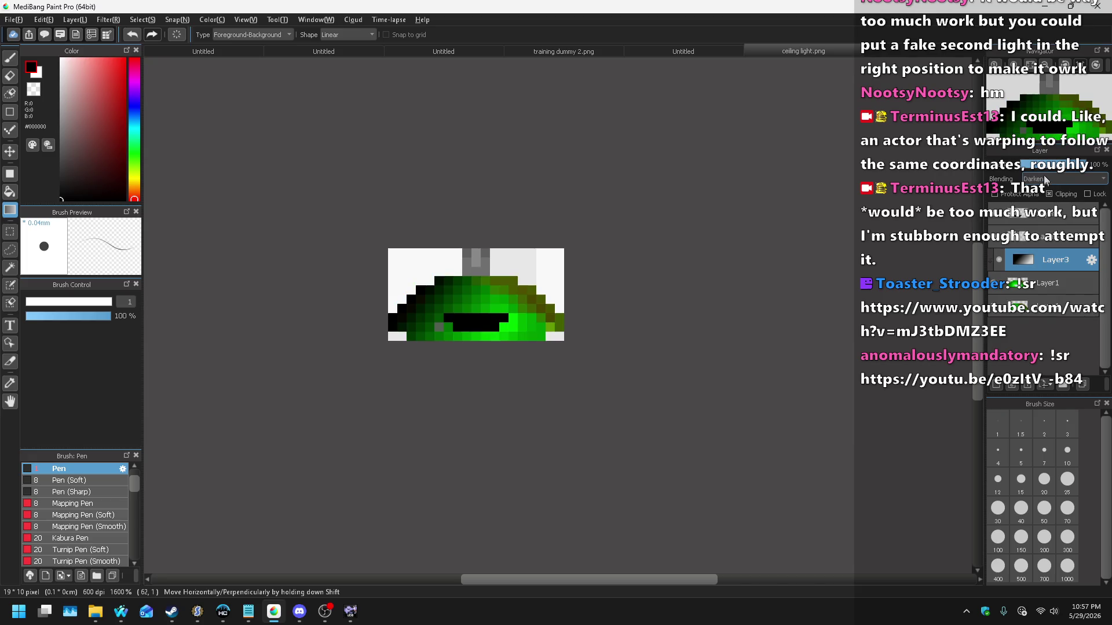
scroll(1046, 180, down, 6)
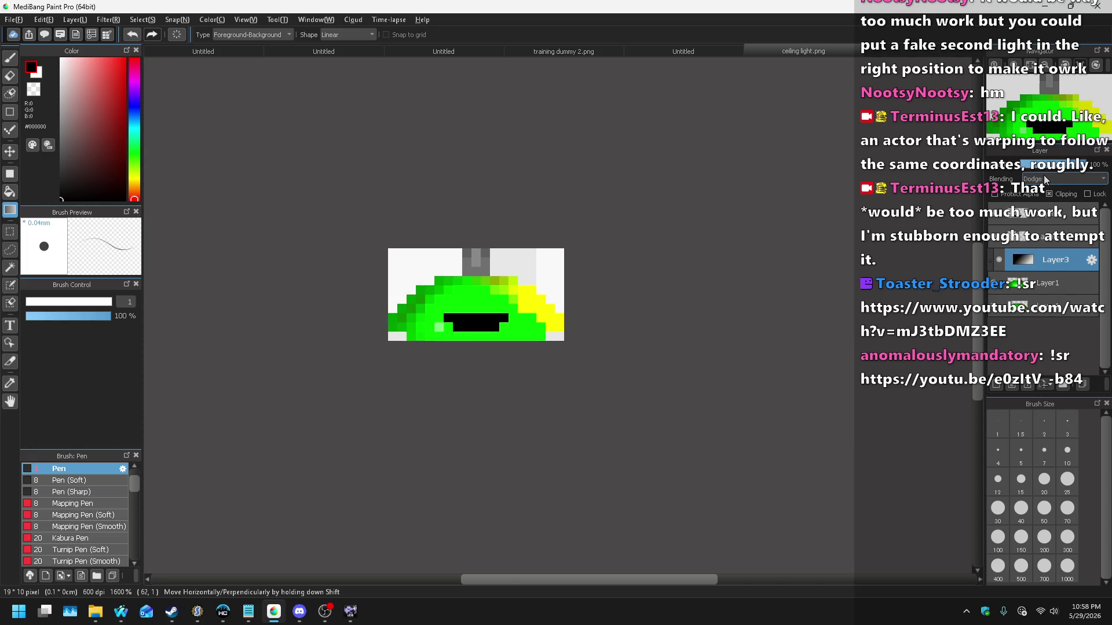
scroll(1046, 180, down, 4)
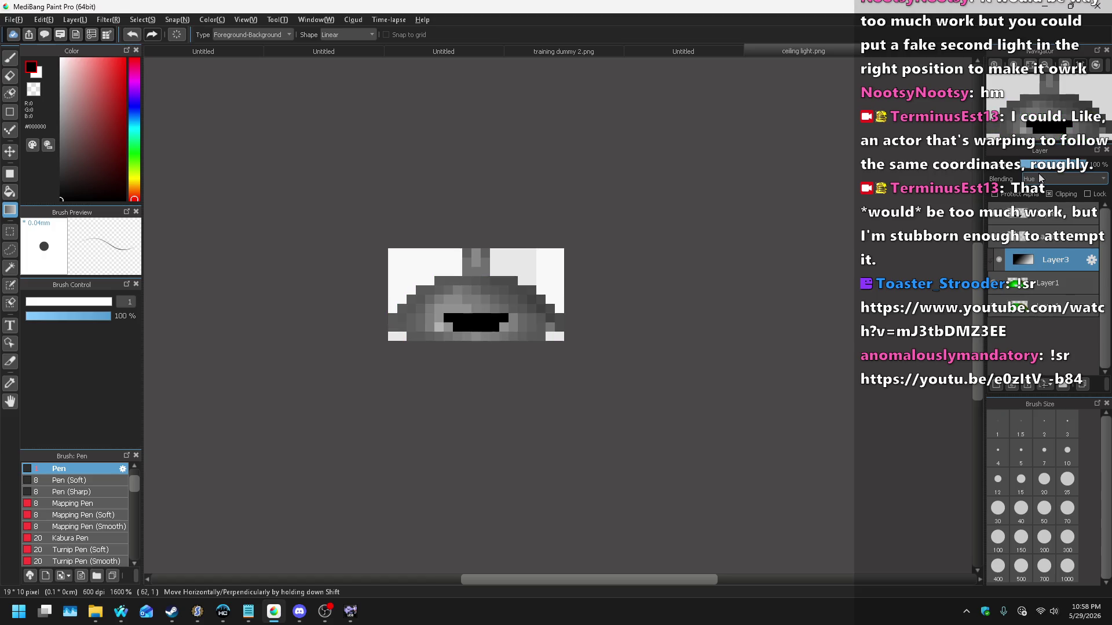
scroll(1041, 178, down, 2)
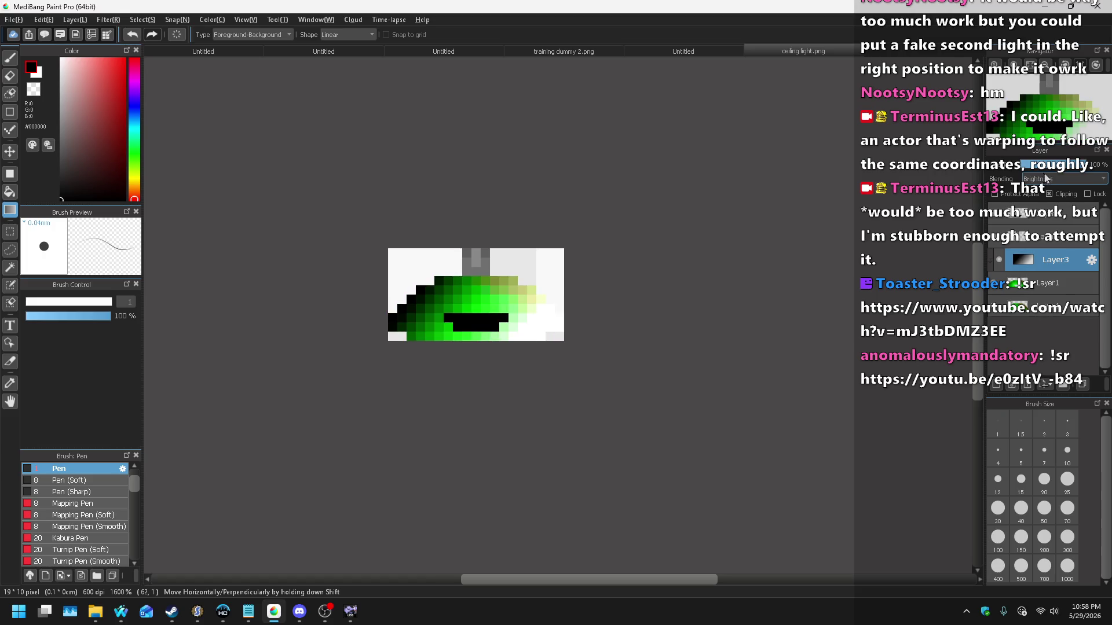
scroll(1043, 179, down, 1)
scroll(1063, 180, up, 8)
click(1058, 165)
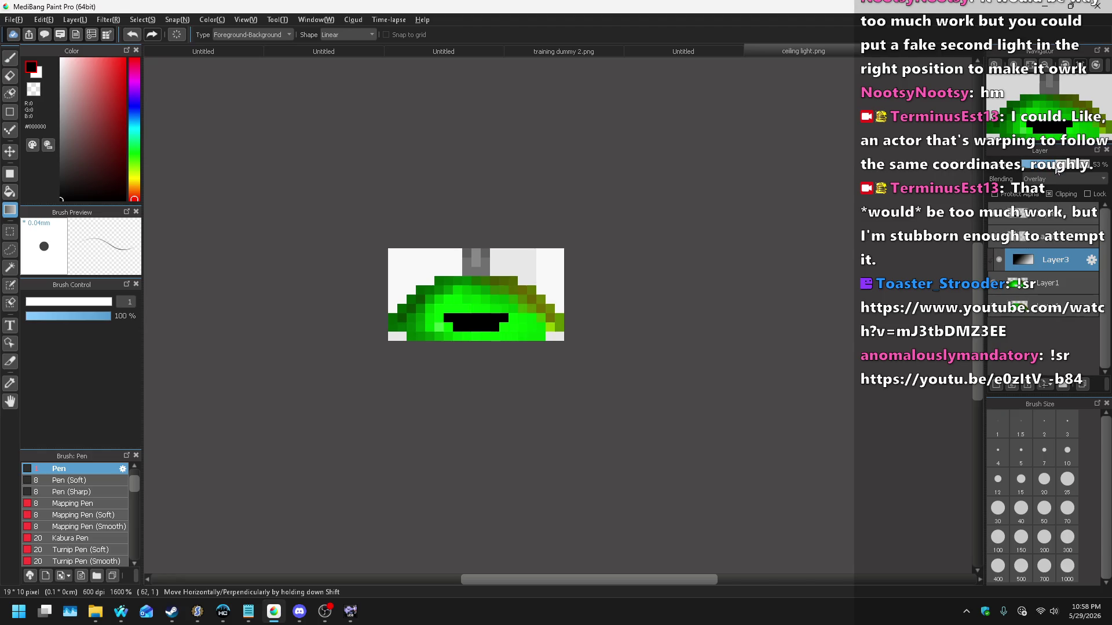
click(1049, 284)
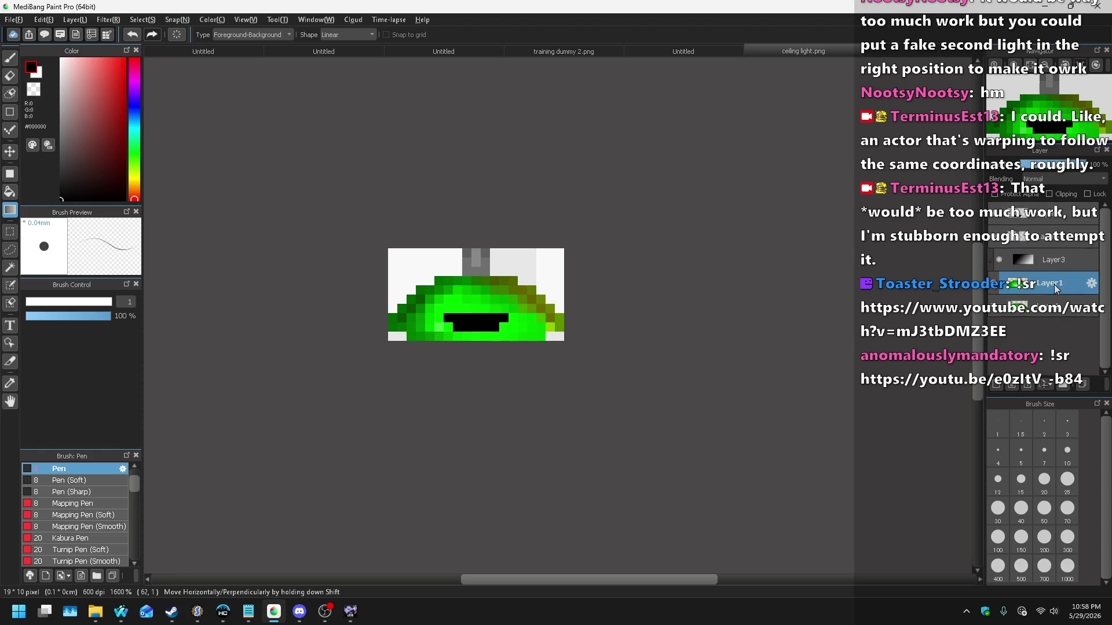
Step: Darken the green lamp layer with a Hue Saturation Brightness adjustment of Brightness -50
key(ctrl+u)
click(523, 336)
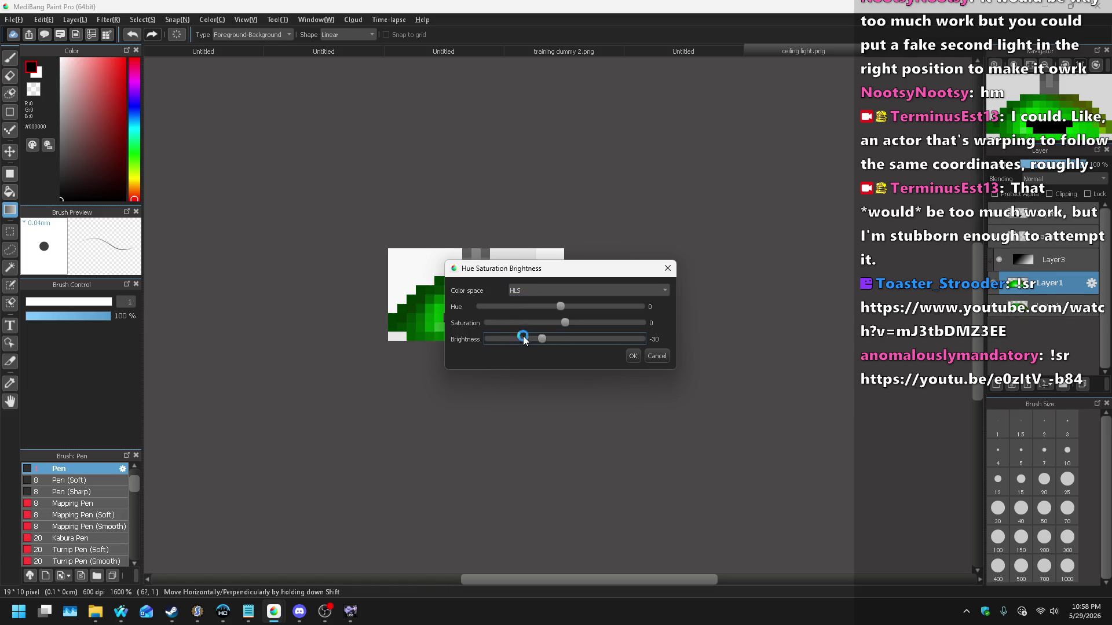
mouse_move(562, 270)
mouse_down()
mouse_move(732, 311)
mouse_move(626, 366)
mouse_up()
click(698, 453)
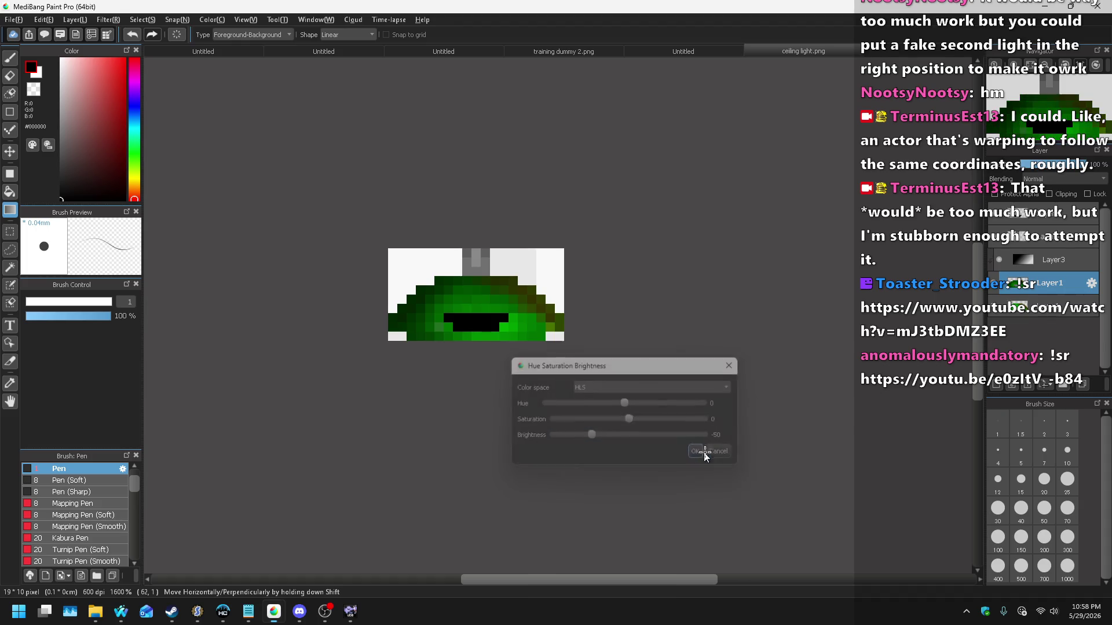
Step: Lower the black slot layer's opacity so it reads as translucent dark grey
click(1051, 216)
click(1070, 165)
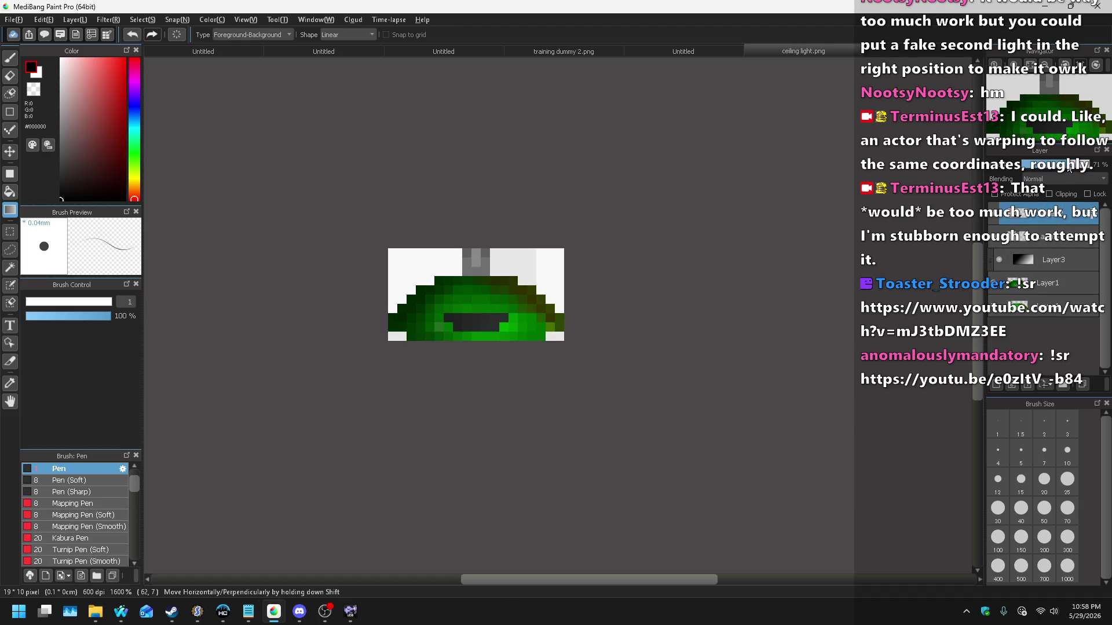
drag(1070, 166, 1064, 168)
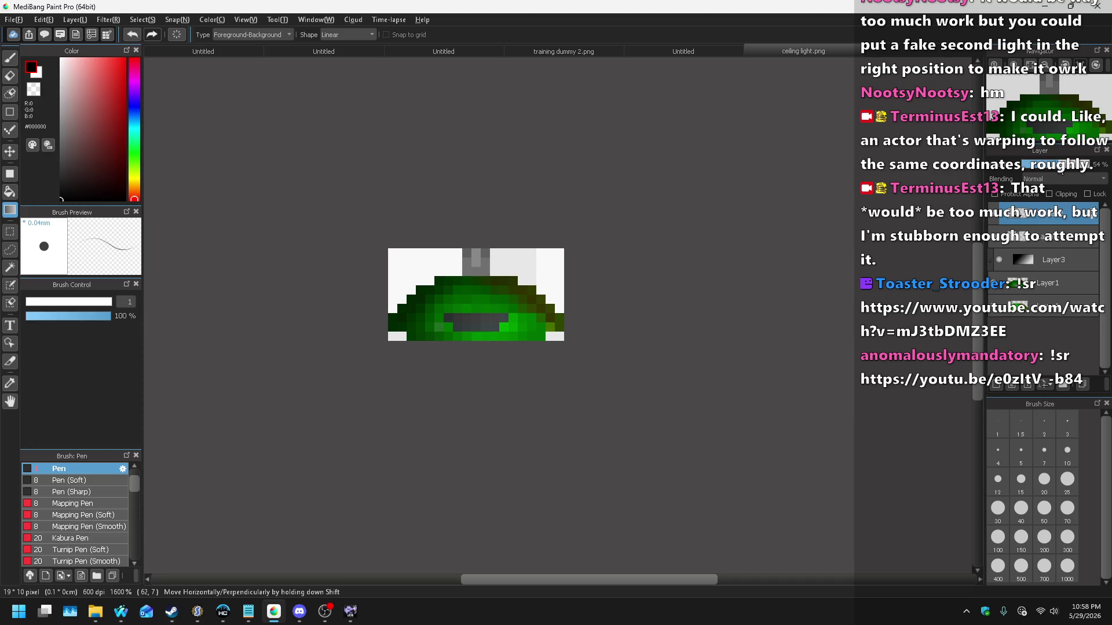
drag(1056, 168, 1067, 166)
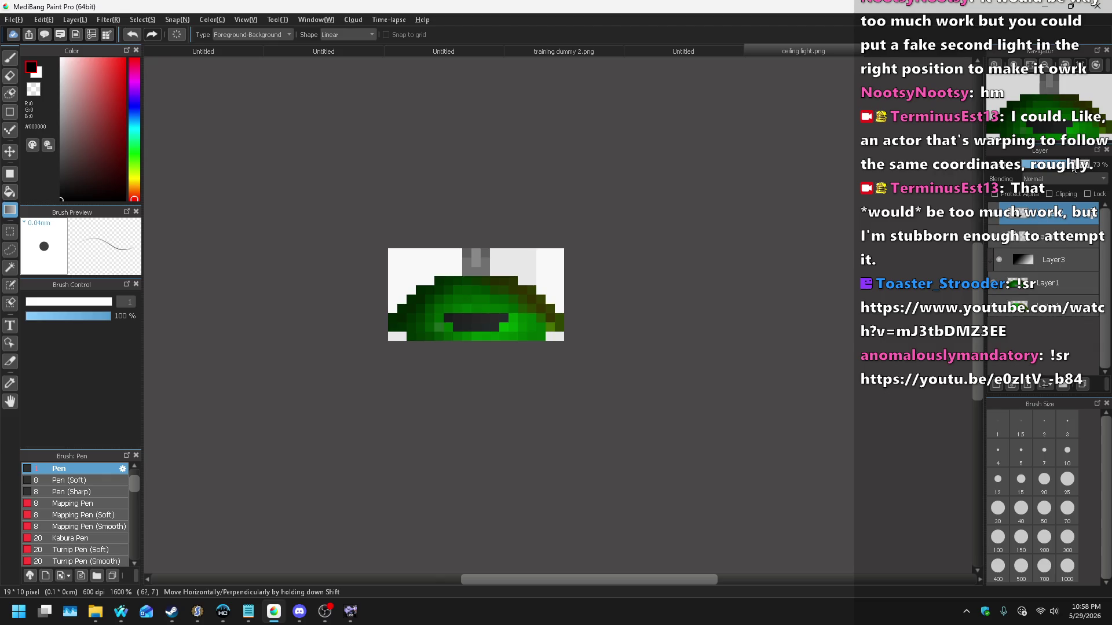
Step: On a new layer, dot a white glow pixel into the dark slot and fade it to about half
click(75, 20)
click(86, 34)
key(x)
key(b)
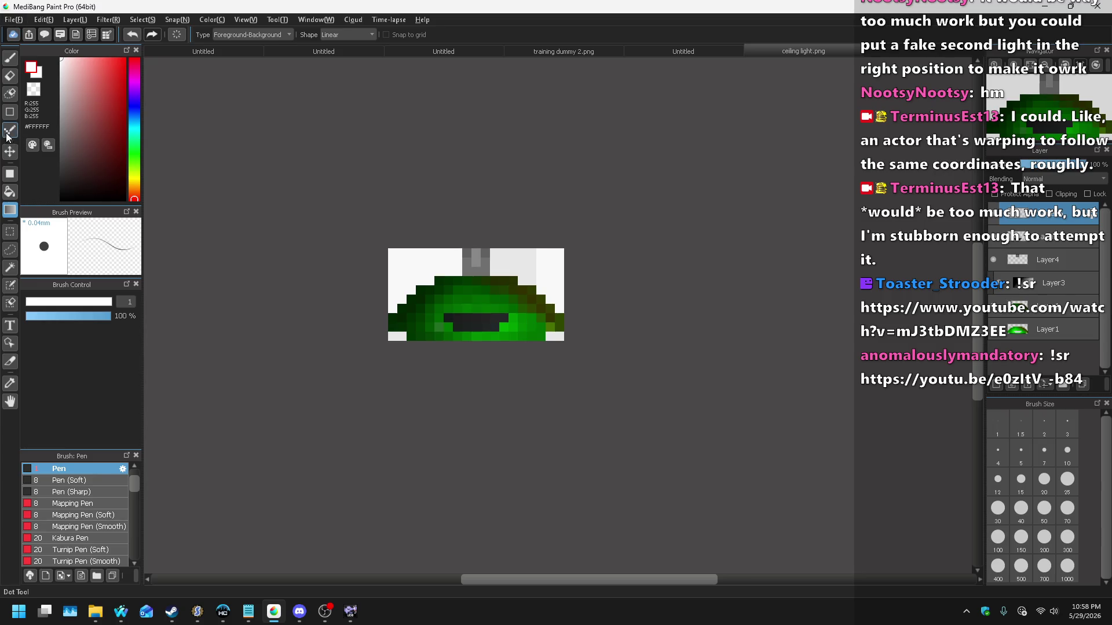
scroll(426, 329, up, 2)
click(603, 315)
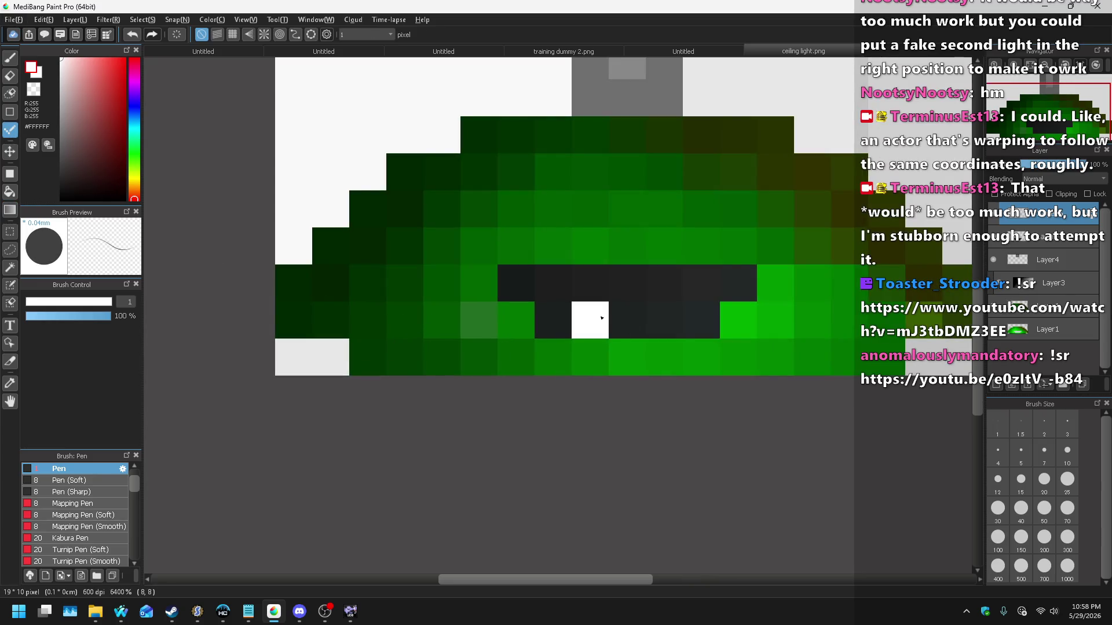
scroll(603, 302, down, 1)
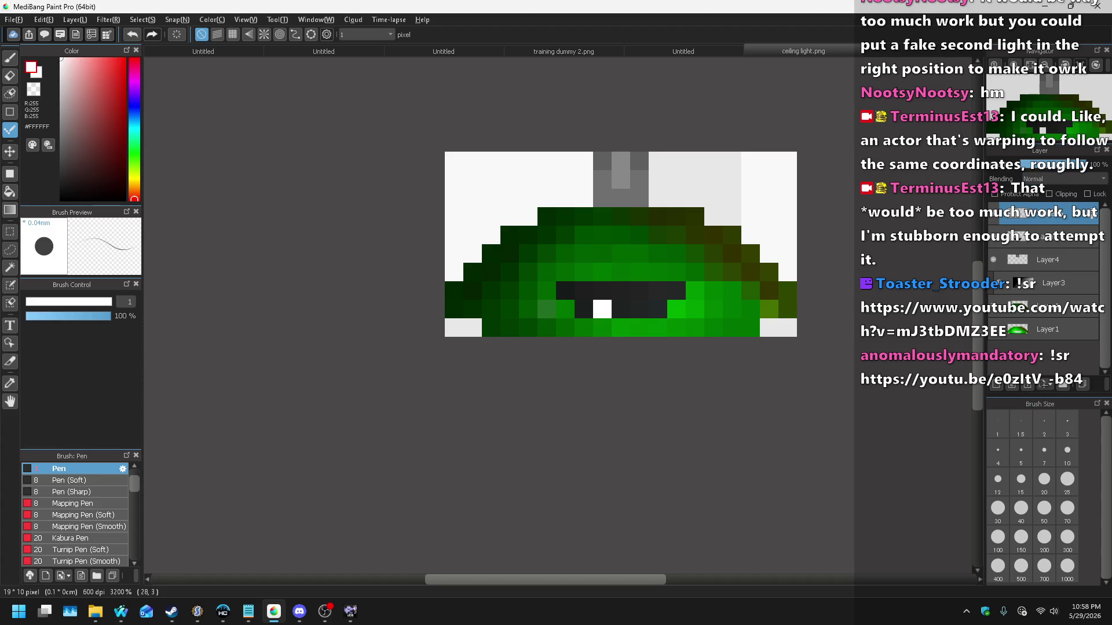
click(1059, 165)
drag(1059, 165, 1056, 165)
Step: On another new layer, dot three more white glow pixels into the slot, faded to faint grey
click(75, 19)
click(92, 35)
scroll(647, 336, up, 1)
click(667, 362)
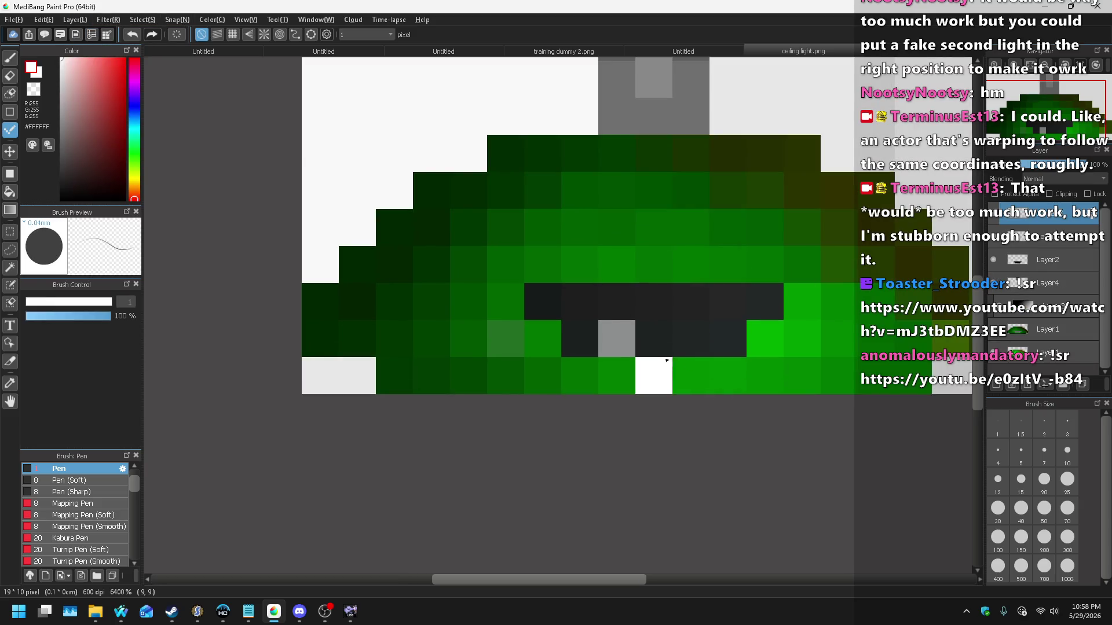
key(ctrl+z)
click(655, 340)
click(610, 303)
click(568, 340)
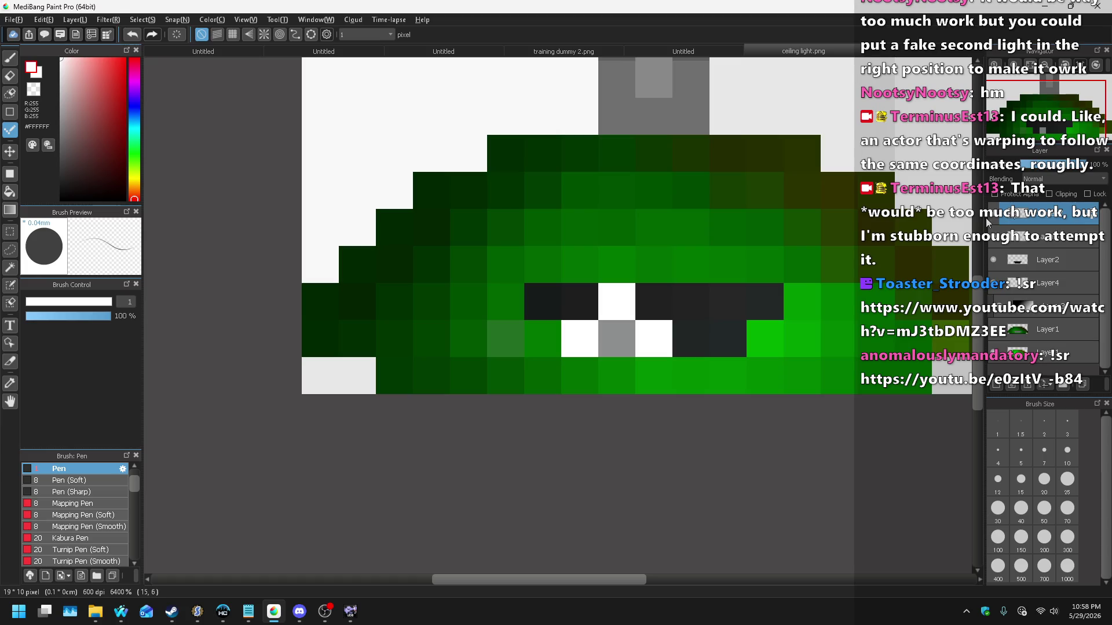
click(1039, 166)
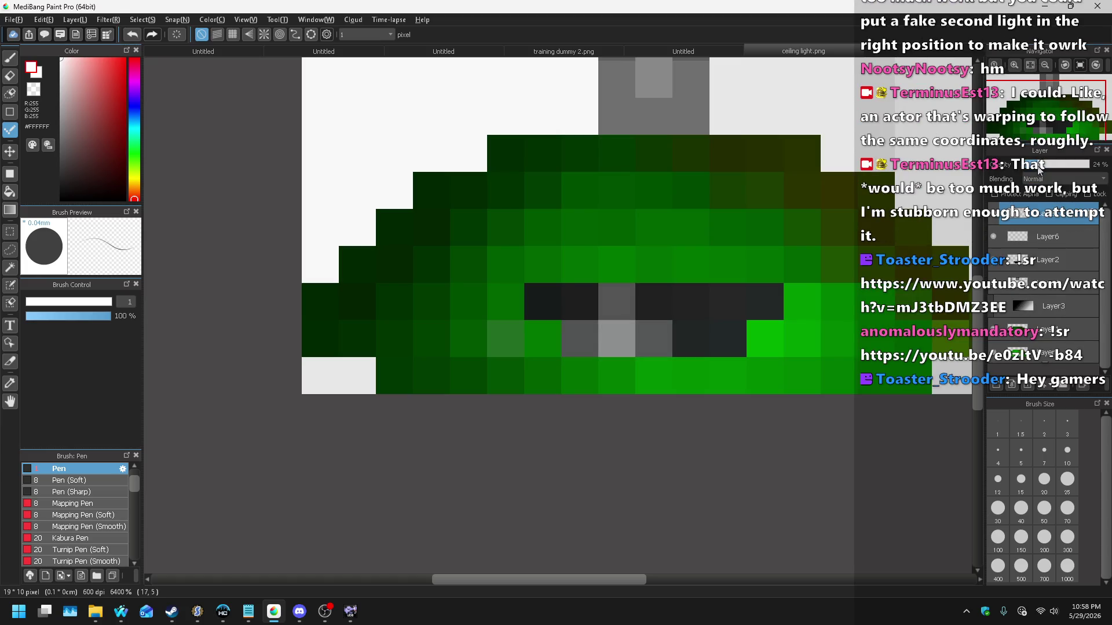
drag(1040, 168, 1042, 169)
click(1051, 236)
key(v)
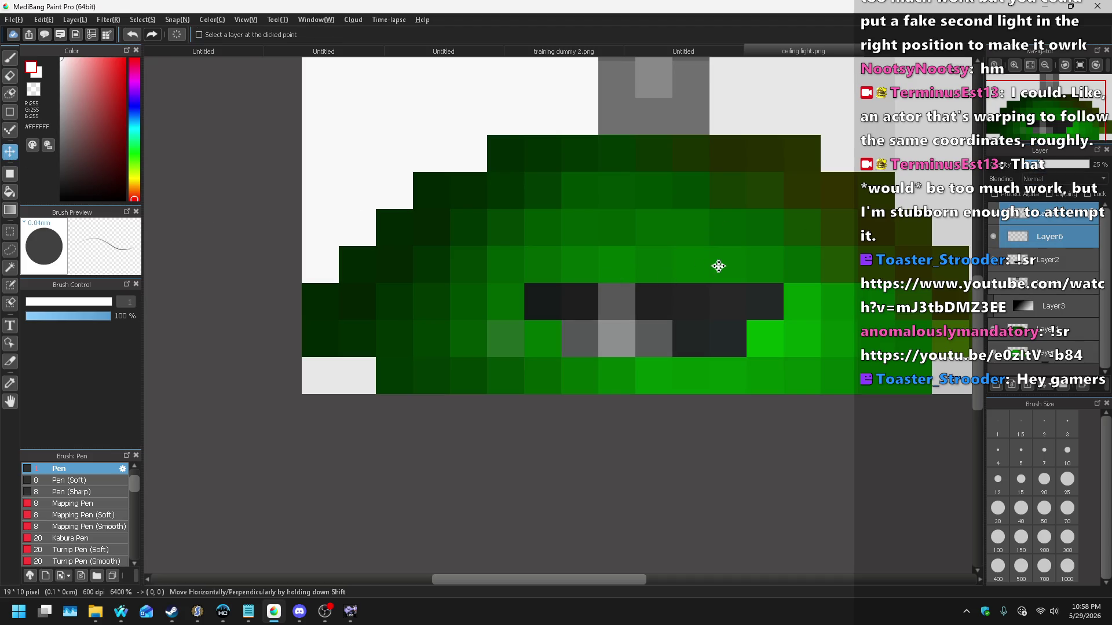
scroll(718, 266, down, 10)
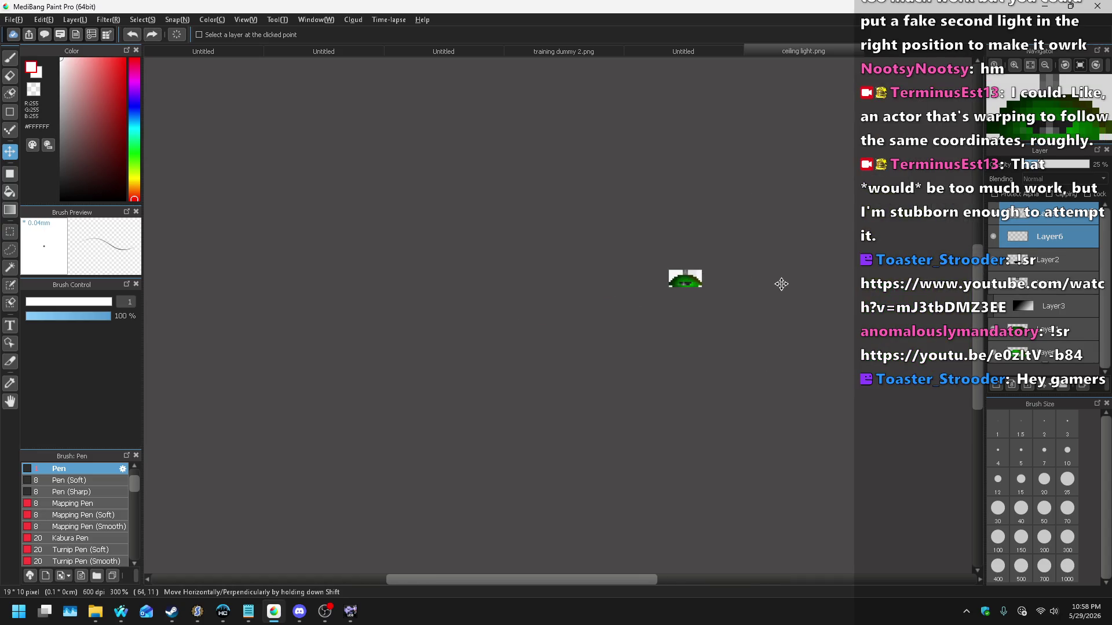
Step: Set the lower green dome layer to Multiply blending and reduce its opacity
scroll(764, 268, up, 9)
scroll(805, 191, down, 7)
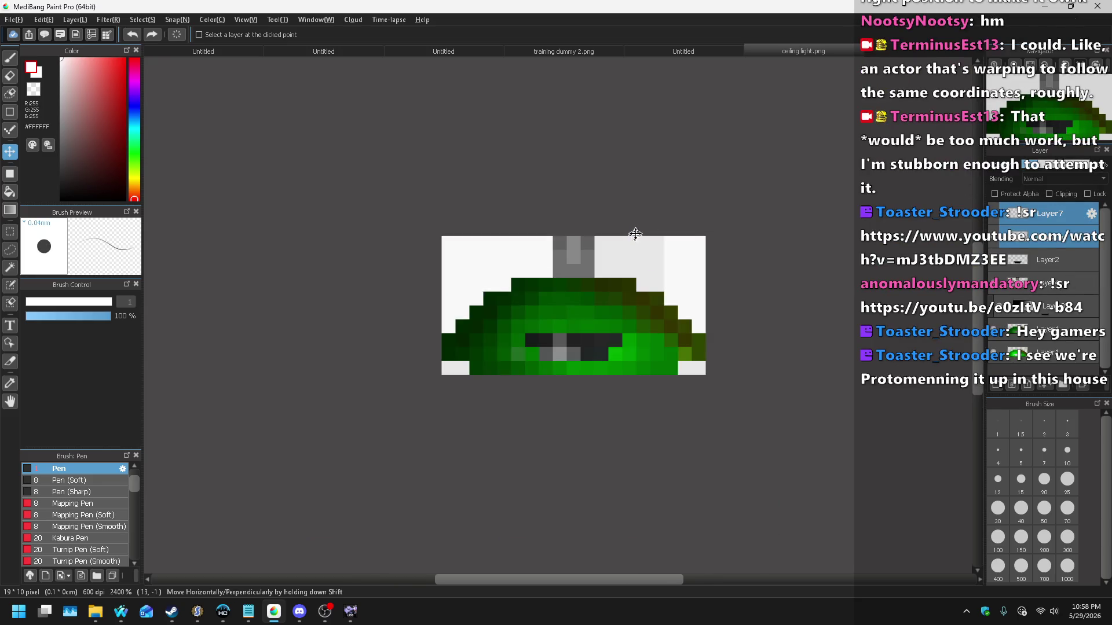
scroll(671, 196, down, 2)
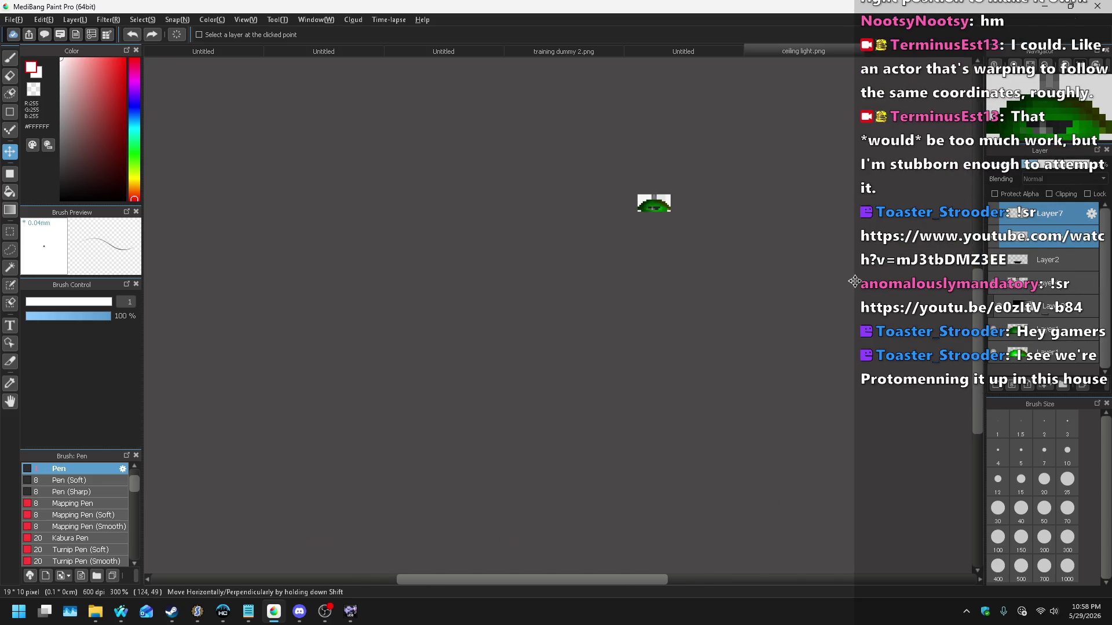
scroll(720, 161, up, 6)
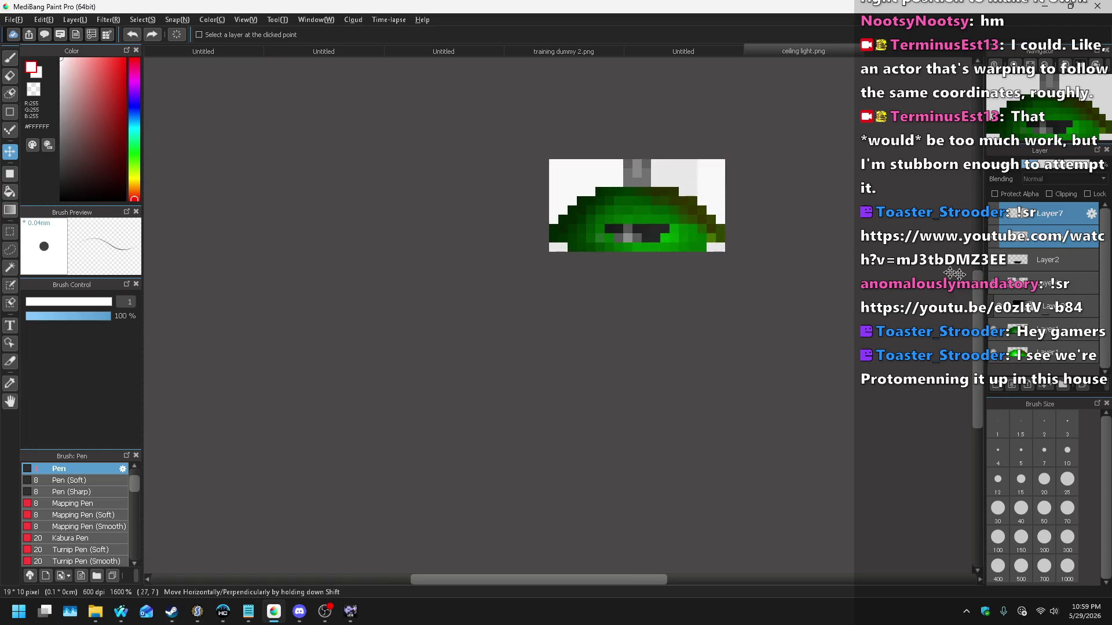
click(1048, 330)
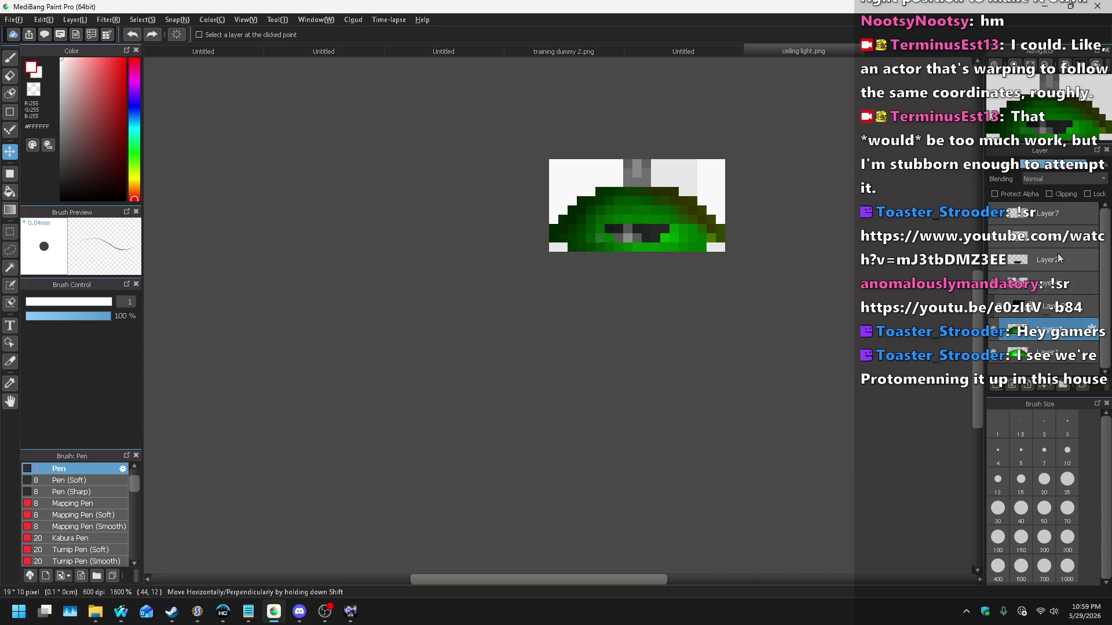
scroll(1053, 177, down, 2)
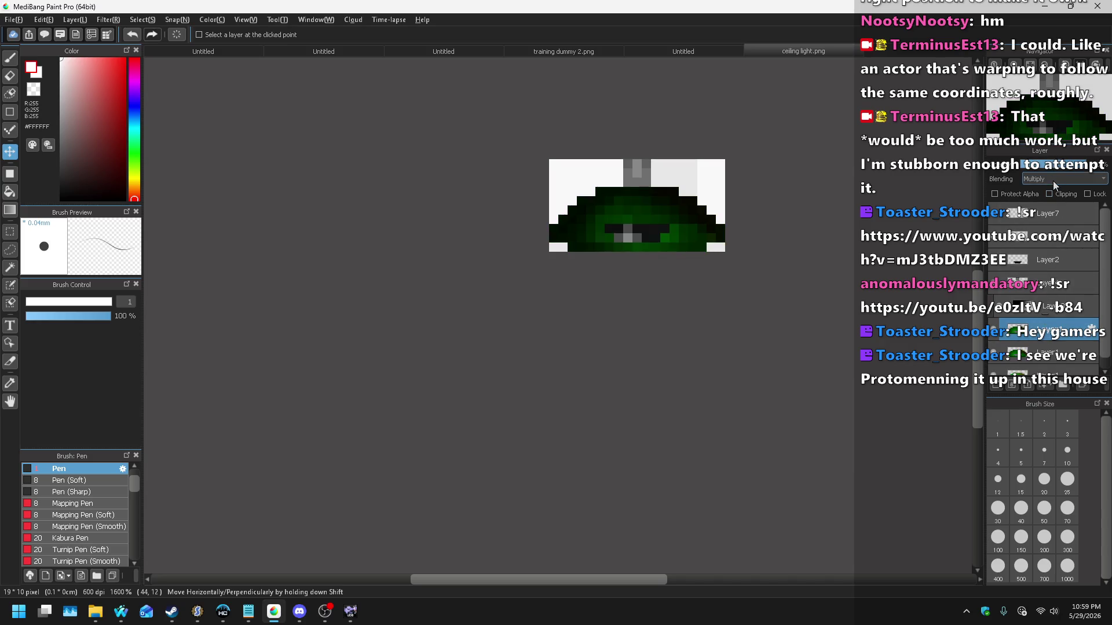
drag(1052, 172, 1054, 168)
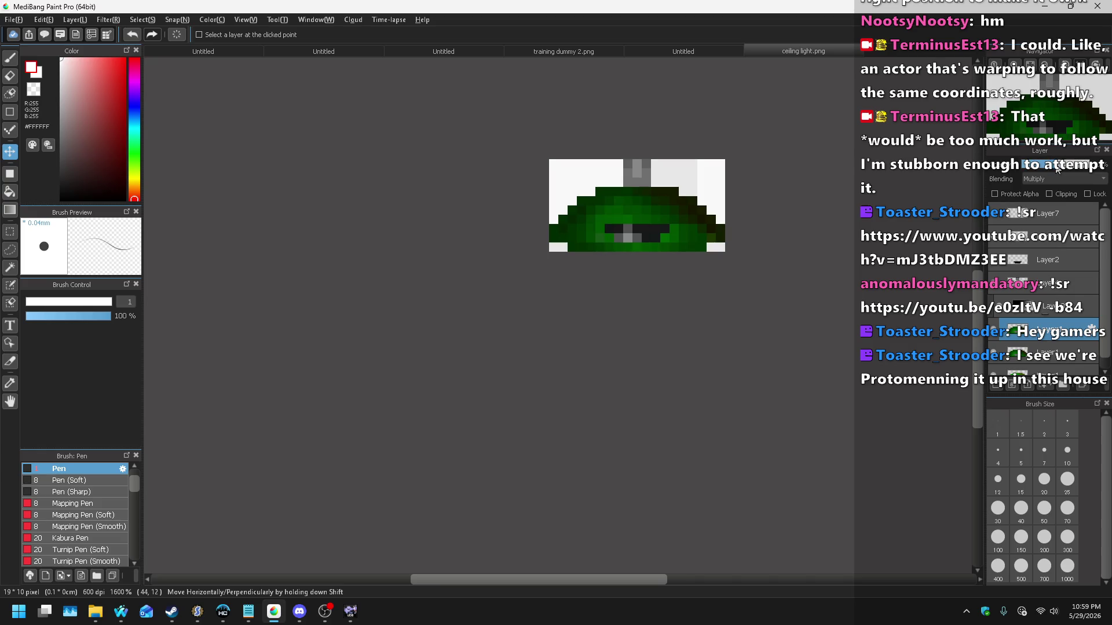
Step: Hide Layer7's grey lit pixels and darken the layer below it with Brightness -50
click(995, 216)
click(1037, 238)
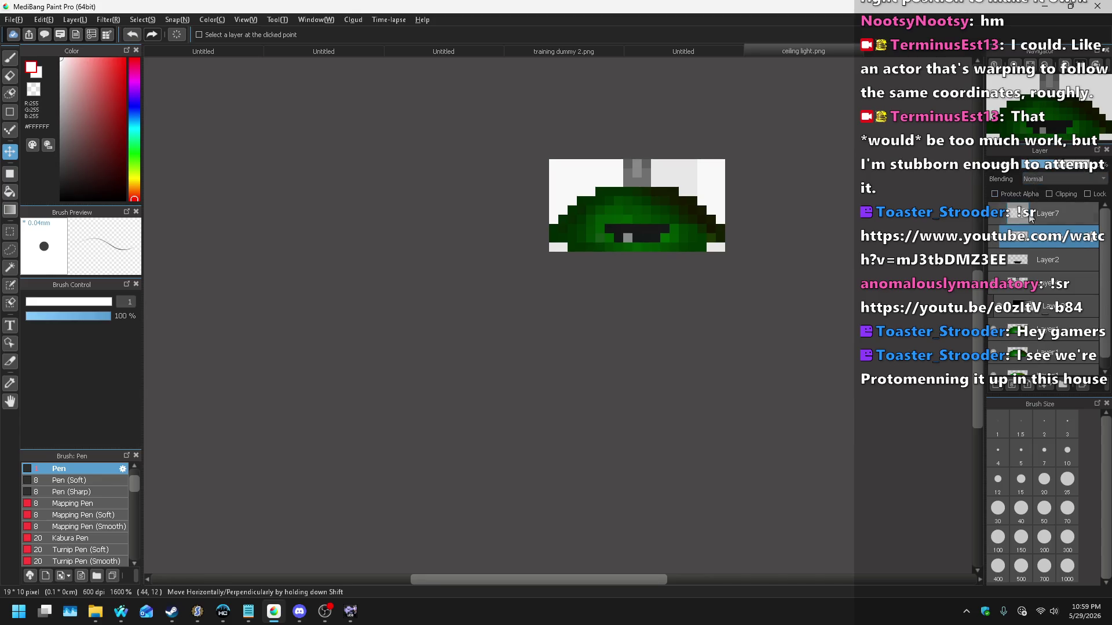
key(ctrl+u)
click(577, 435)
click(575, 433)
click(575, 434)
click(574, 433)
click(562, 432)
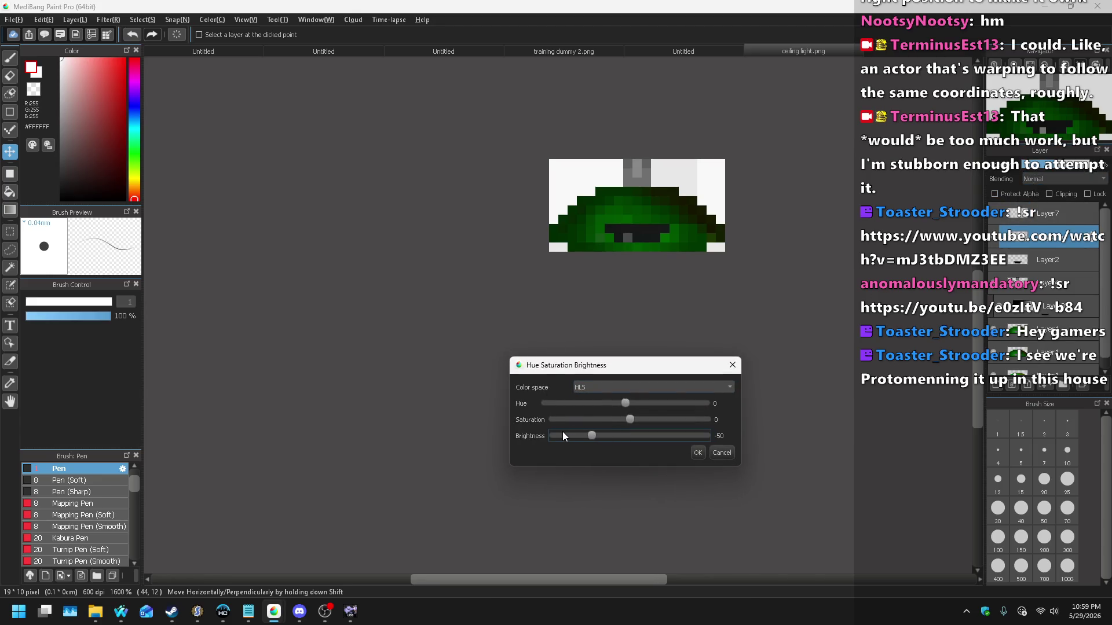
click(698, 452)
scroll(645, 388, down, 3)
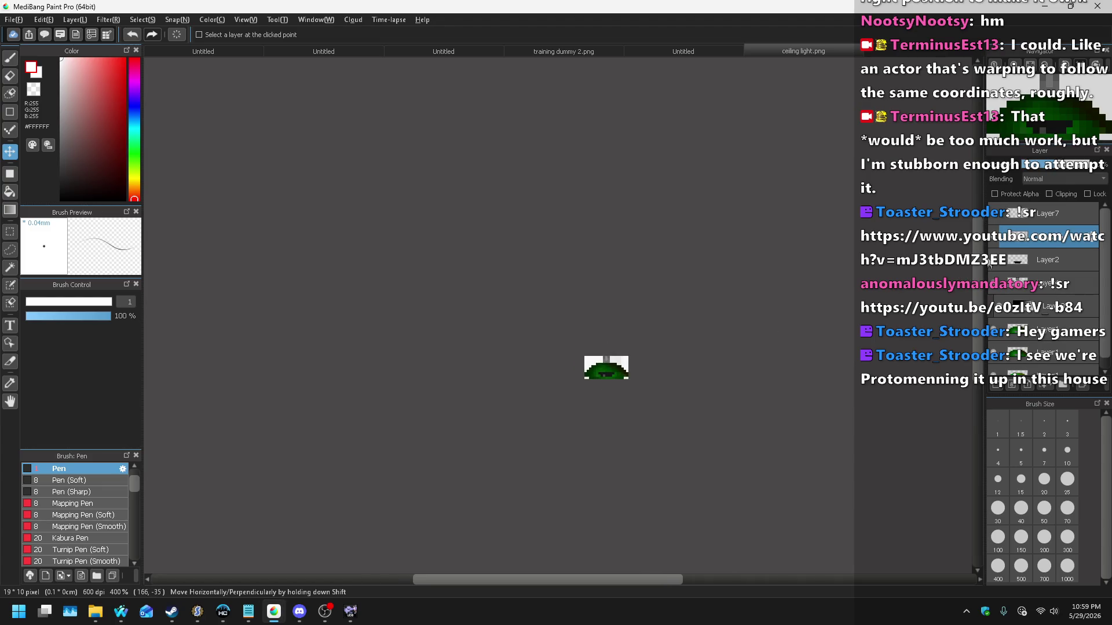
scroll(637, 315, up, 5)
scroll(613, 350, down, 4)
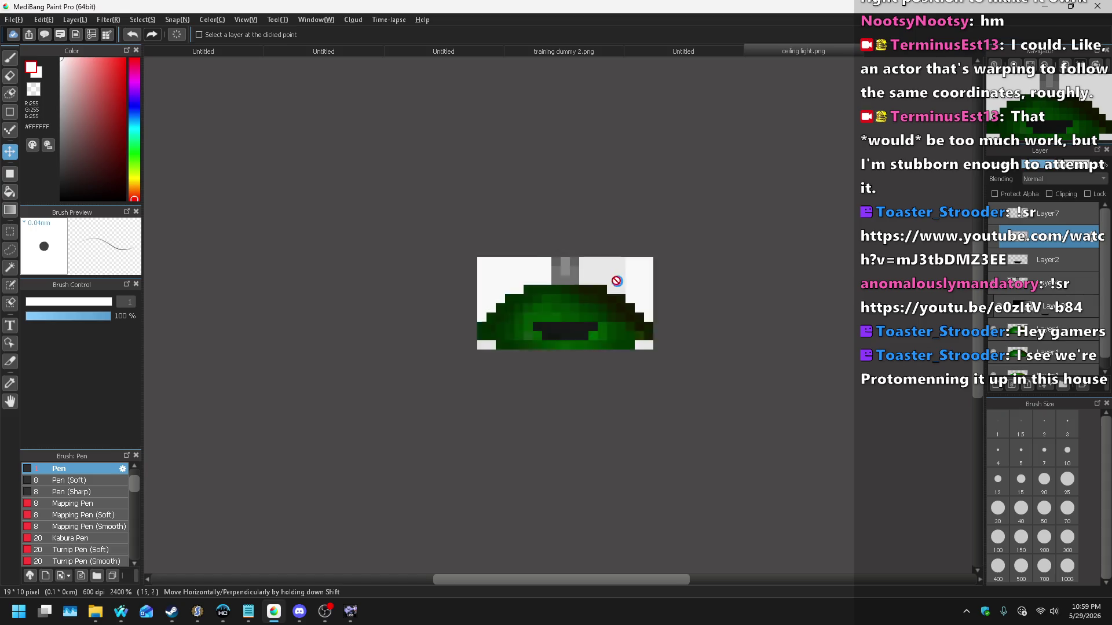
Step: In a PNG Save As, rename the existing ceiling light.png to 'ceiling light - on.png'
click(14, 19)
click(79, 176)
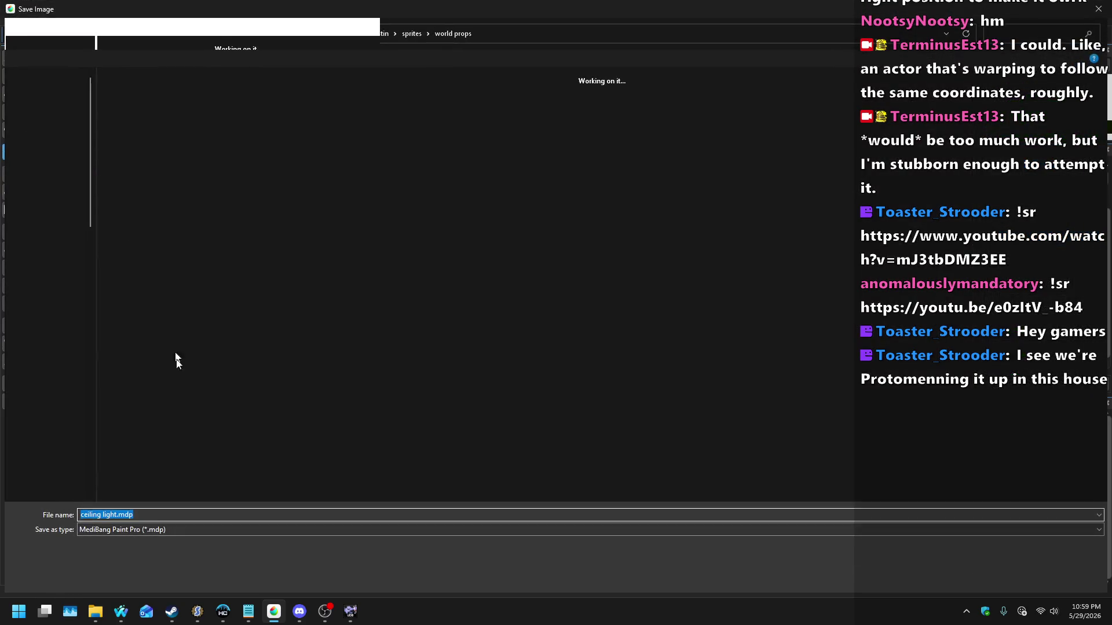
click(131, 531)
click(104, 551)
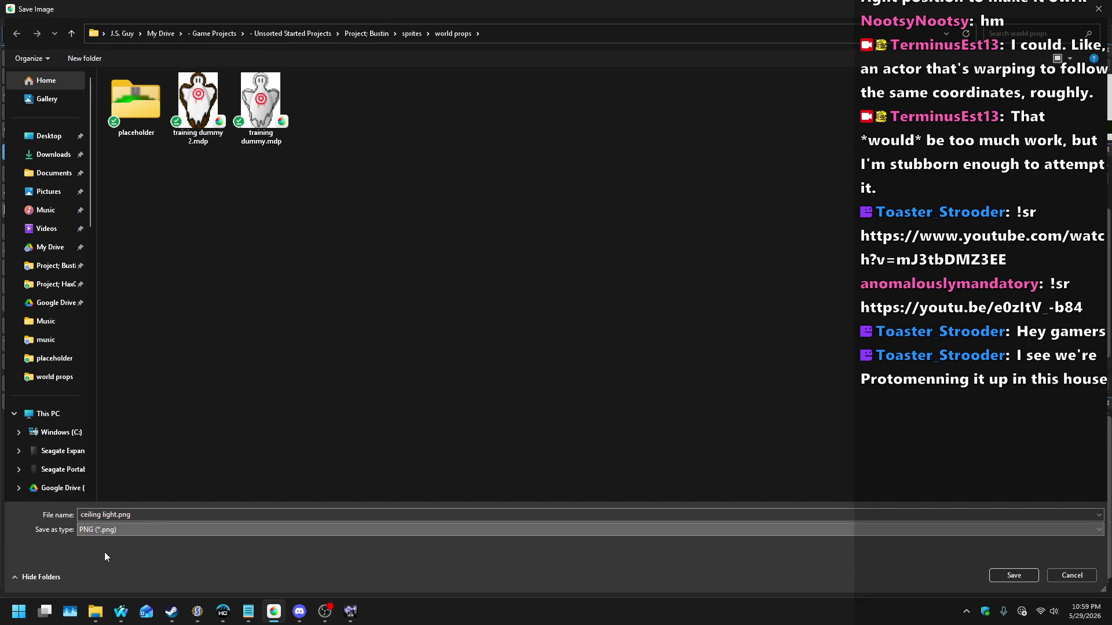
double_click(119, 107)
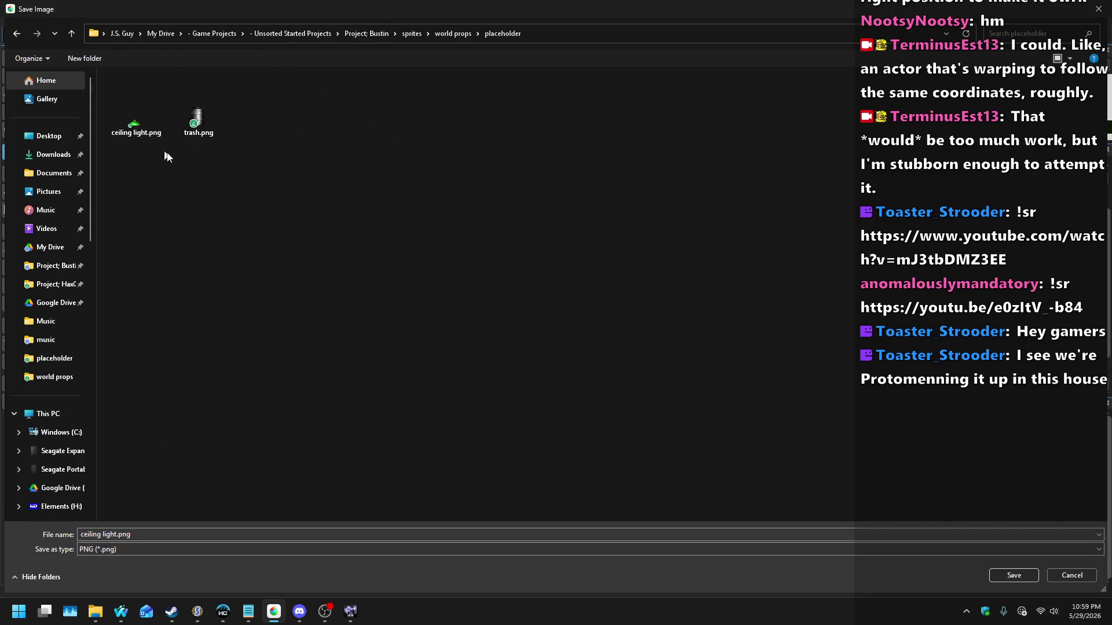
click(146, 134)
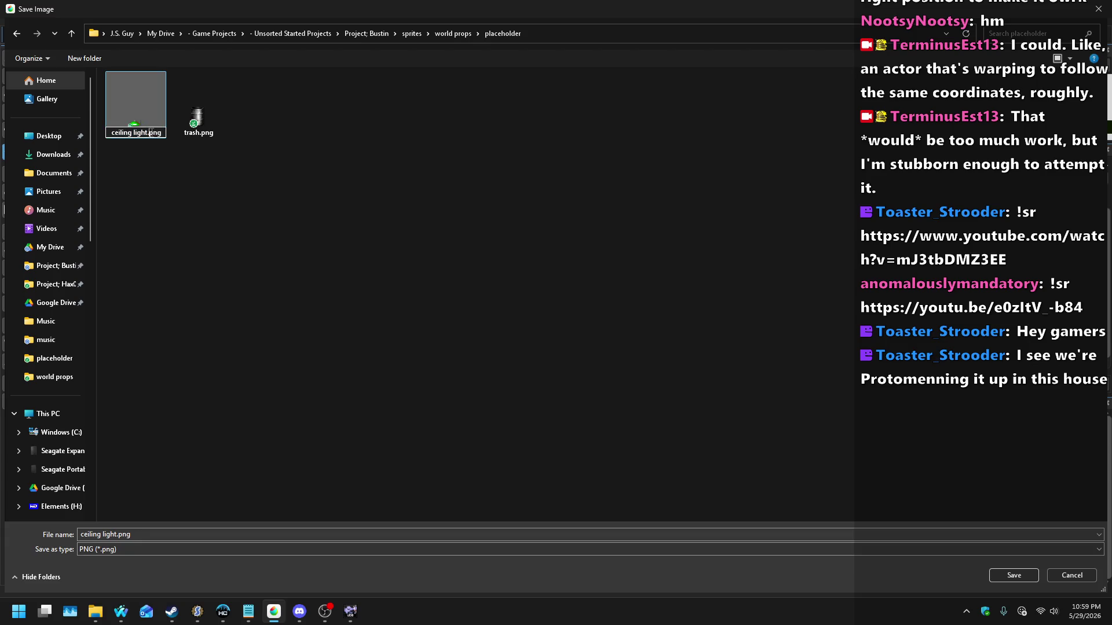
text(- on)
click(180, 185)
Step: Save the unlit image as 'ceiling light - off.png' in the placeholder folder
click(160, 113)
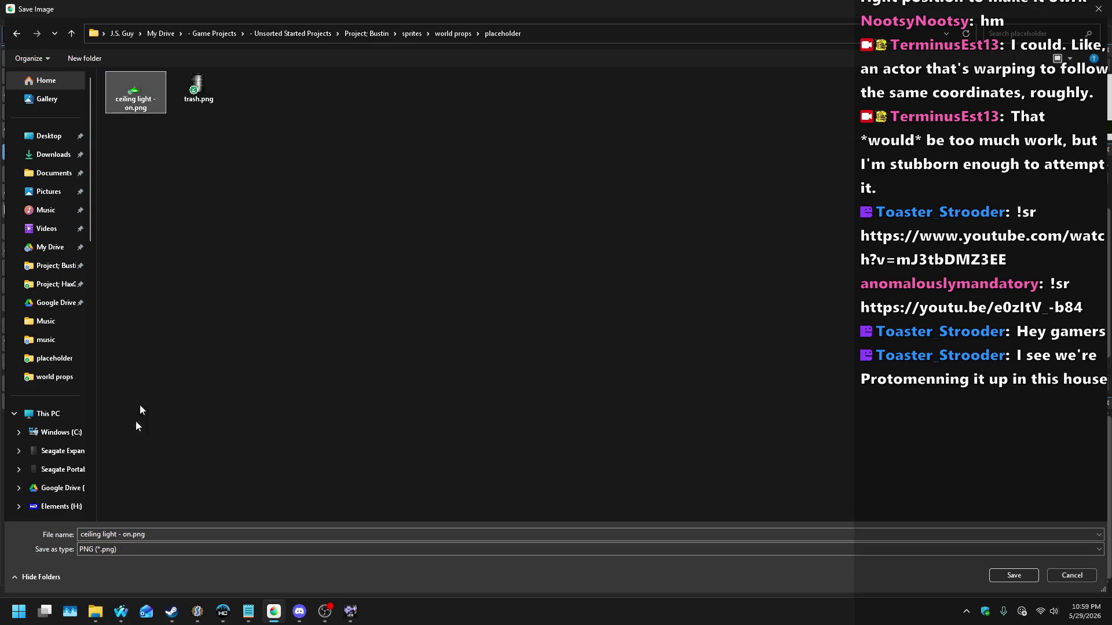
click(131, 534)
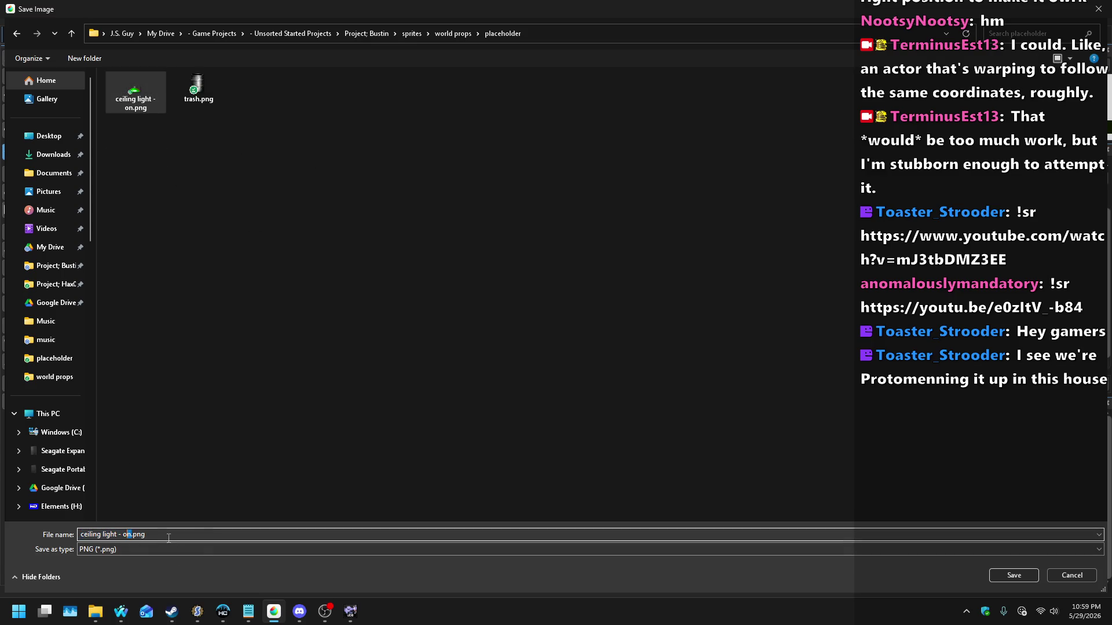
text(ff)
key(Return)
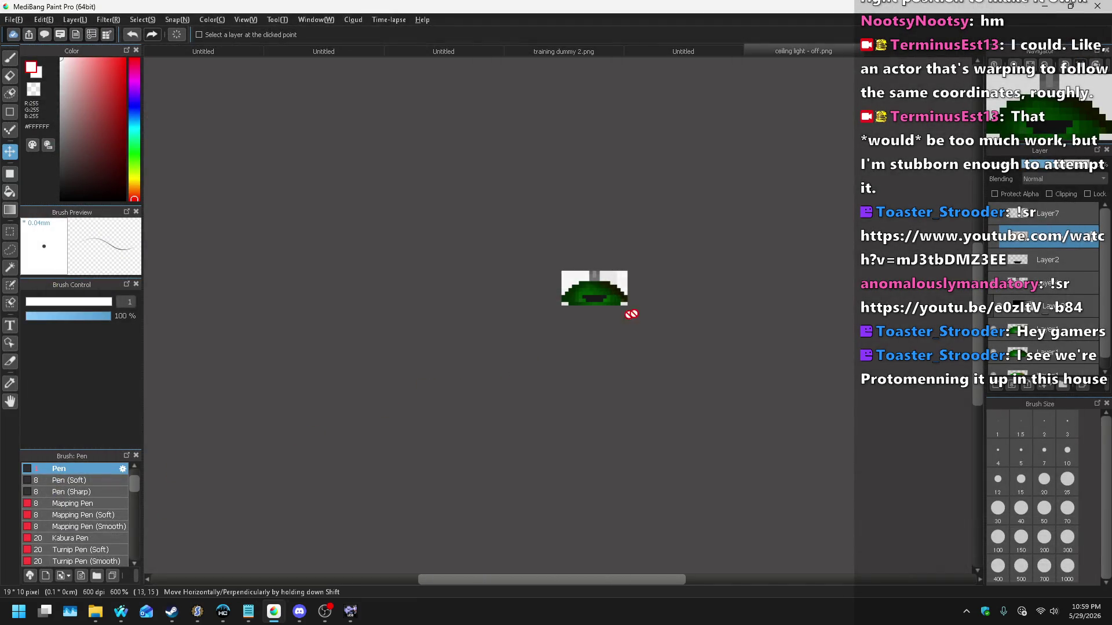
scroll(582, 322, up, 3)
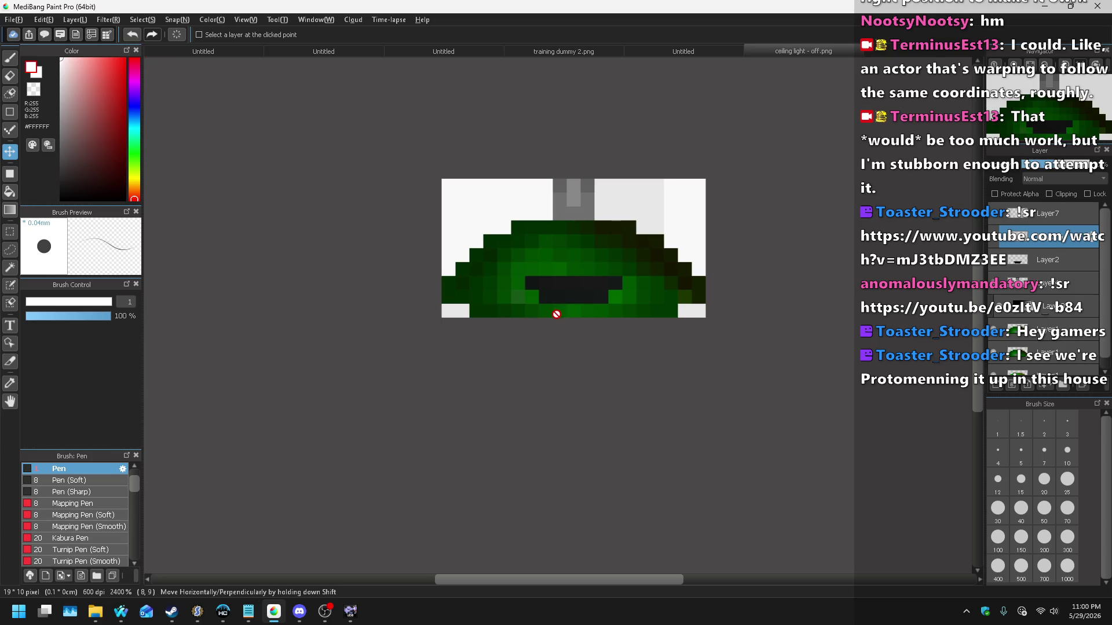
scroll(556, 314, down, 6)
scroll(621, 271, up, 4)
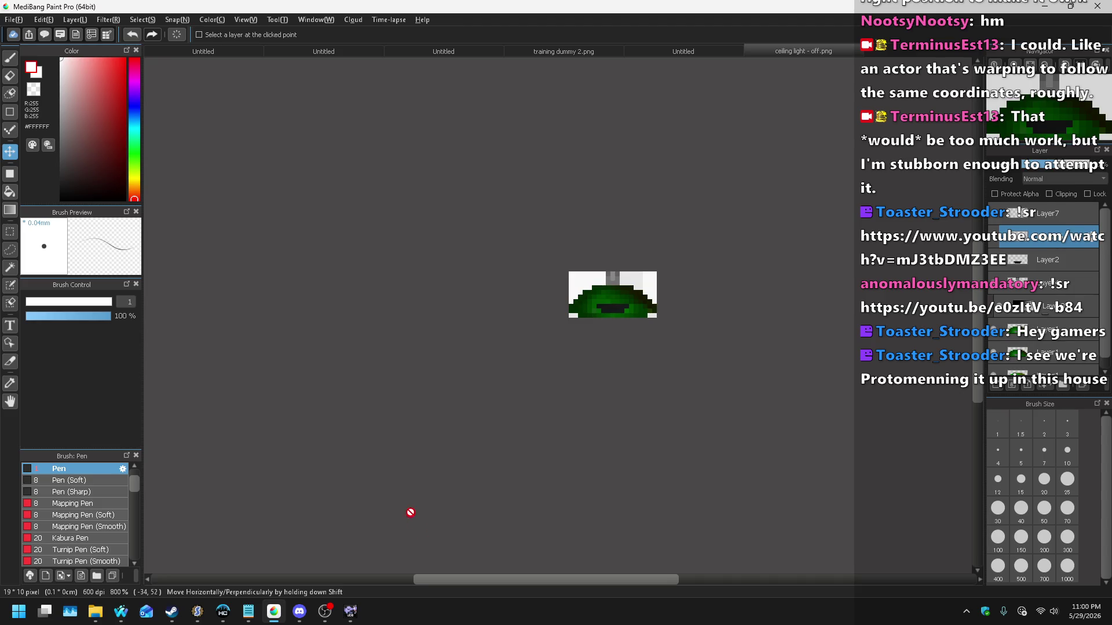
click(190, 619)
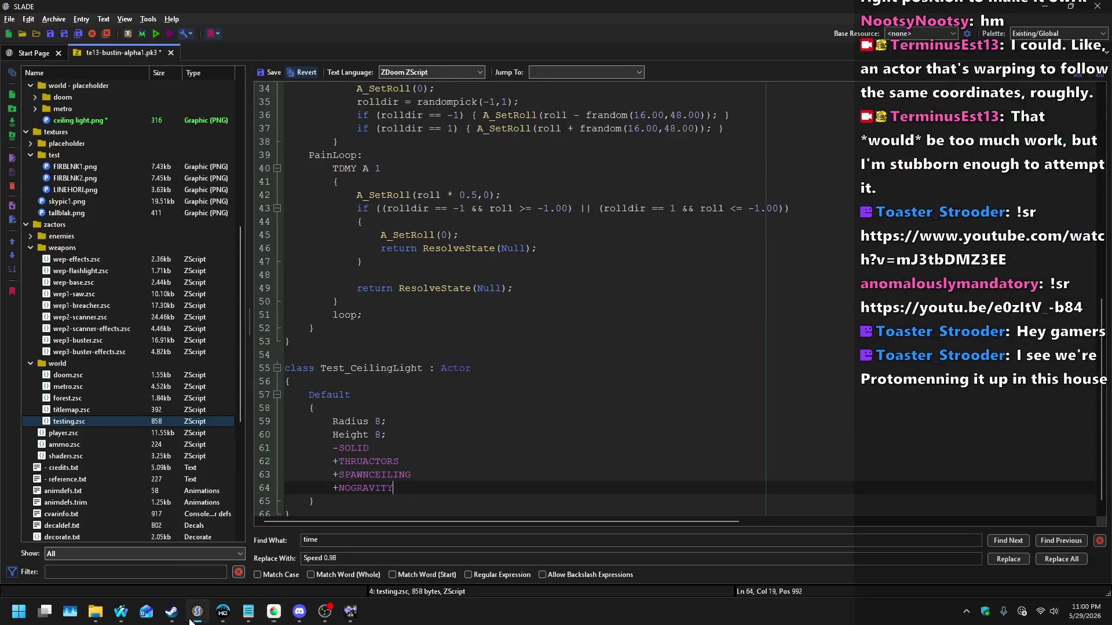
Step: Keep the testing.zsc changes, duplicate ceiling light.png and import 'ceiling light - off.png' into the copy
scroll(113, 301, up, 3)
click(78, 224)
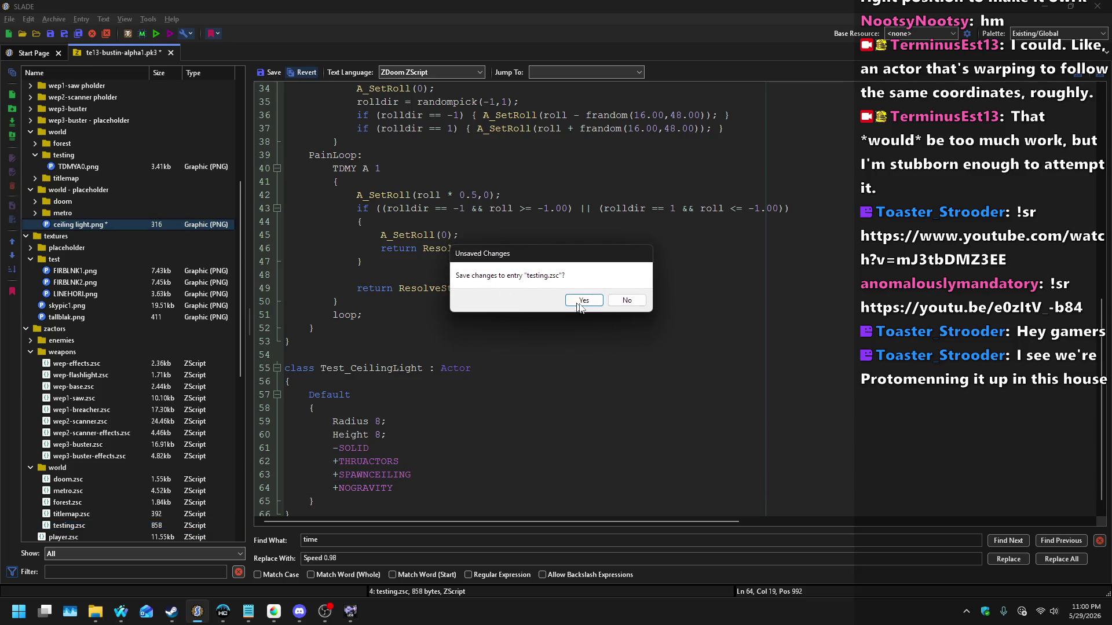
click(590, 305)
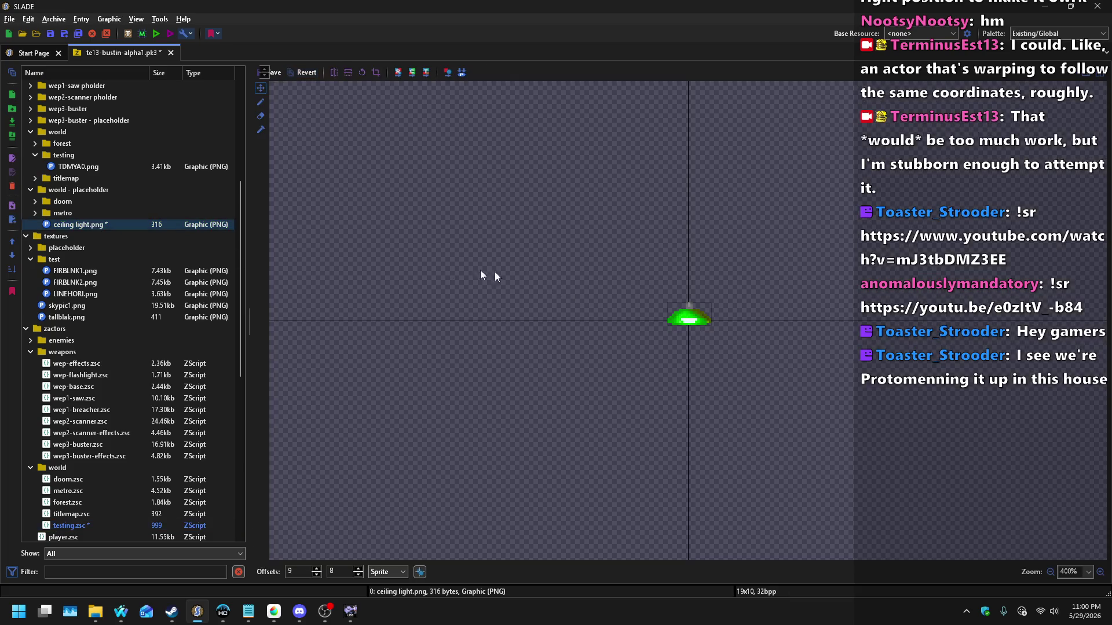
key(ctrl+d)
click(89, 234)
right_click(89, 234)
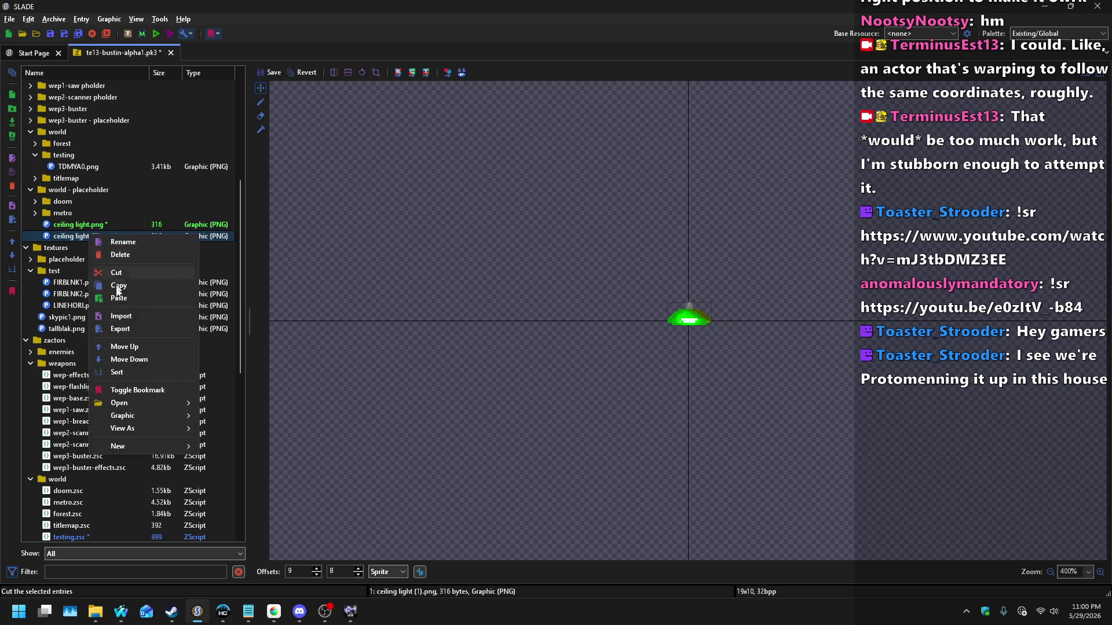
click(125, 317)
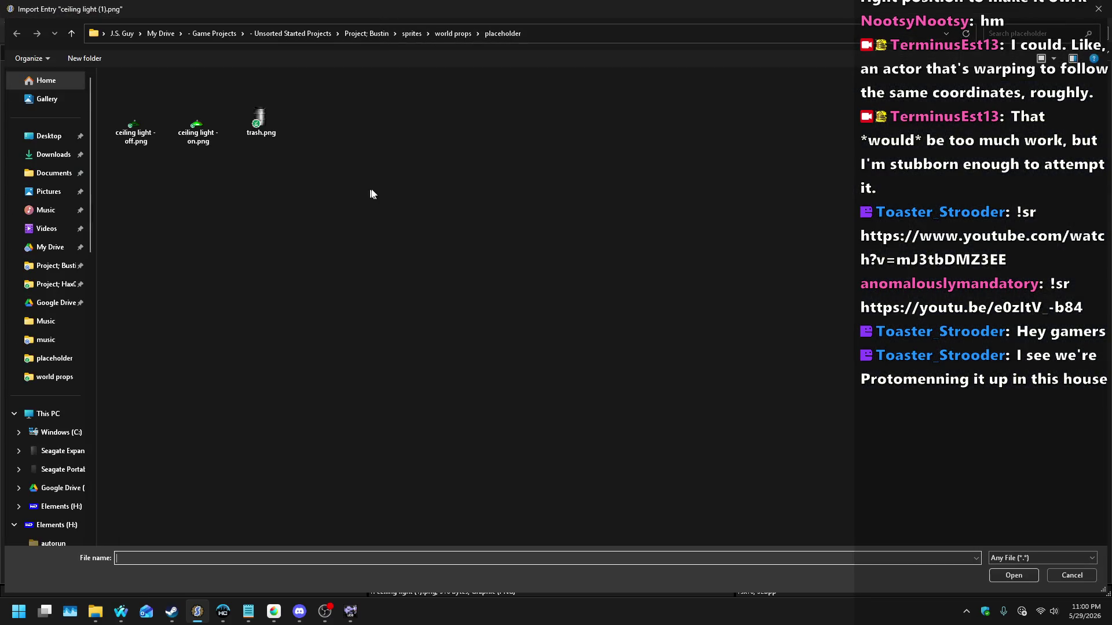
double_click(141, 119)
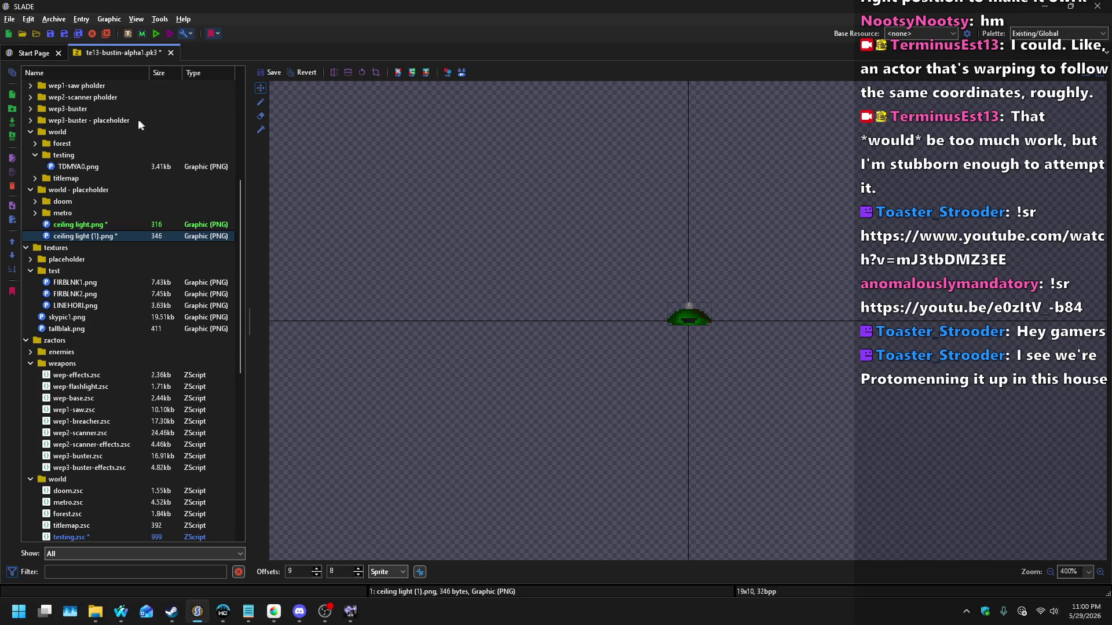
Step: Compare the lit and unlit lamp sprites side by side
click(96, 226)
click(107, 237)
key(Up)
key(Down)
key(Up)
key(Down)
Step: Rename both lamp entries with CLLT^0 to CLLTA0.png and CLLTB0.png, then return to MediBang
ctrl+click(96, 227)
right_click(97, 227)
click(112, 233)
text(CLLT^0)
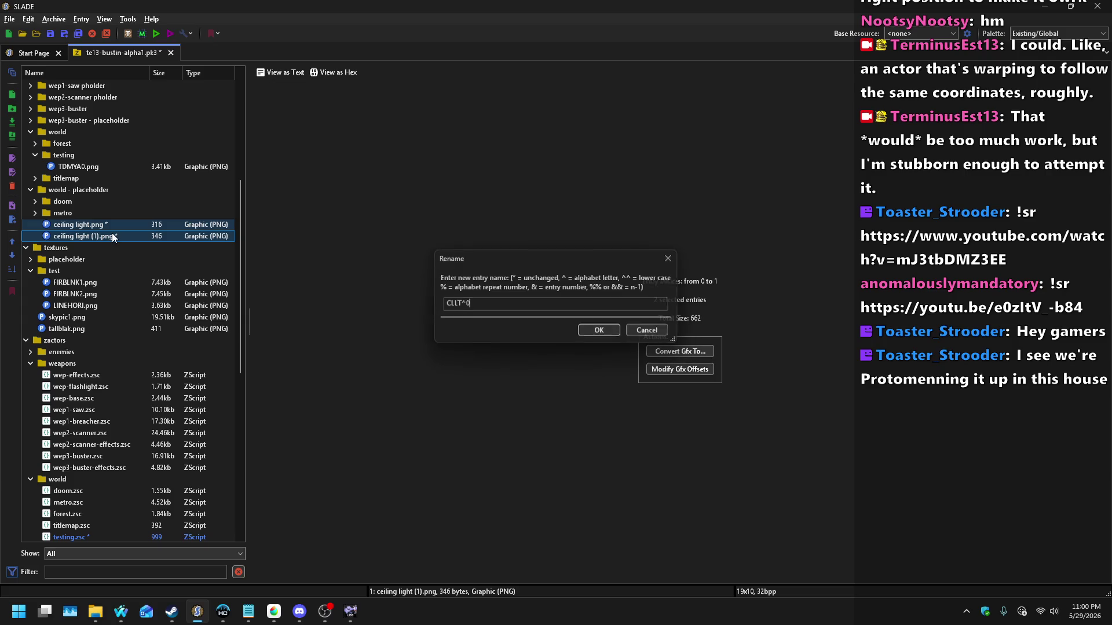
key(Return)
click(71, 233)
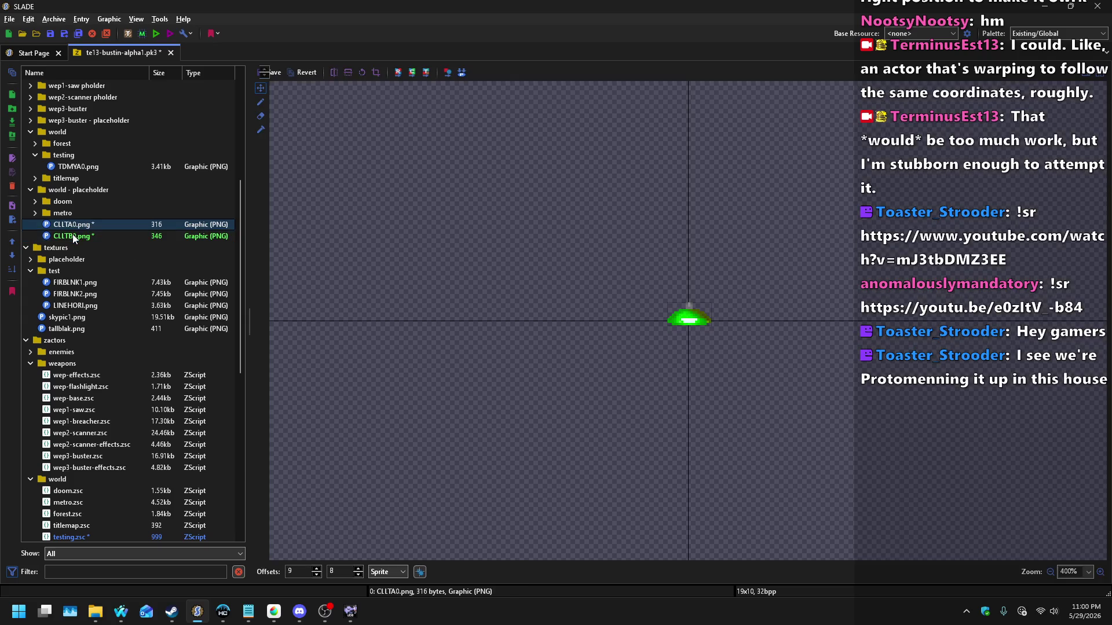
key(super+Tab)
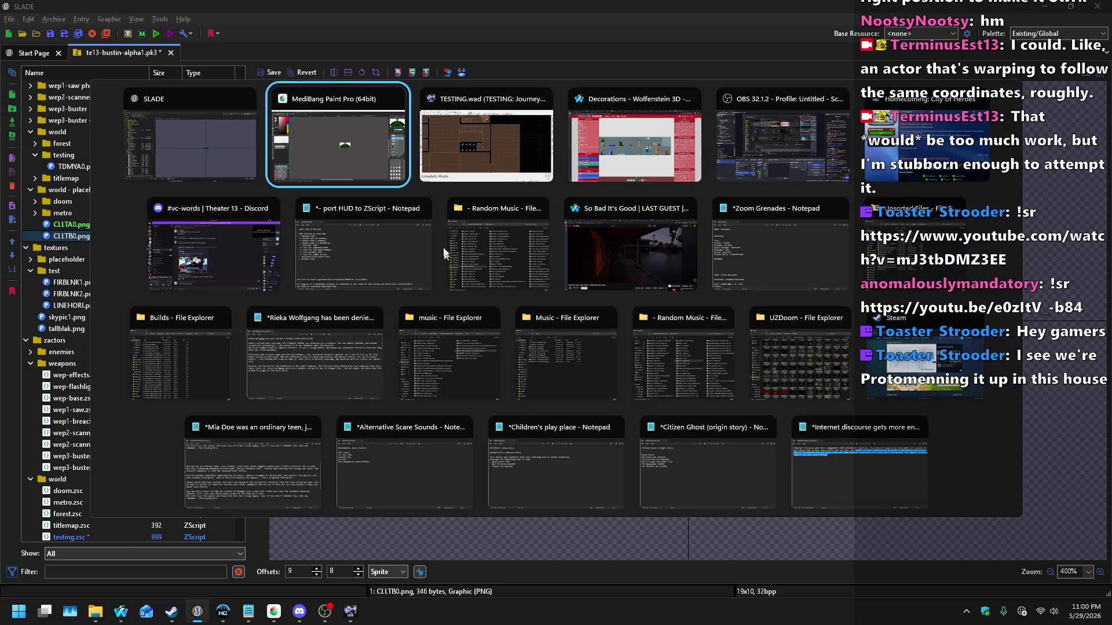
key(Return)
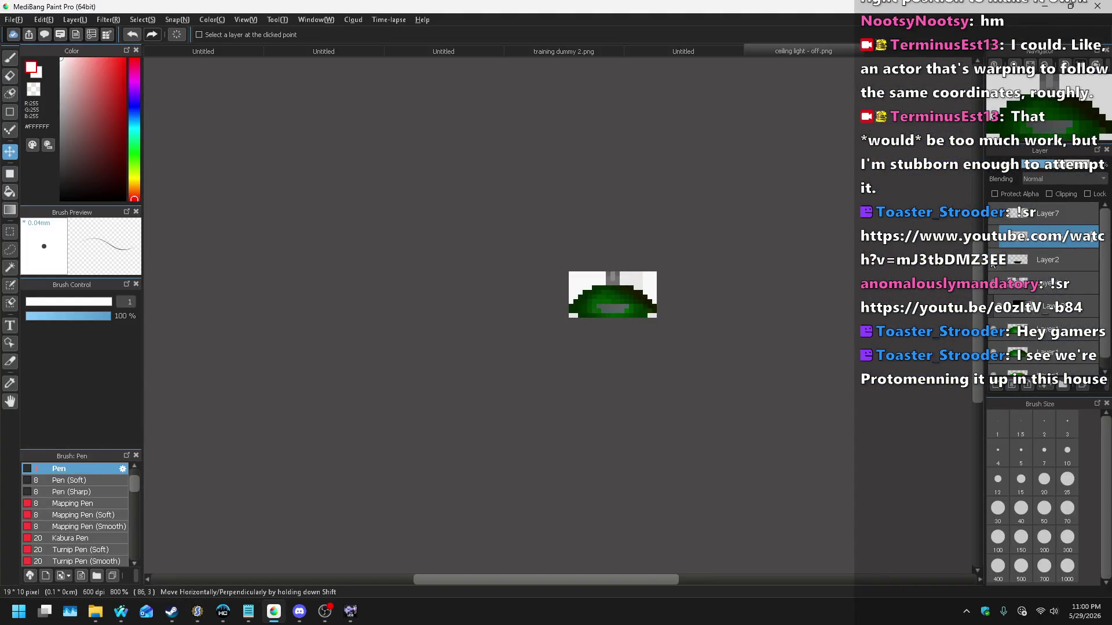
Step: Add a layer just under Layer7 and paint the dark mouth cells dark green pixel by pixel
click(76, 20)
click(168, 79)
drag(1044, 241, 1050, 266)
scroll(608, 280, up, 5)
alt+click(608, 281)
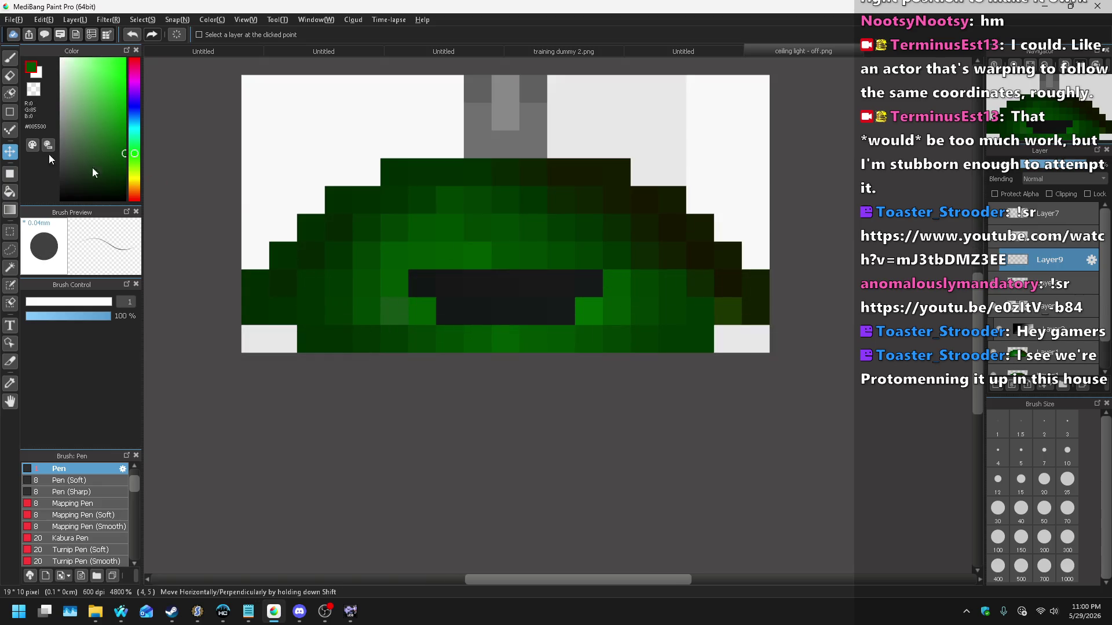
click(11, 136)
mouse_move(595, 289)
mouse_down()
mouse_move(434, 286)
mouse_move(467, 310)
mouse_move(519, 312)
mouse_up()
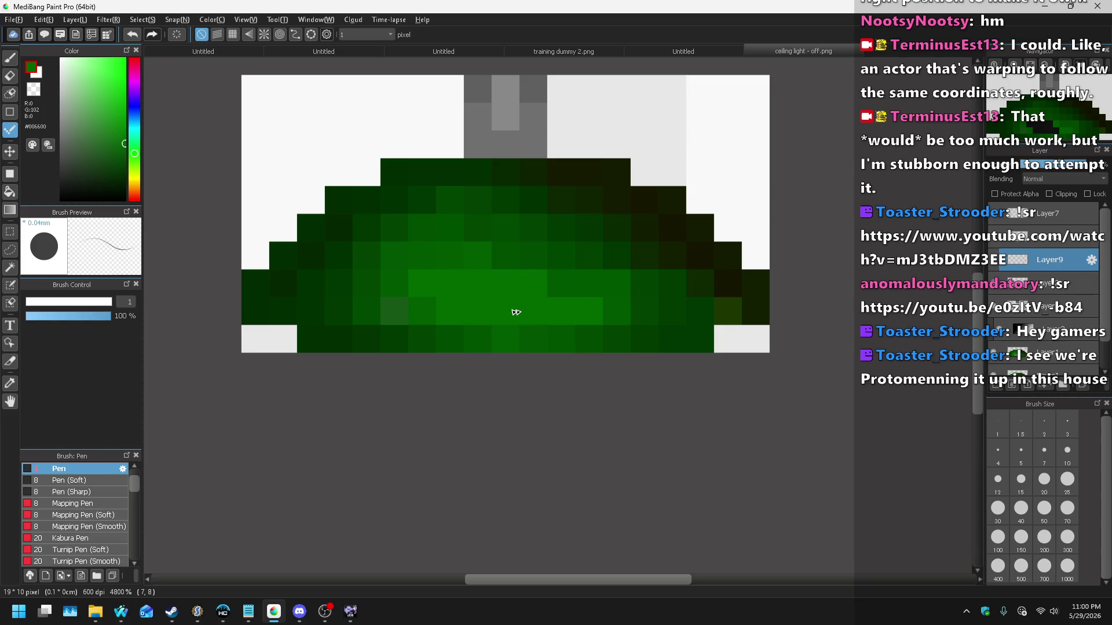
scroll(519, 312, down, 8)
scroll(544, 308, up, 8)
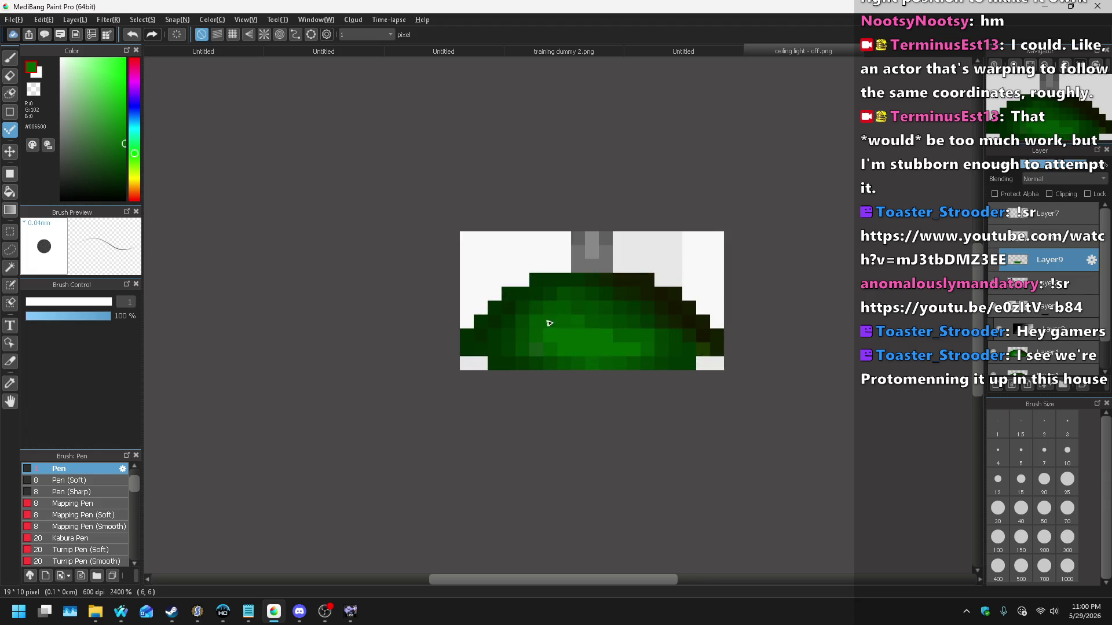
key(ctrl+z)
key(ctrl+z)
key(ctrl+z)
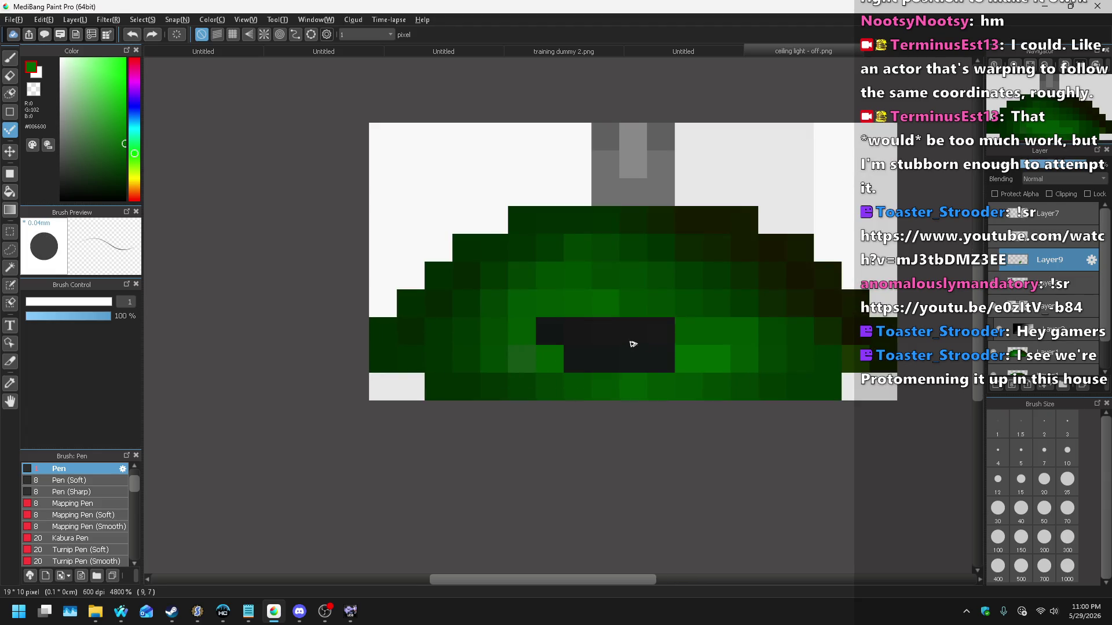
key(ctrl+y)
key(ctrl+y)
key(ctrl+y)
Step: Paint two black pixels near the lamp's left side
drag(122, 150, 61, 199)
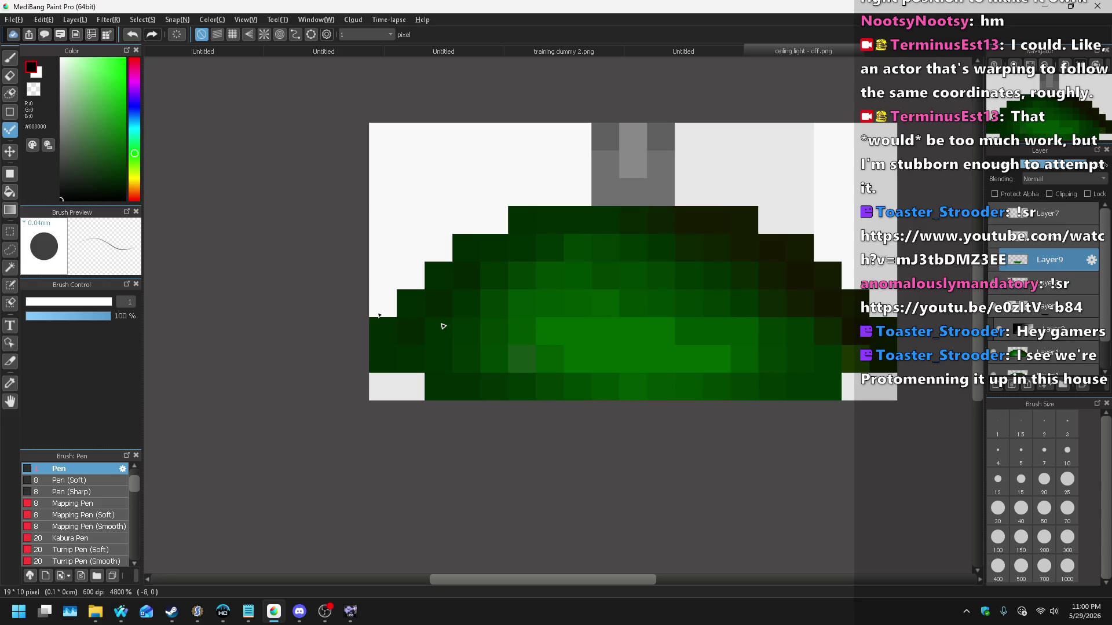
drag(606, 331, 633, 331)
scroll(724, 328, down, 10)
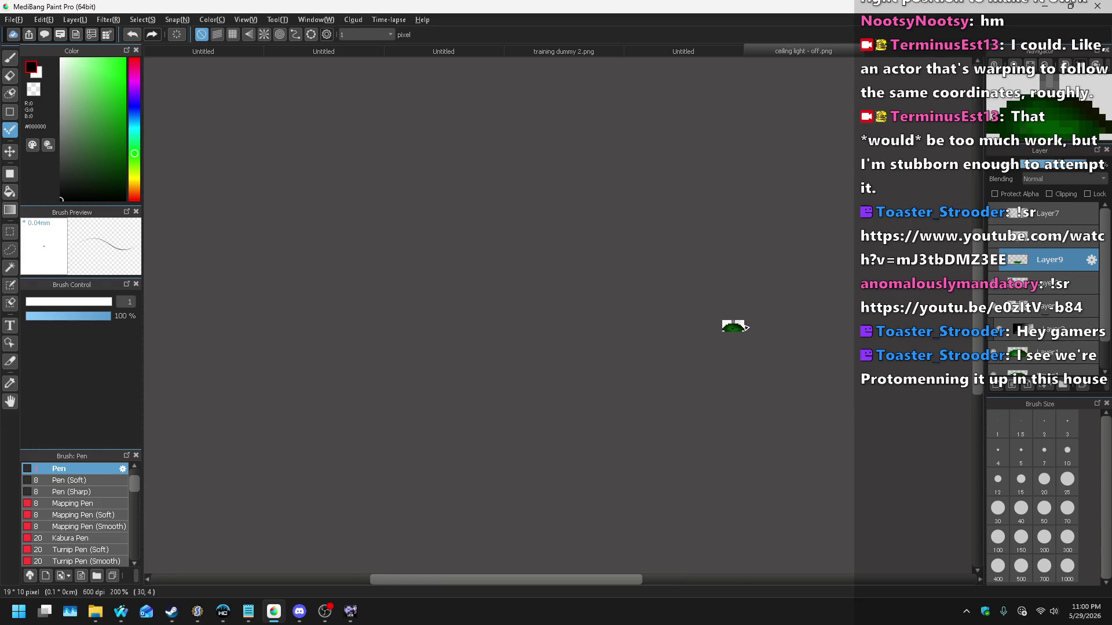
scroll(746, 327, up, 10)
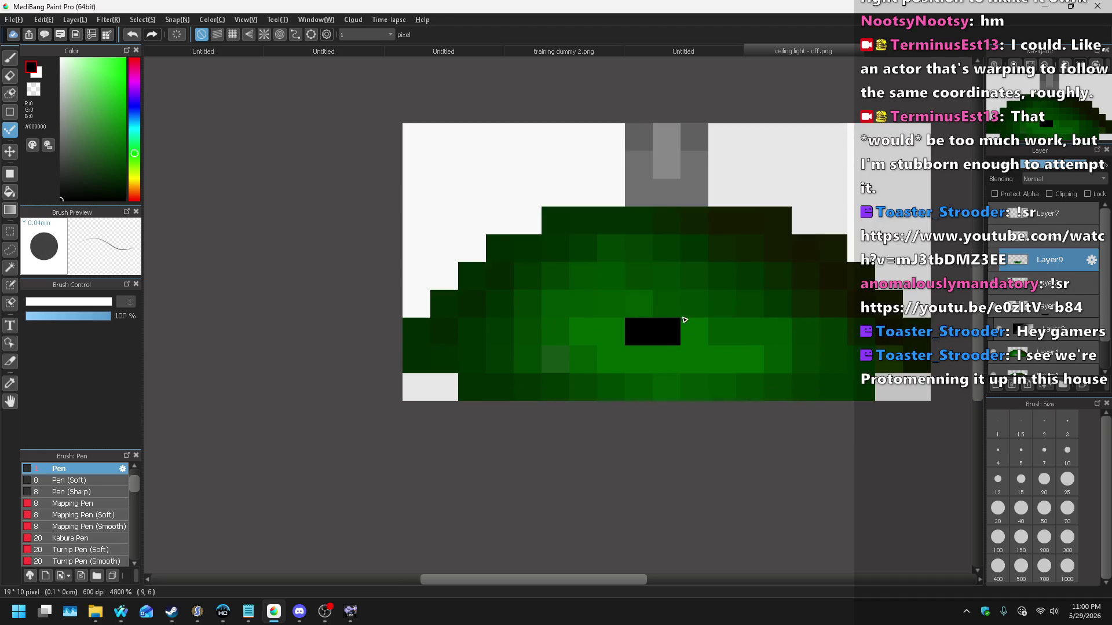
scroll(680, 308, down, 1)
scroll(663, 294, up, 1)
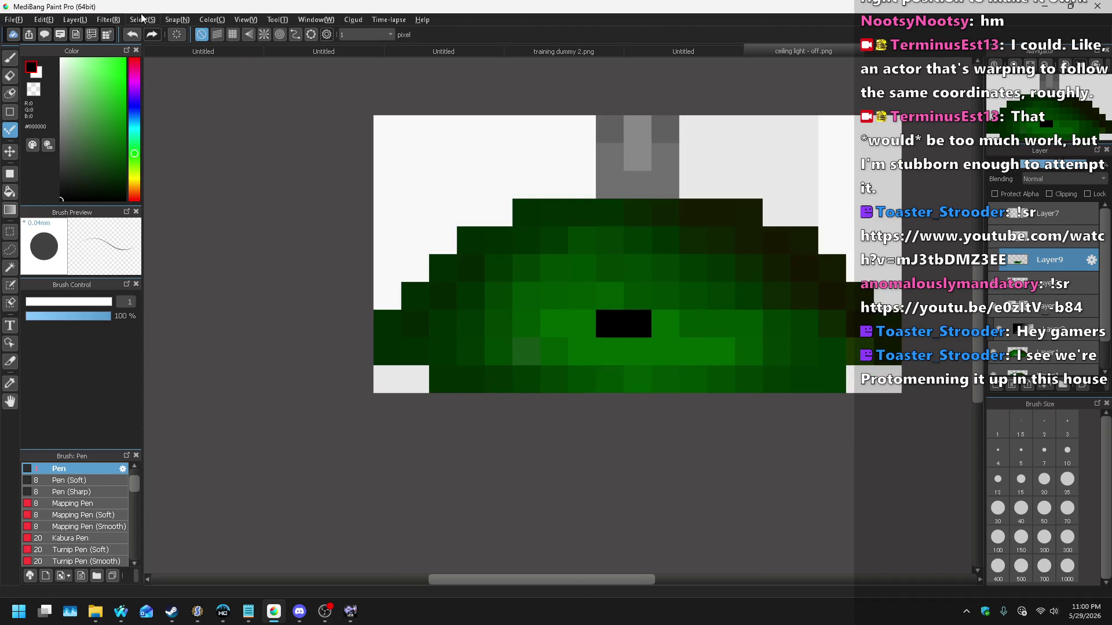
Step: Add the new empty Layer10 and select the pen
click(77, 20)
click(87, 34)
click(10, 57)
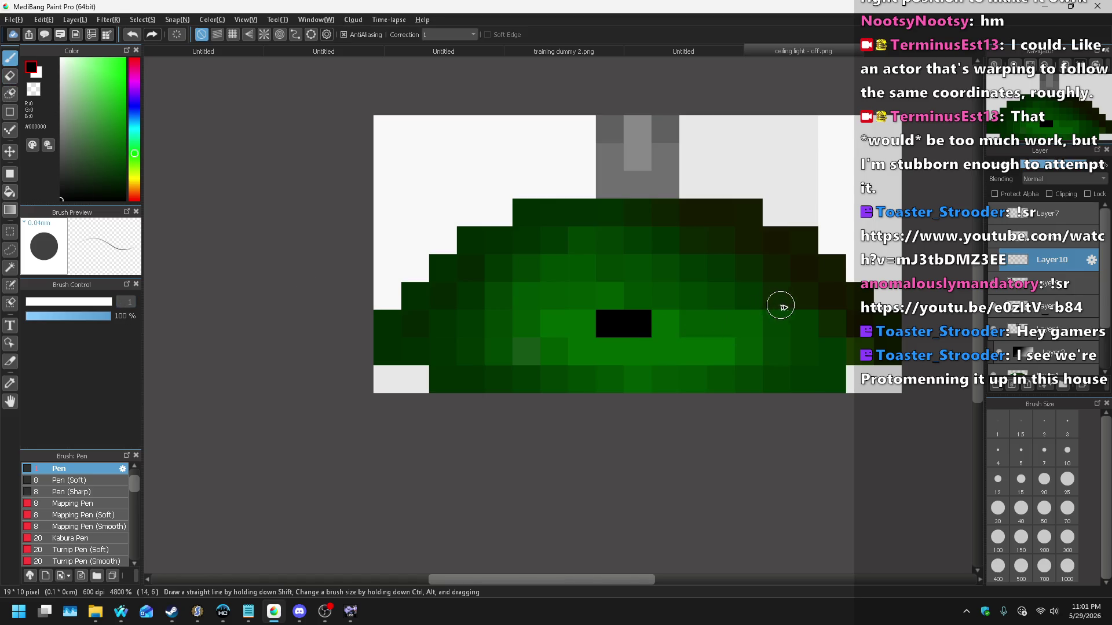
Step: Paint a black visor band across pixel rows 6 and 7 of the helmet's eye area
mouse_move(772, 301)
mouse_down()
mouse_move(442, 300)
mouse_move(450, 317)
mouse_up()
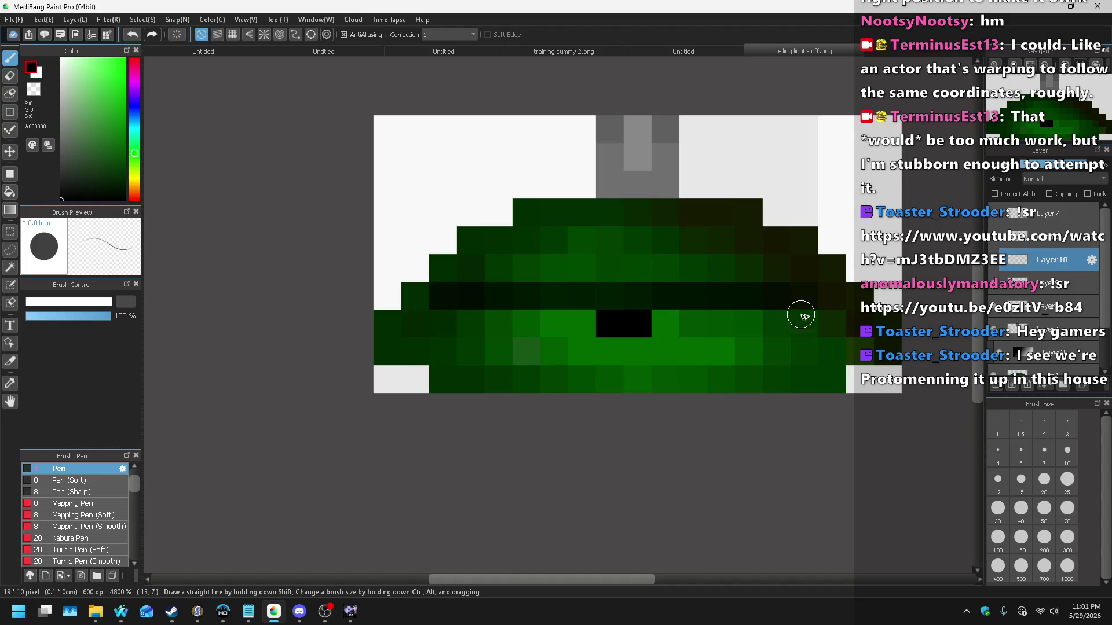
key(ctrl+z)
mouse_move(843, 323)
mouse_down()
mouse_move(738, 301)
mouse_move(499, 307)
mouse_move(441, 329)
mouse_move(425, 351)
mouse_move(382, 353)
mouse_up()
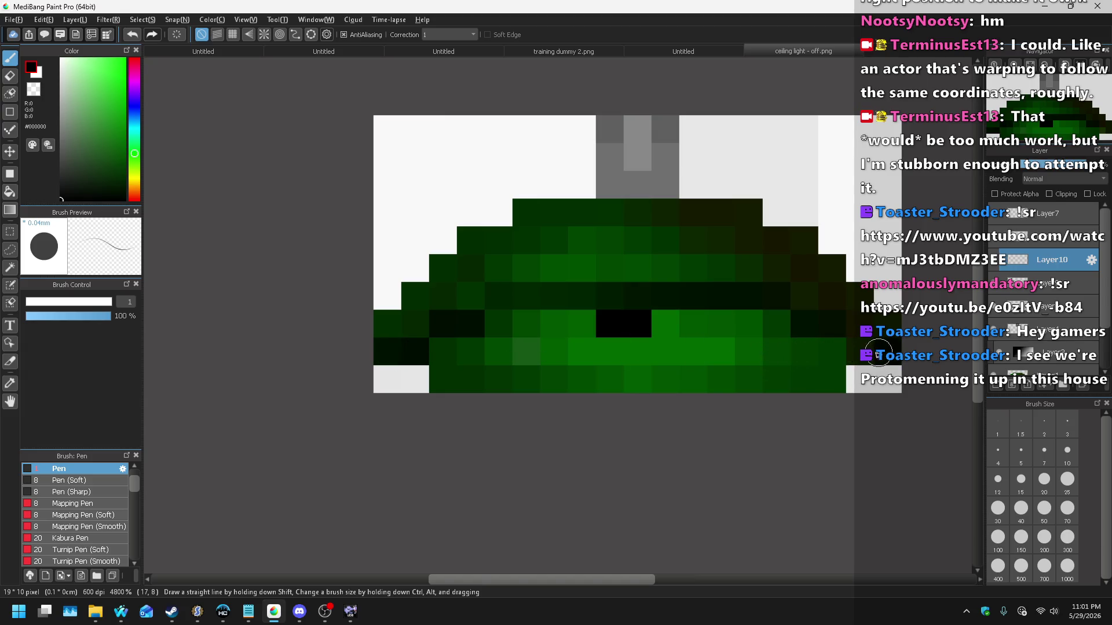
scroll(753, 287, down, 4)
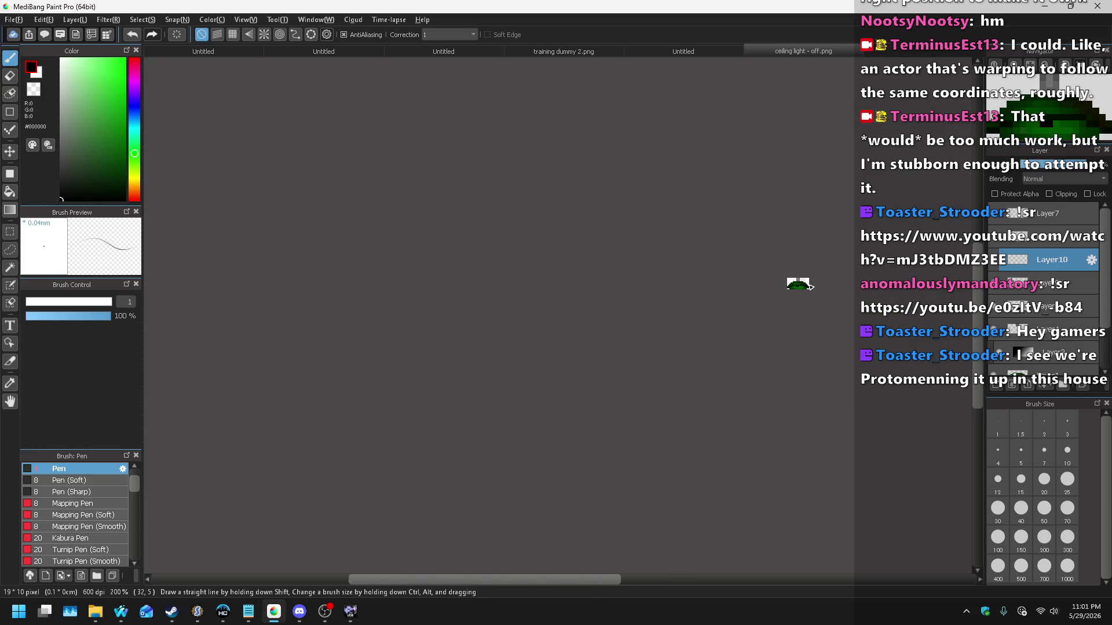
scroll(753, 292, up, 4)
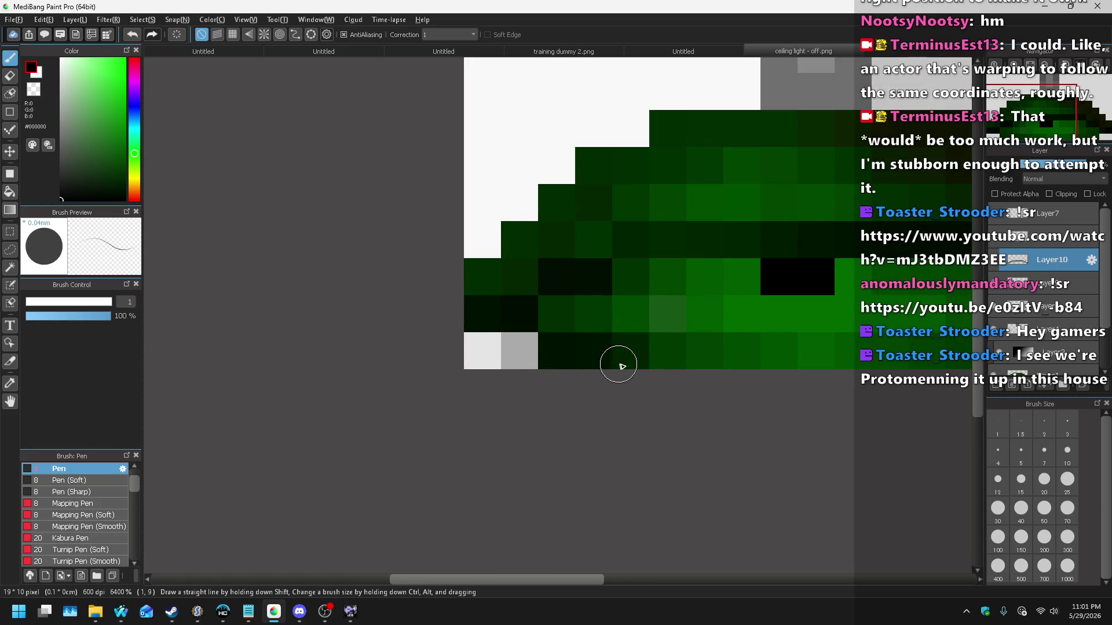
scroll(589, 362, down, 2)
scroll(637, 359, up, 1)
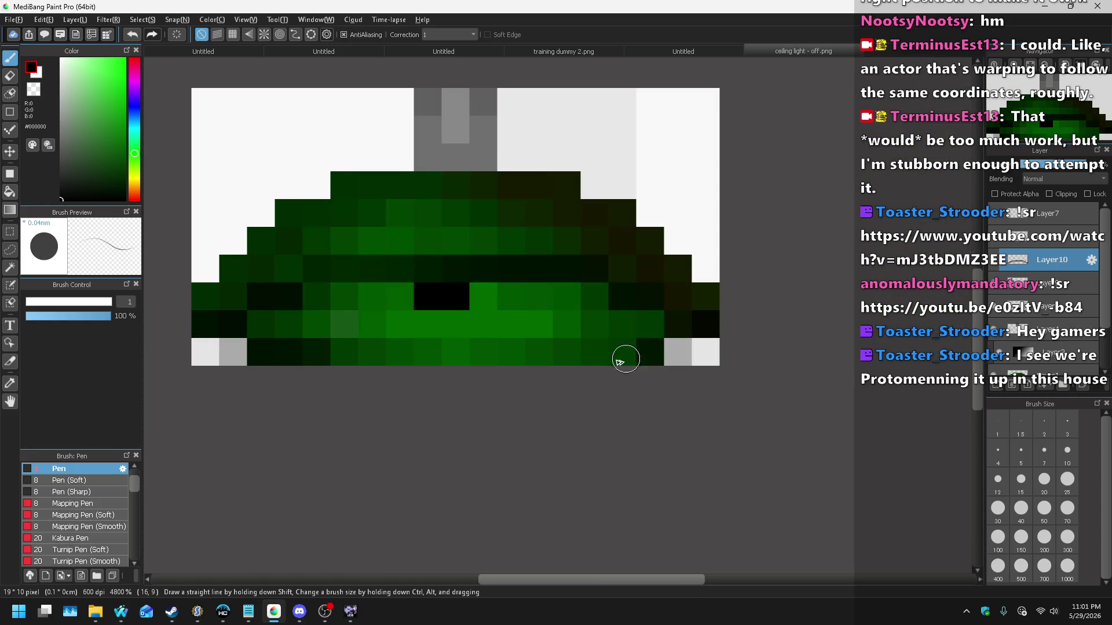
scroll(589, 365, down, 6)
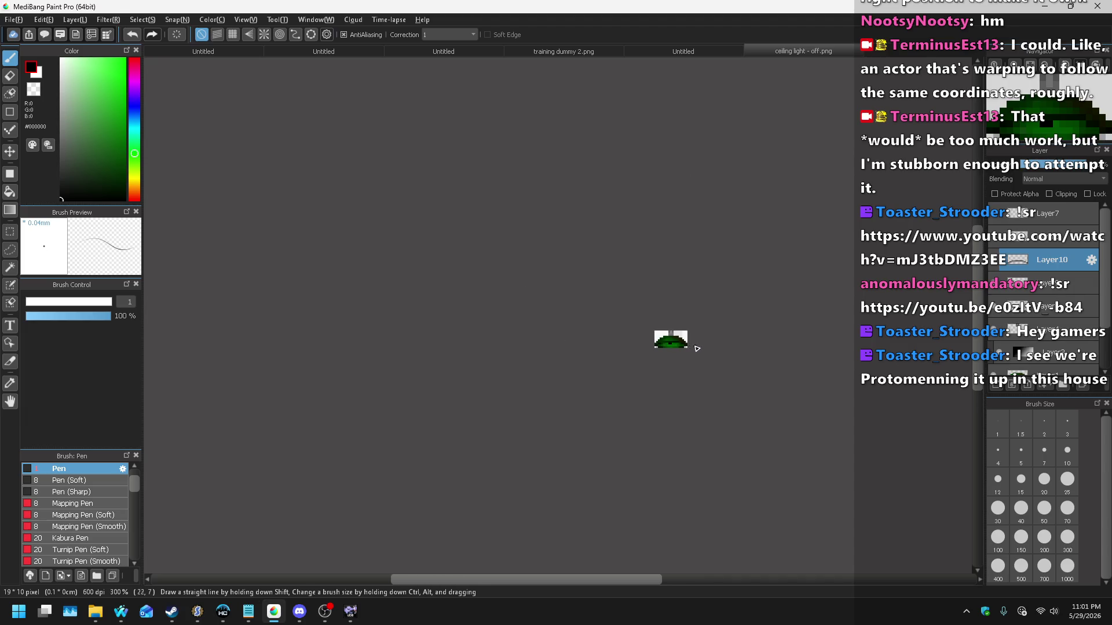
scroll(687, 347, up, 5)
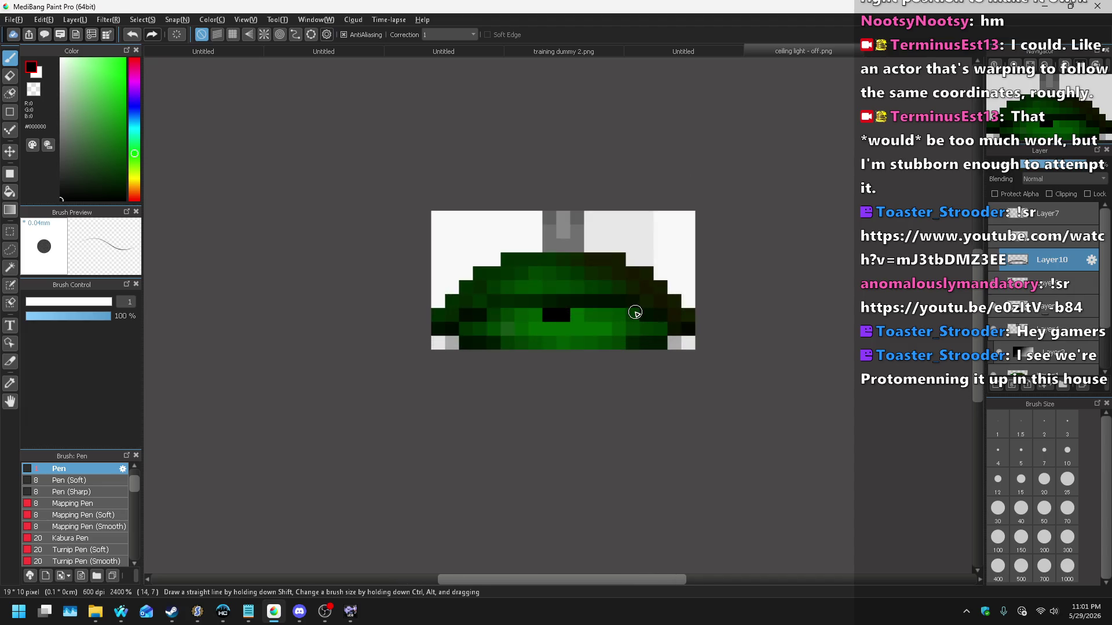
scroll(631, 313, up, 1)
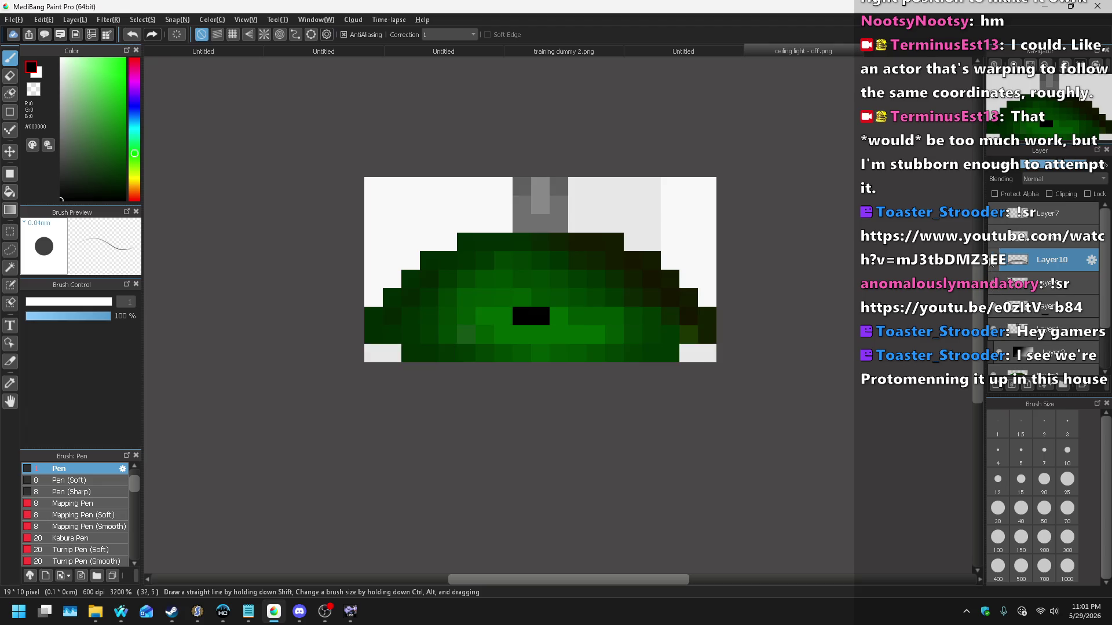
key(ctrl+y)
scroll(640, 265, down, 4)
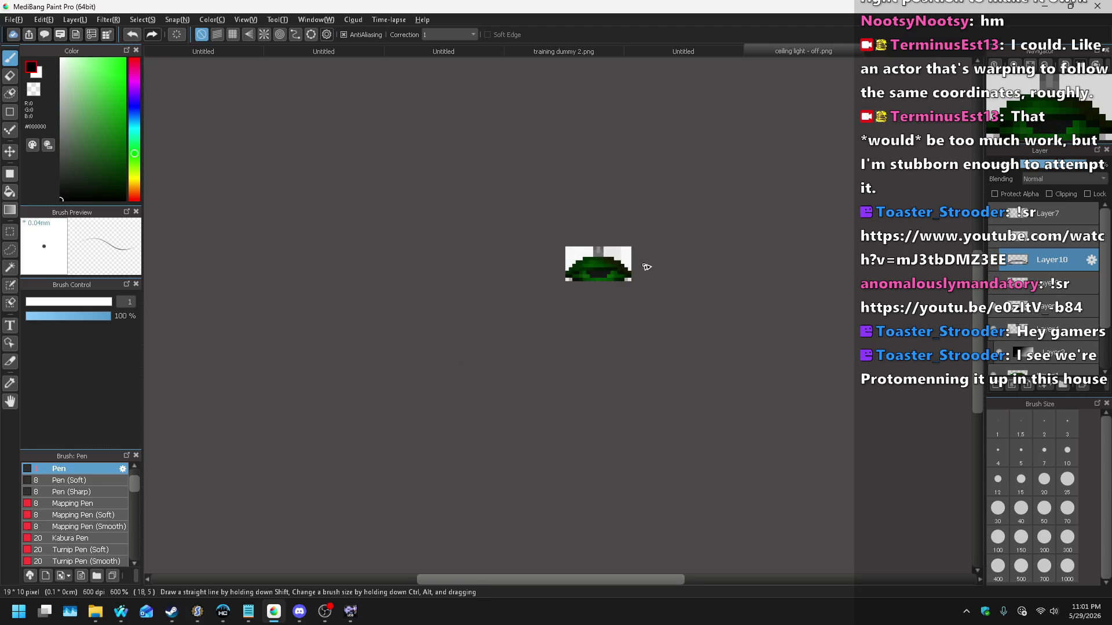
scroll(651, 263, up, 3)
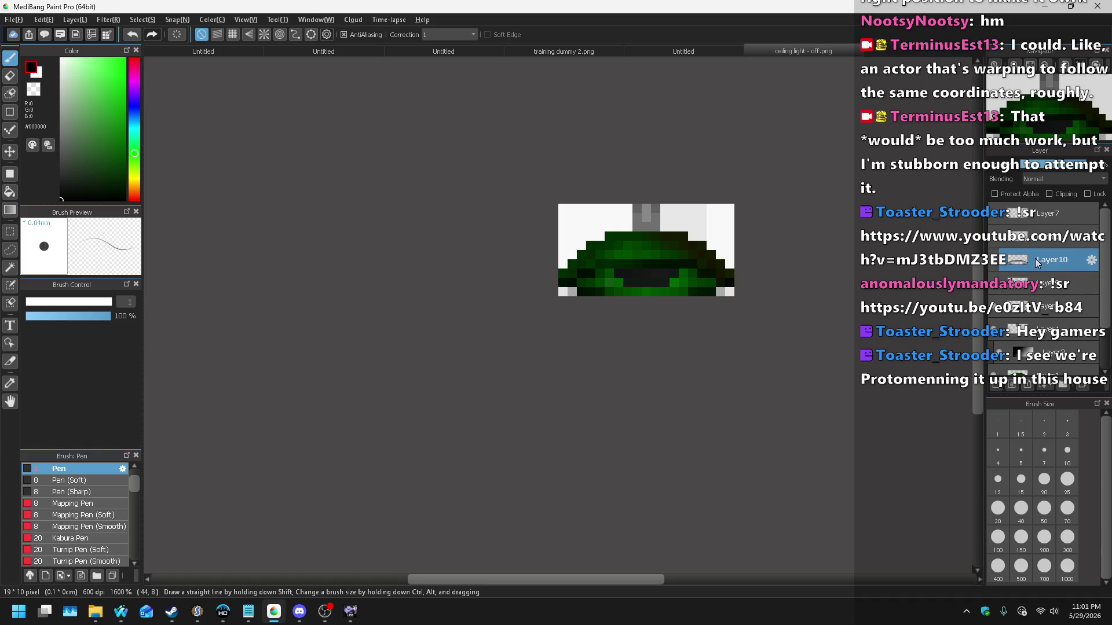
scroll(701, 335, up, 2)
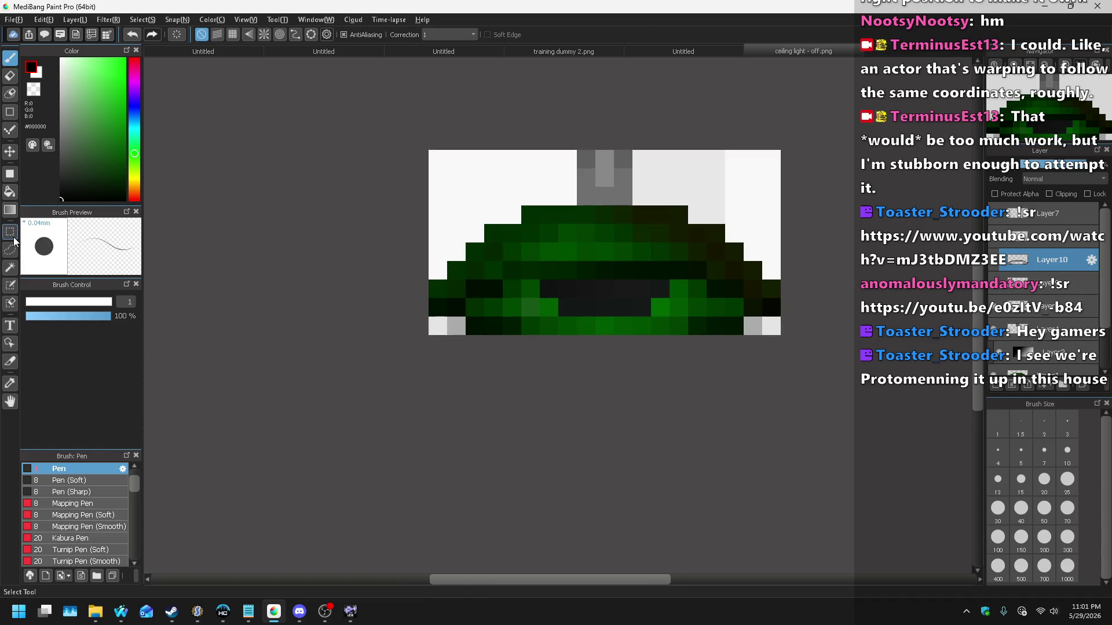
Step: Try rectangle selections on the helmet's bottom corners, deselect, and adjust the visor layer's opacity
click(10, 231)
drag(464, 333, 412, 318)
mouse_move(750, 348)
mouse_down()
mouse_move(745, 335)
mouse_move(790, 340)
mouse_move(776, 325)
mouse_up()
key(ctrl+d)
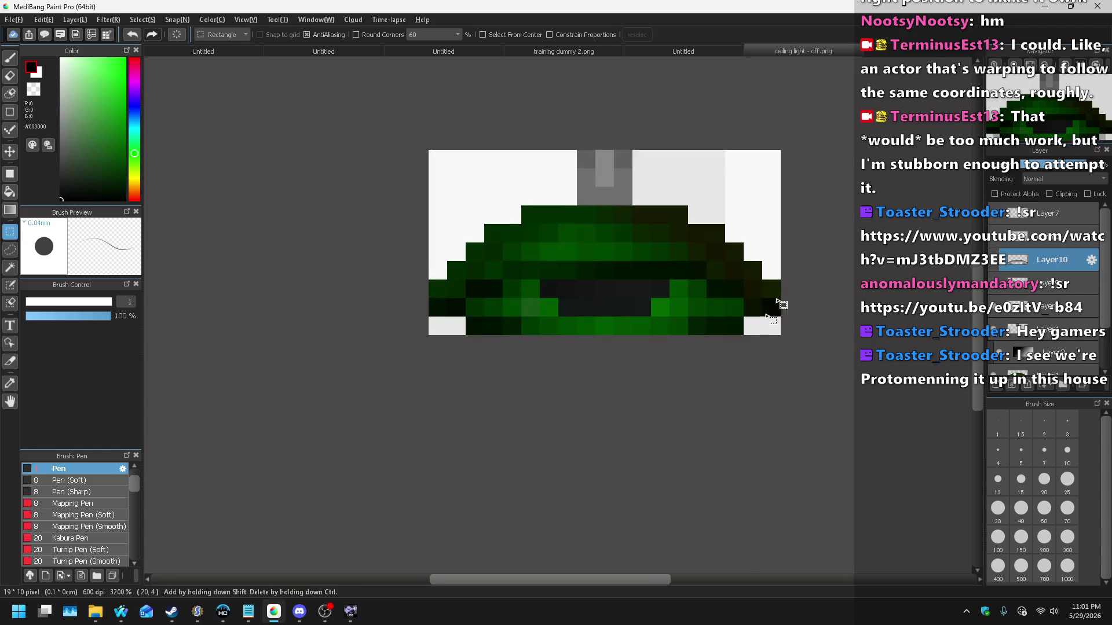
scroll(783, 303, down, 2)
click(1052, 166)
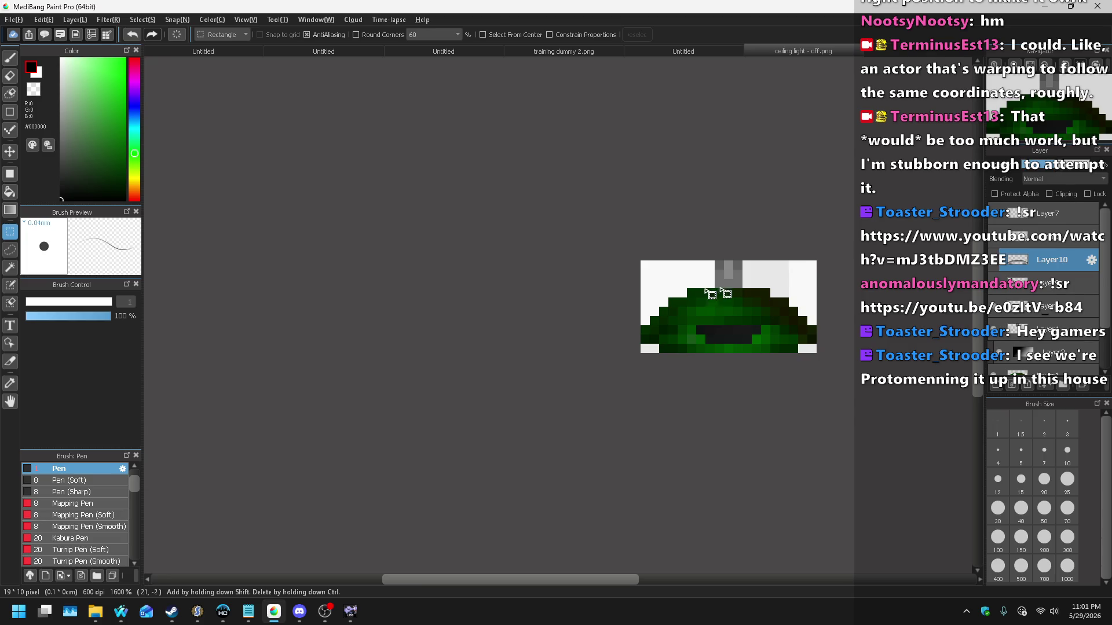
Step: Save the visored helmet as a transparent PNG
scroll(767, 286, up, 1)
key(ctrl+s)
key(Return)
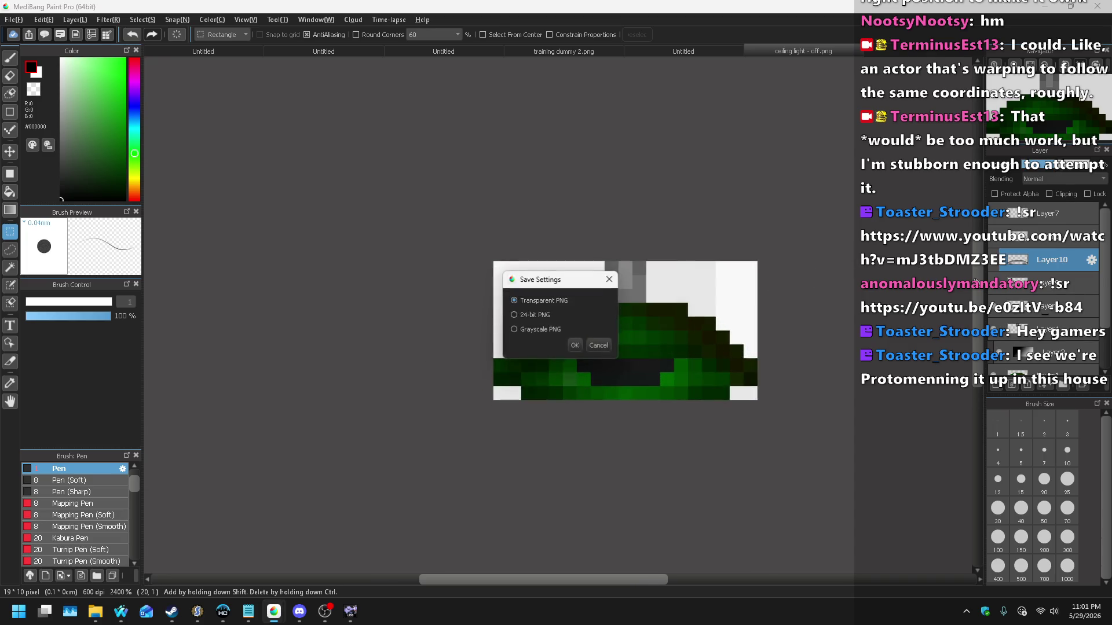
Step: Hide the visor layer and repaint the pixels beside the eye with helmet greens, narrowing it to one pixel
click(997, 292)
click(1036, 283)
scroll(622, 382, up, 3)
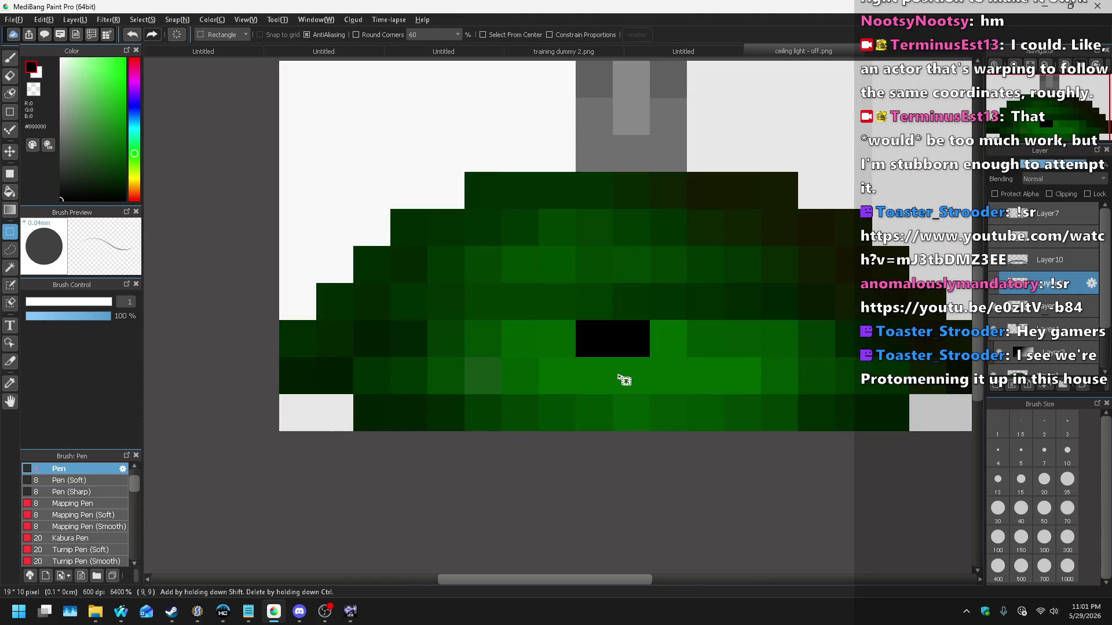
alt+click(554, 350)
click(10, 129)
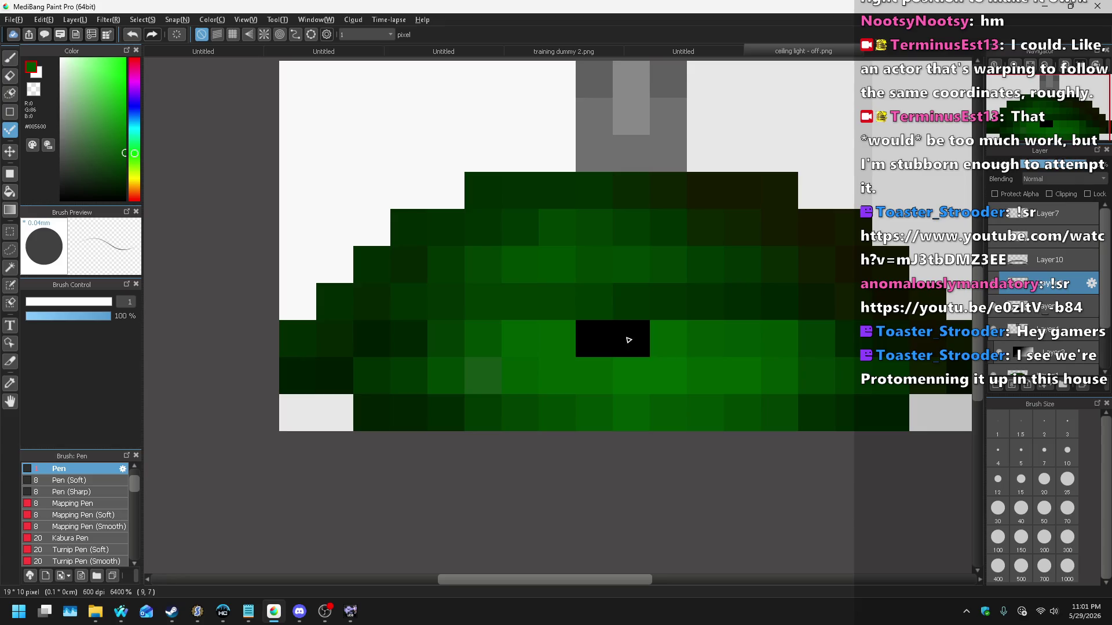
alt+click(639, 334)
click(671, 342)
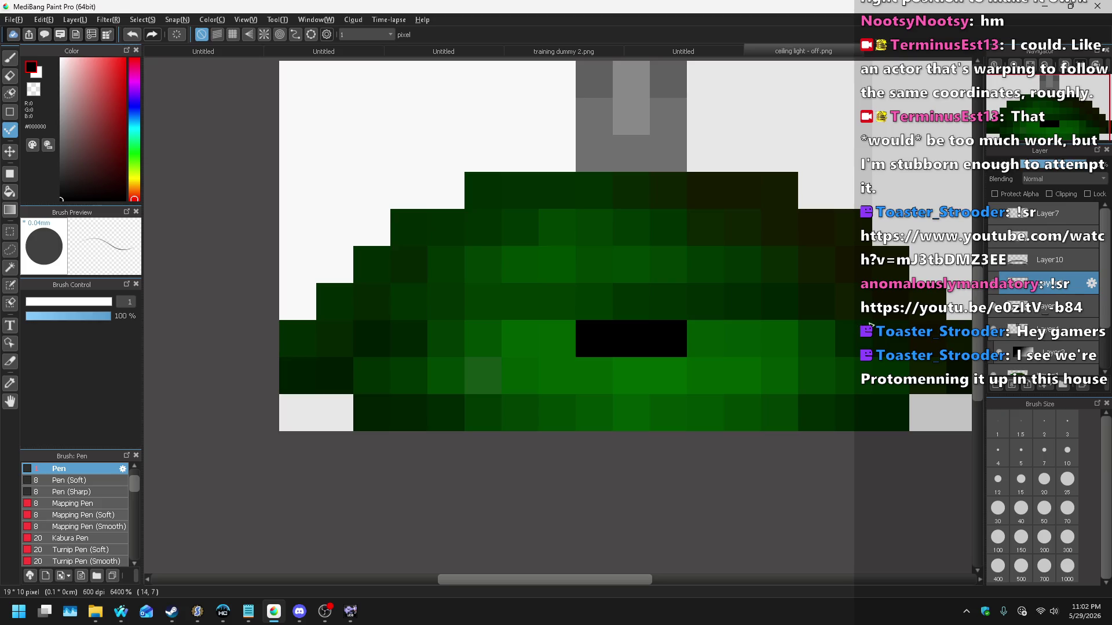
alt+click(894, 313)
click(603, 334)
click(666, 338)
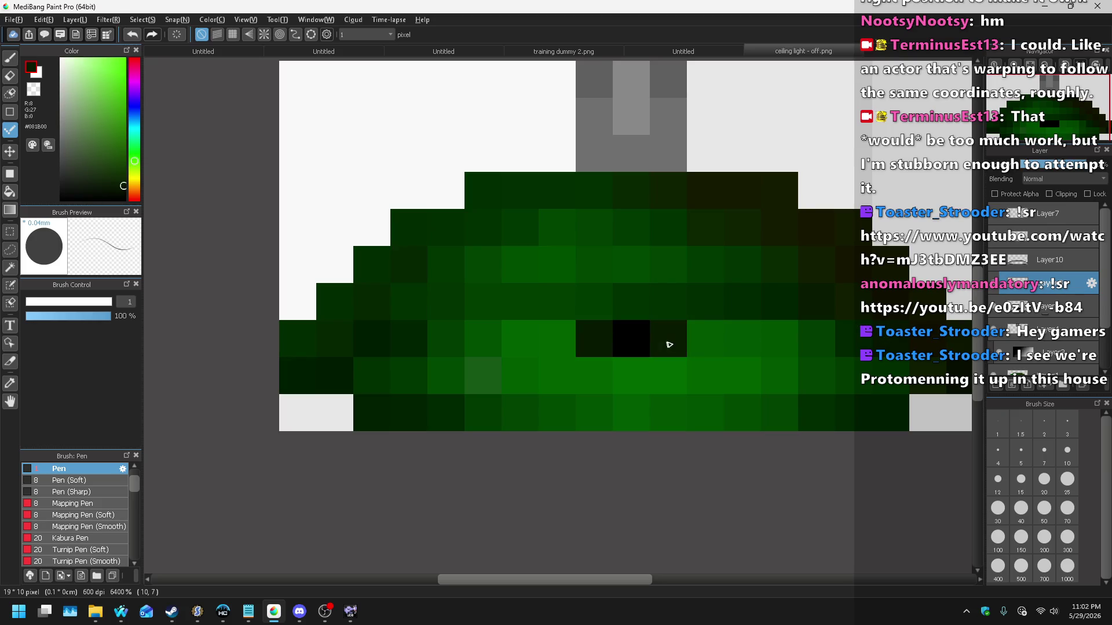
scroll(656, 316, down, 4)
scroll(760, 304, down, 3)
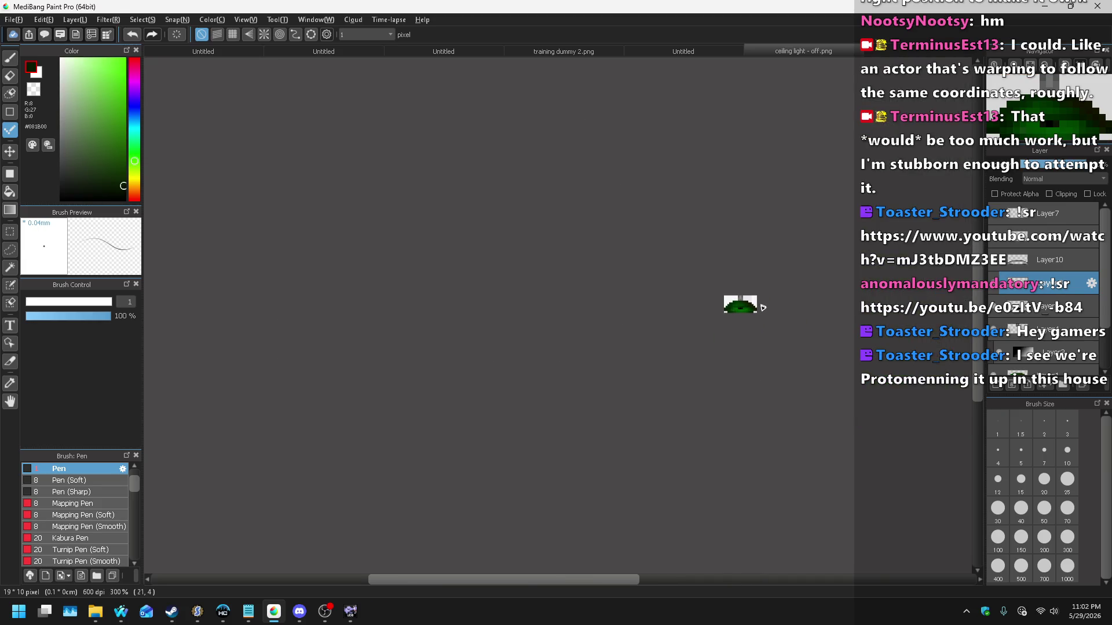
Step: Save the image as a PNG, changing 'off' to 'on' in the file name
scroll(763, 314, up, 4)
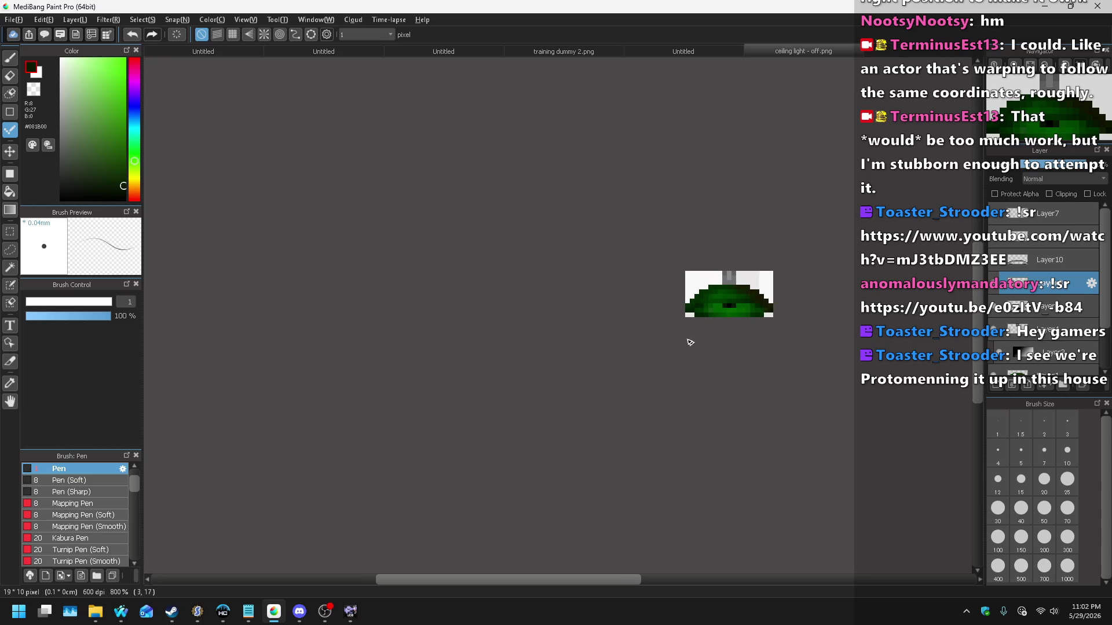
scroll(693, 278, up, 2)
click(19, 20)
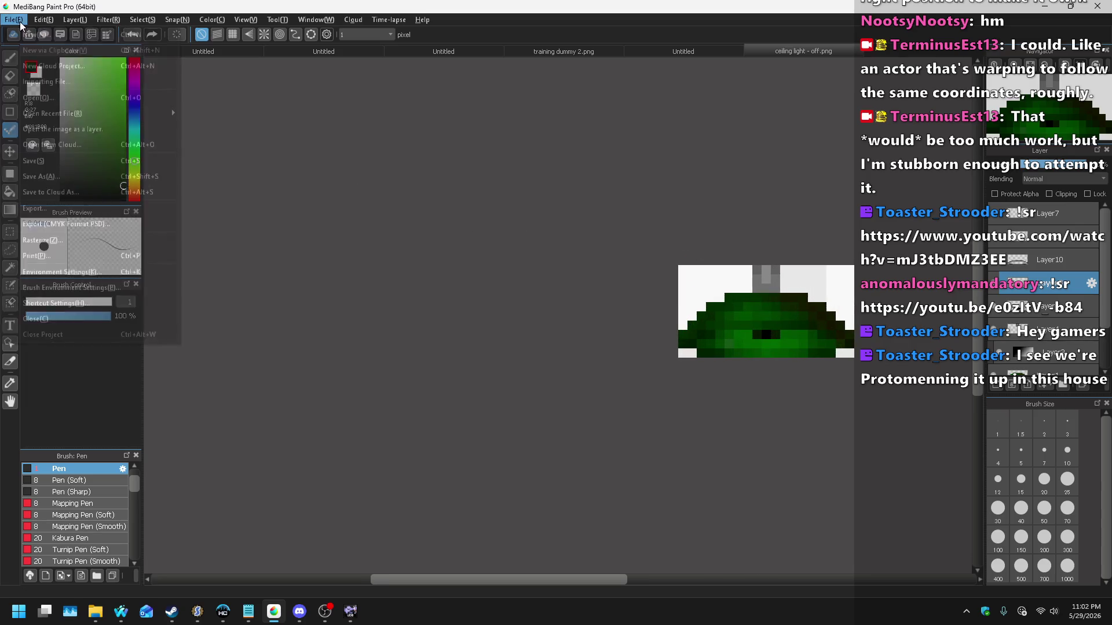
click(66, 194)
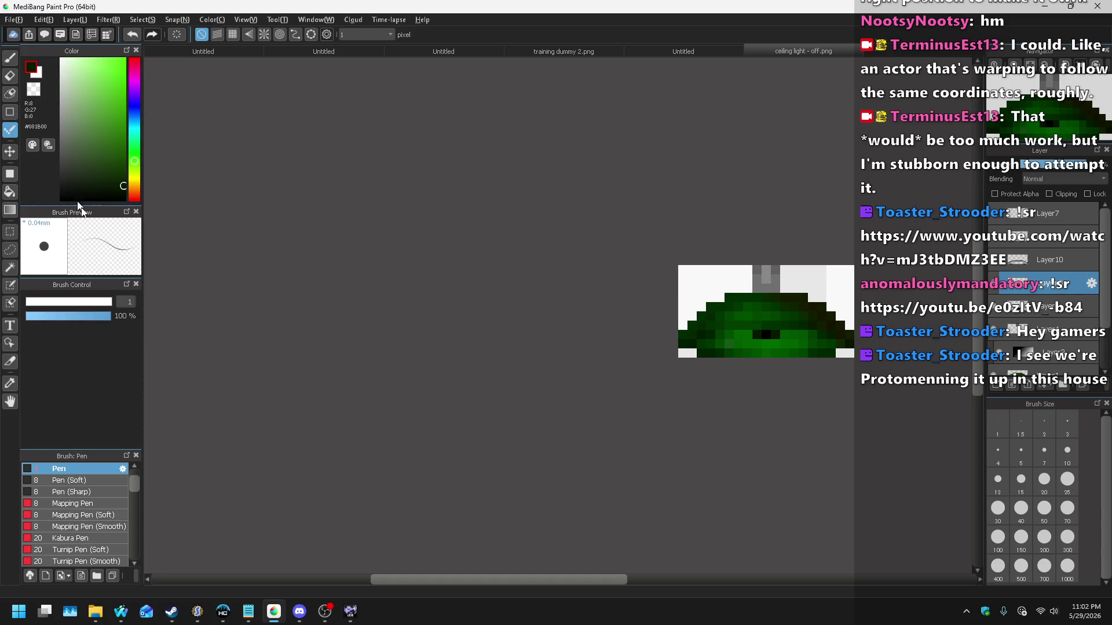
click(96, 532)
click(105, 543)
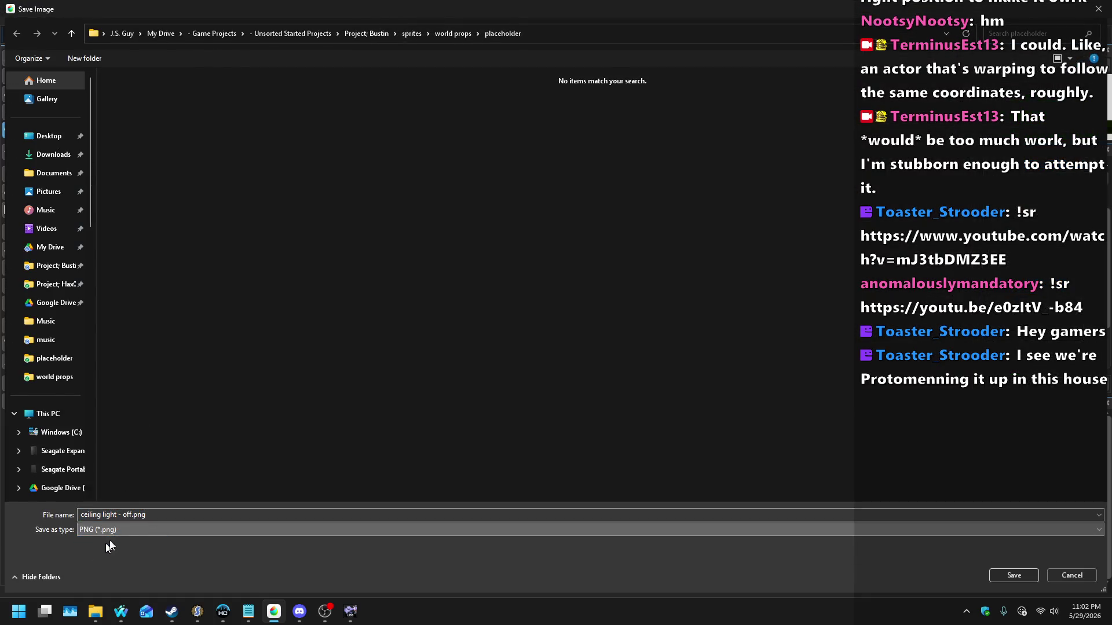
double_click(127, 514)
text(on)
key(Return)
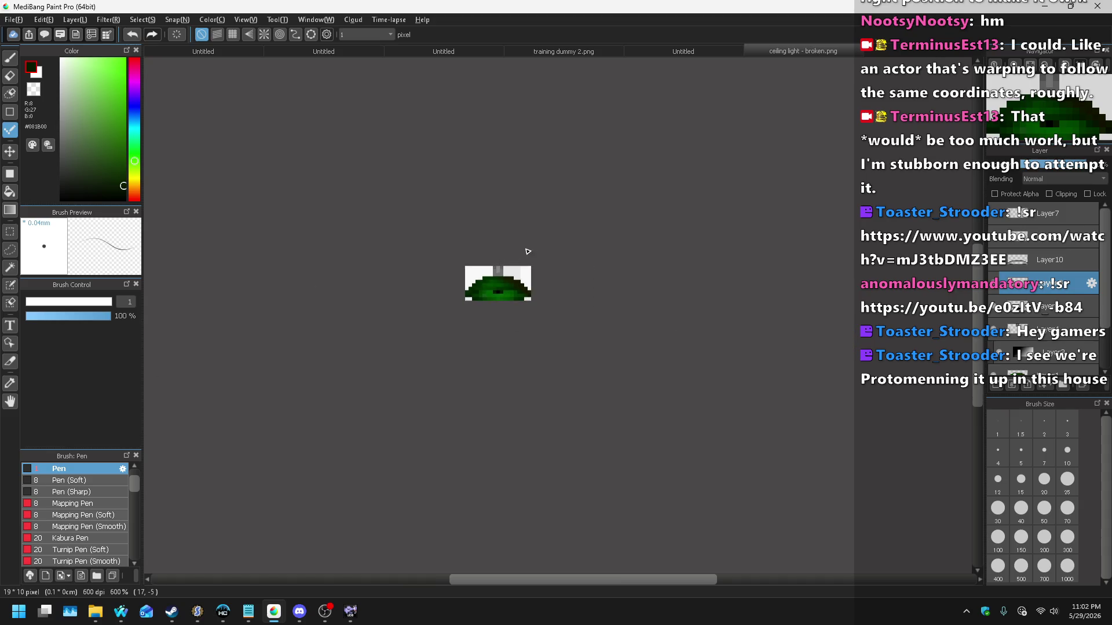
scroll(527, 251, up, 3)
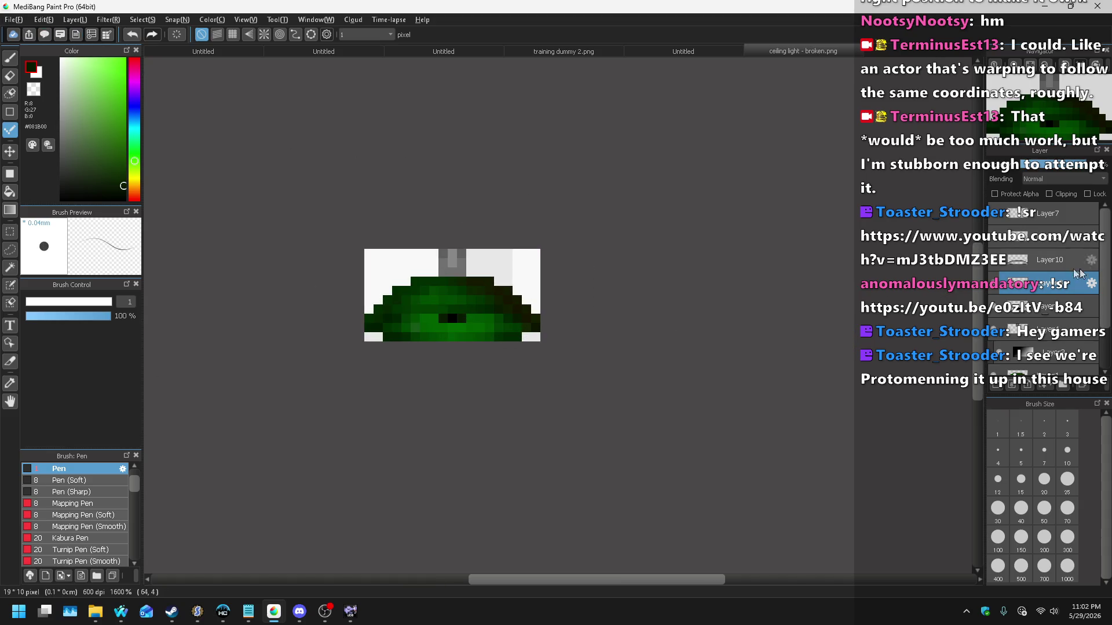
Step: Save the project as ceiling light.mdp, removing 'broken' from the file name
click(14, 19)
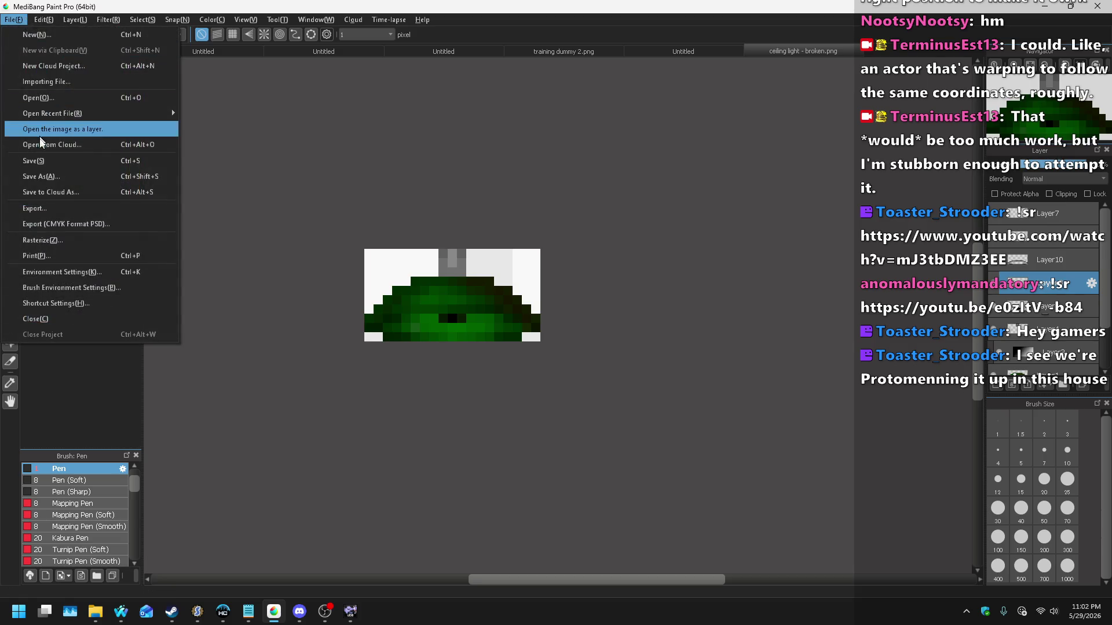
click(40, 176)
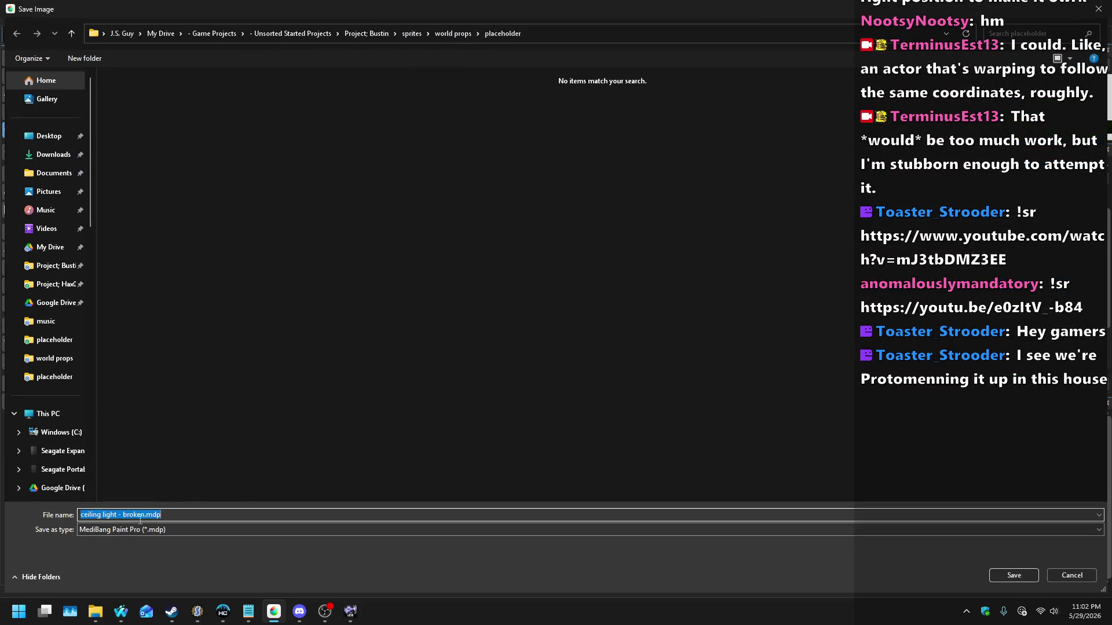
key(BackSpace)
key(BackSpace)
key(BackSpace)
key(Return)
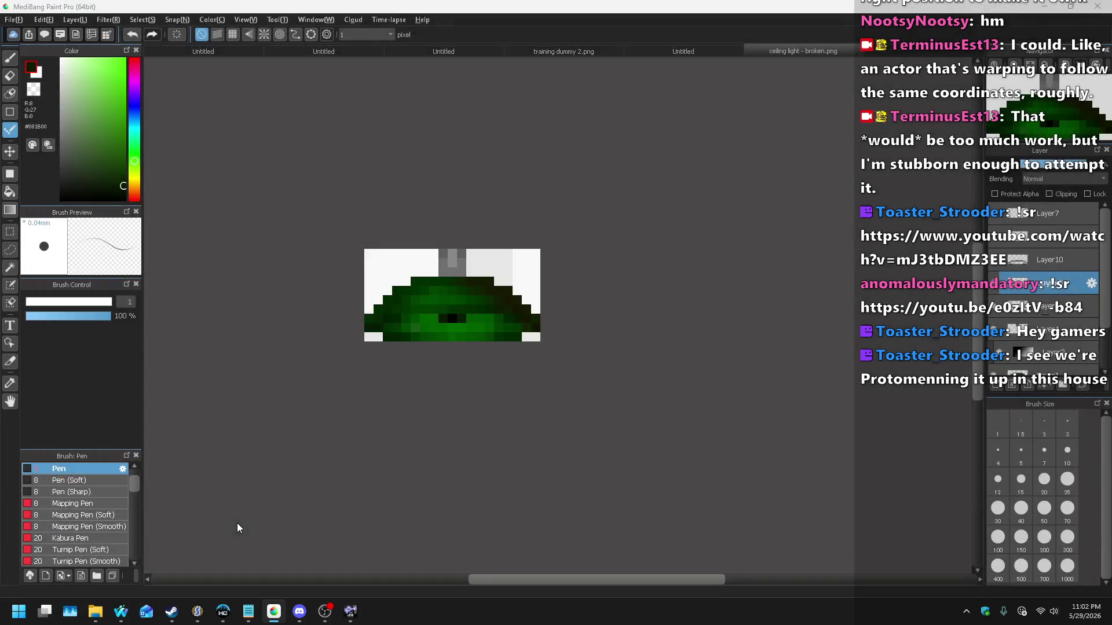
Step: Go to Nightbot's Song Requests page and open the playing song's video in a background tab
mouse_move(115, 618)
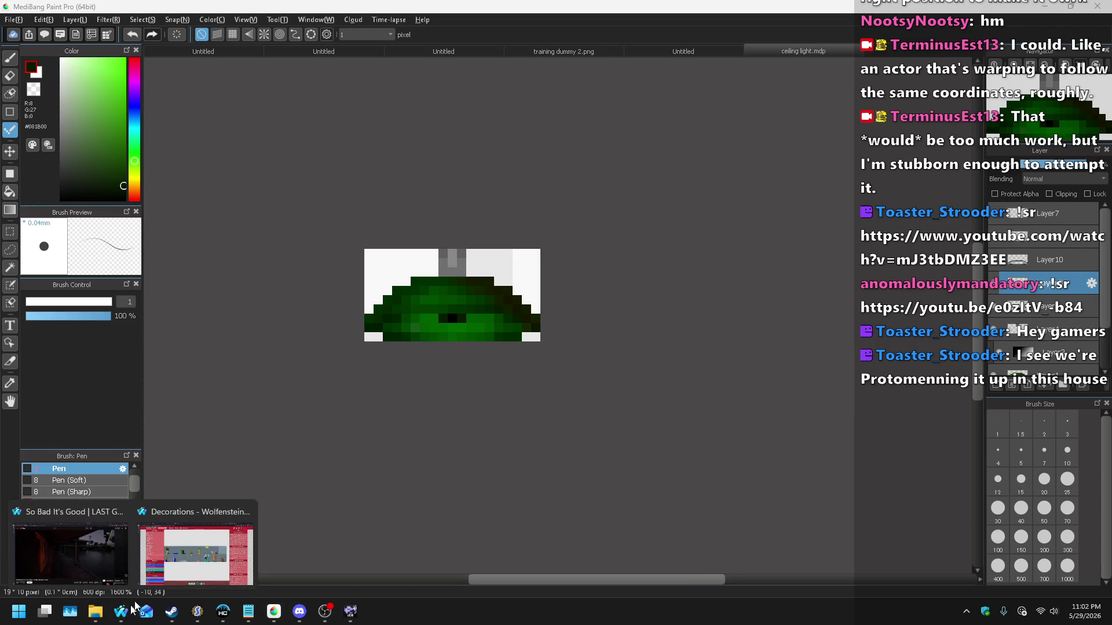
click(194, 557)
click(383, 10)
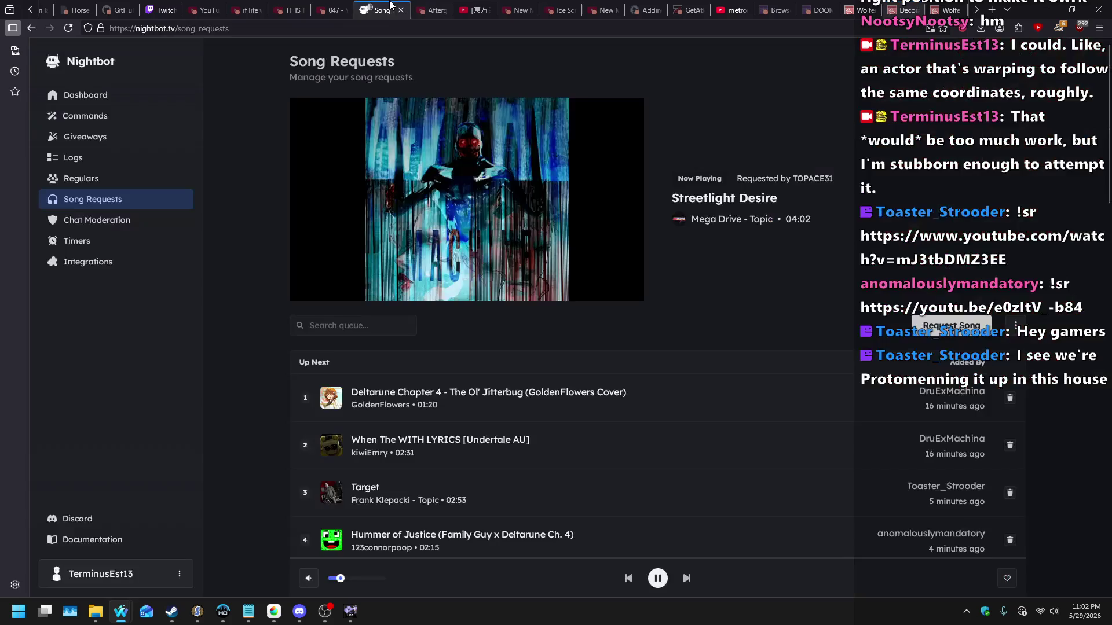
middle_click(747, 198)
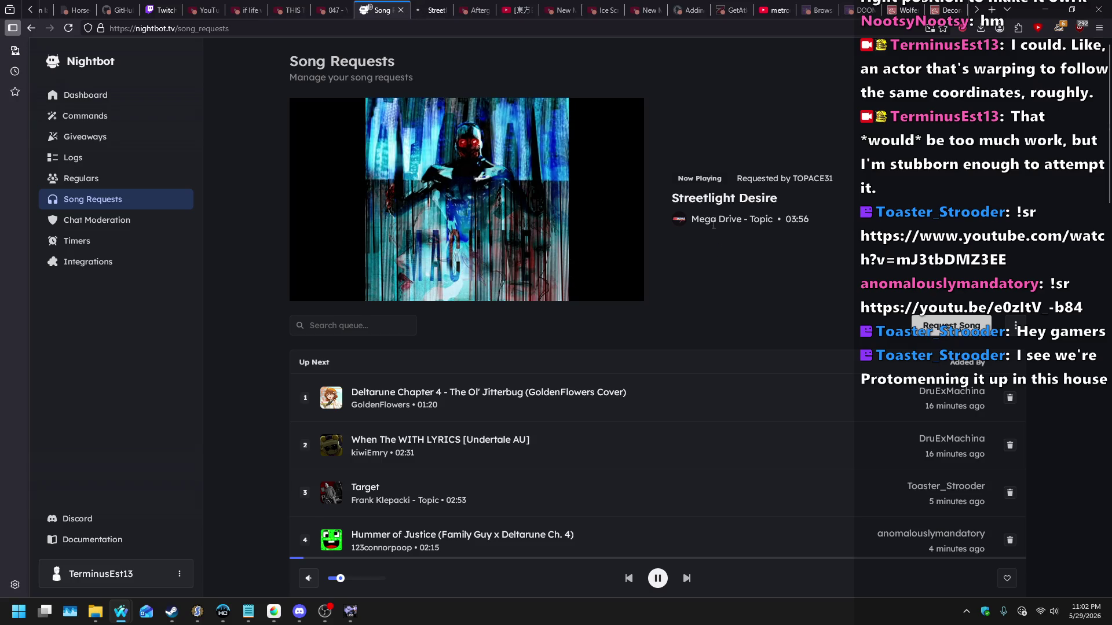
Step: Drag Target to the top of the Up Next queue, then return to MediBang Paint Pro
scroll(703, 218, down, 1)
scroll(703, 218, down, 2)
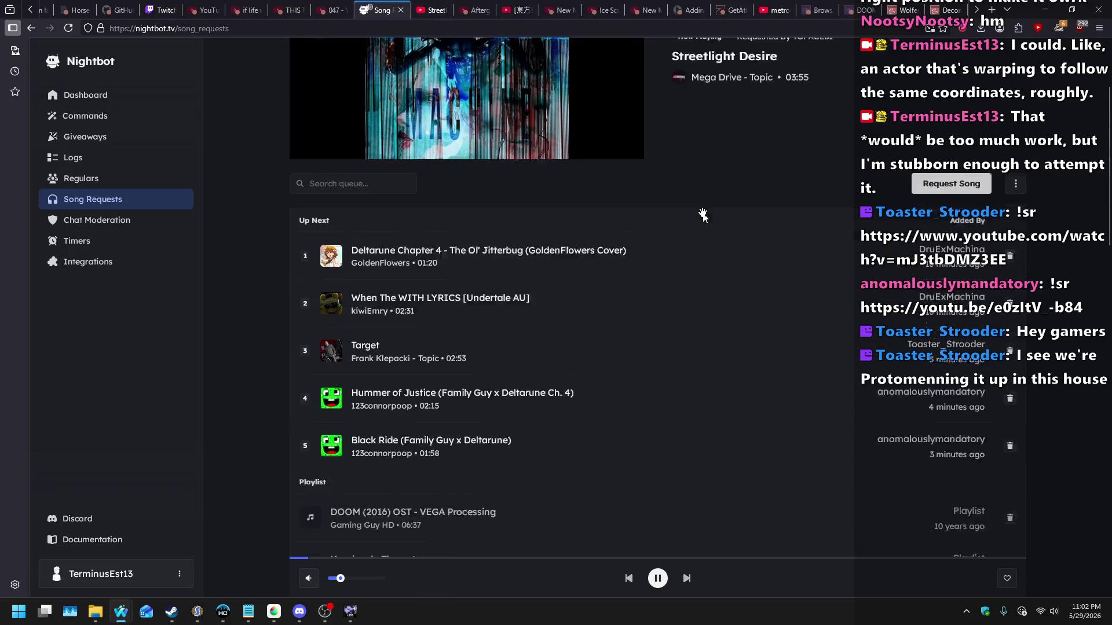
scroll(497, 398, up, 2)
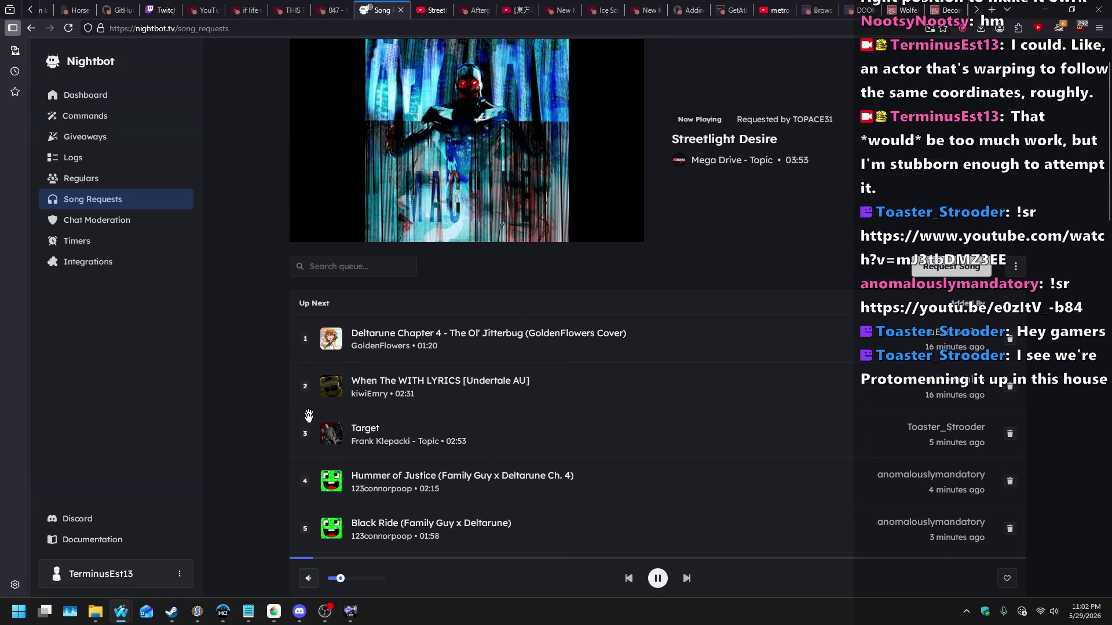
mouse_move(307, 434)
mouse_down()
mouse_move(307, 325)
mouse_move(307, 338)
mouse_up()
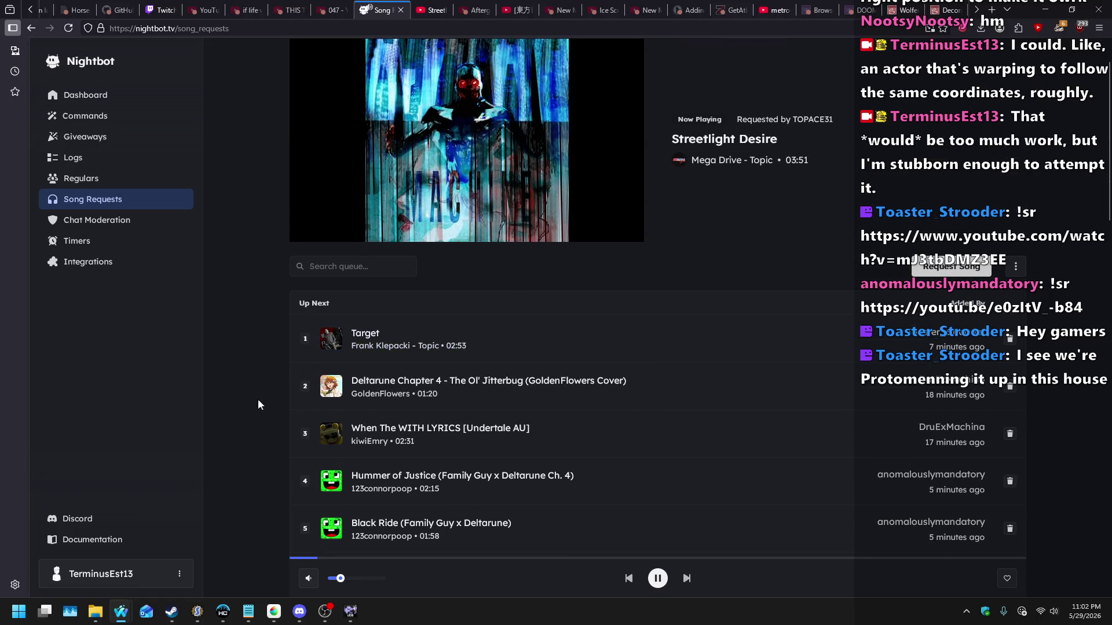
scroll(242, 393, up, 1)
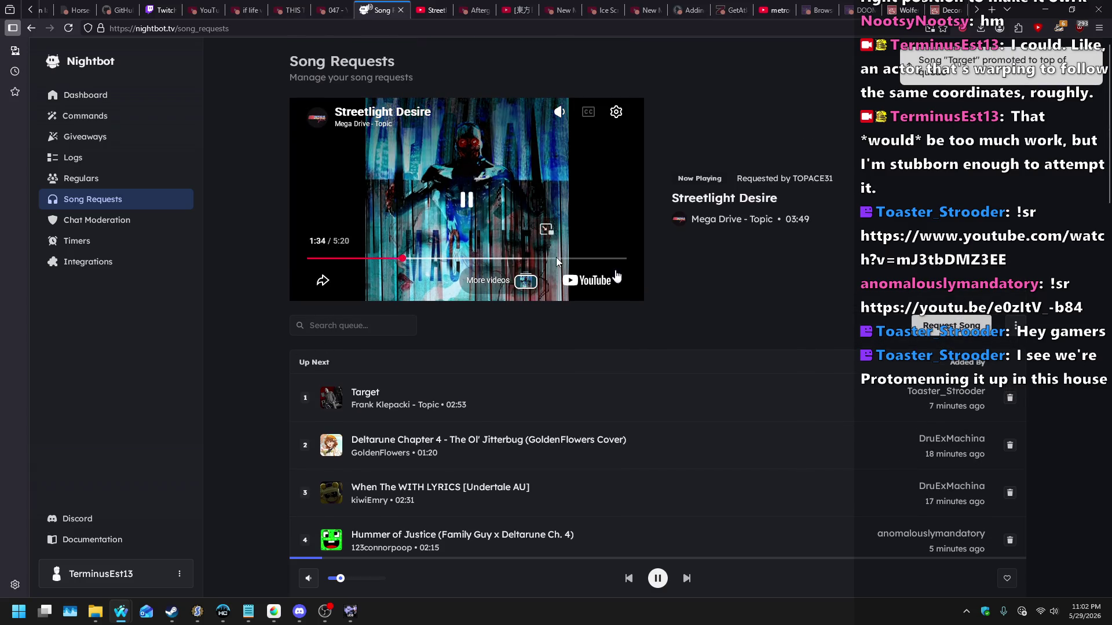
key(alt+Tab)
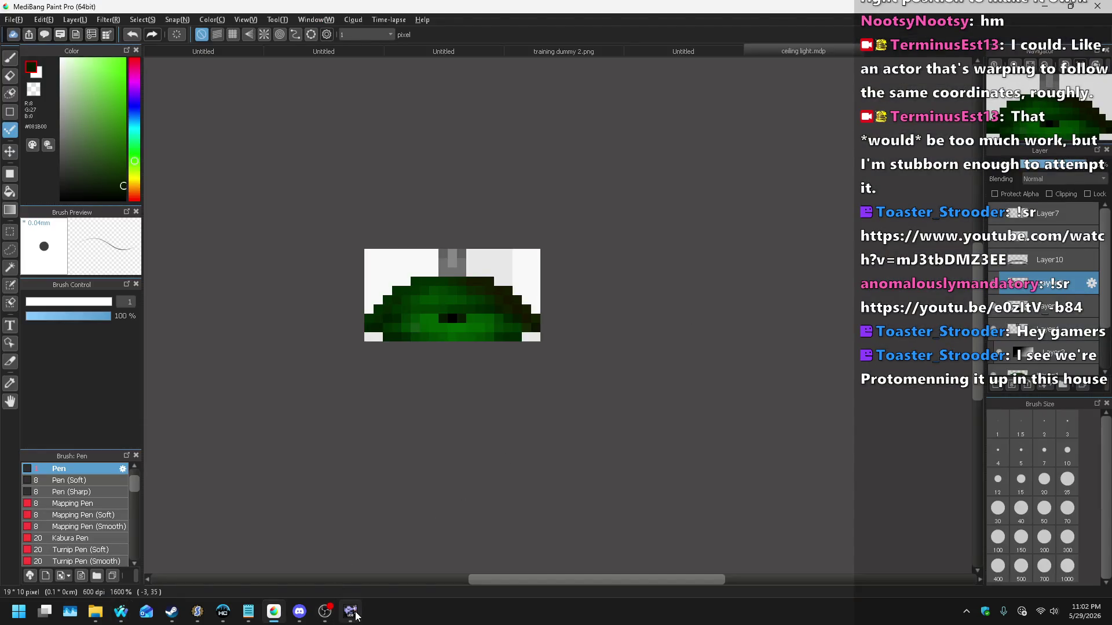
Step: Import ceiling light - off.png into the CLLTB0.png sprite entry
click(350, 612)
click(198, 611)
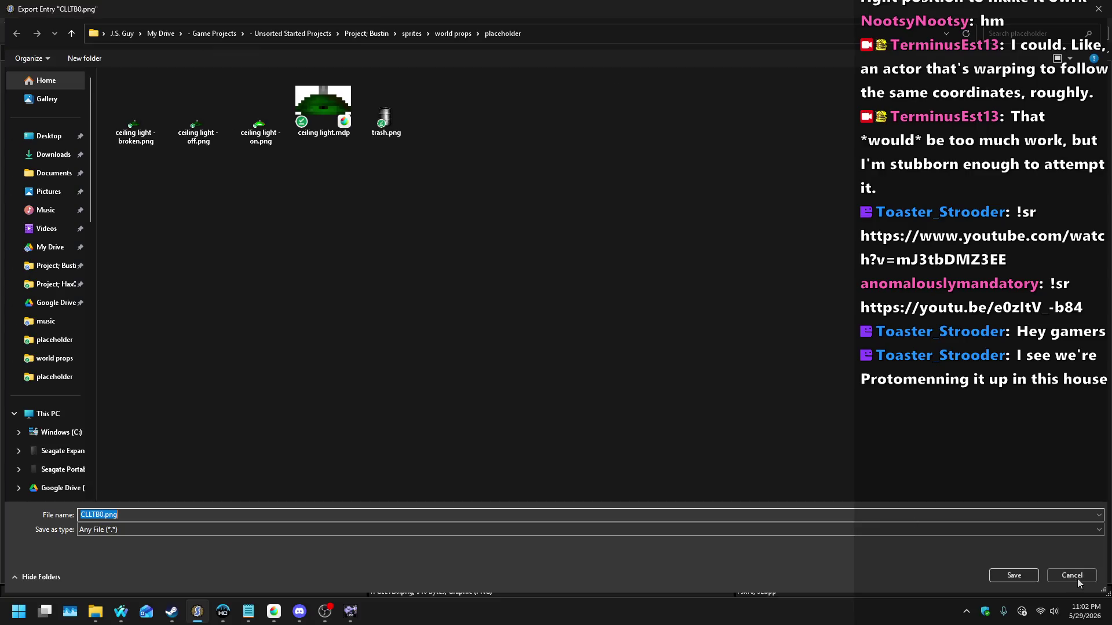
click(1072, 576)
right_click(107, 235)
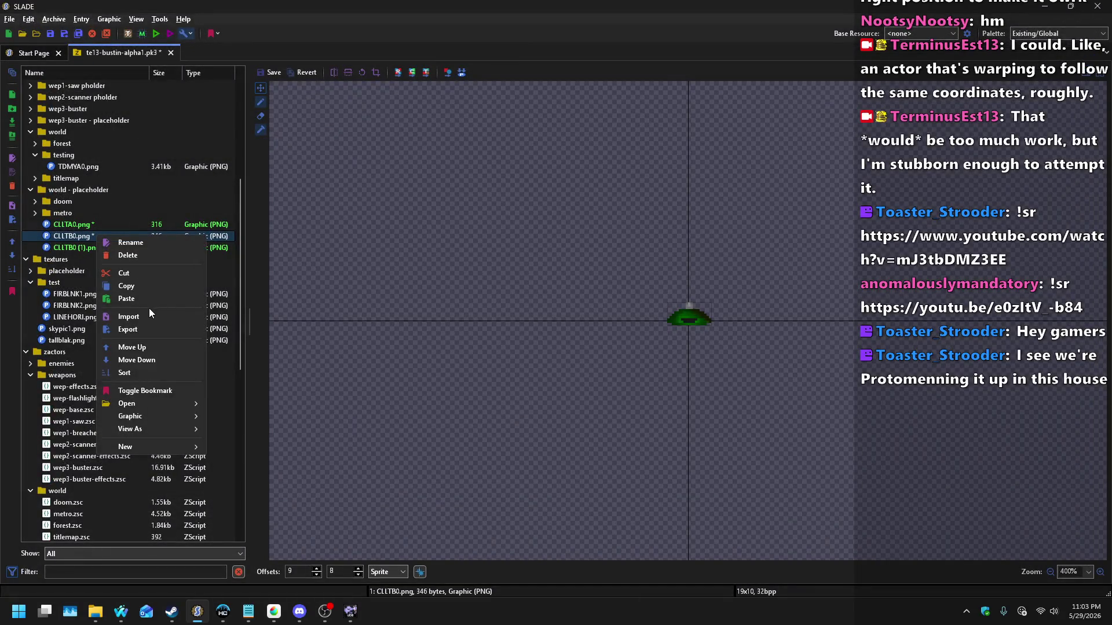
click(132, 317)
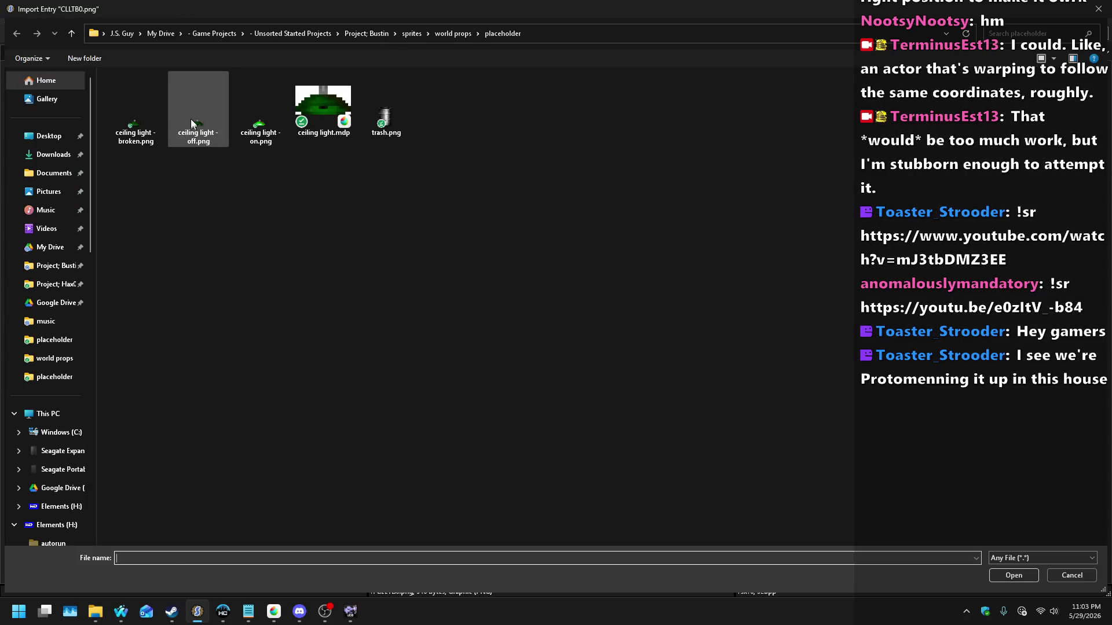
double_click(195, 119)
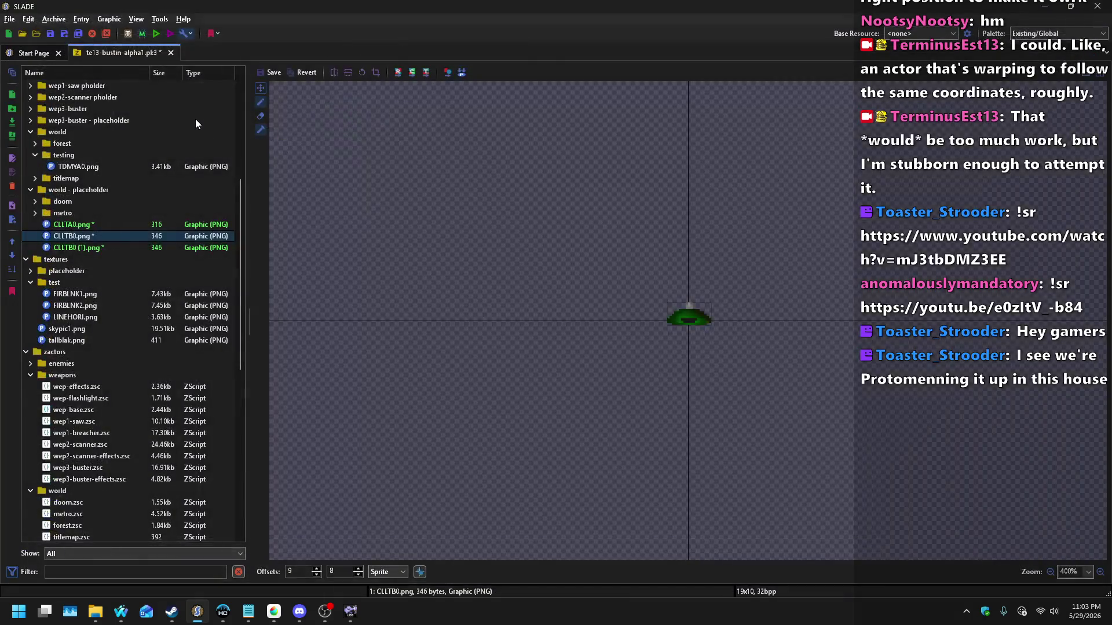
Step: Load a replacement image into the duplicate entry CLLTB0 (1).png
click(81, 227)
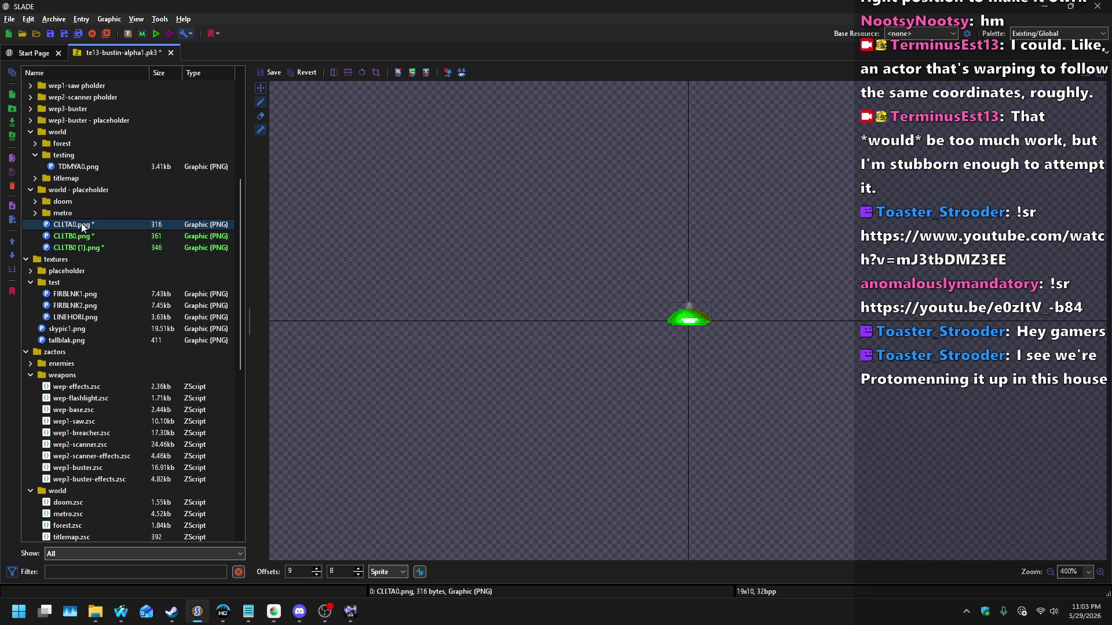
click(84, 237)
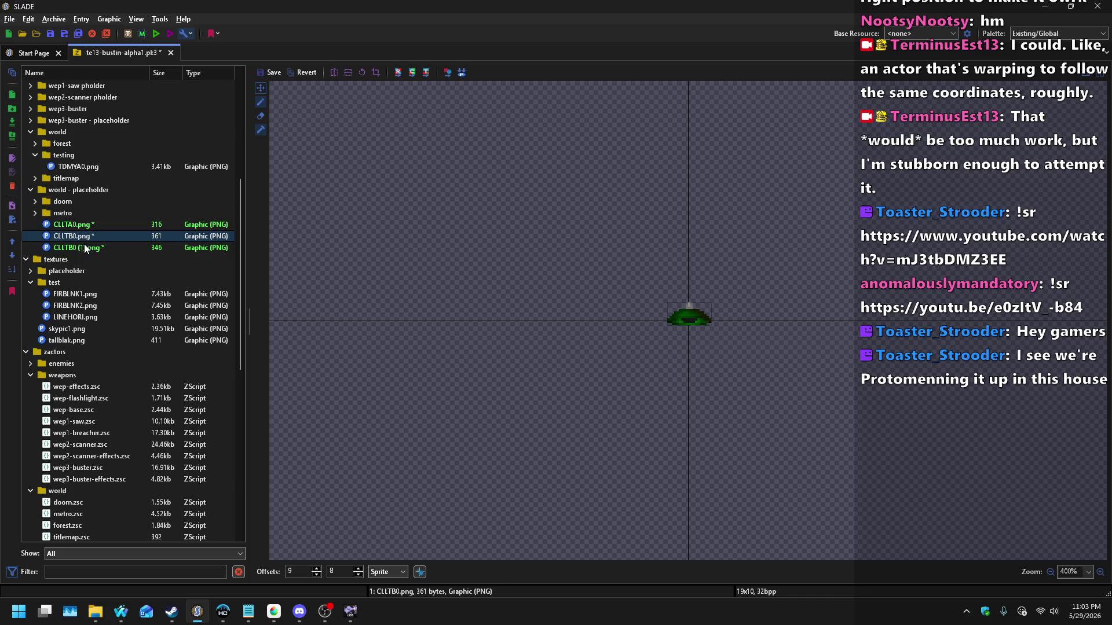
right_click(86, 248)
click(88, 326)
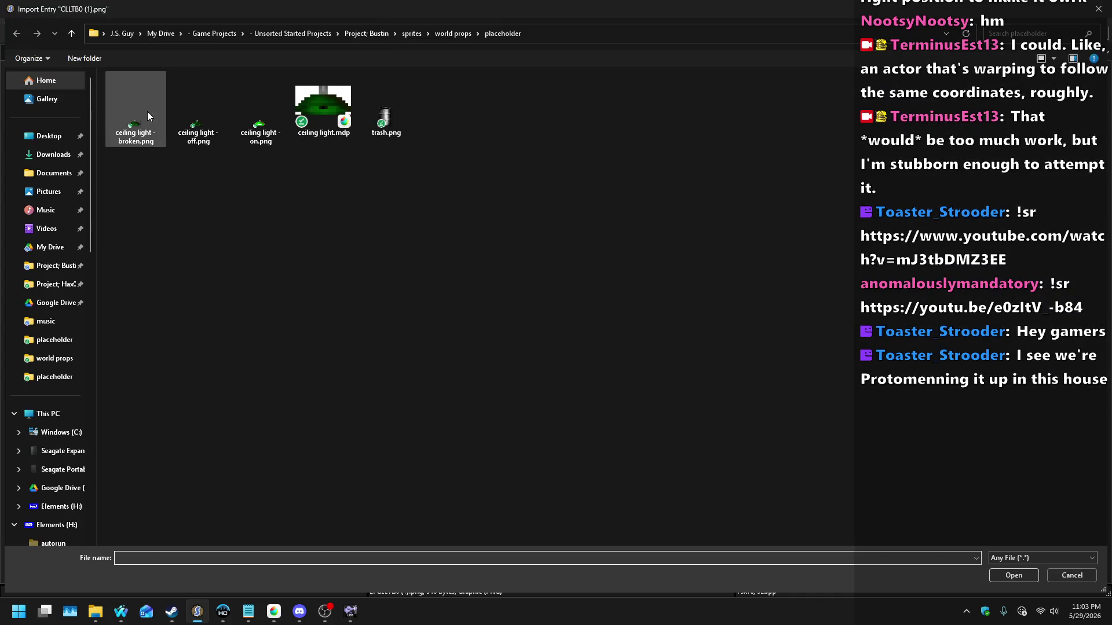
double_click(147, 111)
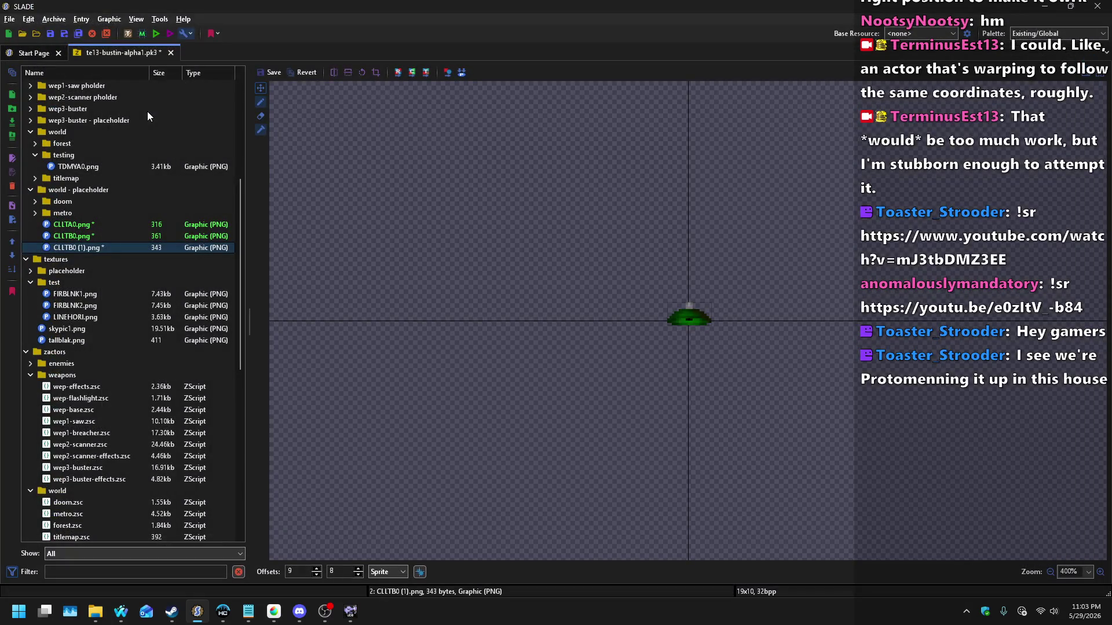
Step: Rename CLLTB0 (1).png to CLLTX0.png and preview the three lamp sprites
right_click(85, 246)
click(102, 252)
key(End)
key(Right)
key(Delete)
key(Delete)
key(Delete)
key(Return)
key(Up)
key(Down)
key(Up)
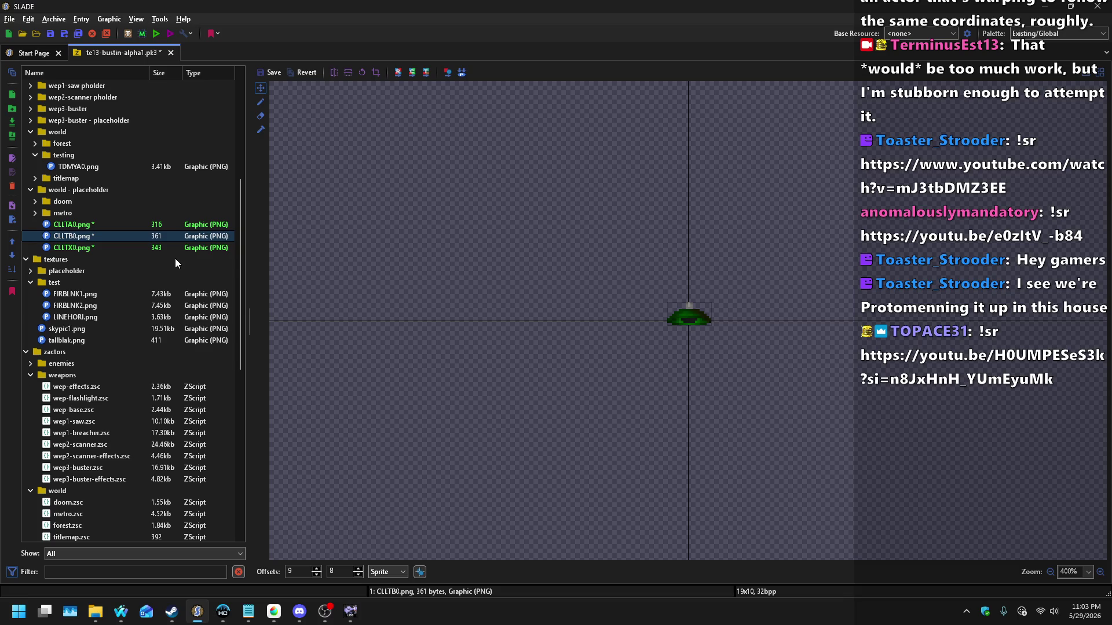
key(Up)
click(78, 238)
Step: Open testing.zsc in the script editor with the cursor after the Default block
click(75, 247)
scroll(75, 247, down, 7)
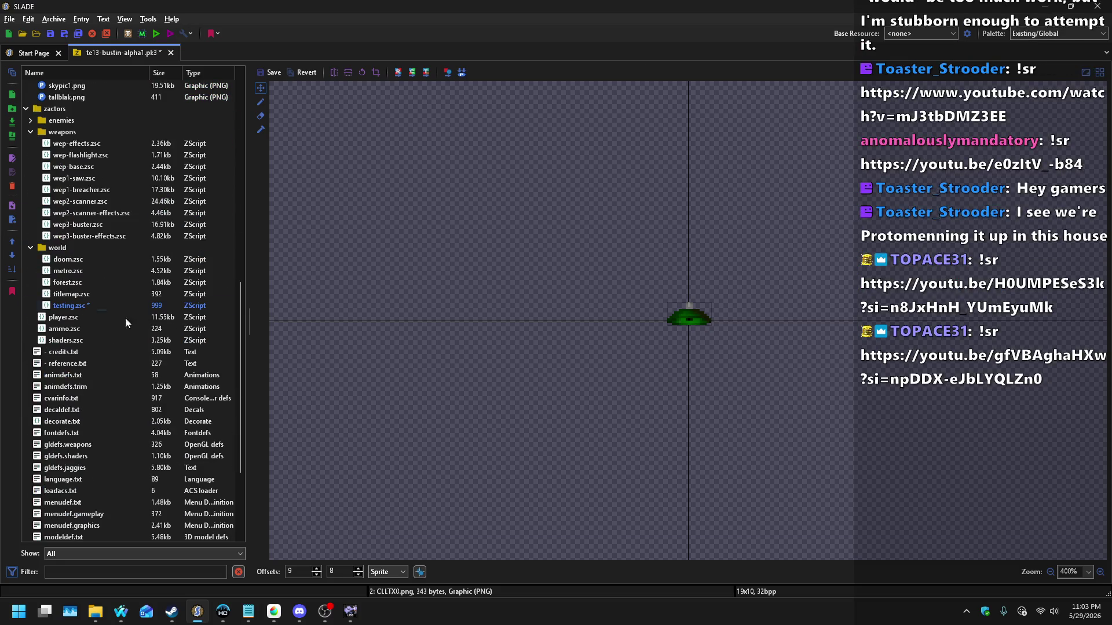
click(105, 306)
scroll(357, 427, down, 1)
click(359, 489)
Step: Add a States block whose Spawn label shows frame CLLT A 0
key(Return)
key(Return)
text(States)
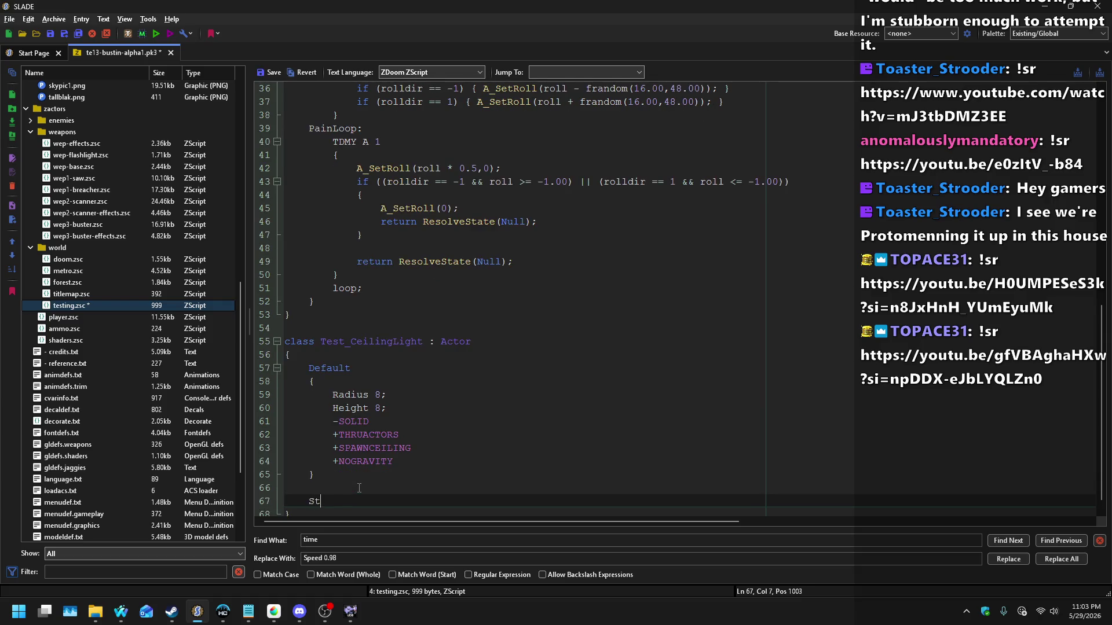
key(Return)
text({)
key(Return)
key(Left)
key(Return)
key(Up)
text(Spawn:)
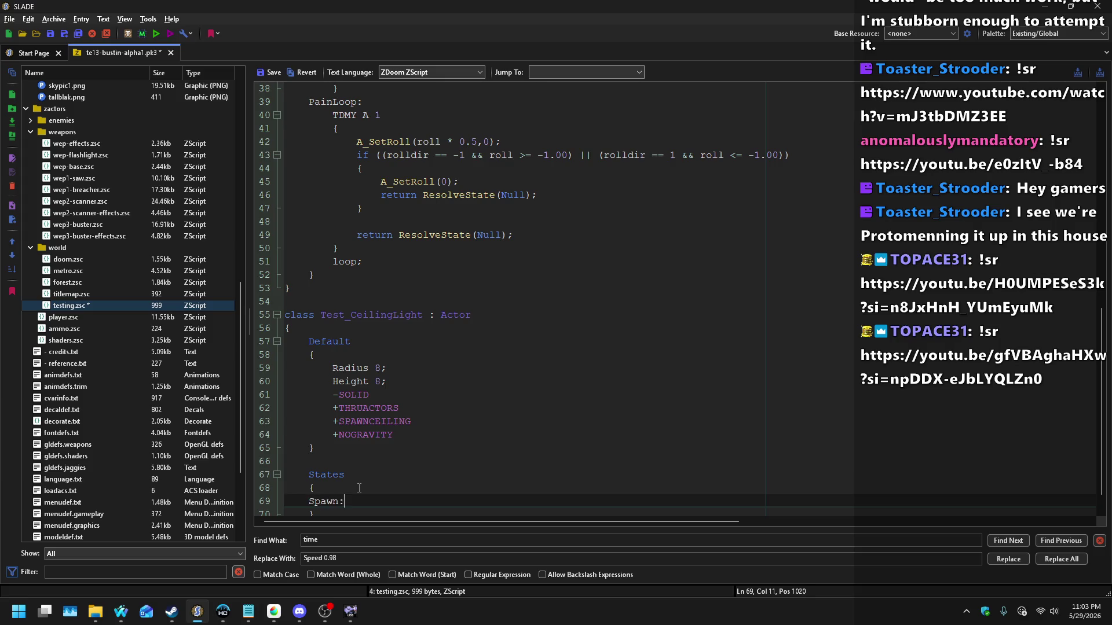
key(Return)
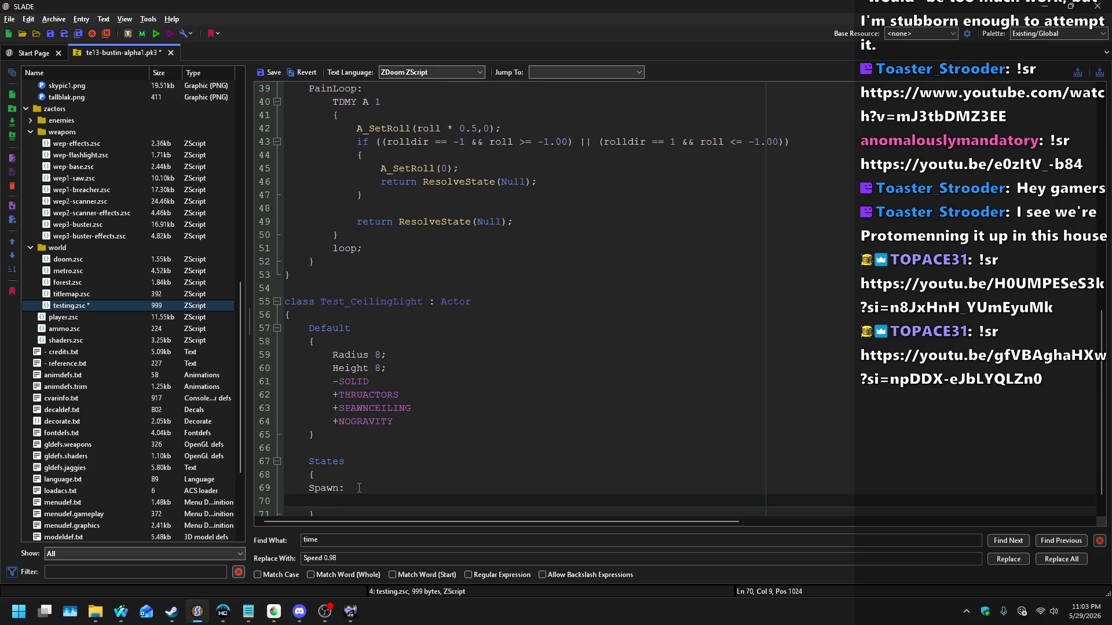
text(CCLT A 0;)
Step: Add SpawnLoop_On with CLLT A 1 bright; loop, correcting the CCLT typo on the Spawn line
key(Return)
key(BackSpace)
text(Spaw)
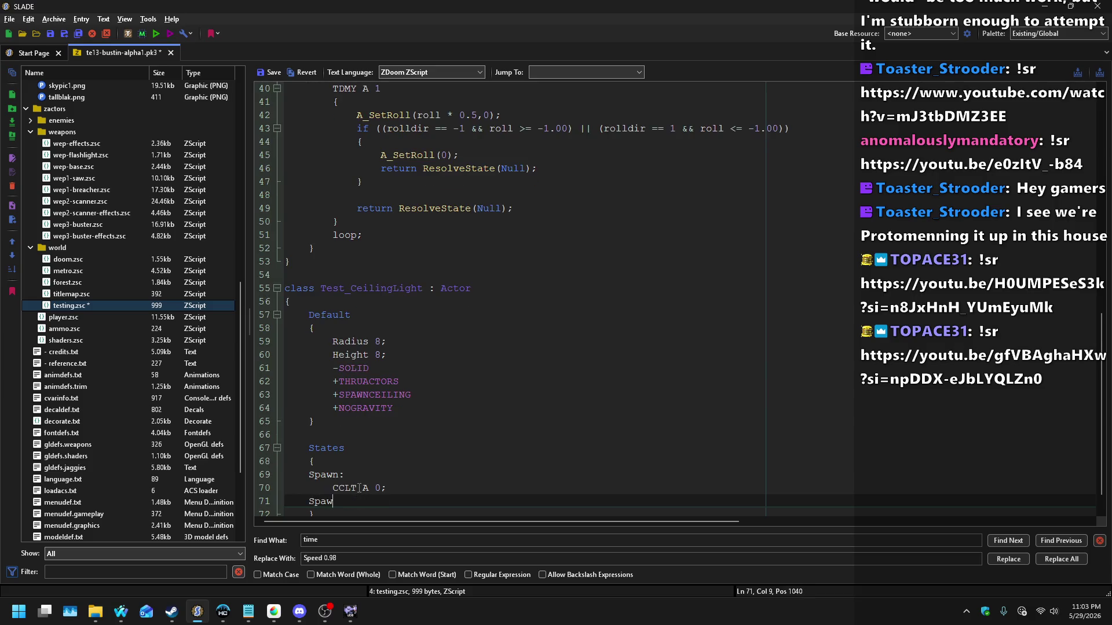
text(nLoop_On:)
key(Return)
key(Tab)
text(CL)
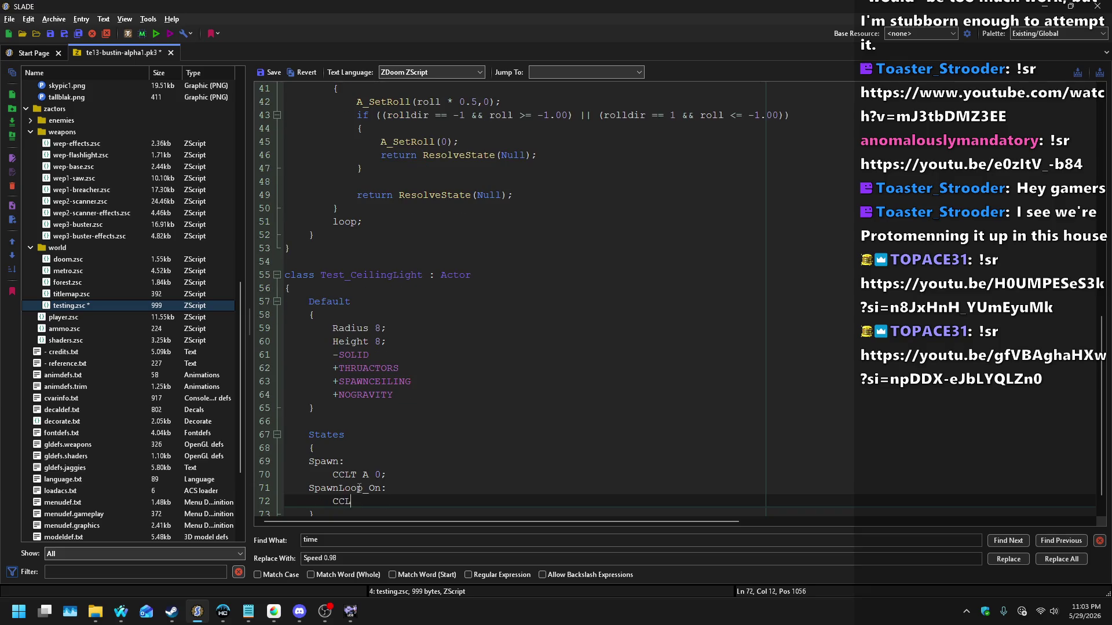
text(T)
key(Up)
key(Up)
key(Left)
key(Left)
key(BackSpace)
text(L)
key(Down)
key(Down)
key(End)
text(1 bright;)
key(Return)
text(oop)
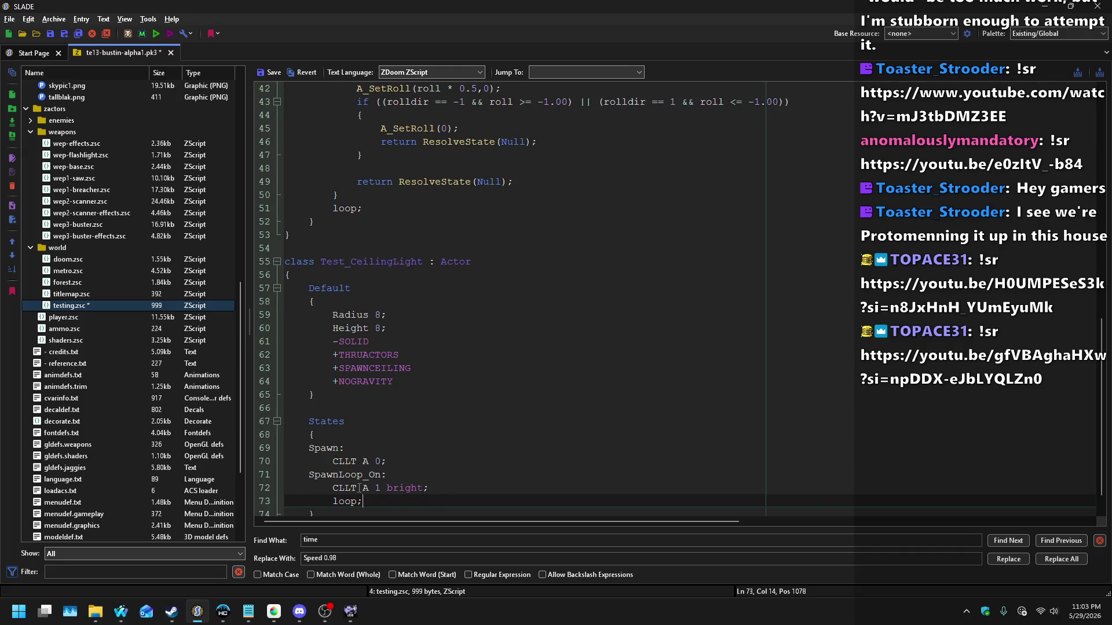
Step: Add SpawnLoop_Off with frame CLLT B 1 and loop
key(Return)
key(BackSpace)
text(Sp)
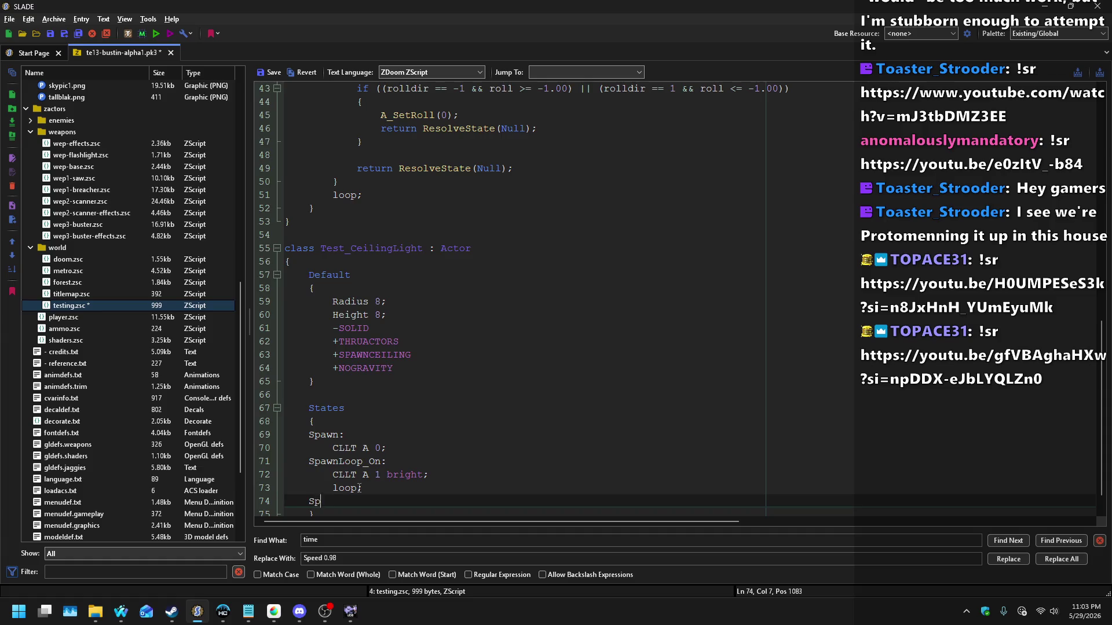
text(awnLoop_Off:)
key(Return)
text(LLT )
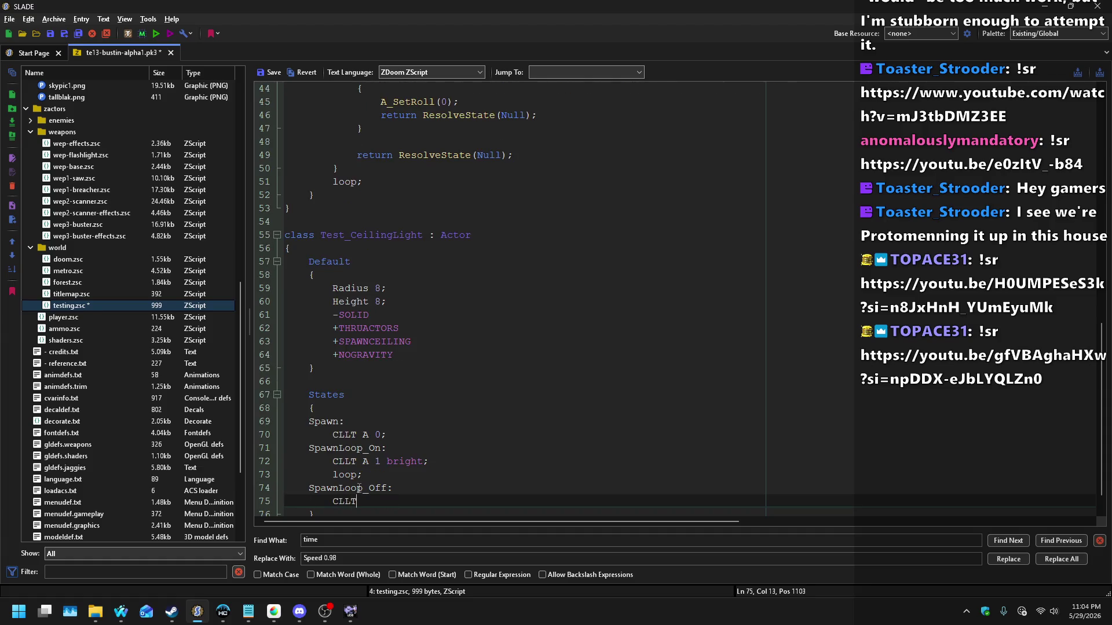
text(B 1 brig)
key(BackSpace)
key(BackSpace)
key(BackSpace)
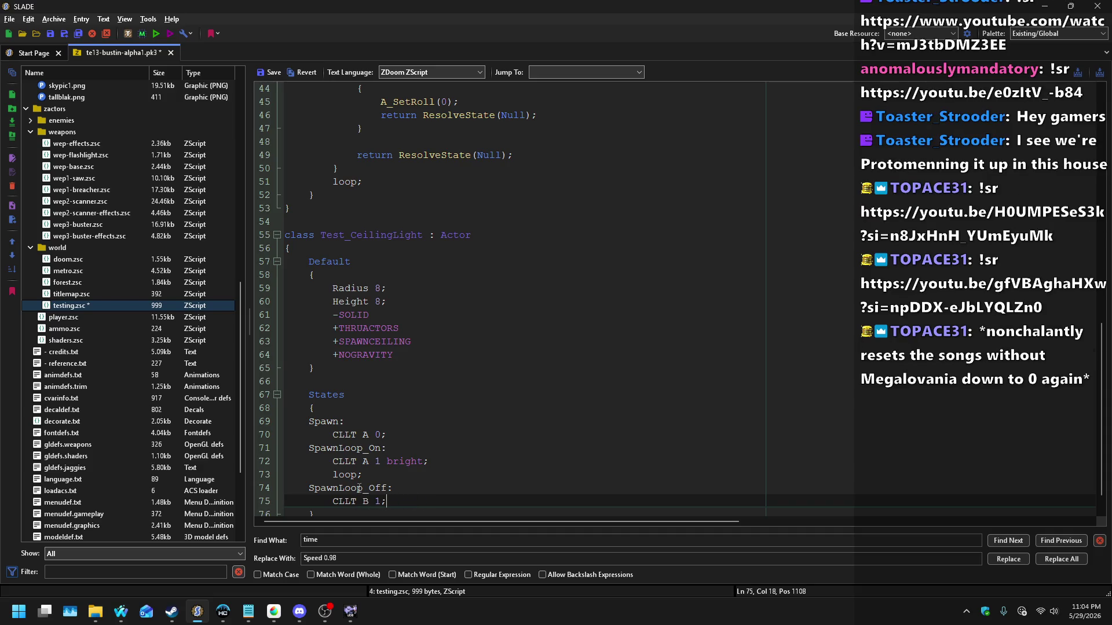
key(Return)
text(oop;)
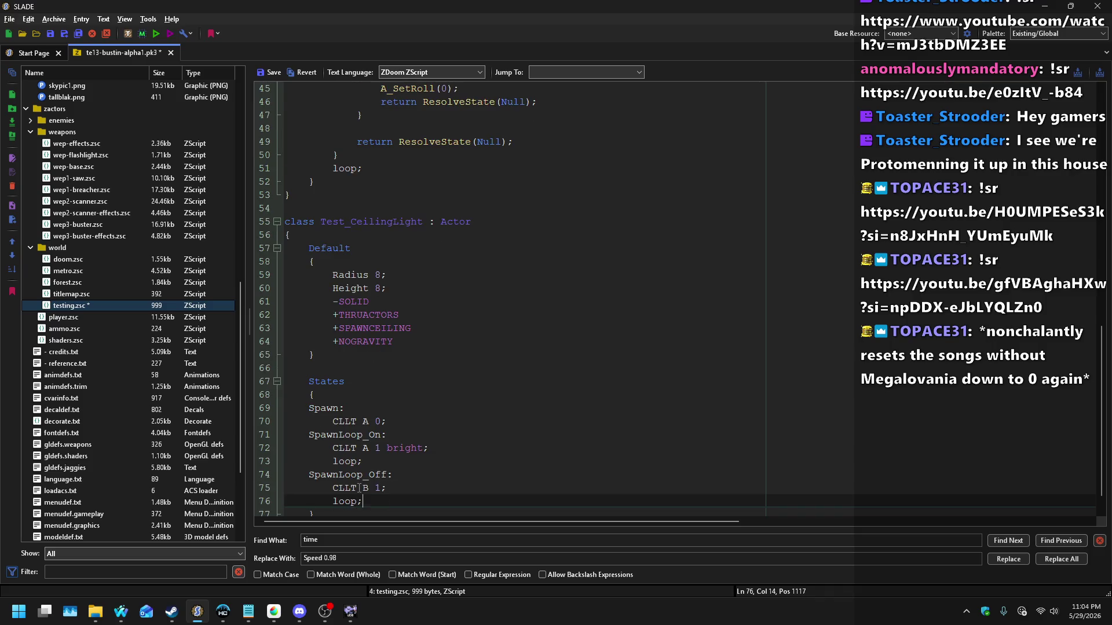
Step: Add SpawnLoop_Broken holding CLLT X -1; followed by stop
key(Return)
key(Tab)
text(SpawnLoop)
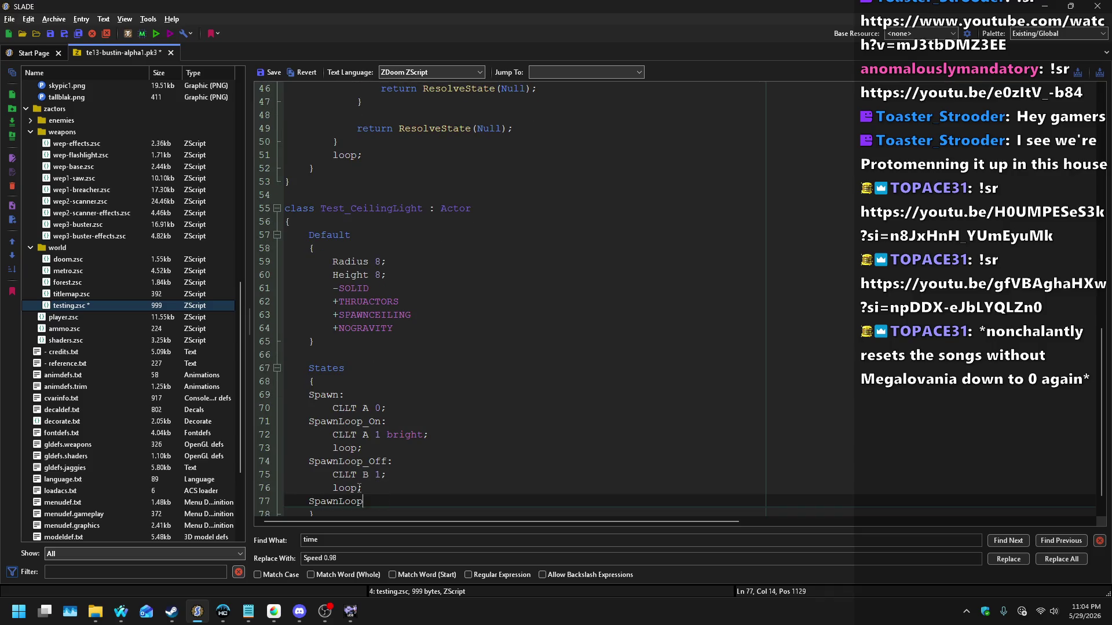
text(_Broken:)
key(Return)
text(LLT X 1;)
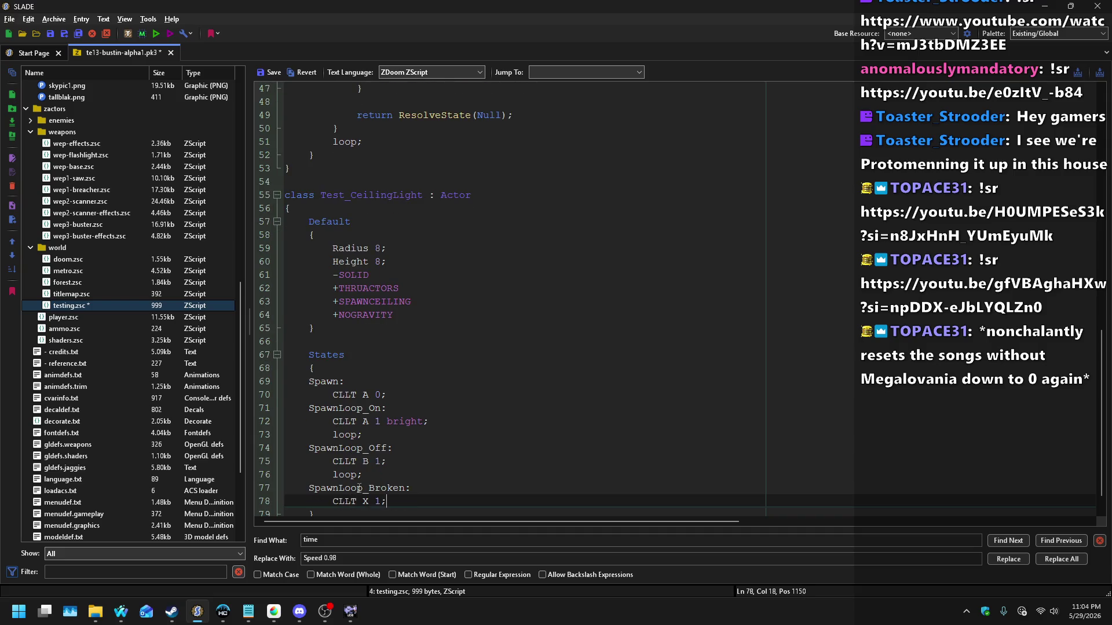
key(Return)
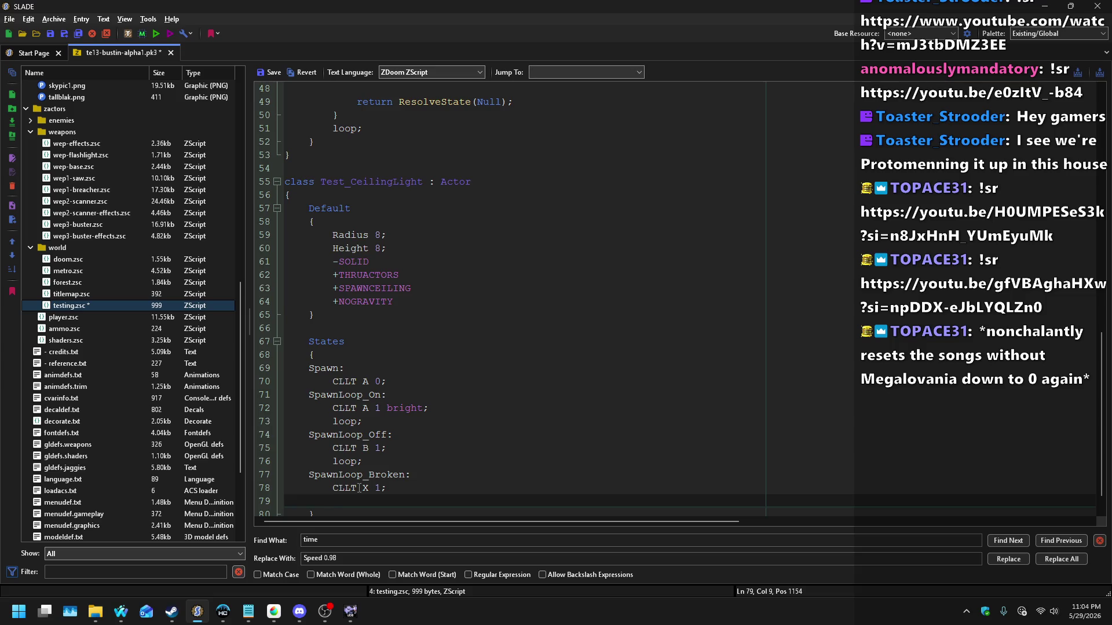
key(BackSpace)
key(BackSpace)
key(BackSpace)
text(-1;)
key(Return)
text(stop)
Step: Move the cursor to the end of the lit SpawnLoop_On frame on line 72
click(458, 467)
click(434, 447)
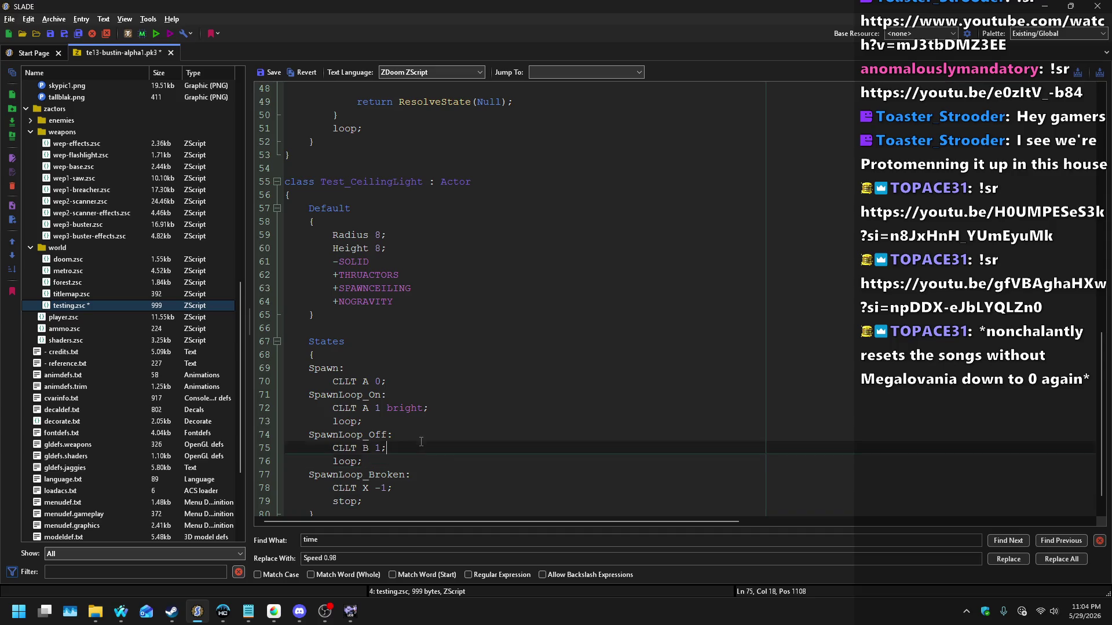
click(430, 439)
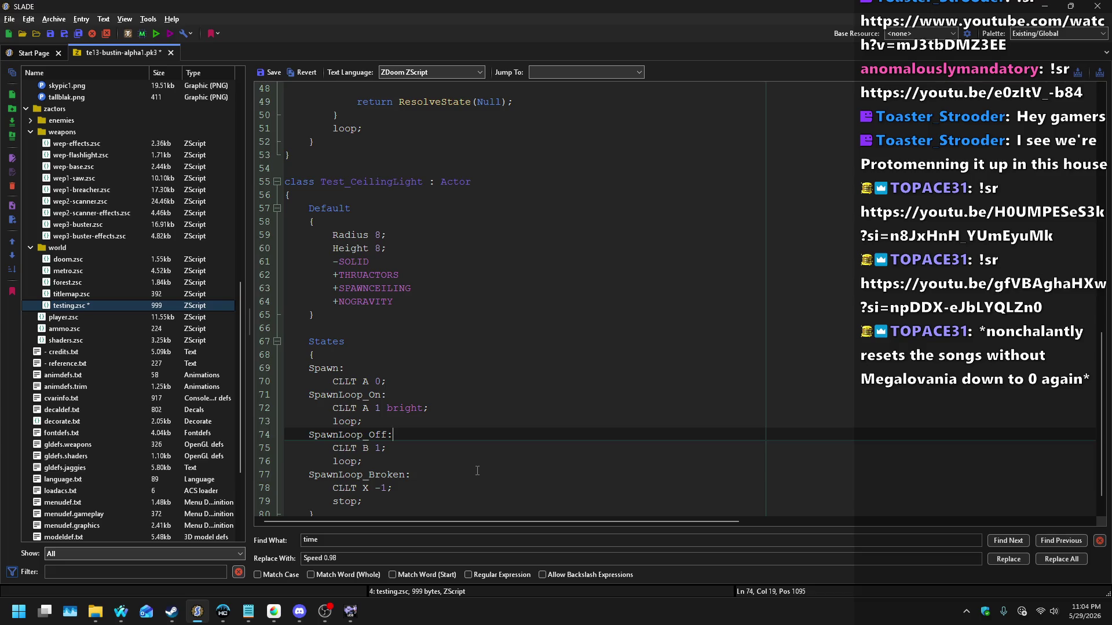
key(Up)
key(Up)
key(End)
key(Left)
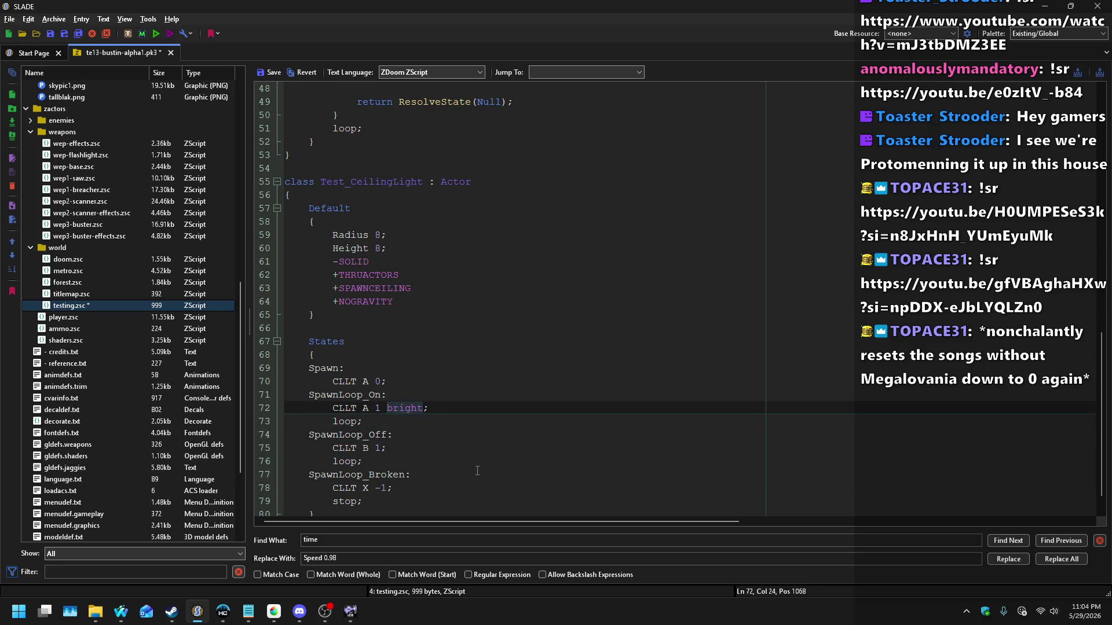
Step: Append A_SpawnItemEx("CeilingLight_FloorLight",0,0,0,0,0,0,0,SXF_NOCHECKPOSITION) after bright on line 72
key(Return)
key(ctrl+z)
text(A_SpawnIte)
text(mEx()
text("Test_Ceil)
text(ingLight)
key(ctrl+Left)
key(shift+Right)
key(shift+Right)
key(shift+Right)
key(Delete)
key(End)
text(FloorLight",)
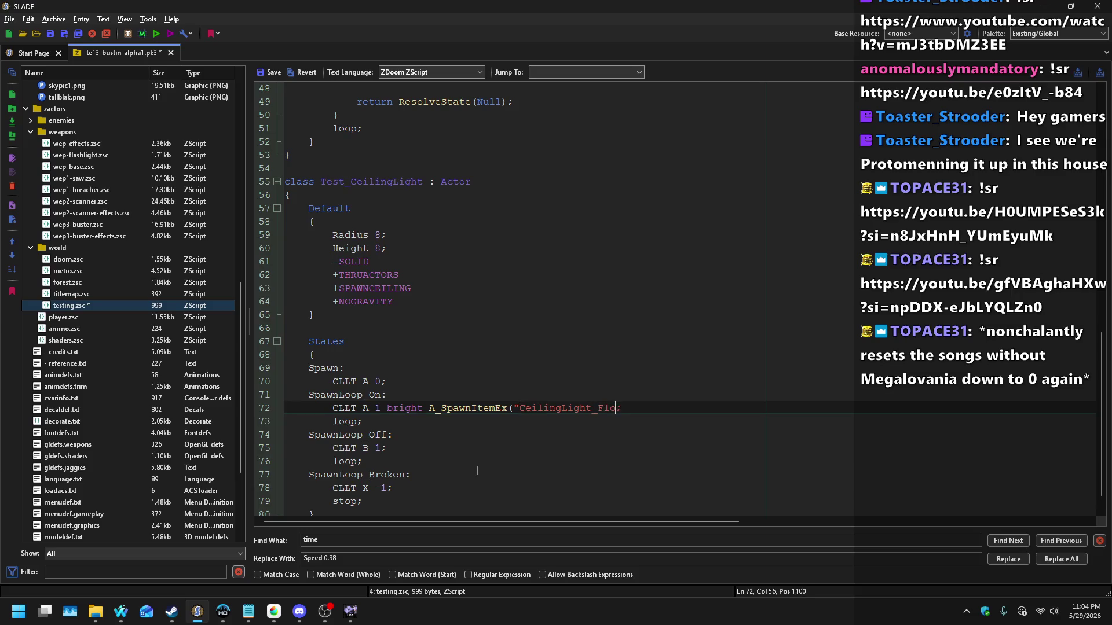
text(0,0,)
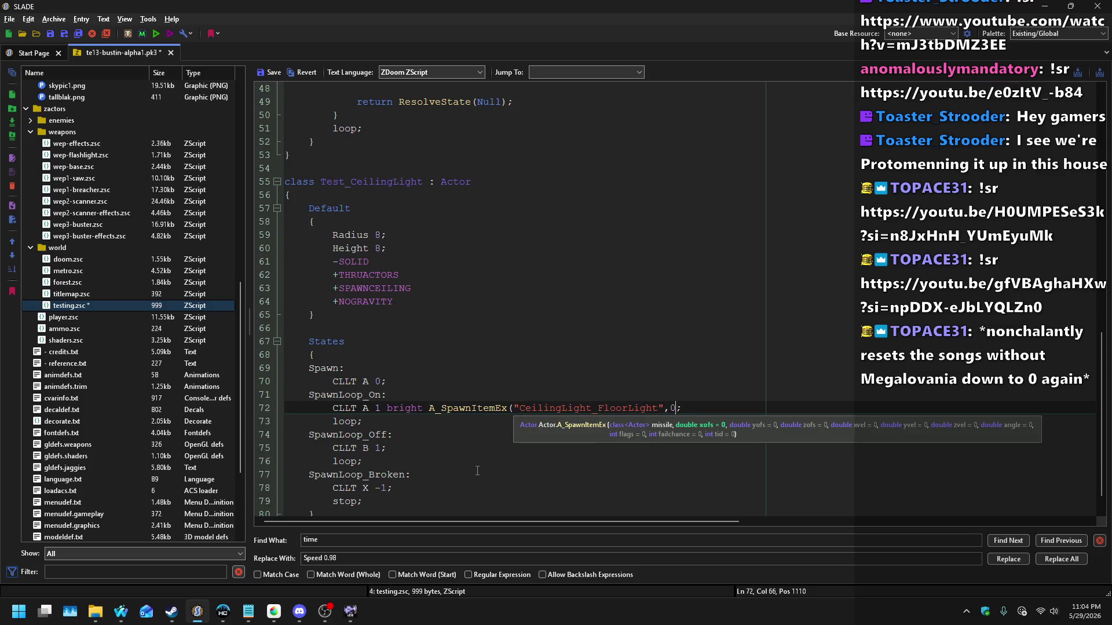
text(0,0,0,0,0)
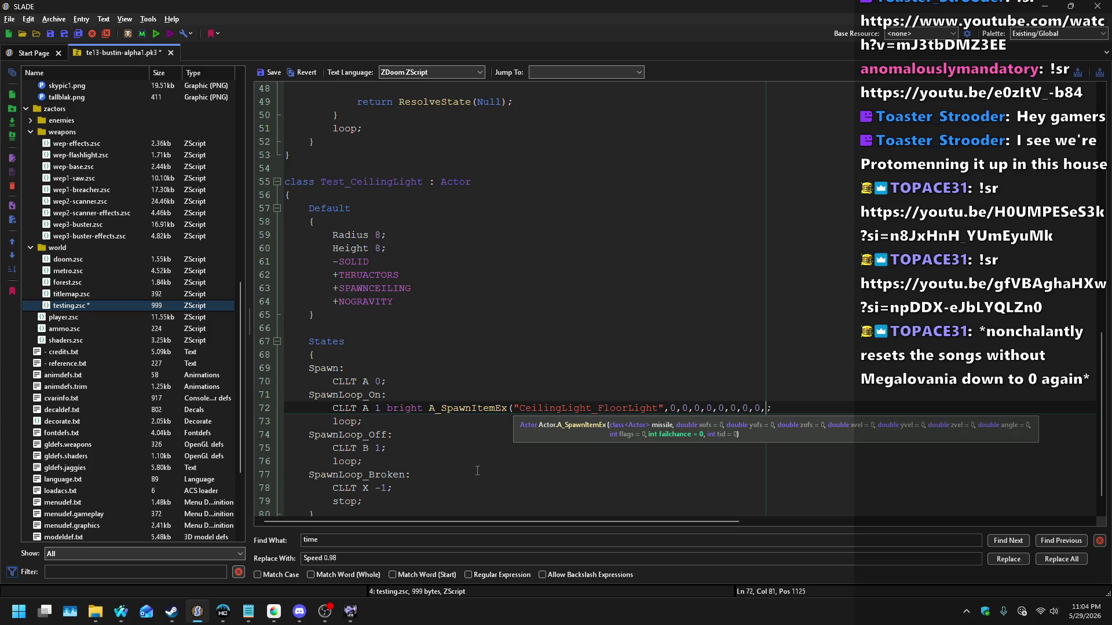
text(,SXF_NO)
text(CHECKPOSITION))
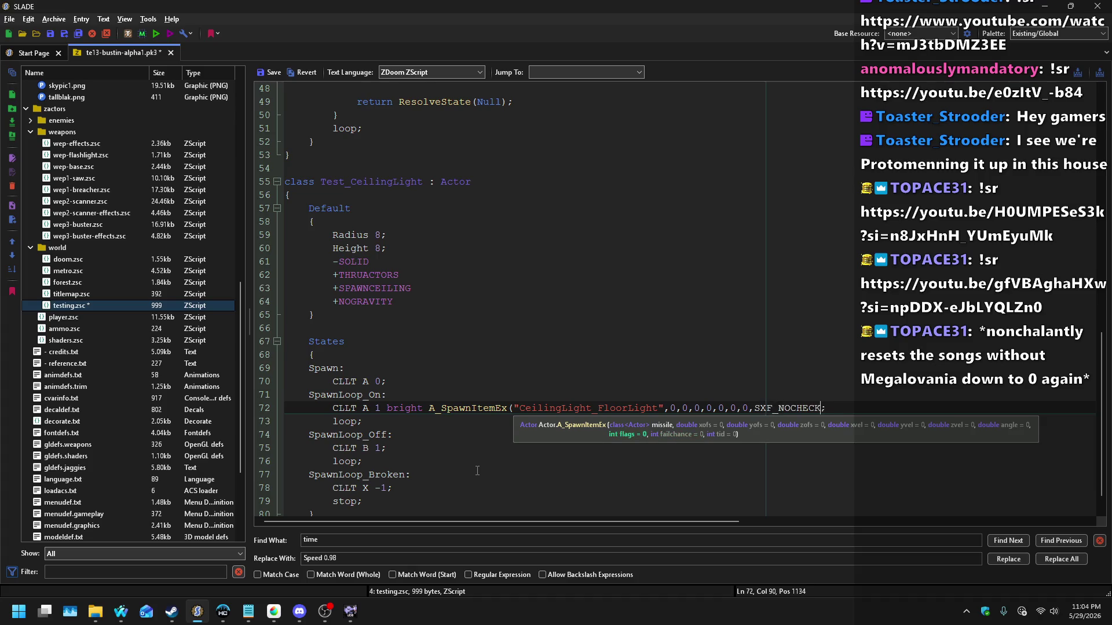
Step: Switch to the Waterfox browser and open a new tab
key(alt+Tab)
key(Tab)
key(Tab)
key(ctrl+t)
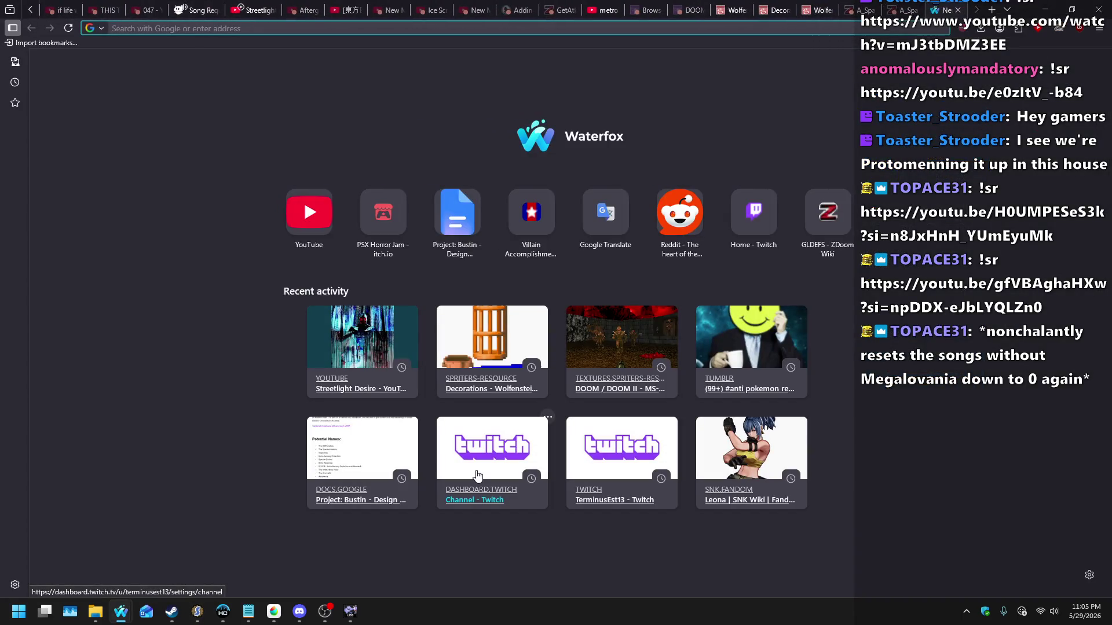
Step: Open the A_SpawnItemEx wiki page and read its spawn flags
text(A_Spawn)
key(Down)
key(Return)
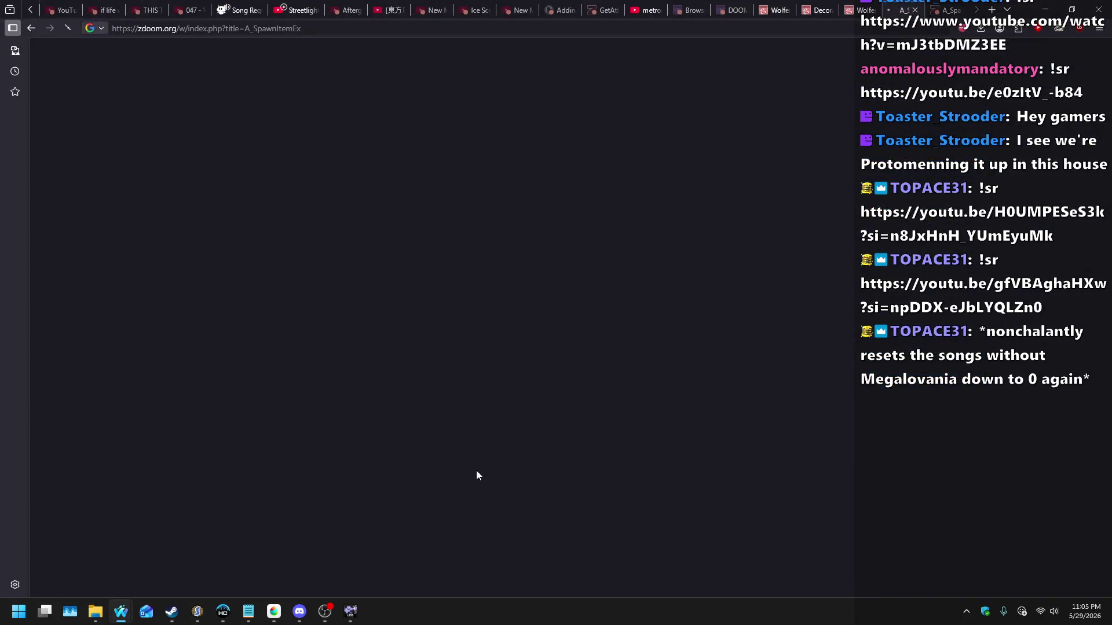
scroll(476, 470, down, 3)
scroll(210, 434, down, 3)
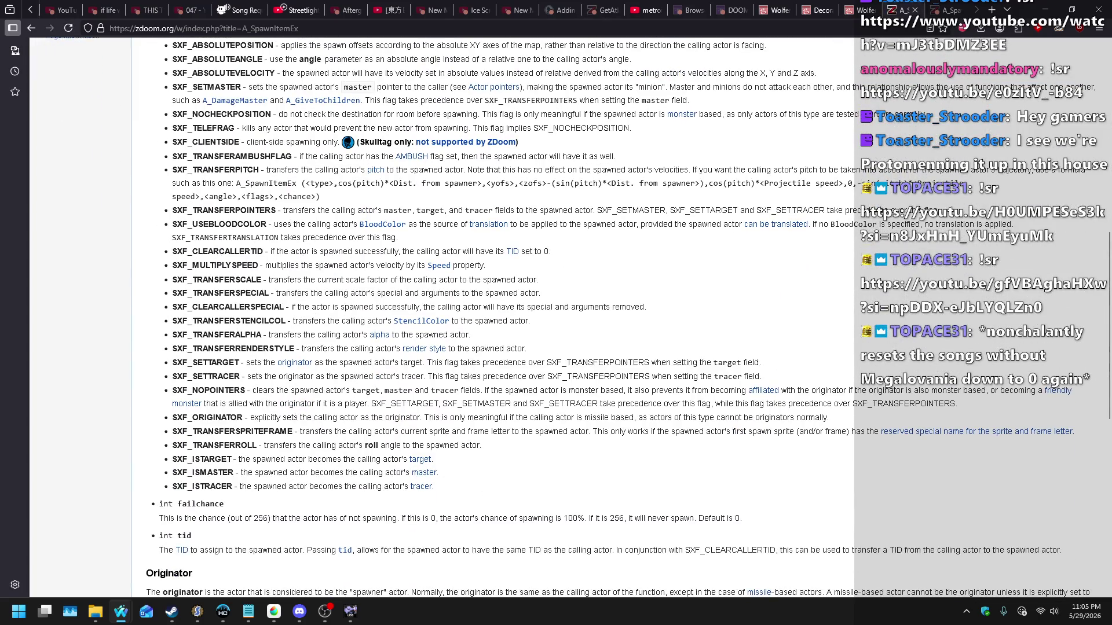
scroll(205, 331, up, 2)
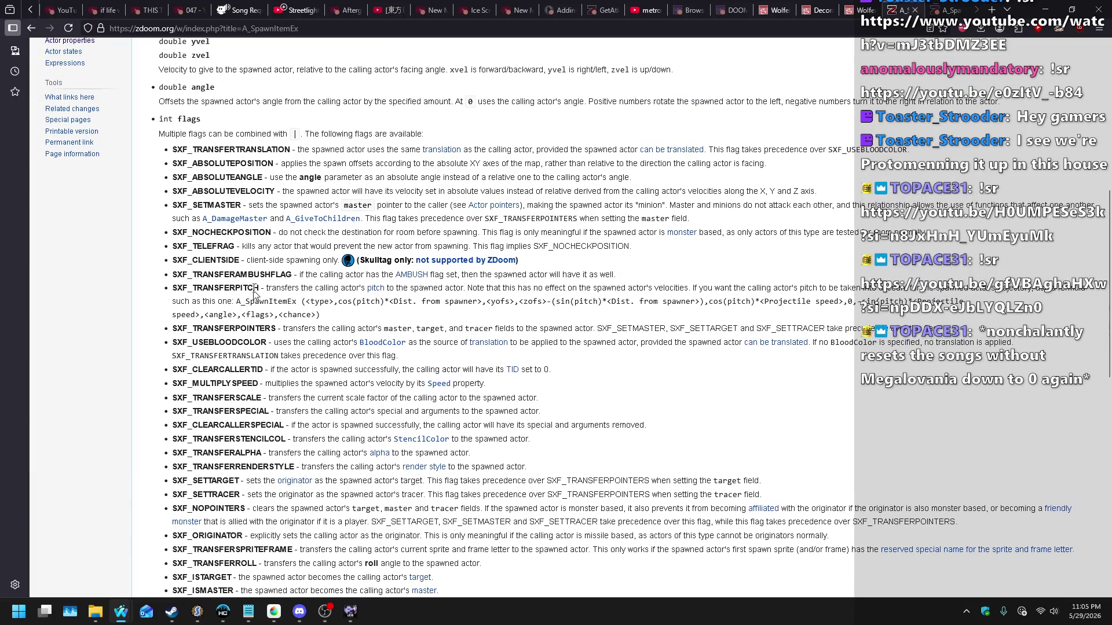
Step: Search the wiki for floorz, check the GetZAt article, then open Actor flags
key(ctrl+f)
text(floor)
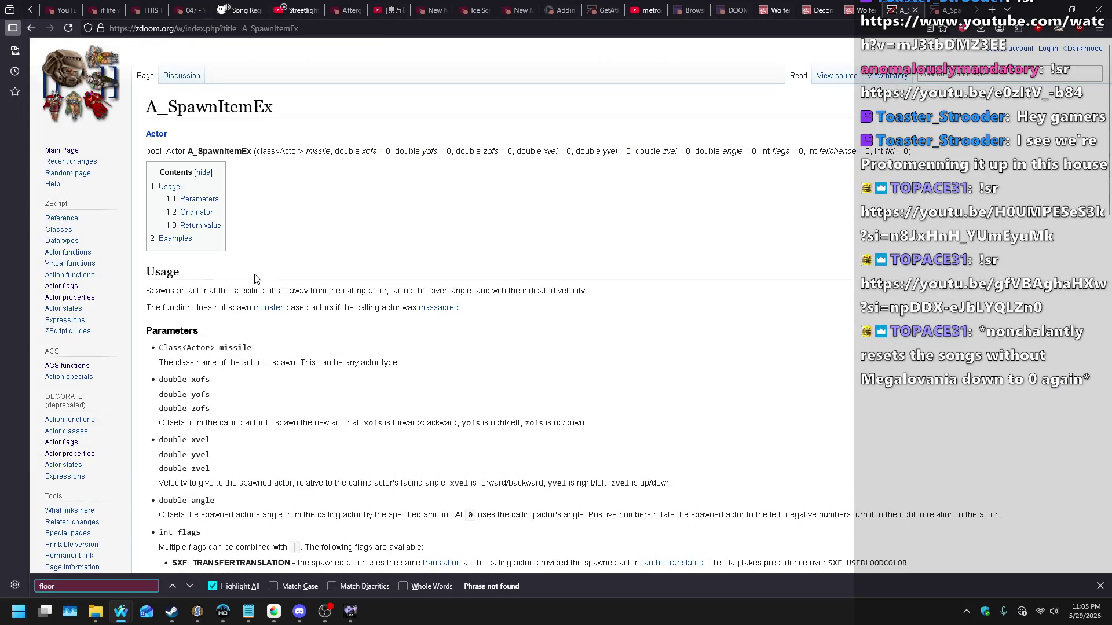
scroll(375, 217, down, 4)
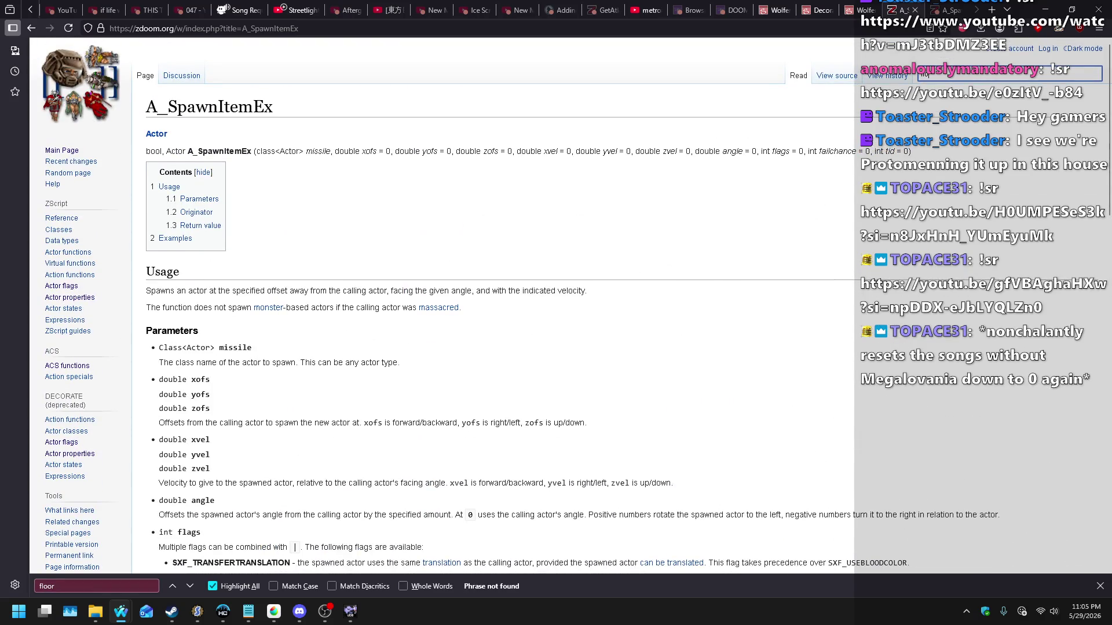
text(r)
key(Return)
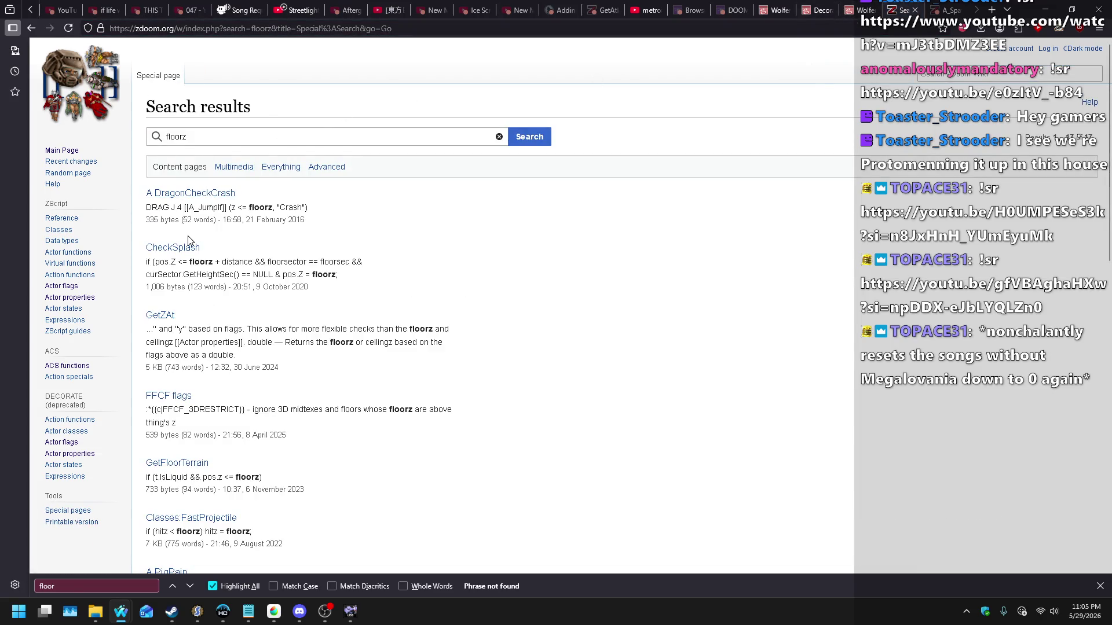
click(162, 316)
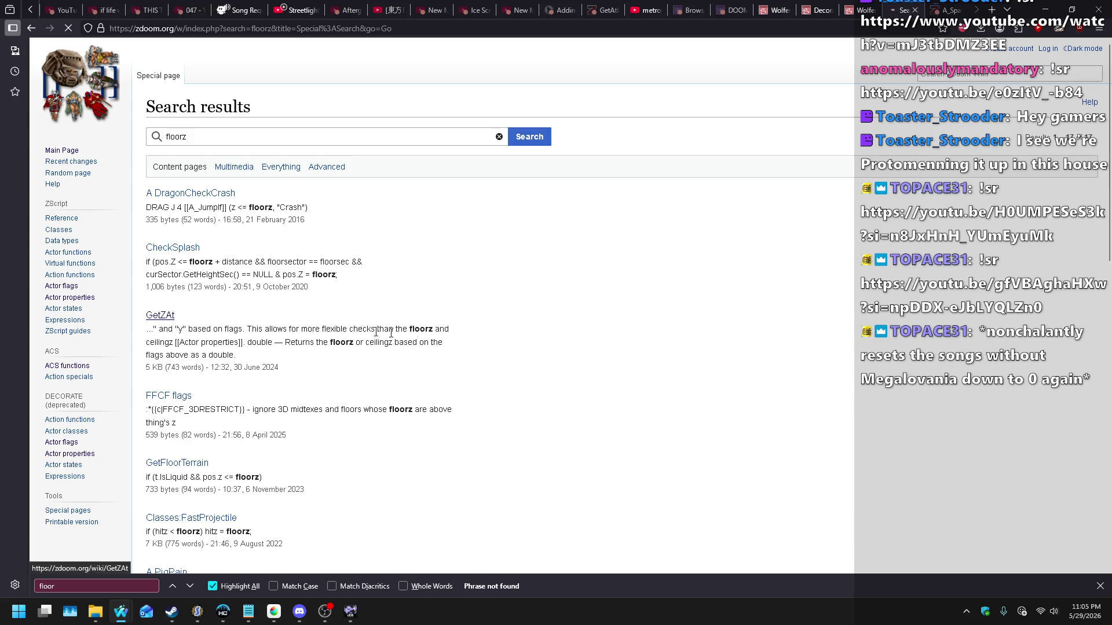
text(z)
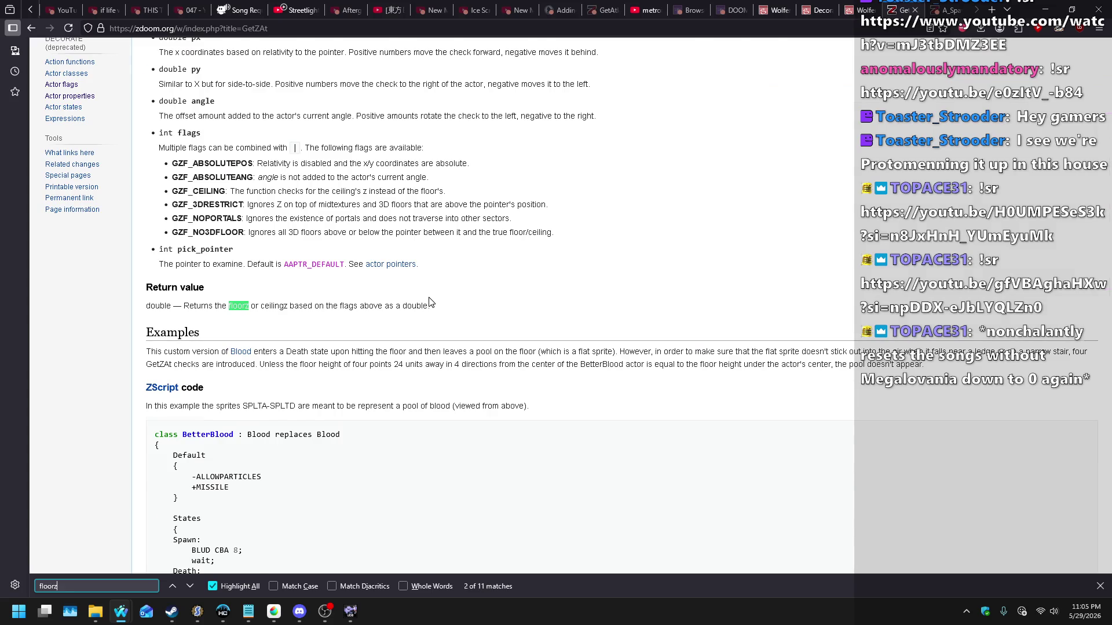
key(Return)
key(Return)
key(Return)
key(Return)
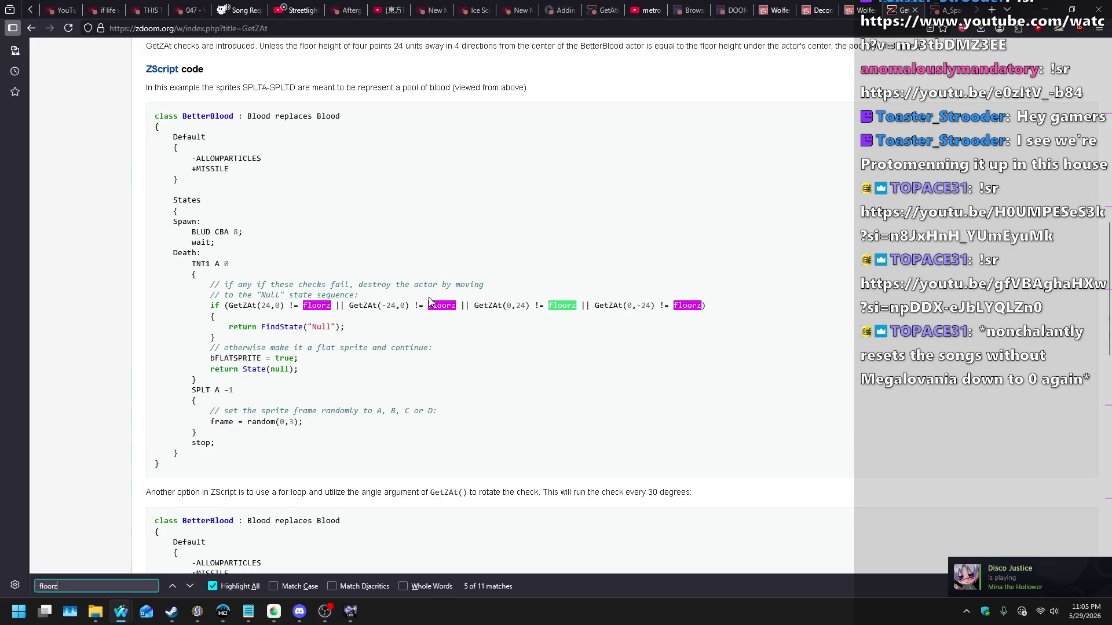
scroll(459, 164, up, 15)
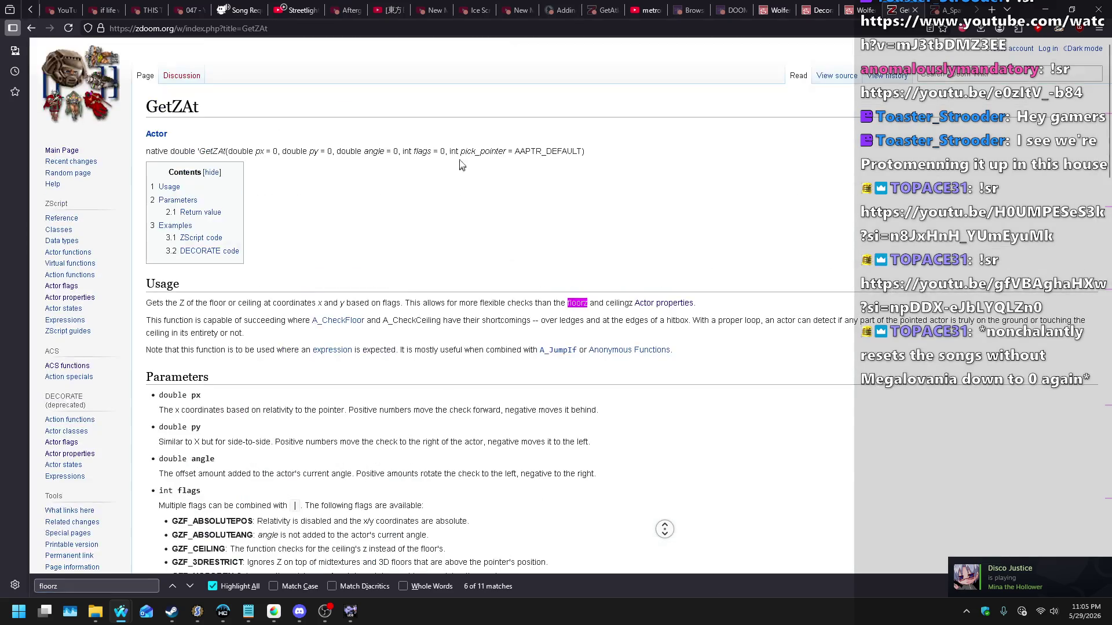
click(61, 286)
key(ctrl+f)
text(spawnfloo)
key(BackSpace)
key(BackSpace)
key(BackSpace)
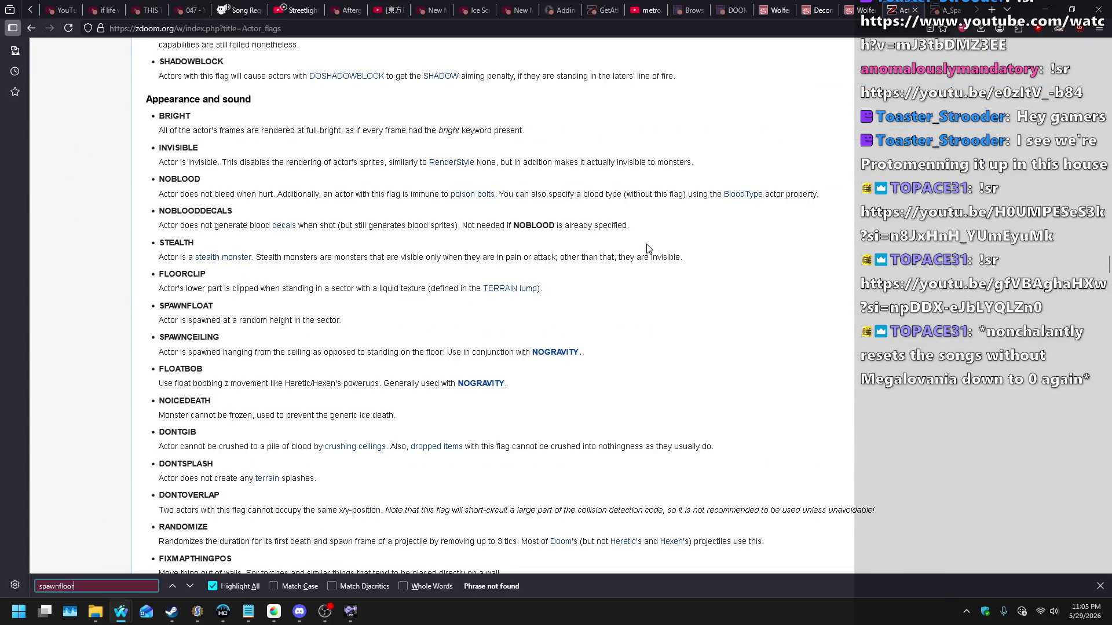
text(ceil)
key(BackSpace)
key(BackSpace)
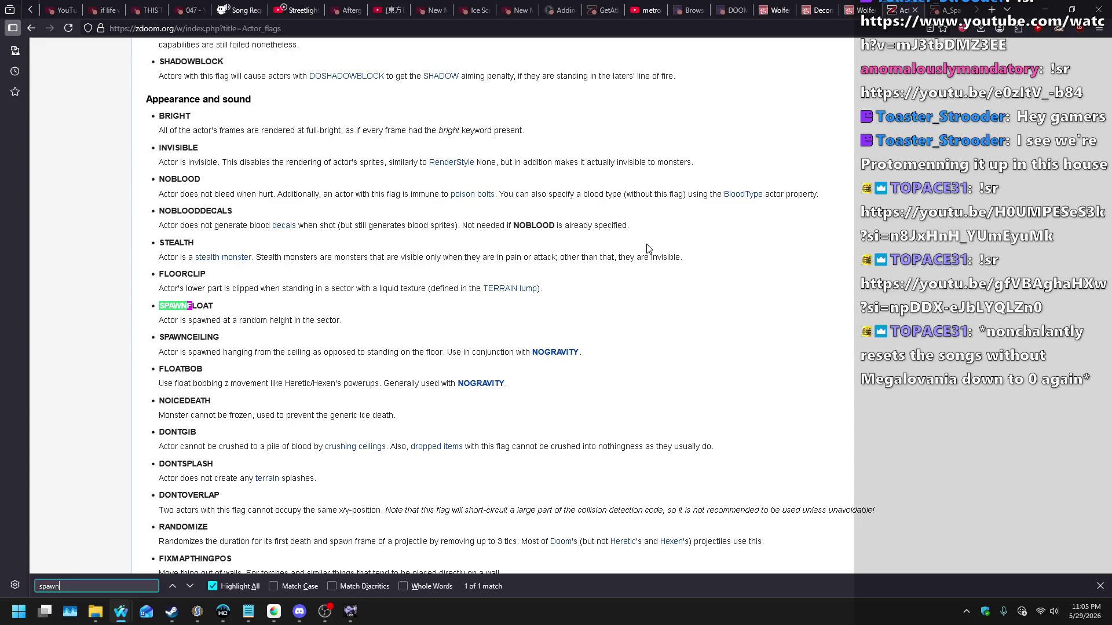
text(ceiling)
key(shift+Left)
key(shift+Left)
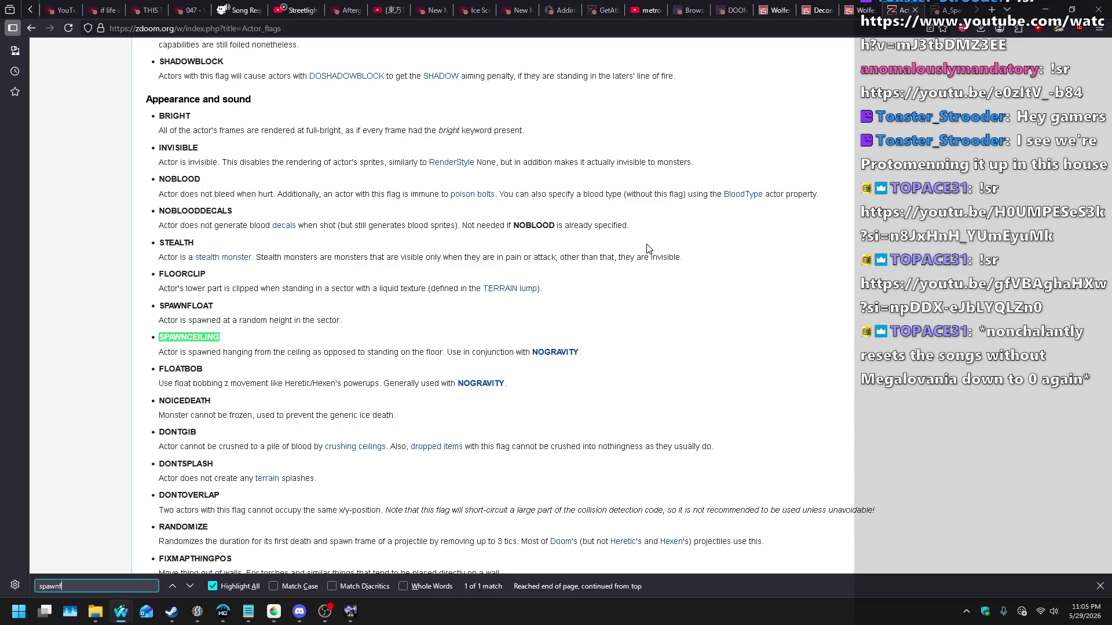
text(floor)
key(alt+Left)
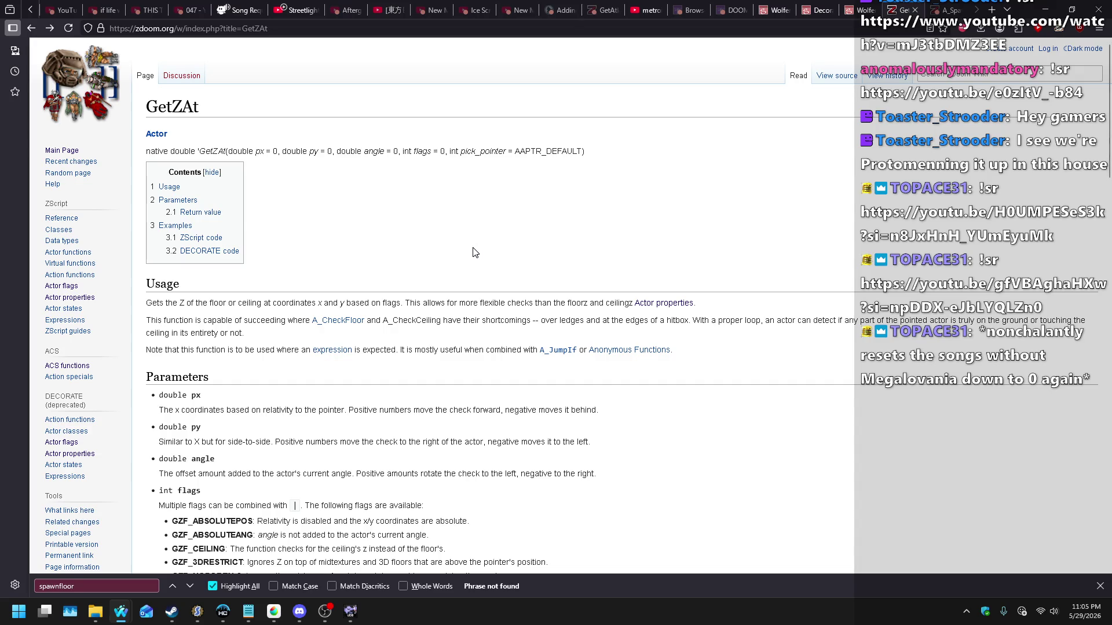
scroll(473, 253, down, 10)
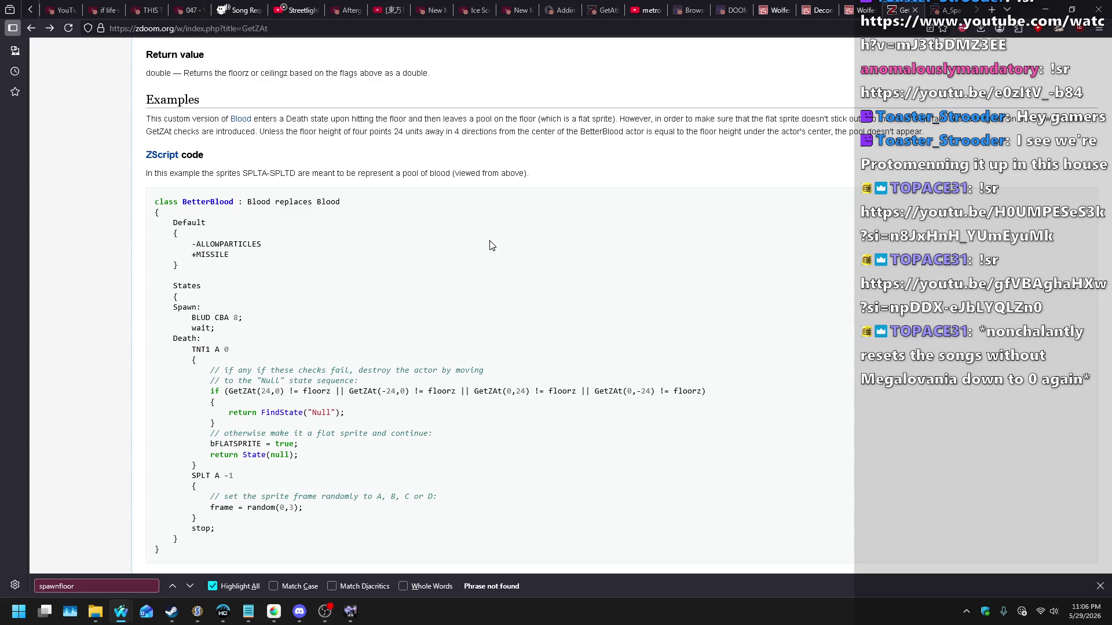
scroll(489, 246, up, 2)
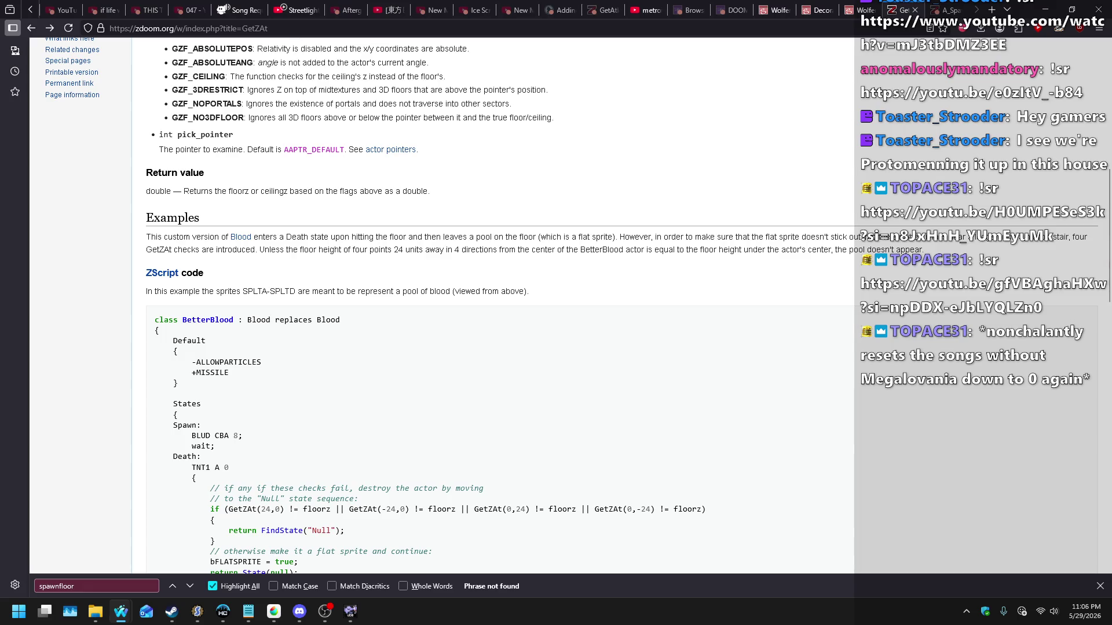
scroll(505, 238, down, 2)
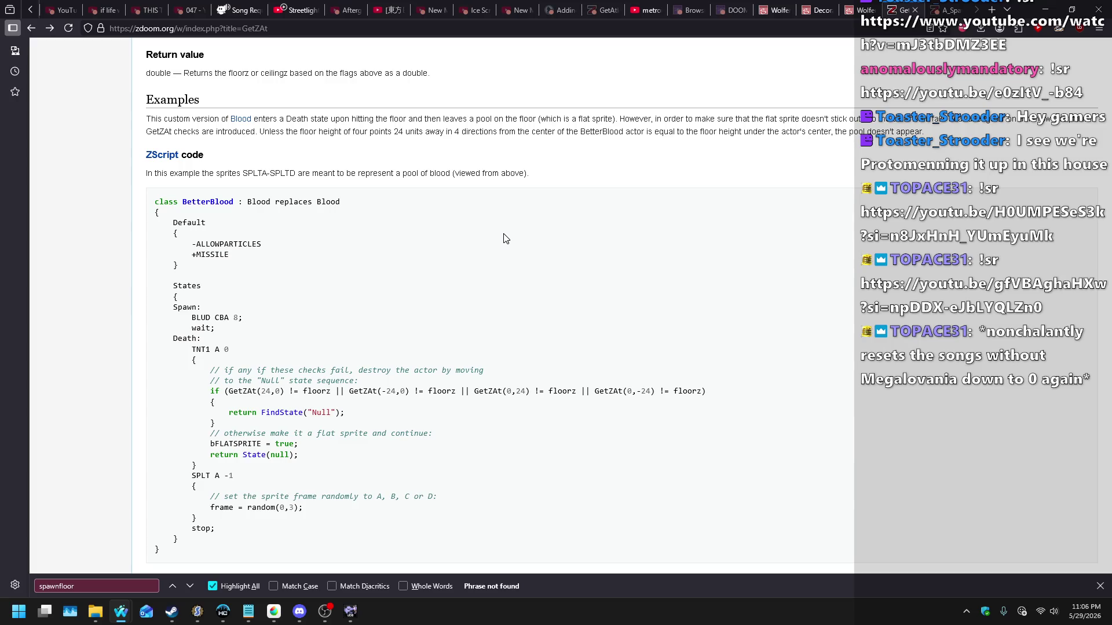
scroll(506, 239, up, 10)
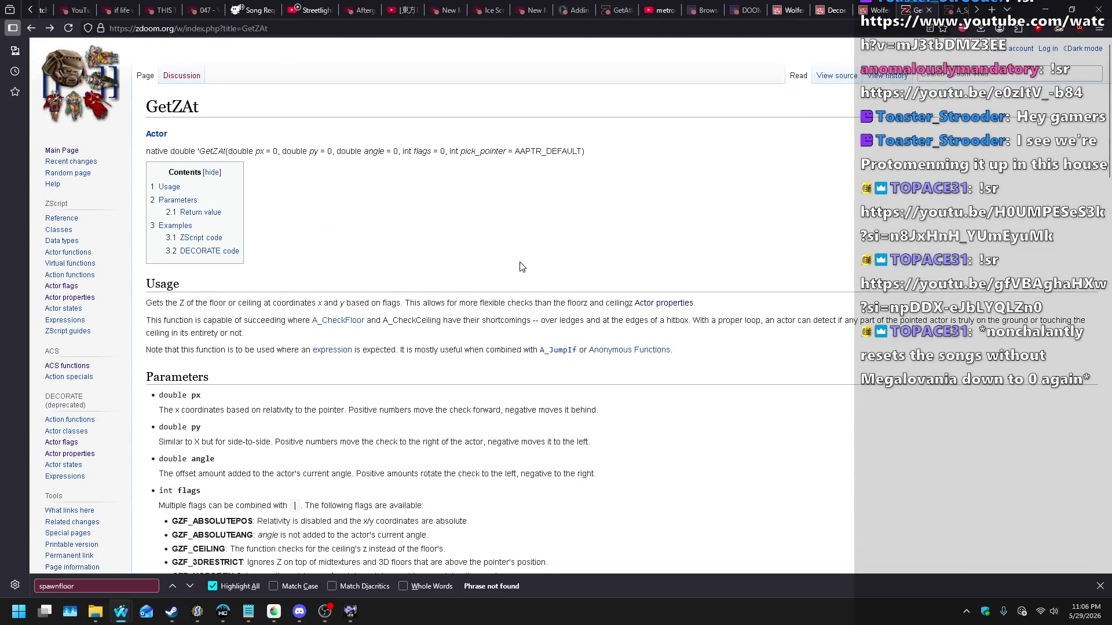
Step: Return to the floorz search results and open the FindFloorCeiling article
click(31, 28)
scroll(389, 284, down, 4)
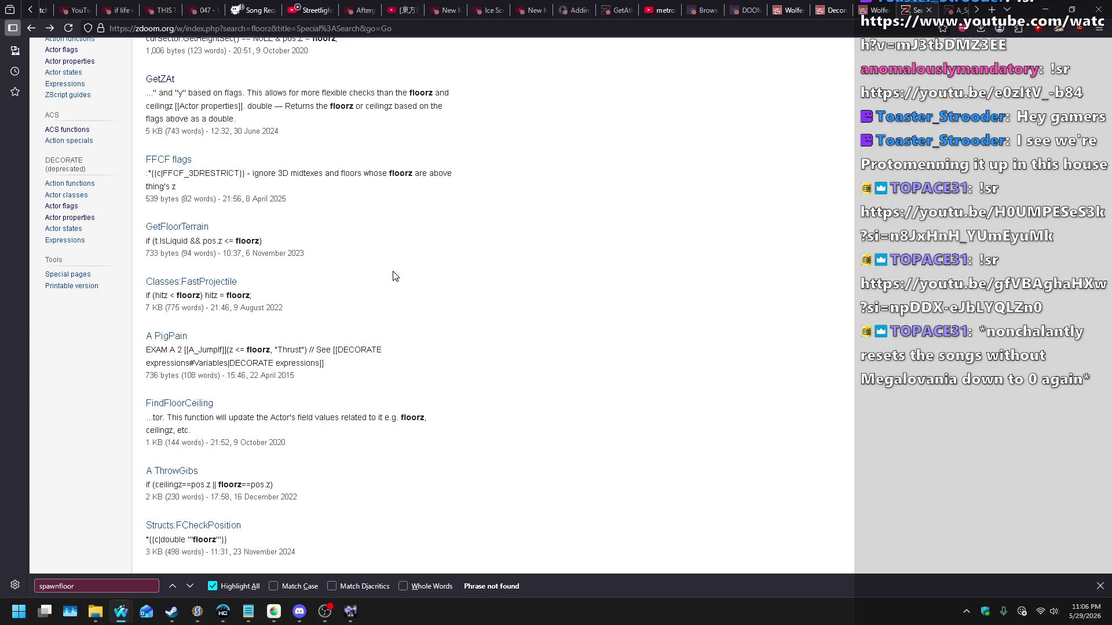
click(180, 405)
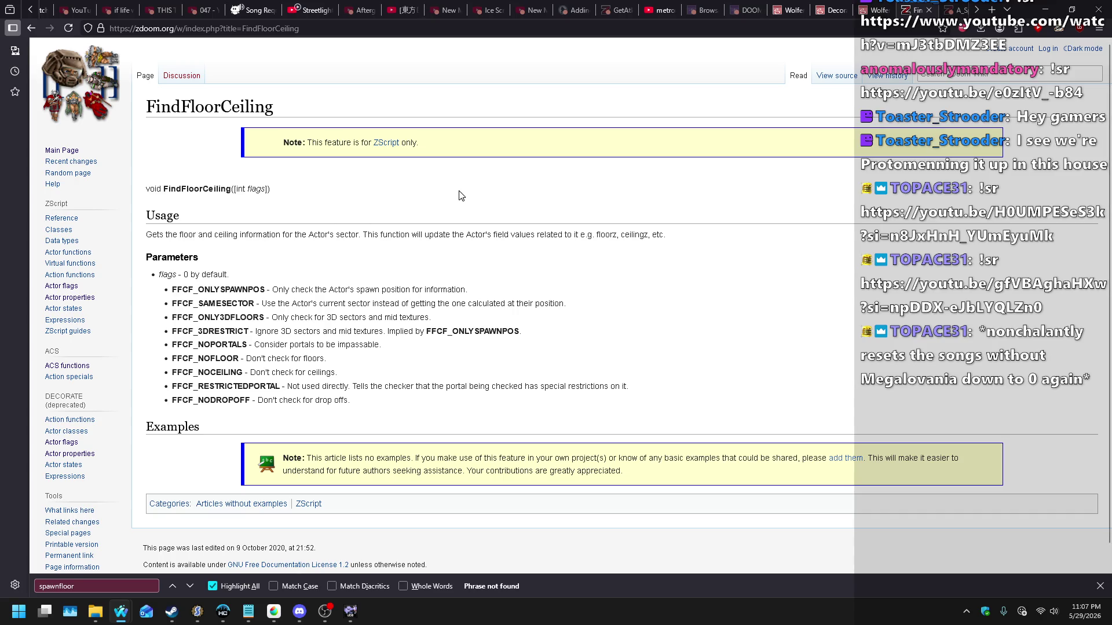
Step: Browse the remaining floorz search results, then switch back to SLADE
key(alt+Left)
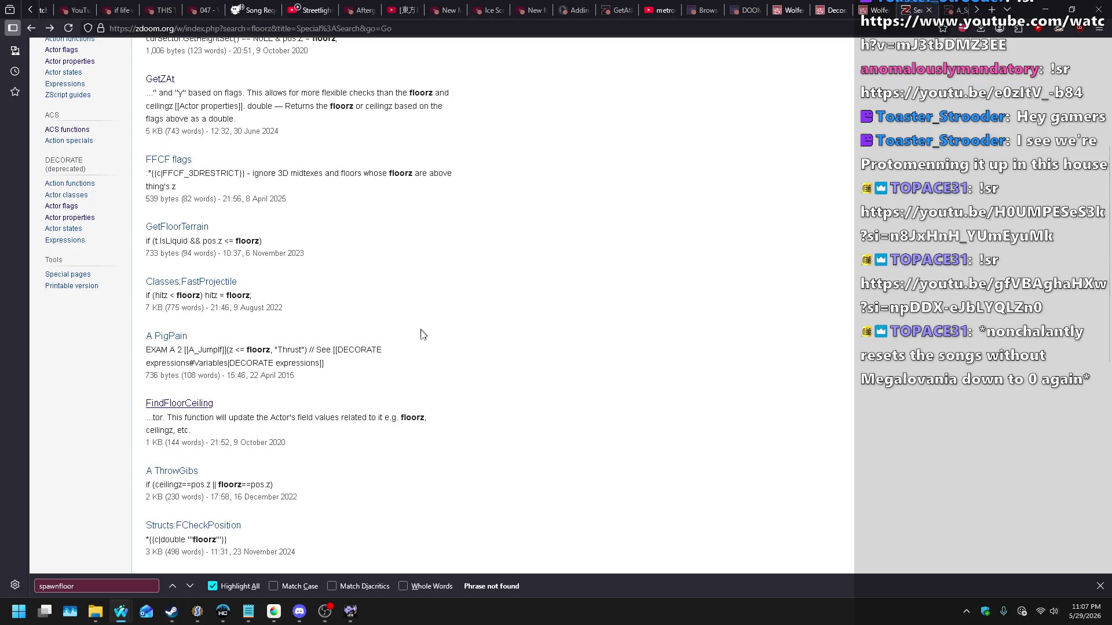
scroll(417, 250, down, 2)
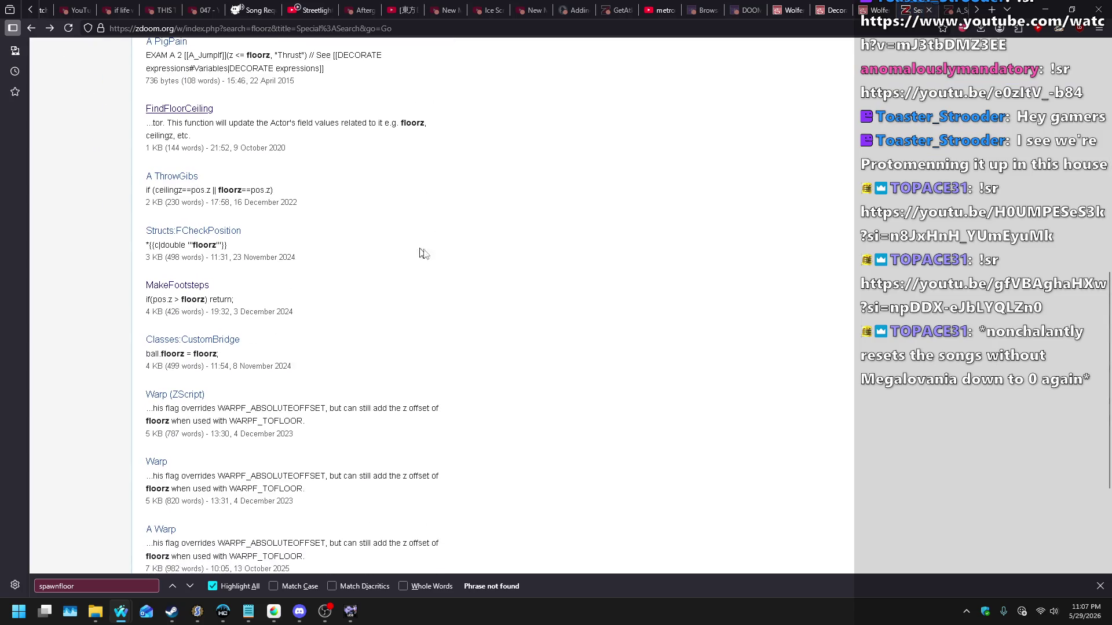
scroll(441, 263, down, 3)
scroll(442, 263, down, 2)
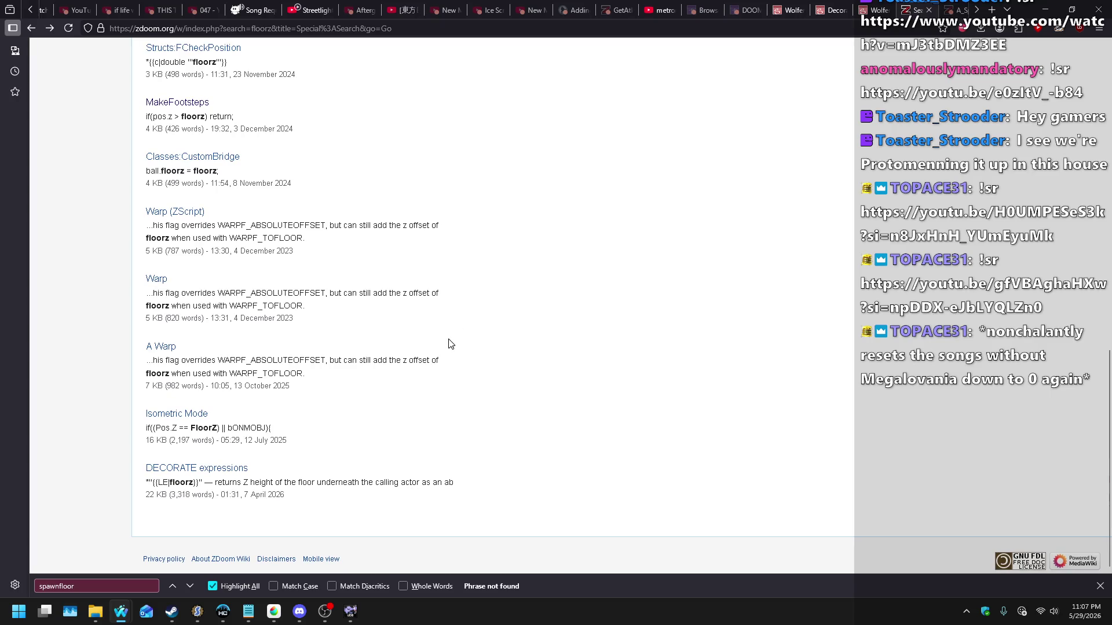
scroll(430, 347, up, 7)
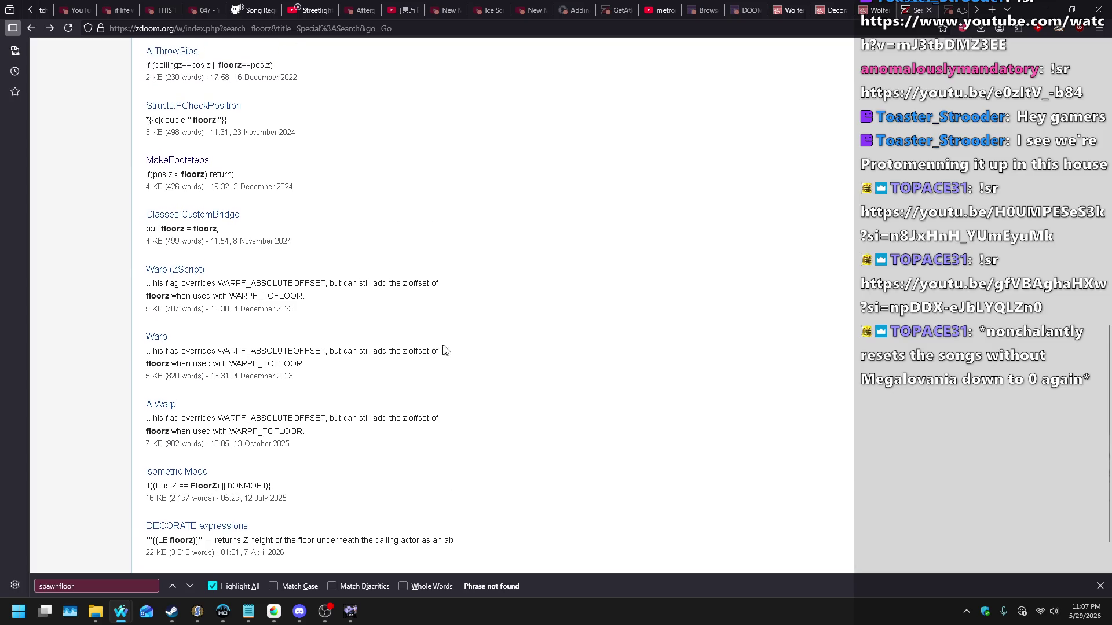
scroll(477, 366, up, 5)
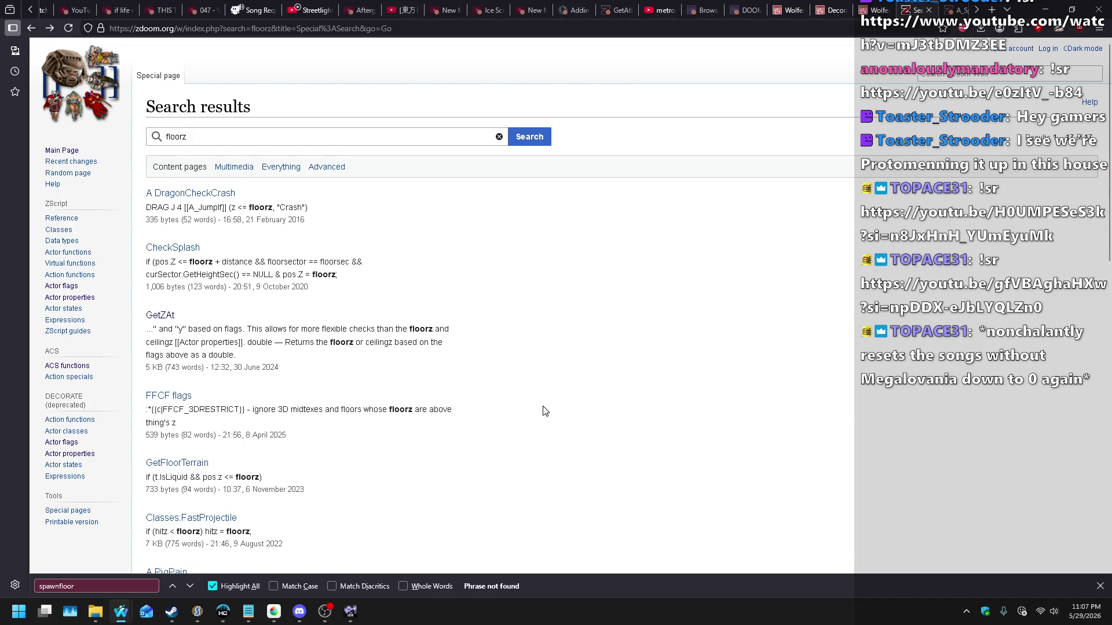
key(alt+Tab)
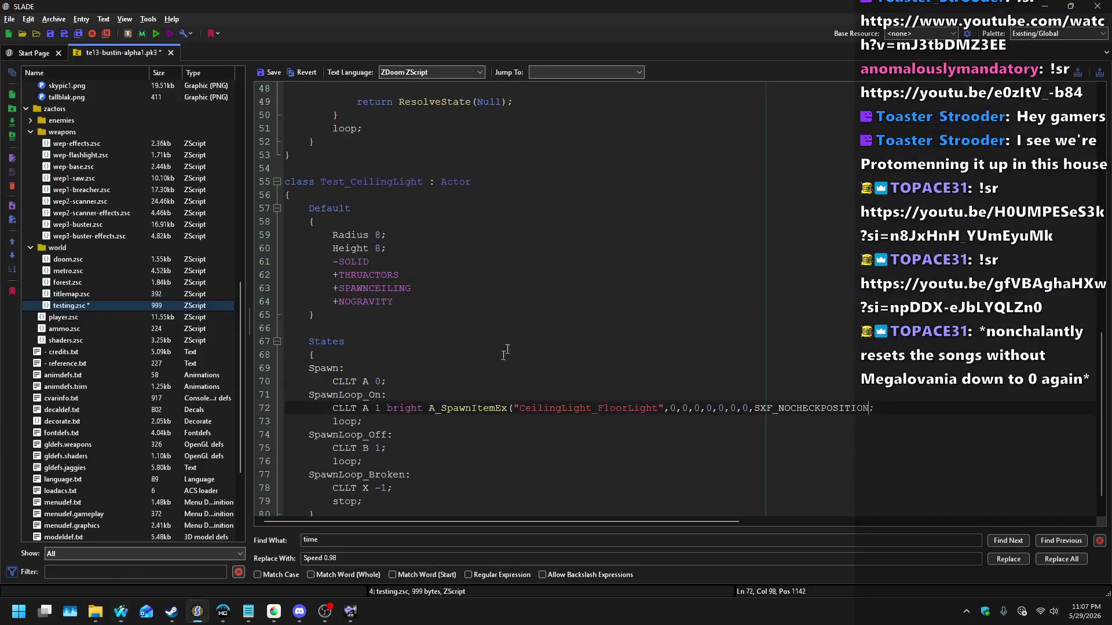
Step: Replace A_SpawnItemEx's third offset with self.pos.z - floorz and begin a class line at file end
double_click(698, 408)
text(self.pos.)
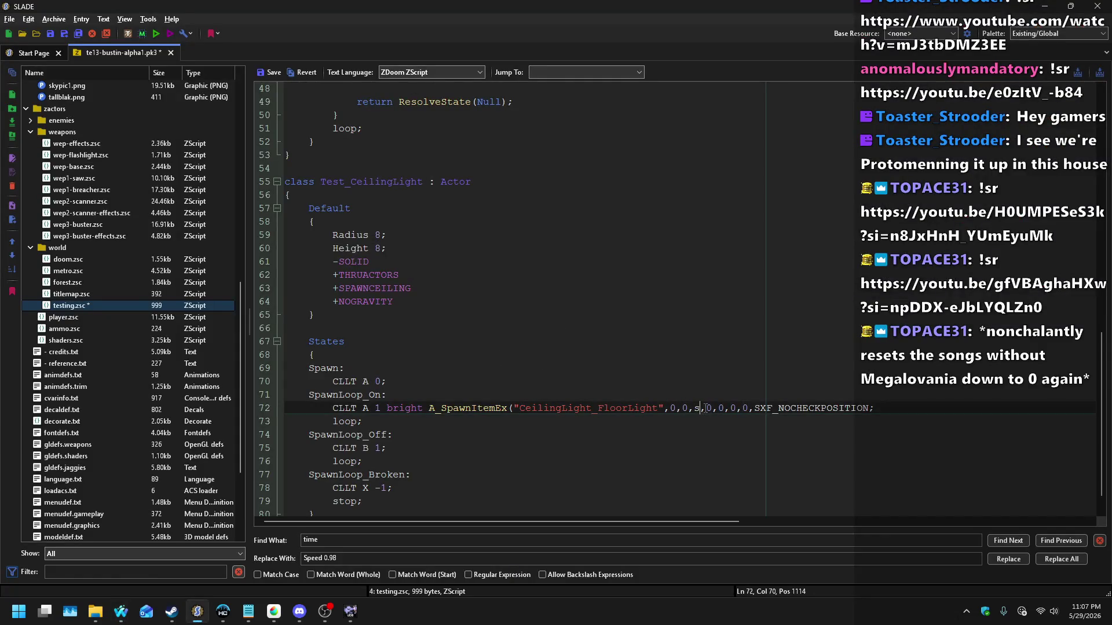
text(z - floorz)
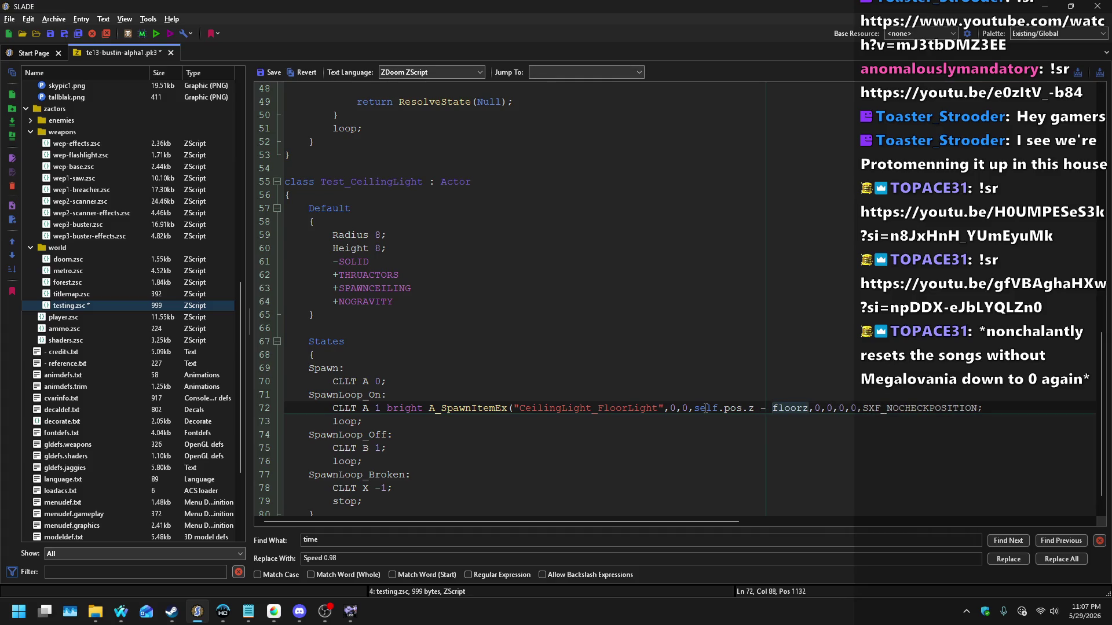
key(ctrl+End)
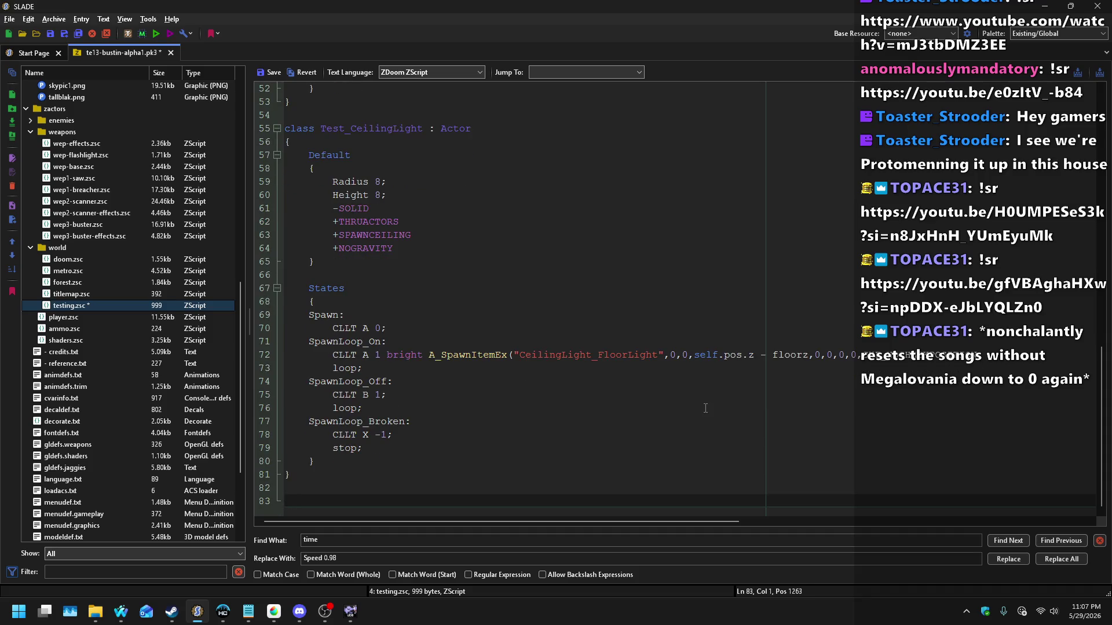
text(class)
click(981, 355)
click(314, 502)
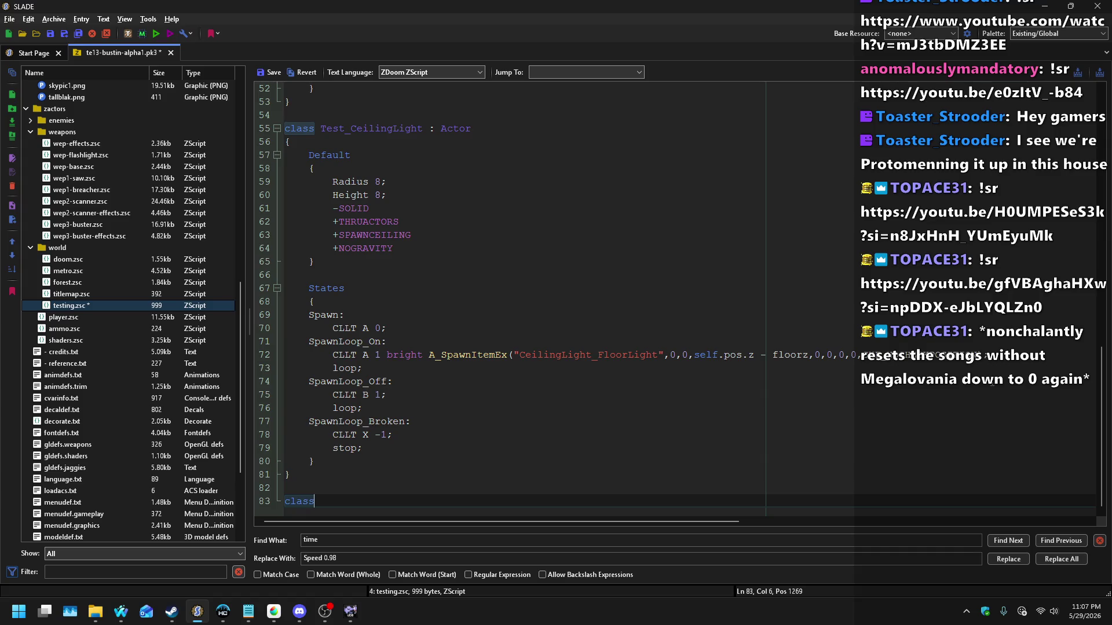
Step: Declare class CeilingLight_FloorLight : Actor with an empty body in testing.zsc
double_click(536, 355)
key(ctrl+c)
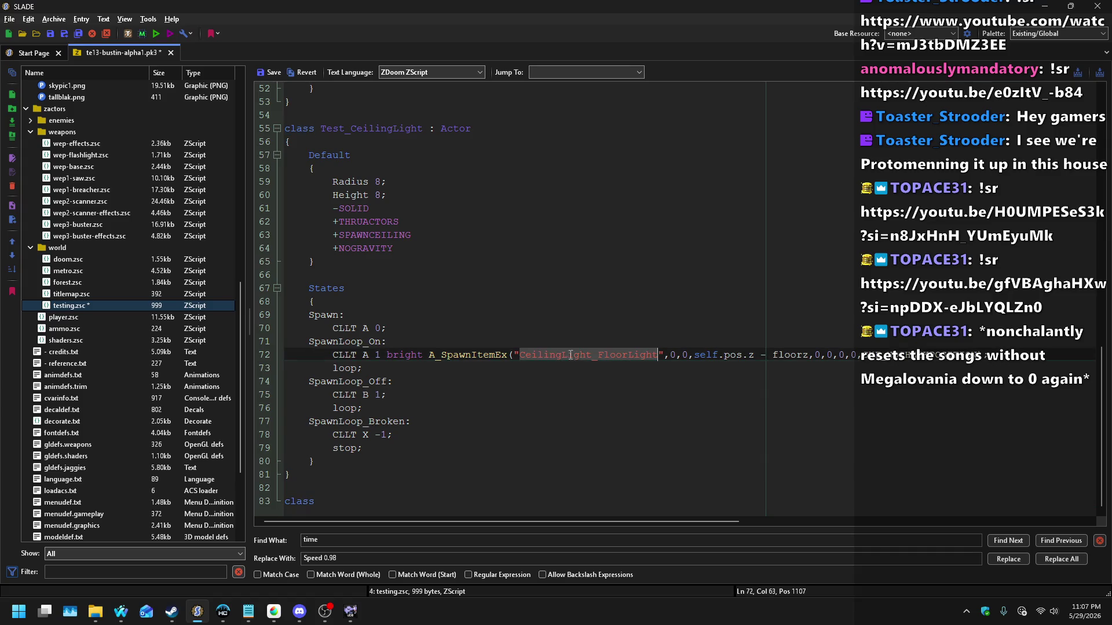
click(479, 508)
key(ctrl+v)
text(: Actor)
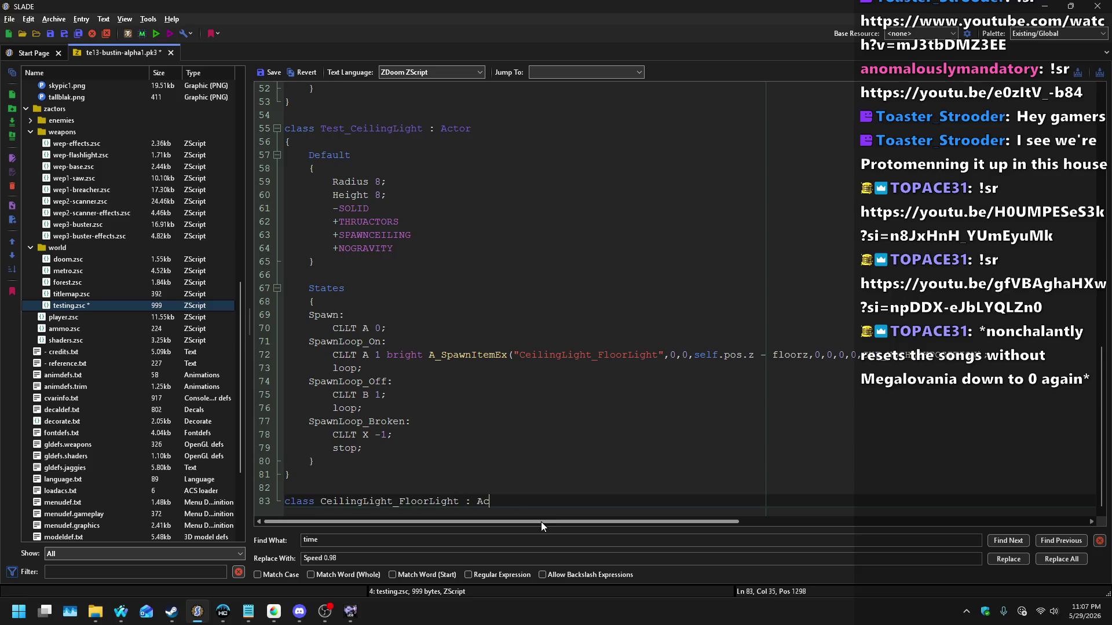
key(Return)
text({)
key(Return)
text(})
key(Left)
key(Return)
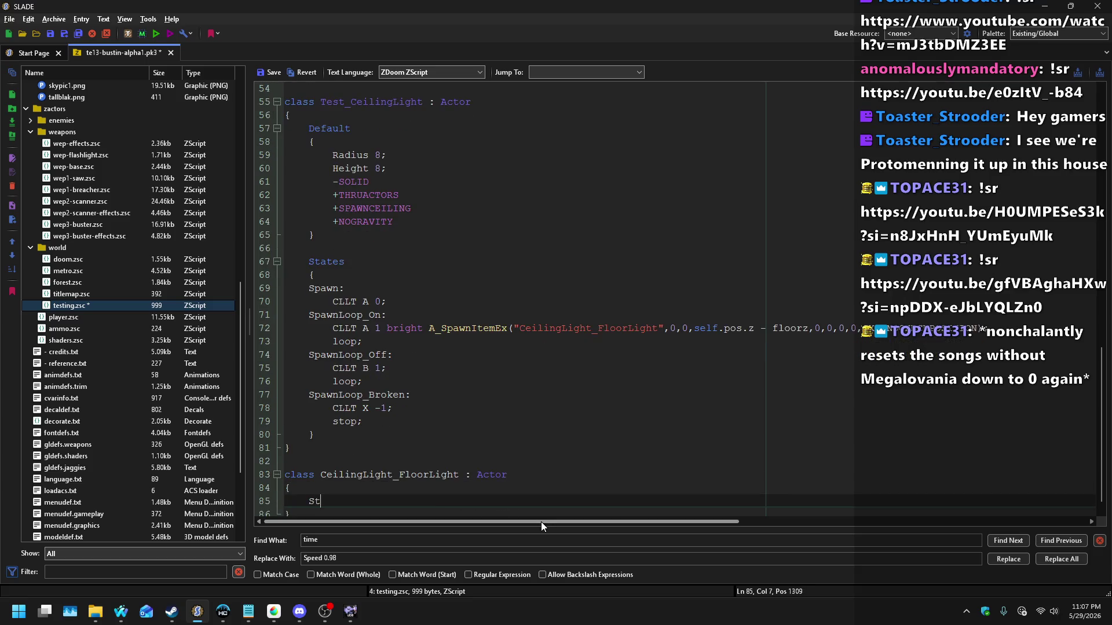
Step: Add a Default block with the -SOLID, +THRUACTORS and +NOINTERACTION flags
text(ault)
key(Return)
text({)
key(Return)
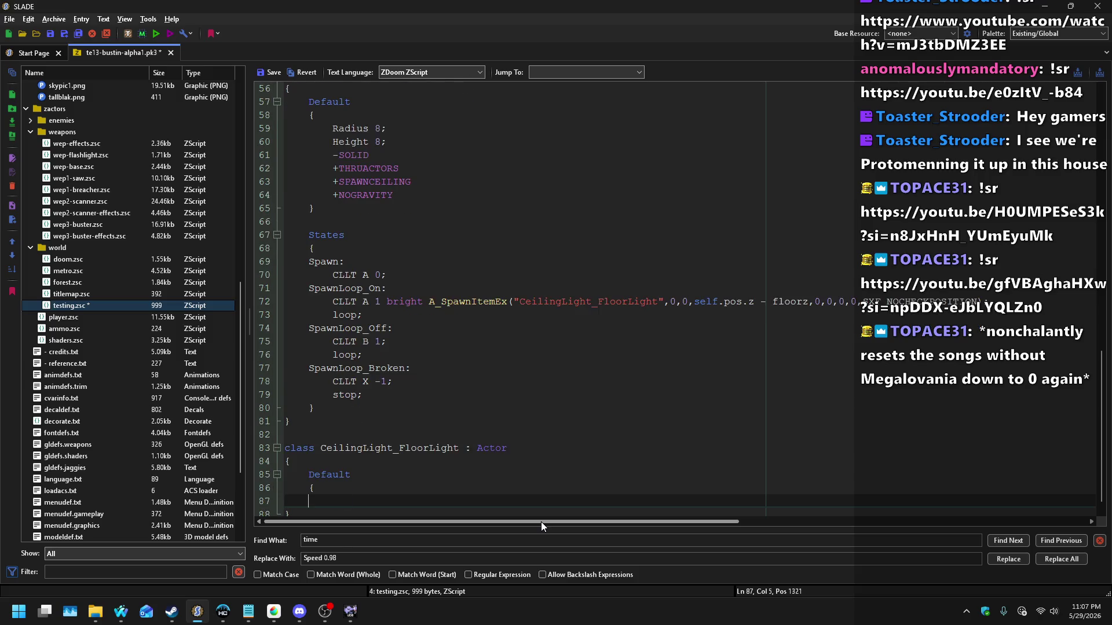
text(-SOLID)
key(Return)
text(+THRUACTORS)
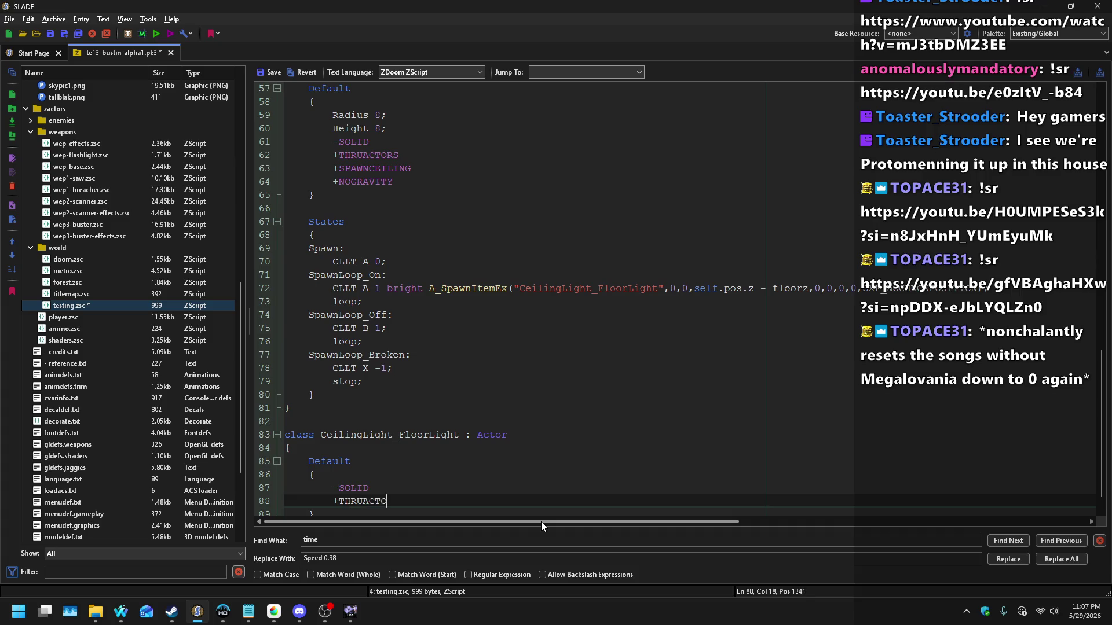
key(Return)
text(+NOINTERACTION)
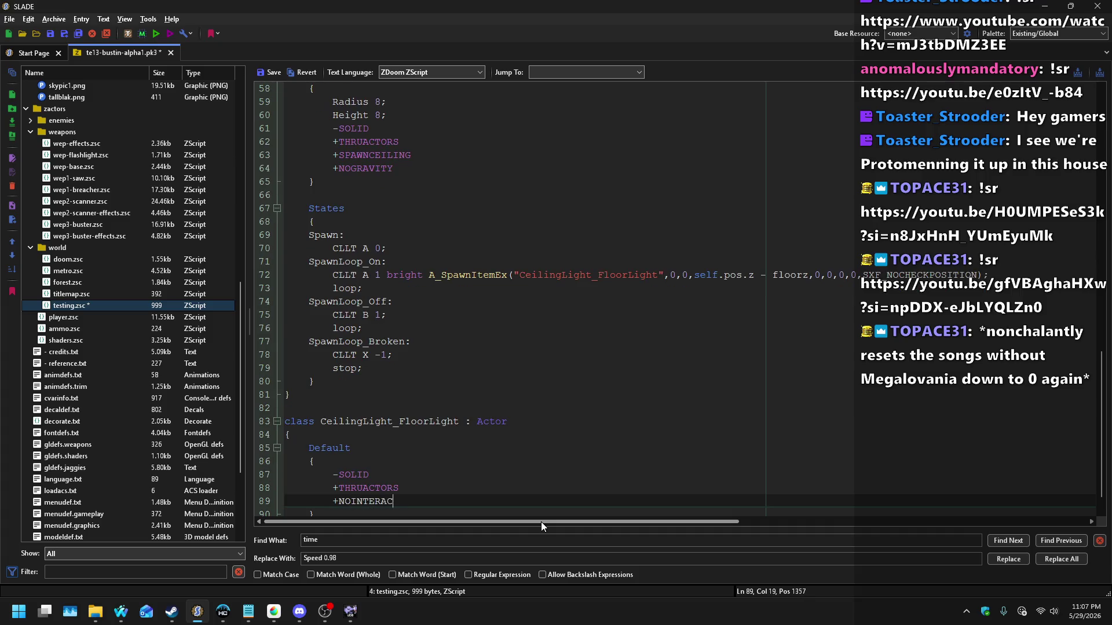
Step: Add a States block whose Spawn state runs invisible TNT1 frames and then stops
key(Down)
key(Return)
key(Return)
text(States)
key(Return)
text({)
key(Return)
text(Spawn:)
key(Return)
text(TNT1 A 0;)
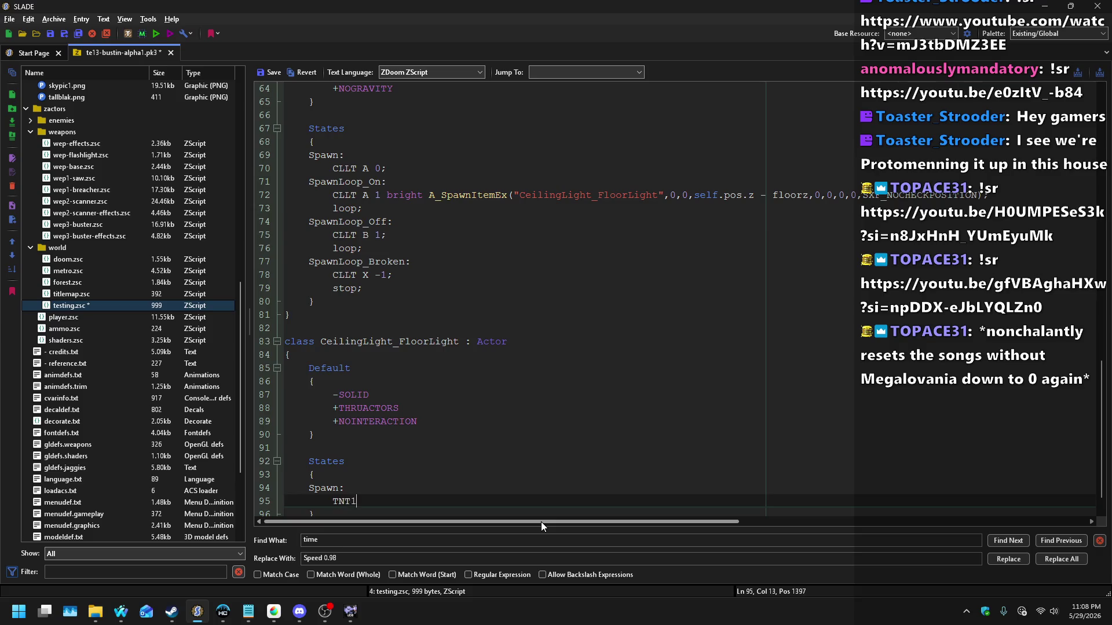
key(Return)
text(TNT1 A 1;)
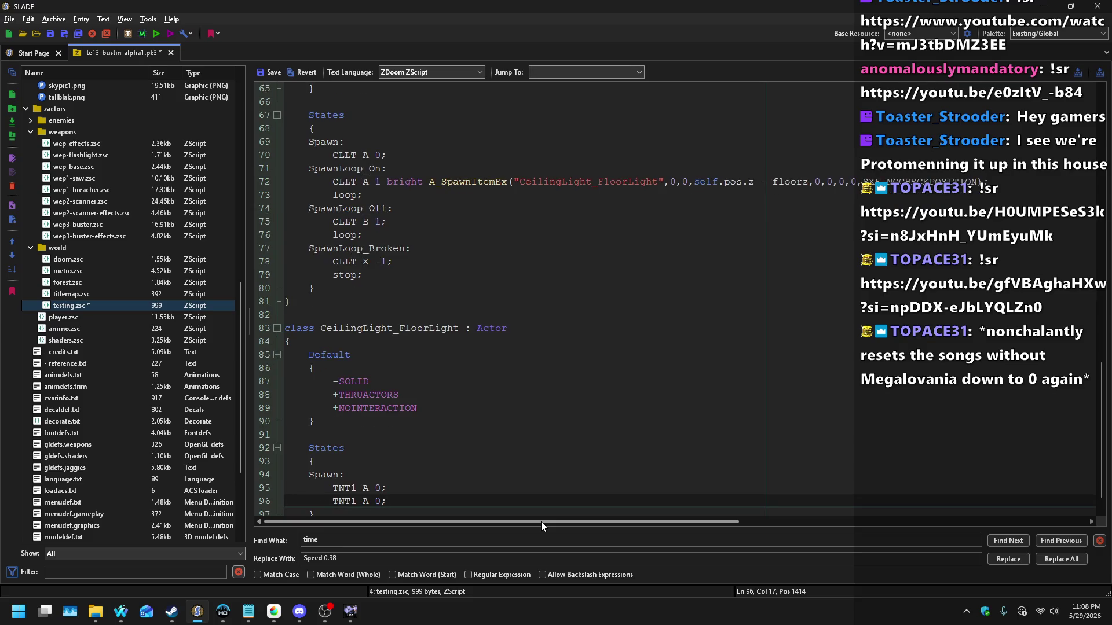
key(Return)
text(stop;)
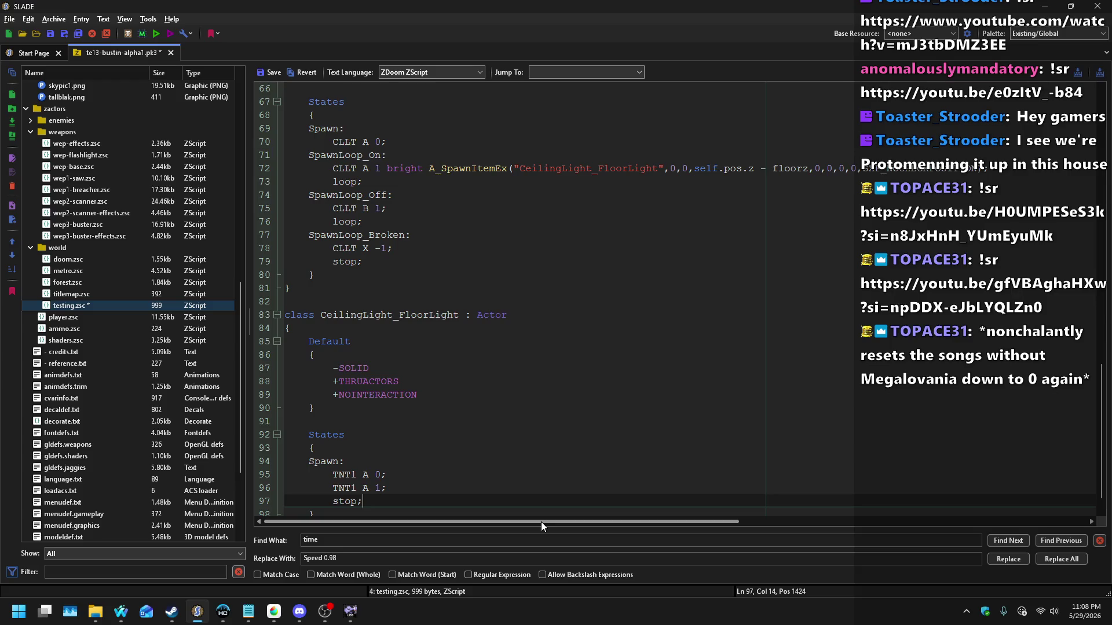
key(Up)
key(Right)
text(A)
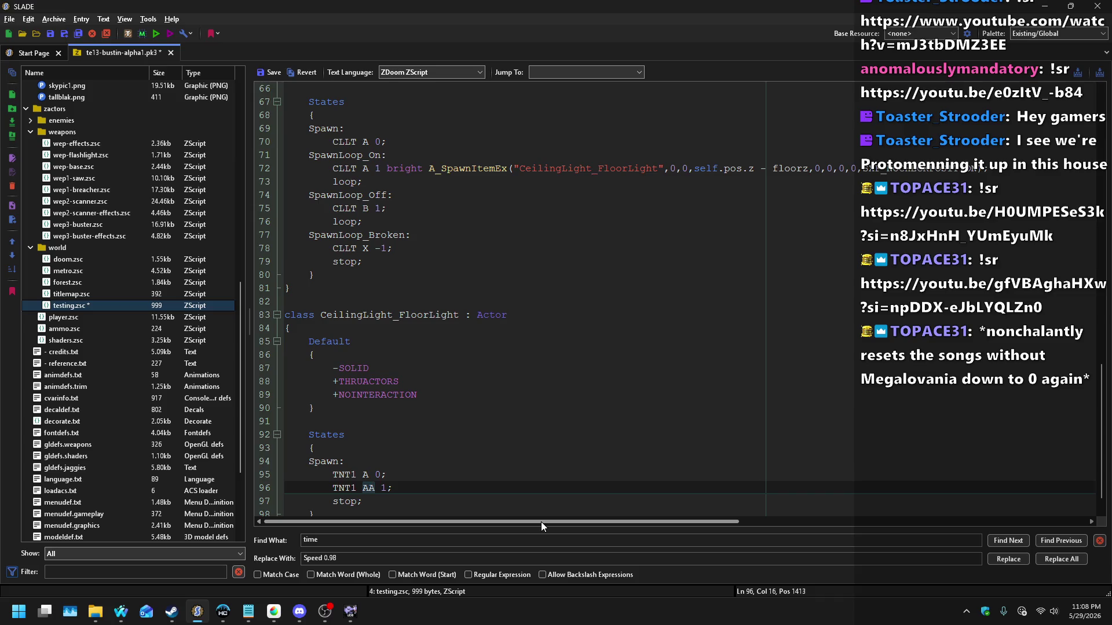
Step: Switch to another archive entry and save the changes to testing.zsc
double_click(370, 315)
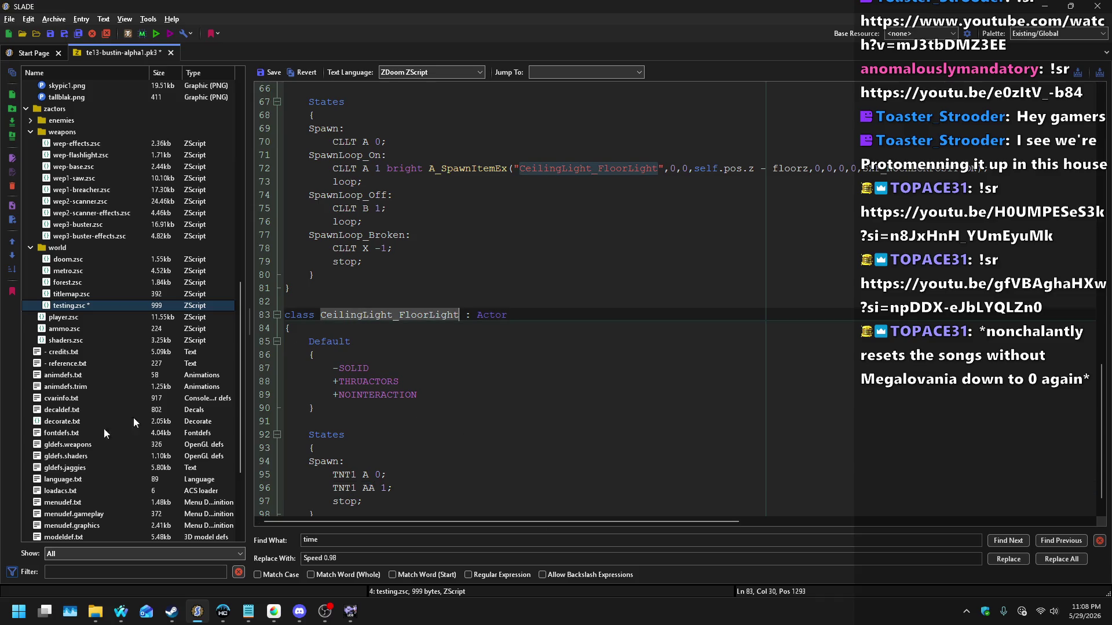
click(81, 434)
click(577, 300)
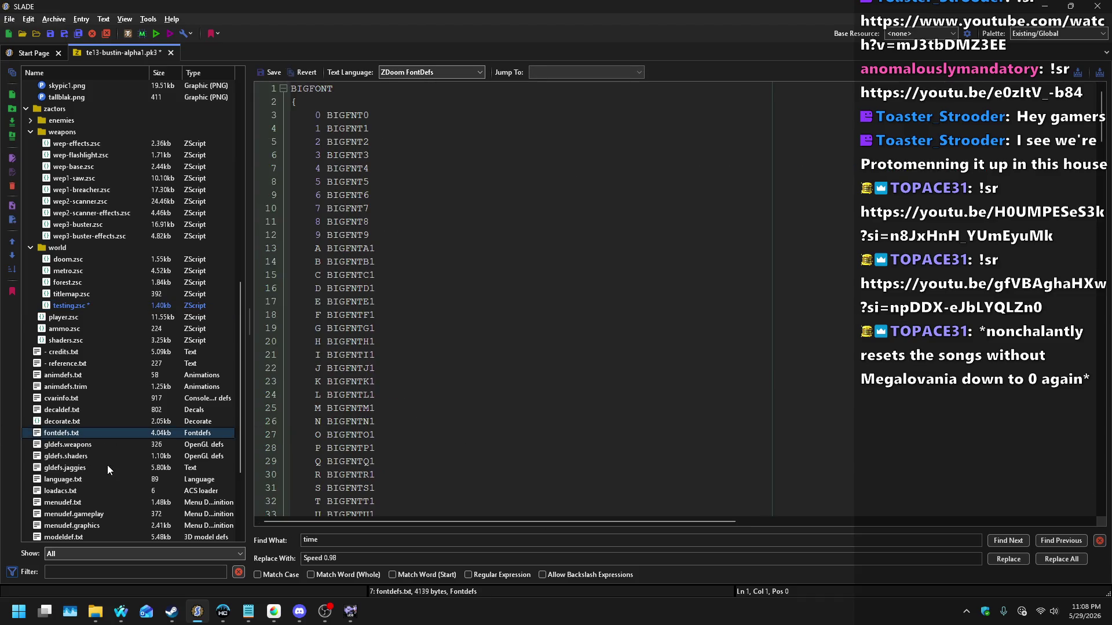
Step: Create a new gldefs.world entry and paste the CeilingLight_FloorLight class name into it
click(54, 19)
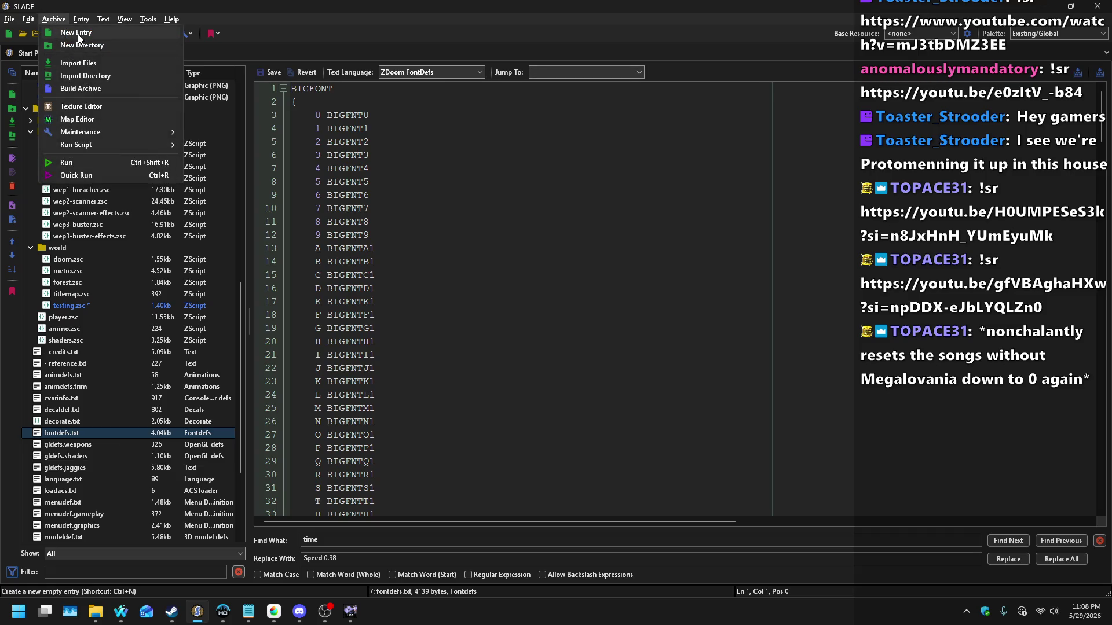
click(75, 33)
text(gldefs.worl)
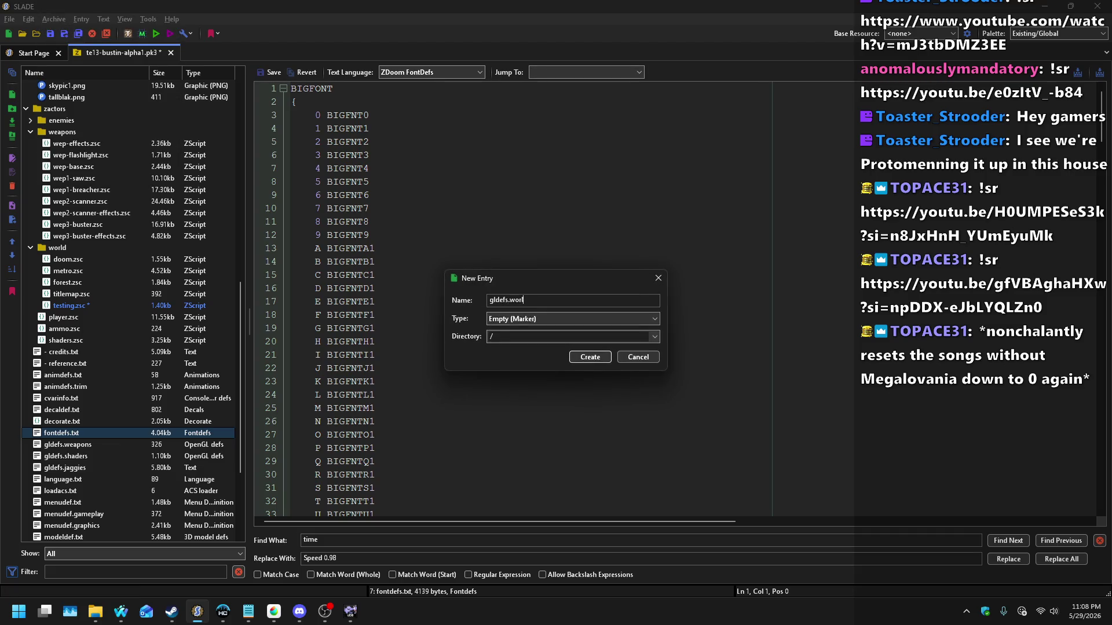
text(d)
key(Return)
click(280, 72)
key(ctrl+v)
Step: Copy the BusterFlash2 light definition from gldefs.weapons into gldefs.world
click(65, 456)
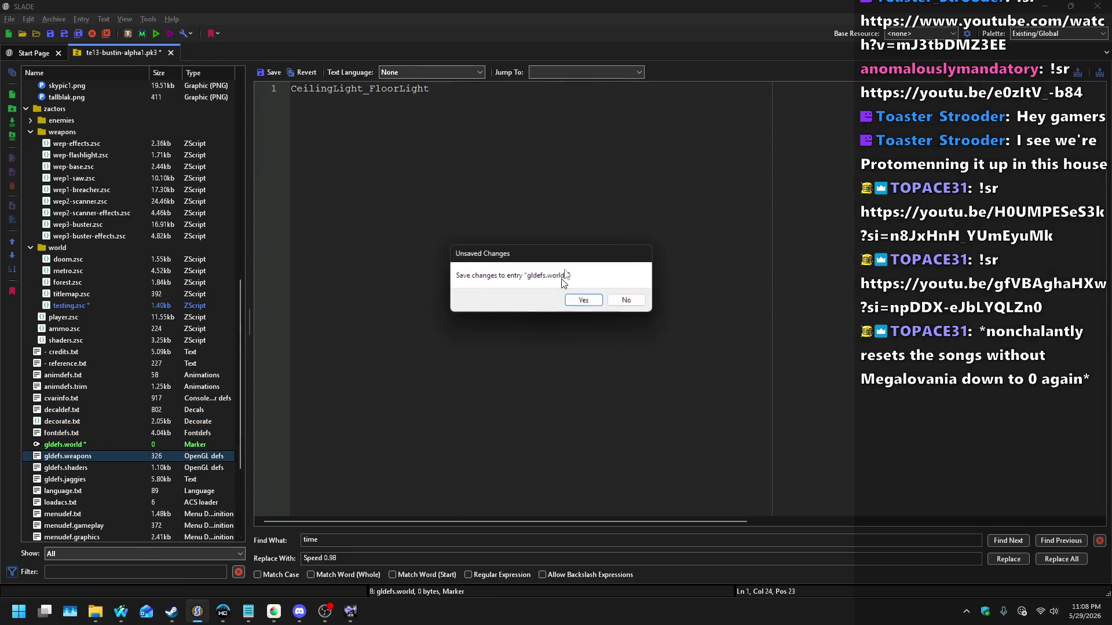
click(580, 299)
drag(289, 301, 290, 182)
key(ctrl+c)
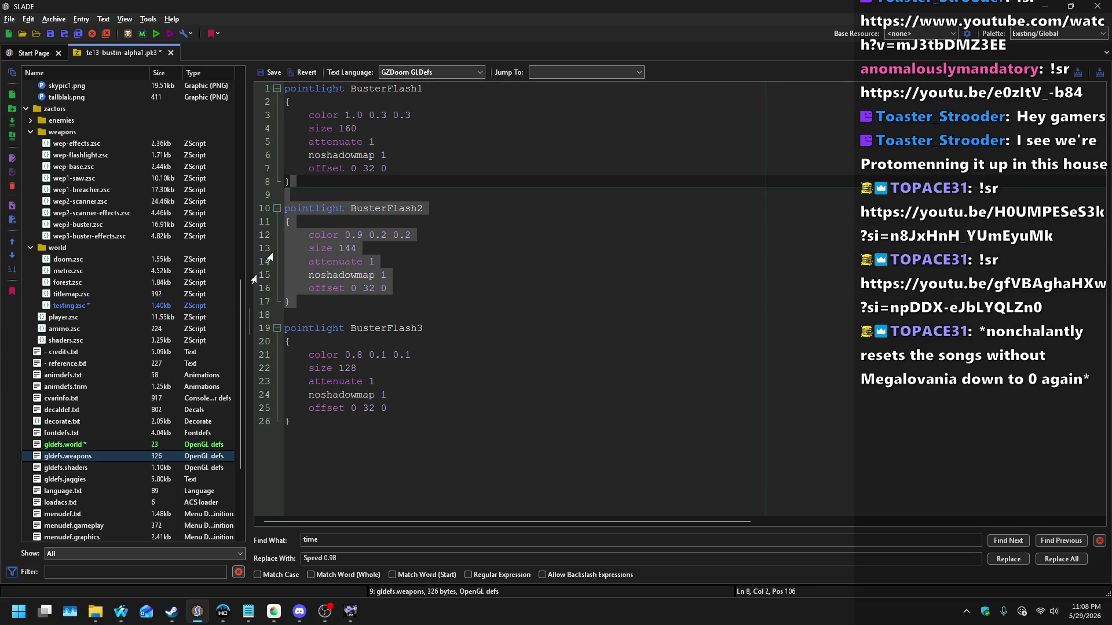
click(81, 444)
key(Home)
key(Return)
key(Up)
key(ctrl+v)
Step: Rename the copied light to Ceiling_LightOnFloor1
key(ctrl+Home)
key(Down)
key(Down)
key(ctrl+Right)
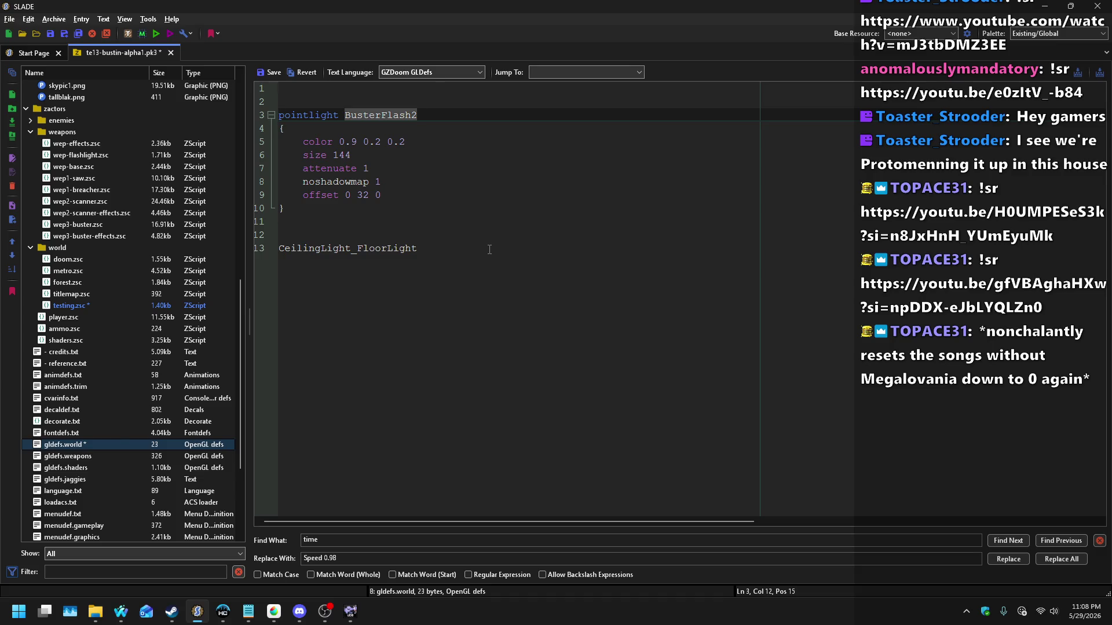
text(Ceiligh)
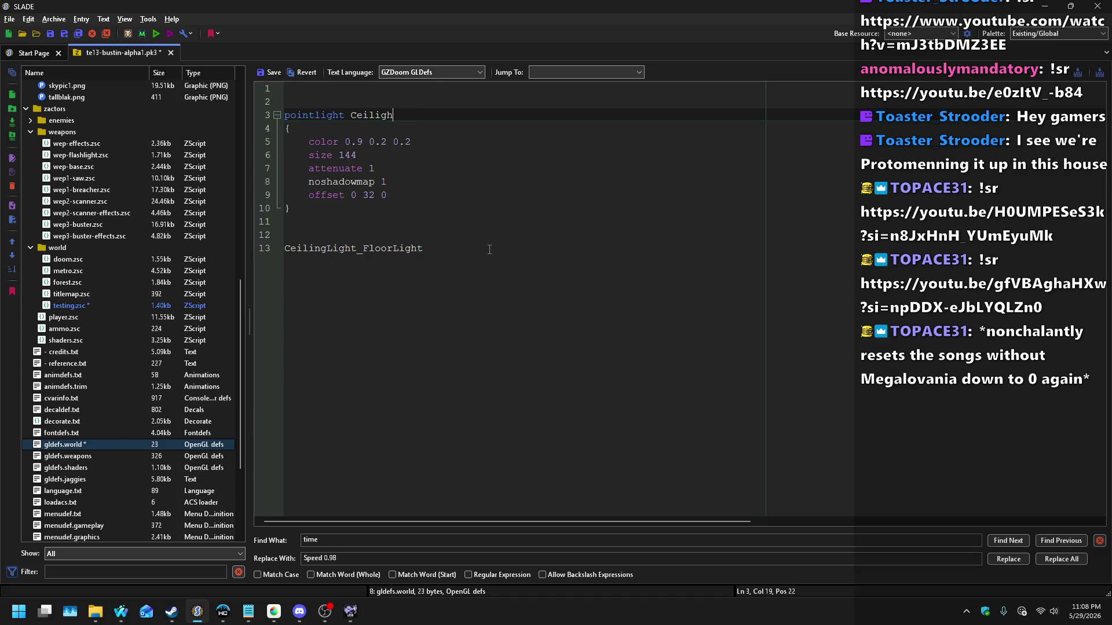
key(ctrl+Left)
key(shift+End)
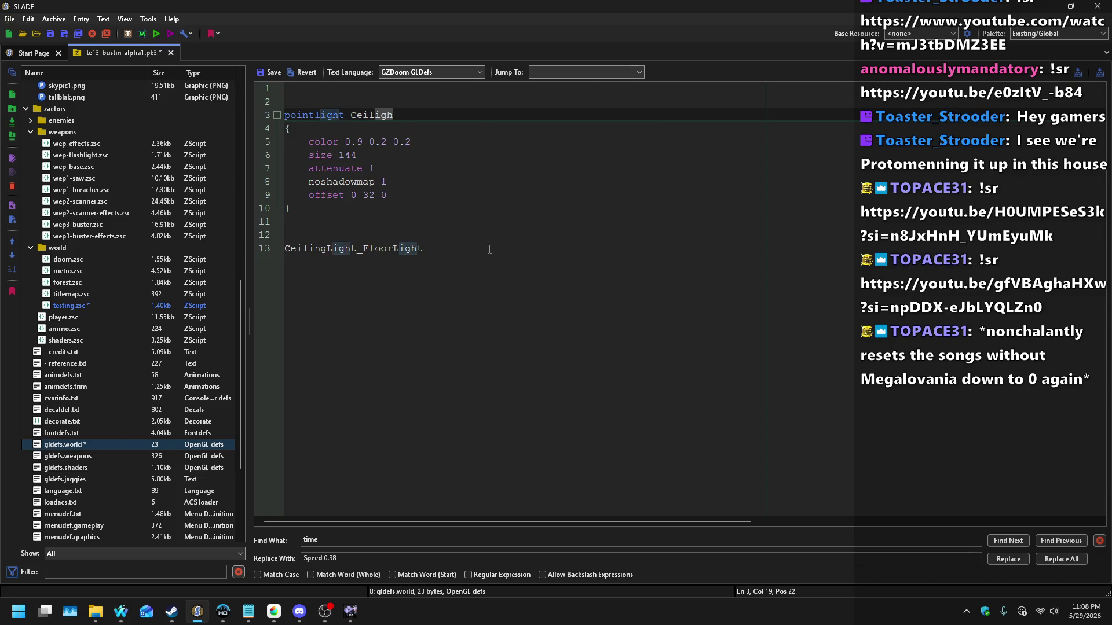
text(in)
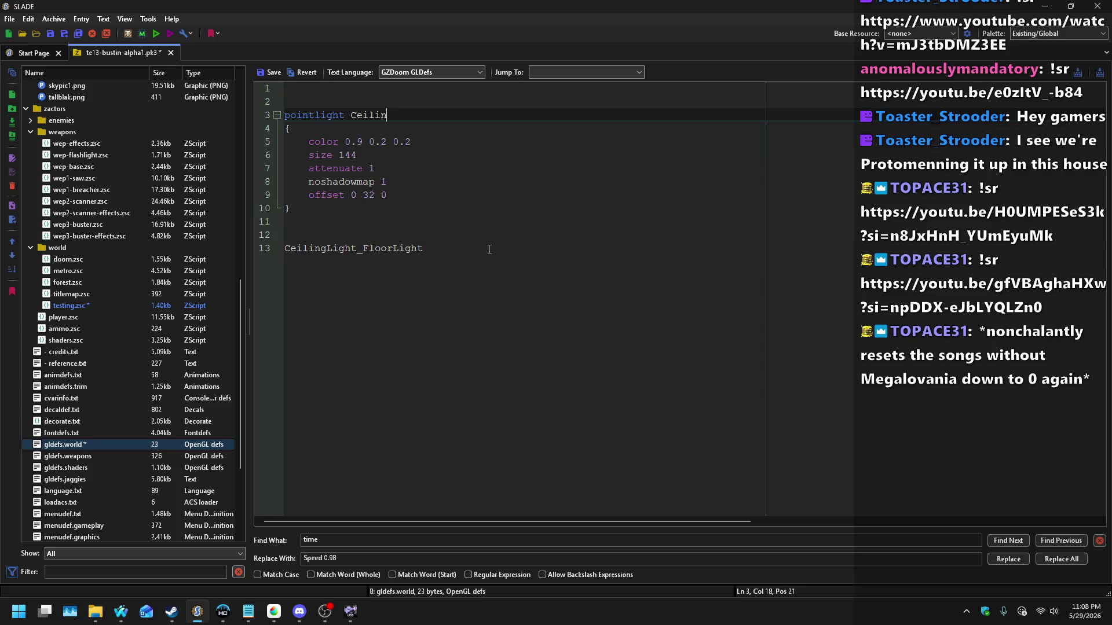
text(g_Light)
key(BackSpace)
text(tOnFloor)
key(Down)
key(Down)
key(Up)
key(Up)
text(1)
Step: Set the light's colour to 0.75 0.75 0.75 and its size to 160
key(Down)
key(Down)
key(ctrl+Left)
key(ctrl+Left)
key(ctrl+Left)
key(Delete)
text(75)
key(Delete)
text(75)
key(Right)
key(Right)
key(Right)
key(Delete)
text(75)
key(Down)
key(shift+Left)
key(shift+Left)
text(60)
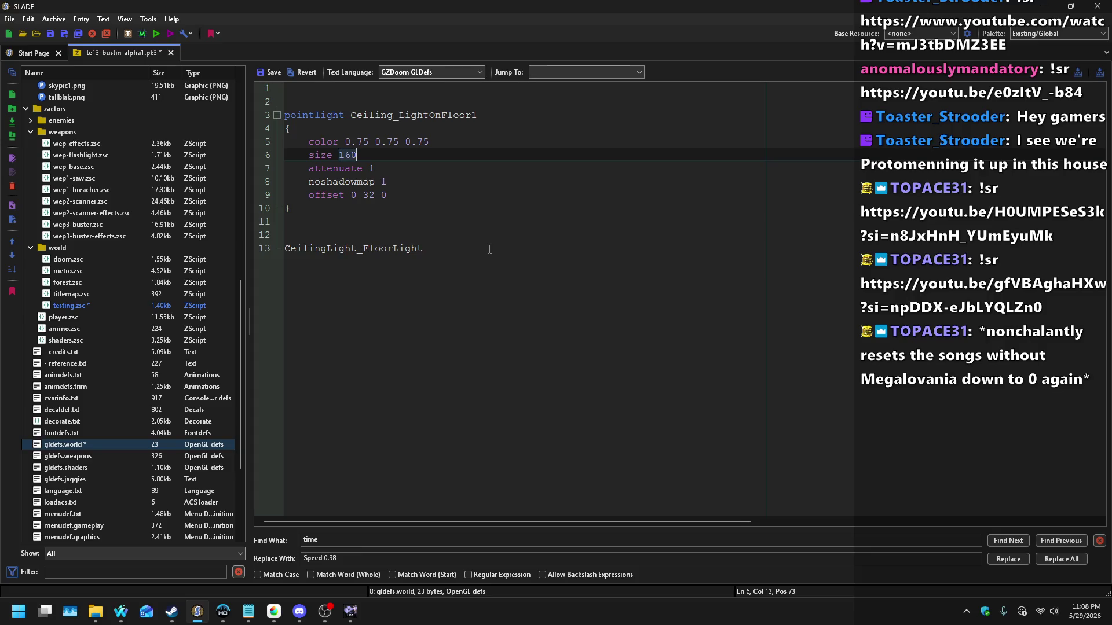
Step: Change the light's offset from 0 32 0 to 0 0 0
key(Down)
key(Down)
key(Down)
key(Right)
key(shift+Right)
key(shift+Right)
text(0)
key(Down)
key(Down)
key(Down)
key(End)
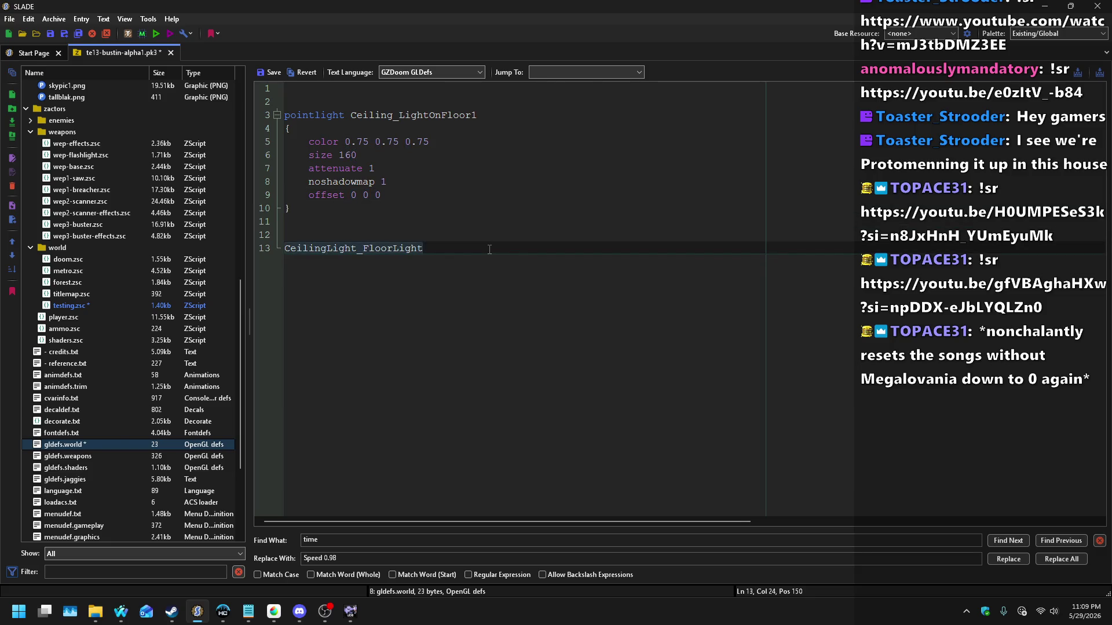
key(alt+Tab)
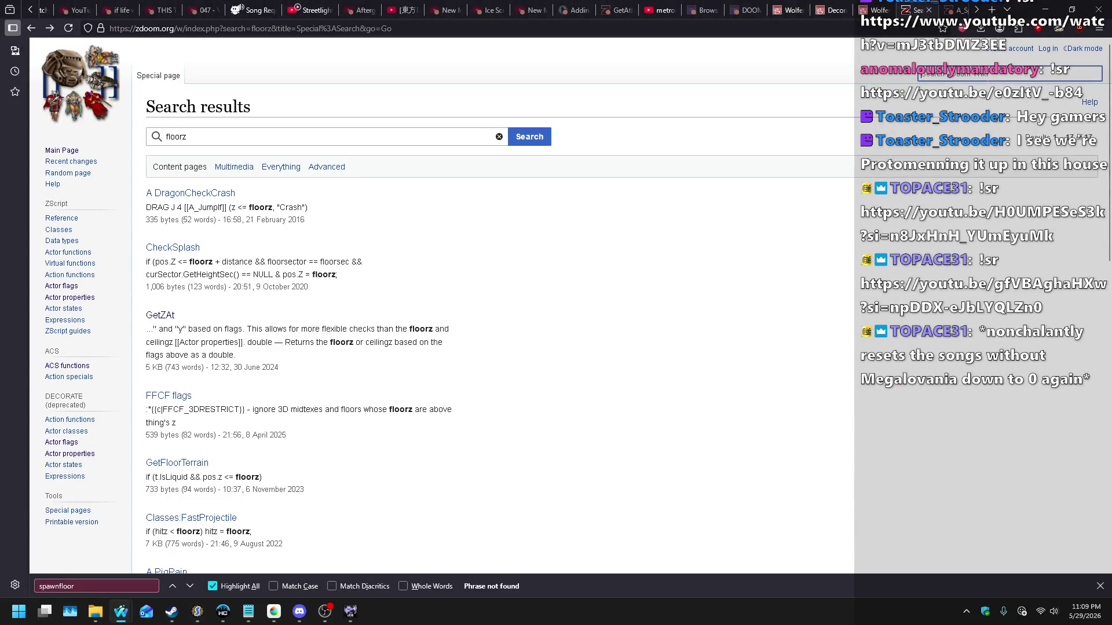
Step: Look up the A_AttachLightDef article on the ZDoom Wiki
text(A_Attac)
text(h)
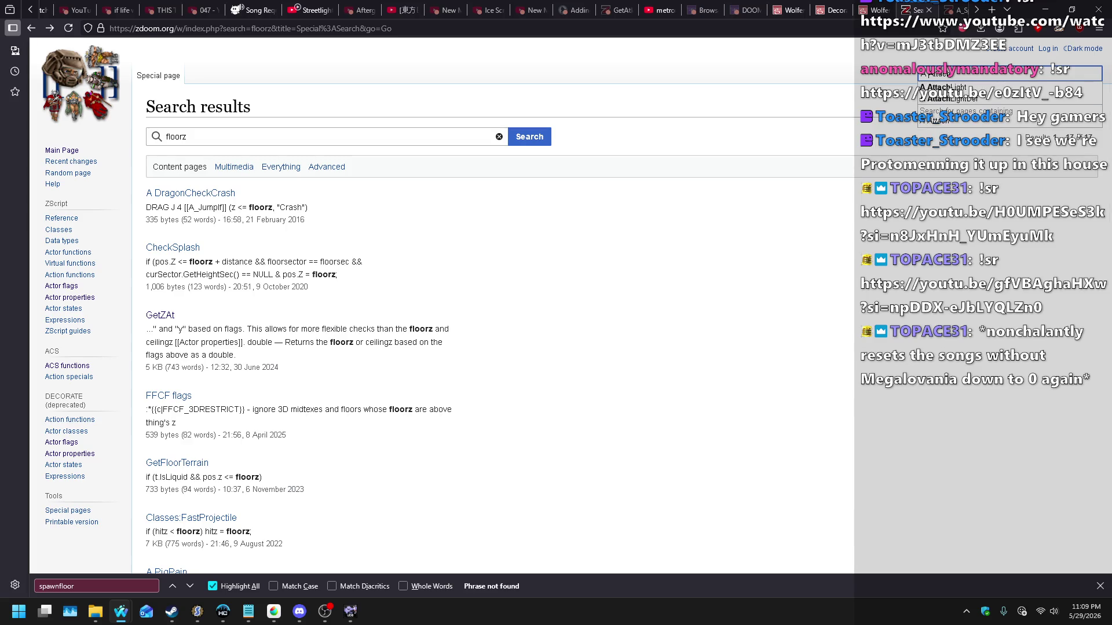
key(Down)
key(Down)
key(Return)
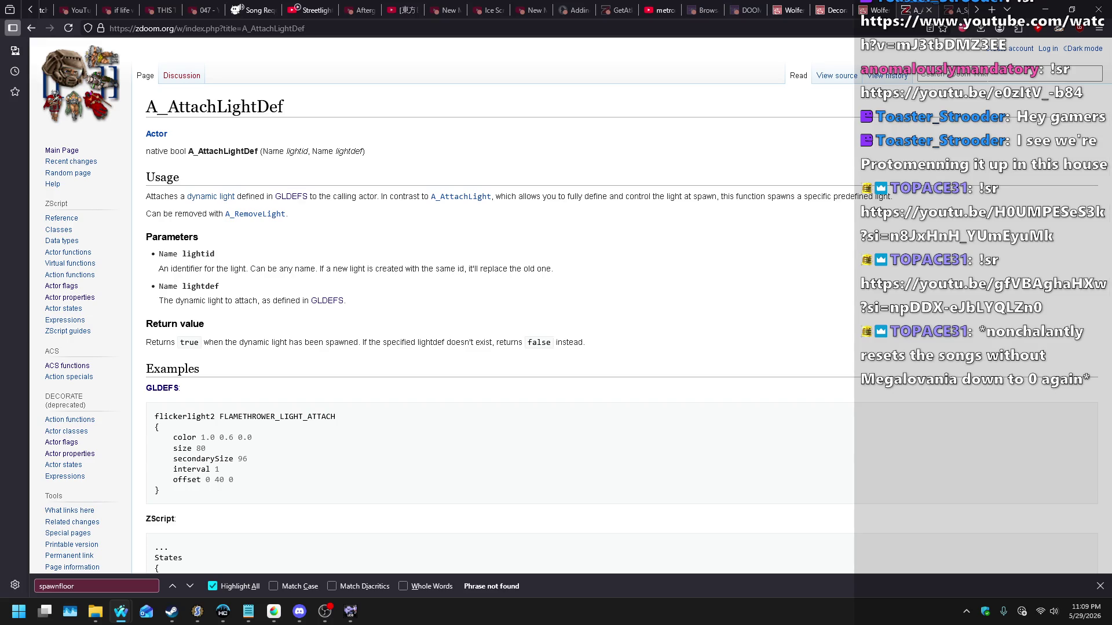
scroll(593, 173, down, 6)
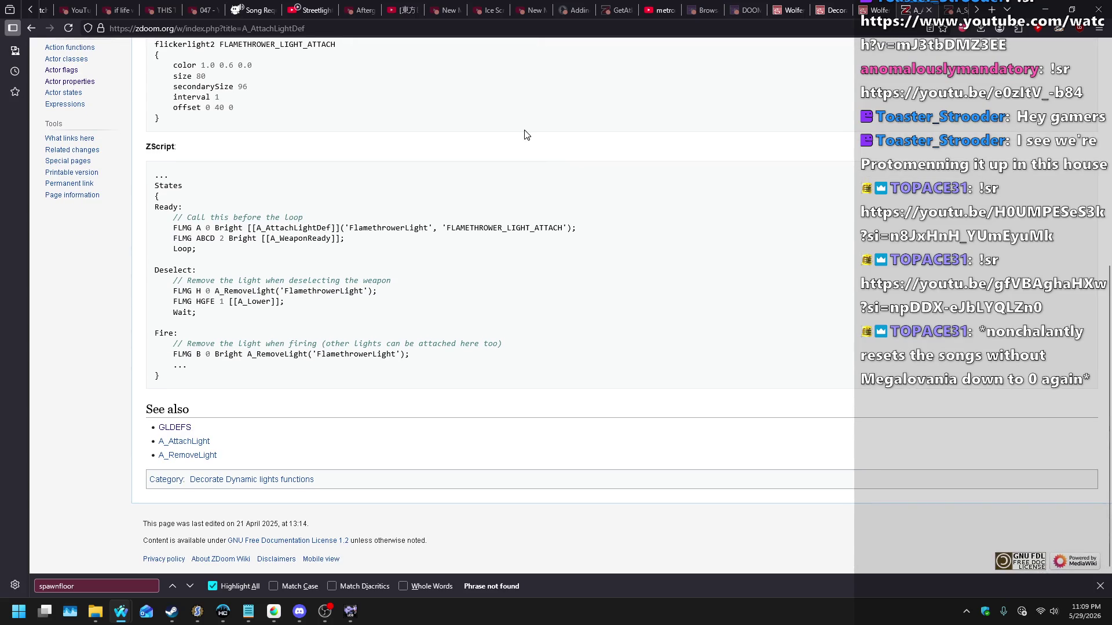
scroll(554, 176, up, 5)
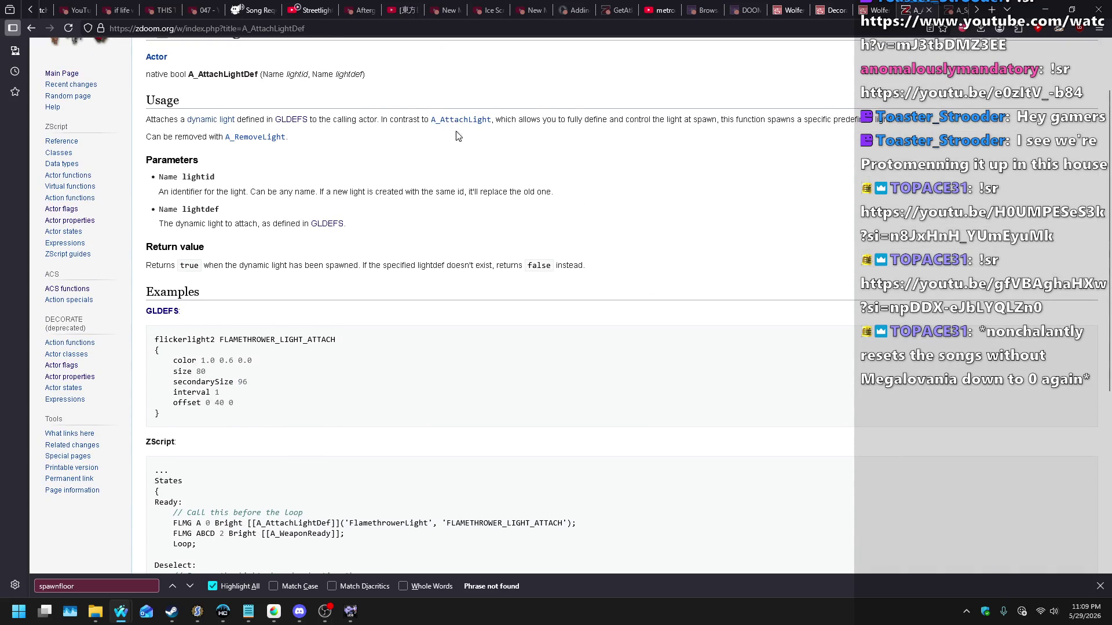
Step: Read the linked A_AttachLight article, then return to the pointlight line in gldefs.world
click(458, 120)
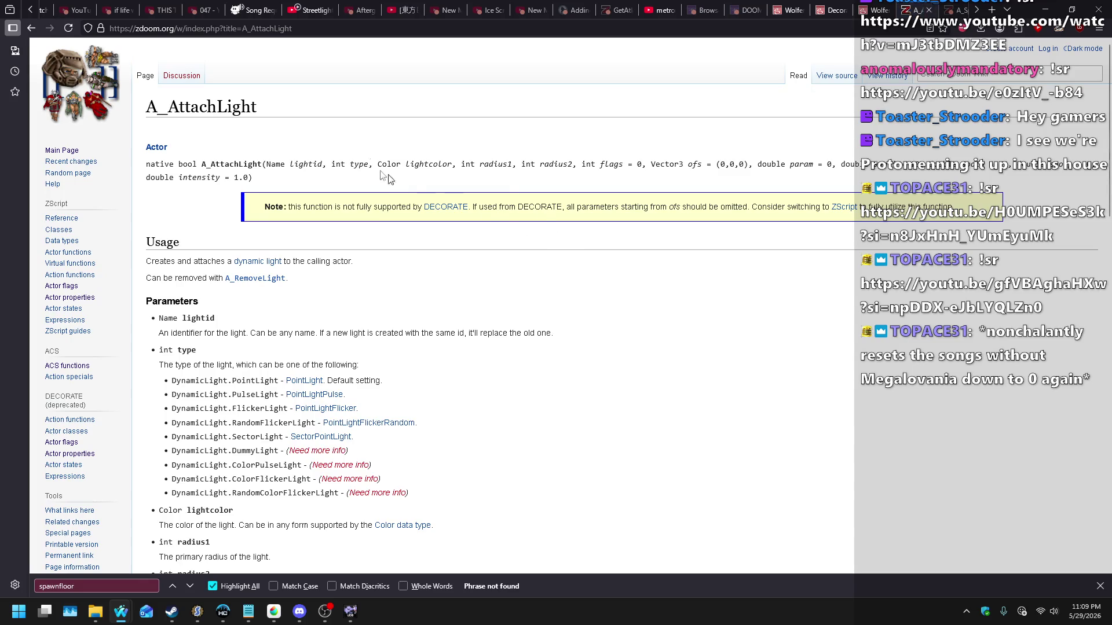
double_click(228, 107)
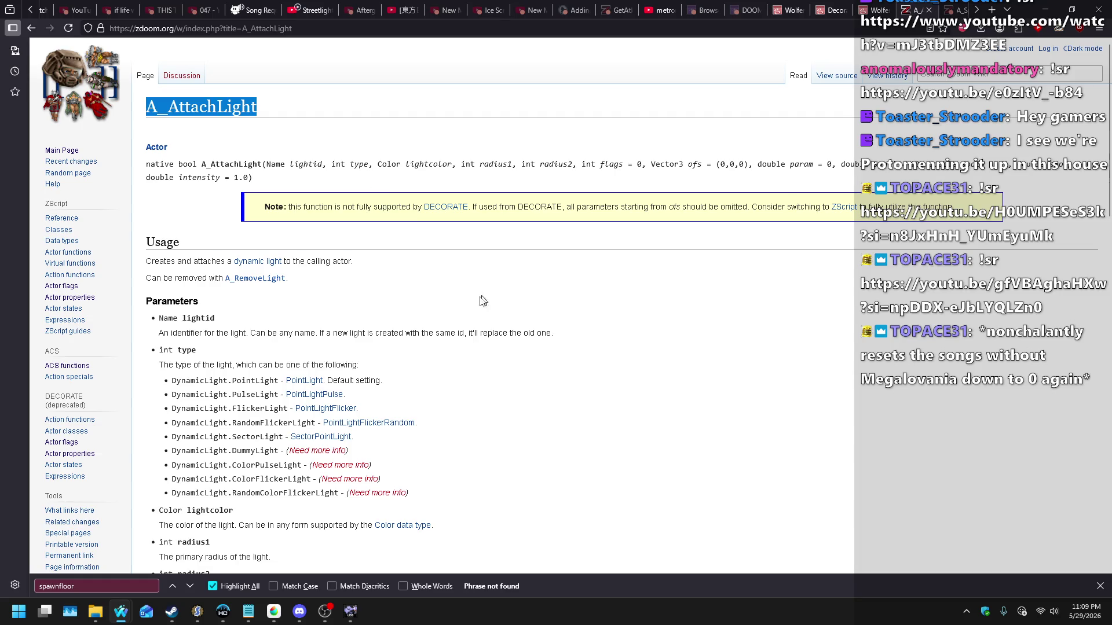
click(407, 290)
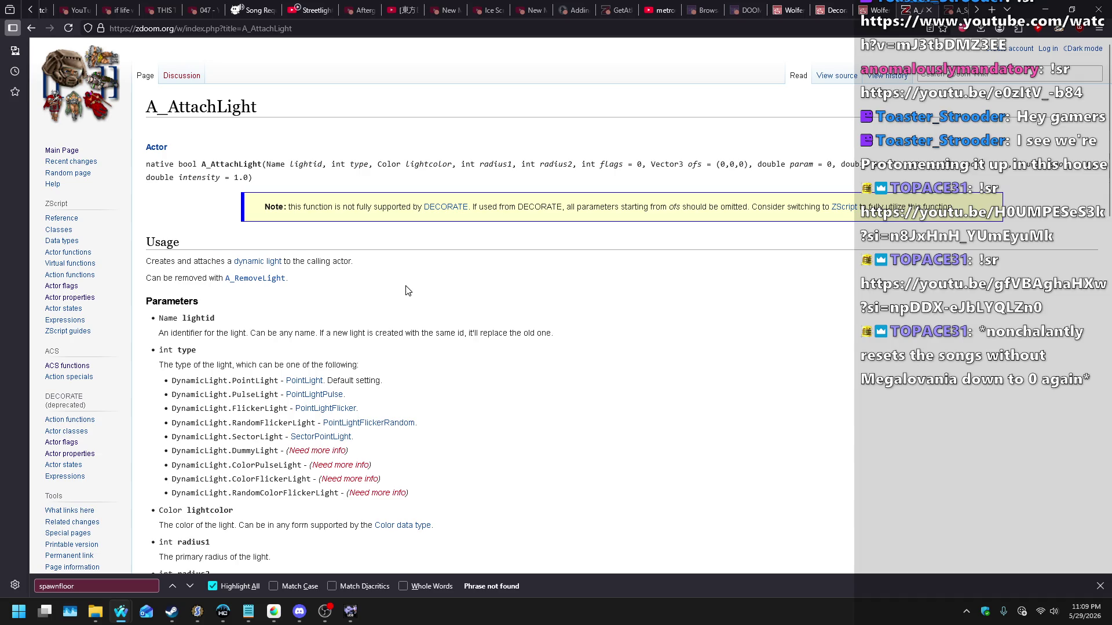
key(alt+Tab)
click(477, 233)
key(ctrl+Home)
key(Down)
key(Down)
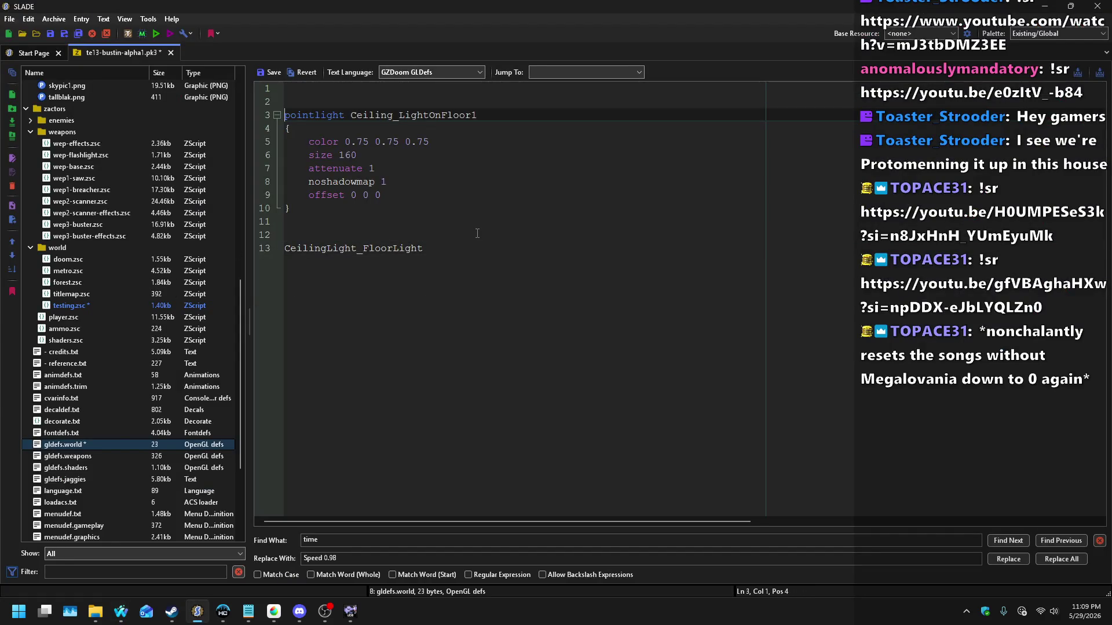
Step: Comment out the gldefs.world light definition with /* and save the entry
text(/*)
key(ctrl+End)
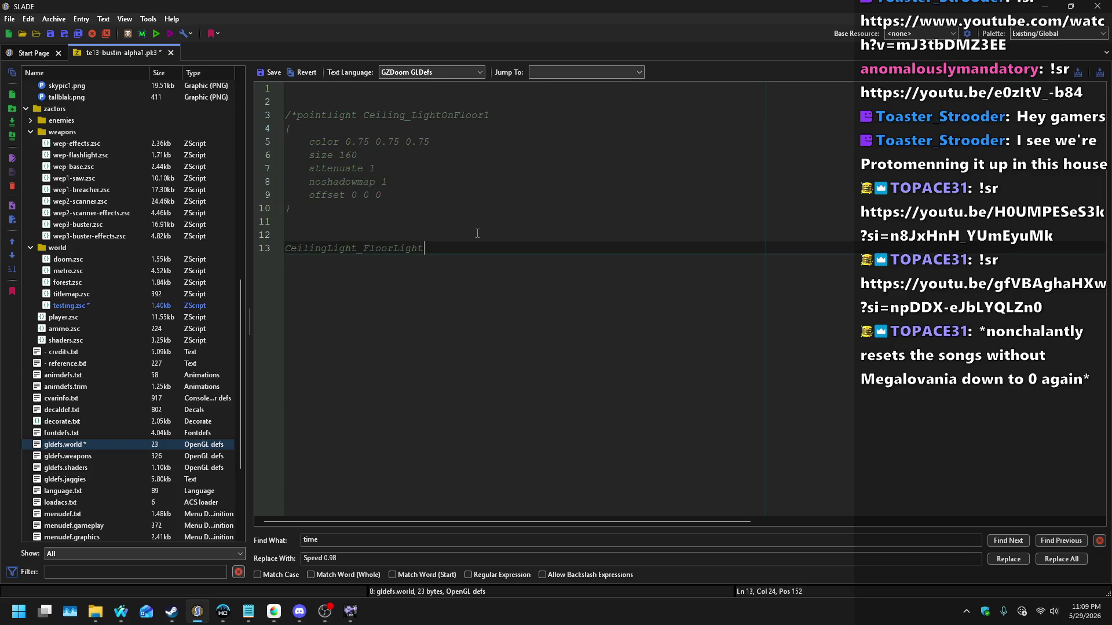
text(*/)
click(270, 72)
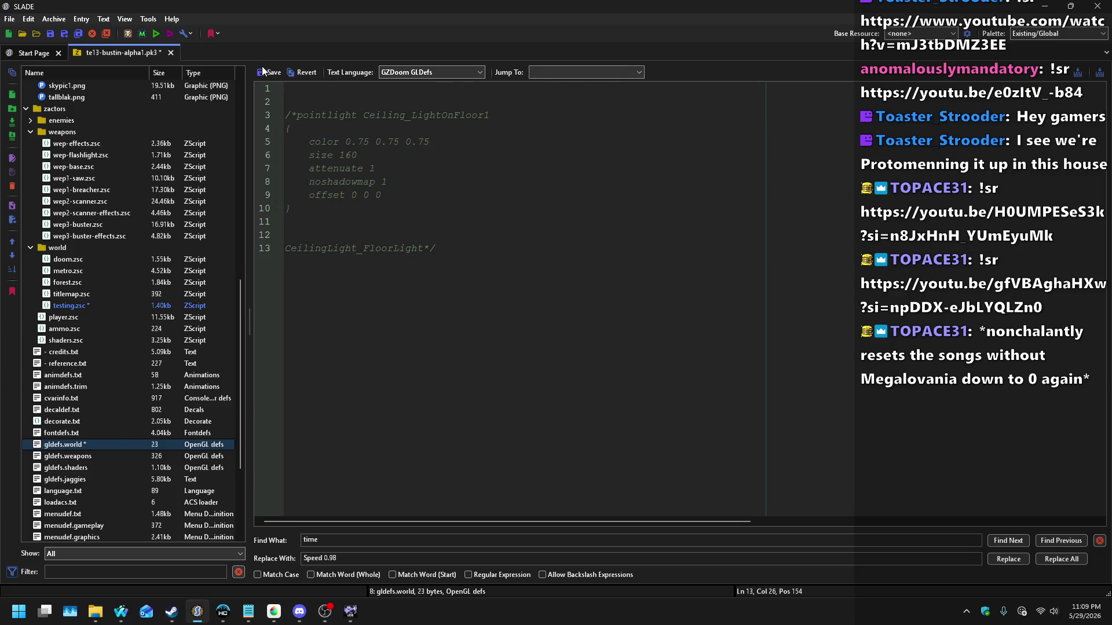
Step: In testing.zsc, start an A_AttachLight("CeilinLightLight", call on Spawn frame line 96
click(75, 306)
click(479, 383)
scroll(463, 405, down, 5)
click(410, 460)
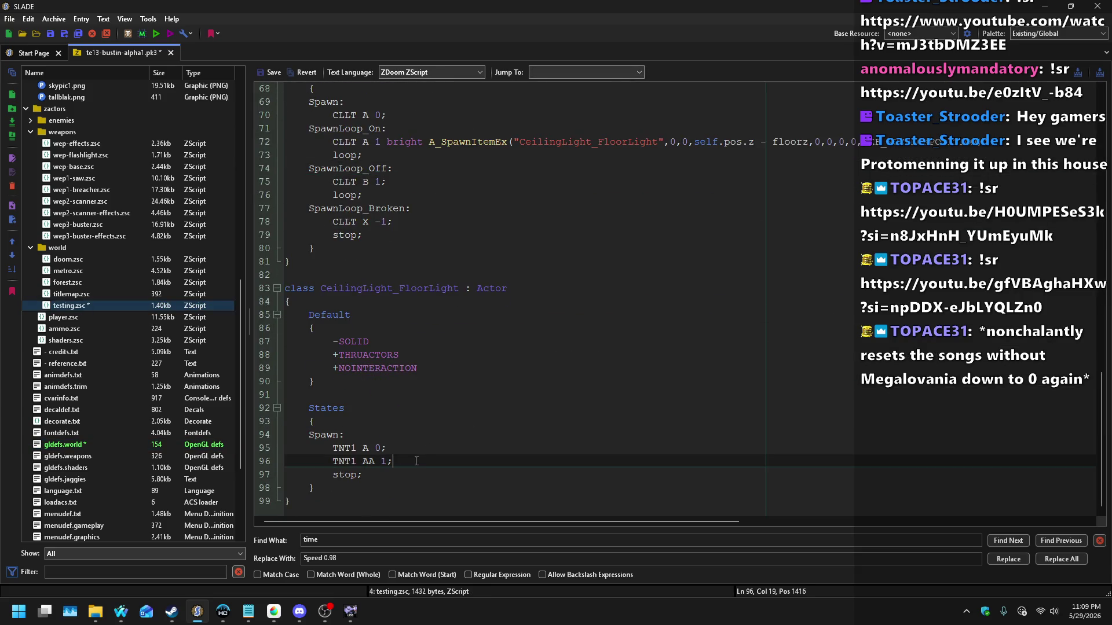
key(BackSpace)
text(A_AttachLight()
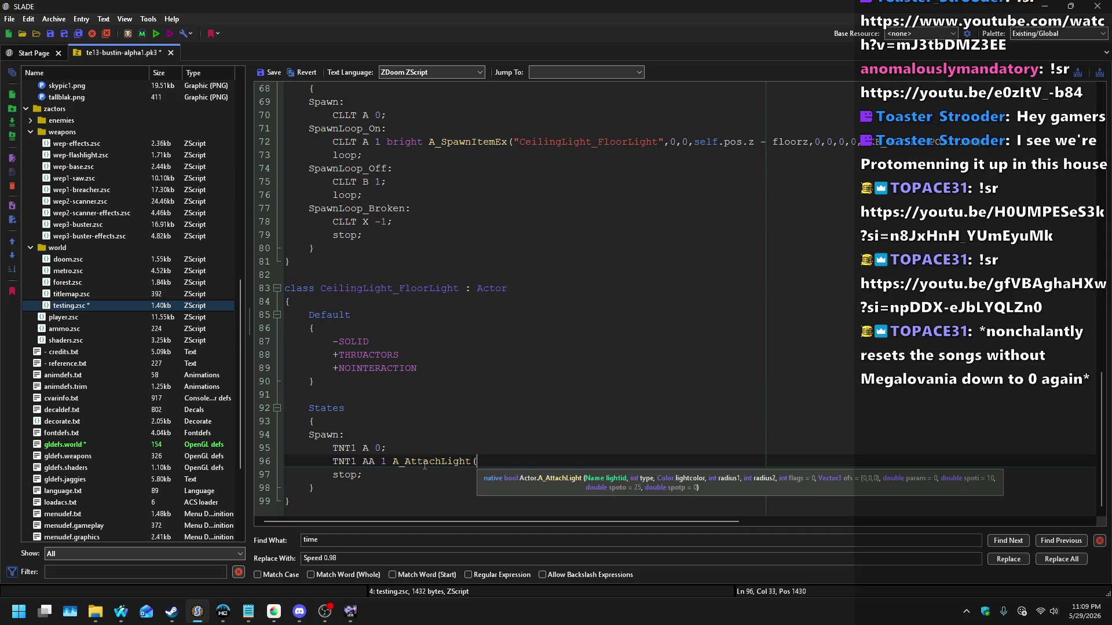
key(alt+Tab)
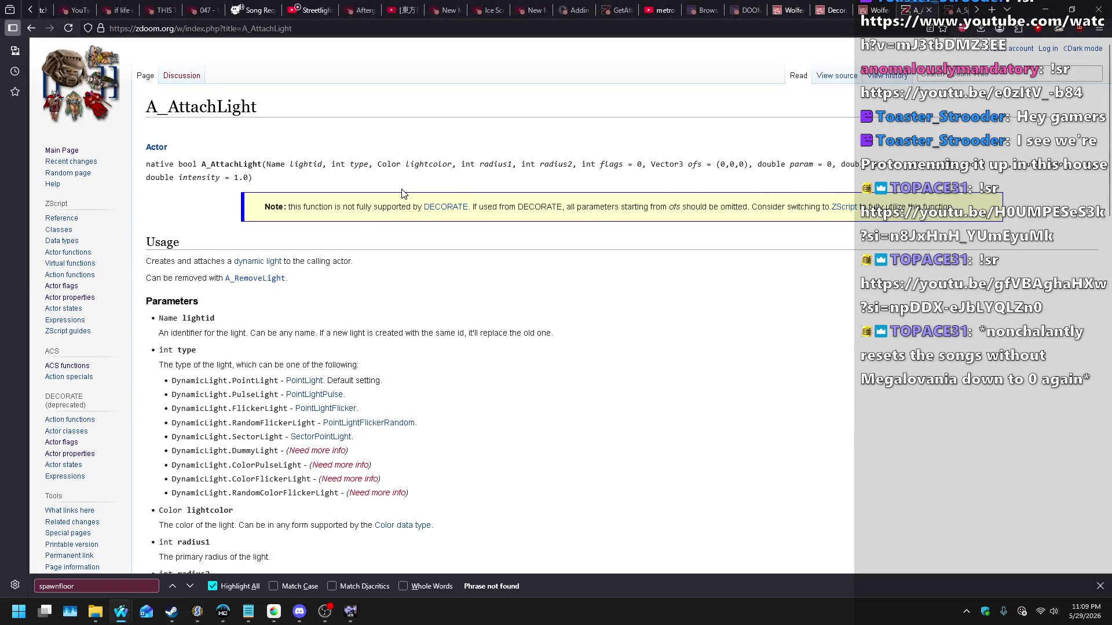
key(alt+Tab)
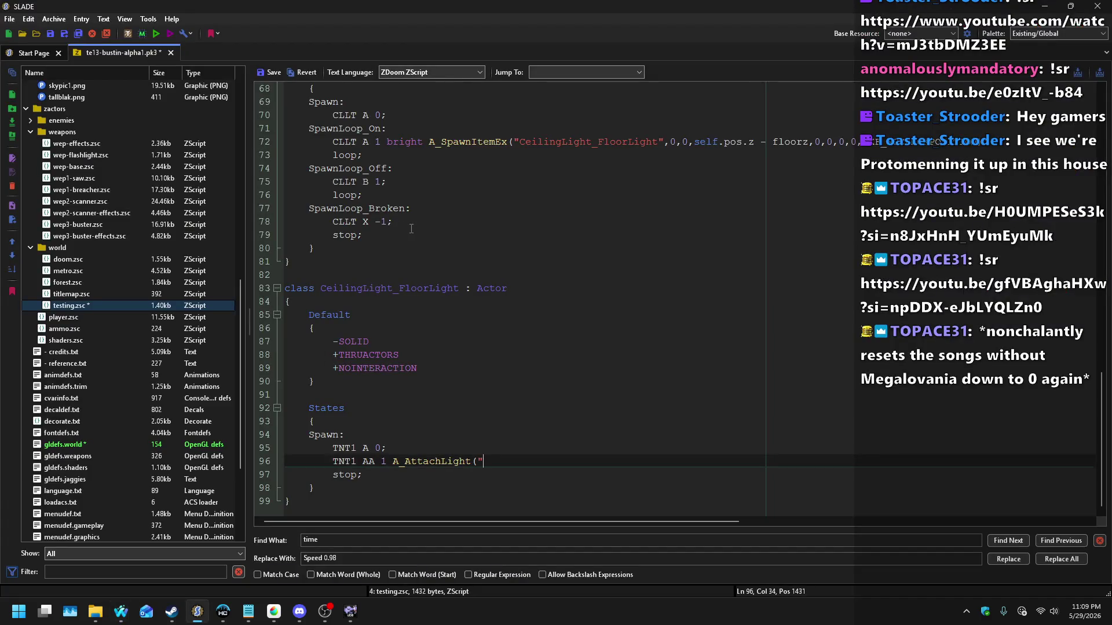
text(Ceilin)
text(Light)
text(Light",)
key(alt+Tab)
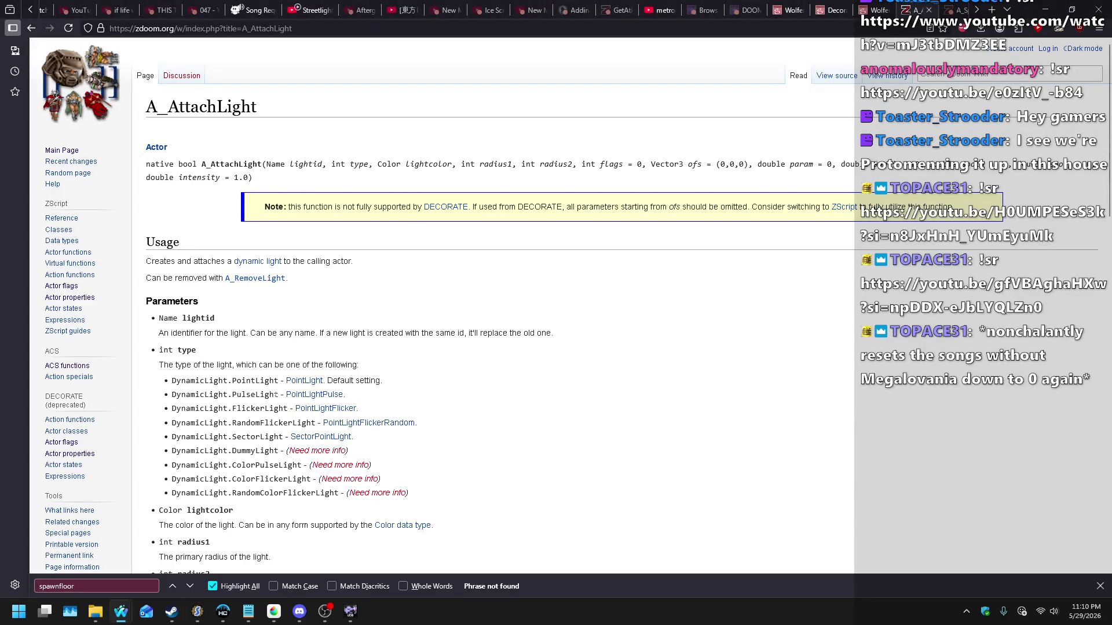
Step: Compare the PointLightFlickerRandom and PointLightFlicker pages, then copy the DynamicLight.PointLight type name
scroll(276, 394, down, 3)
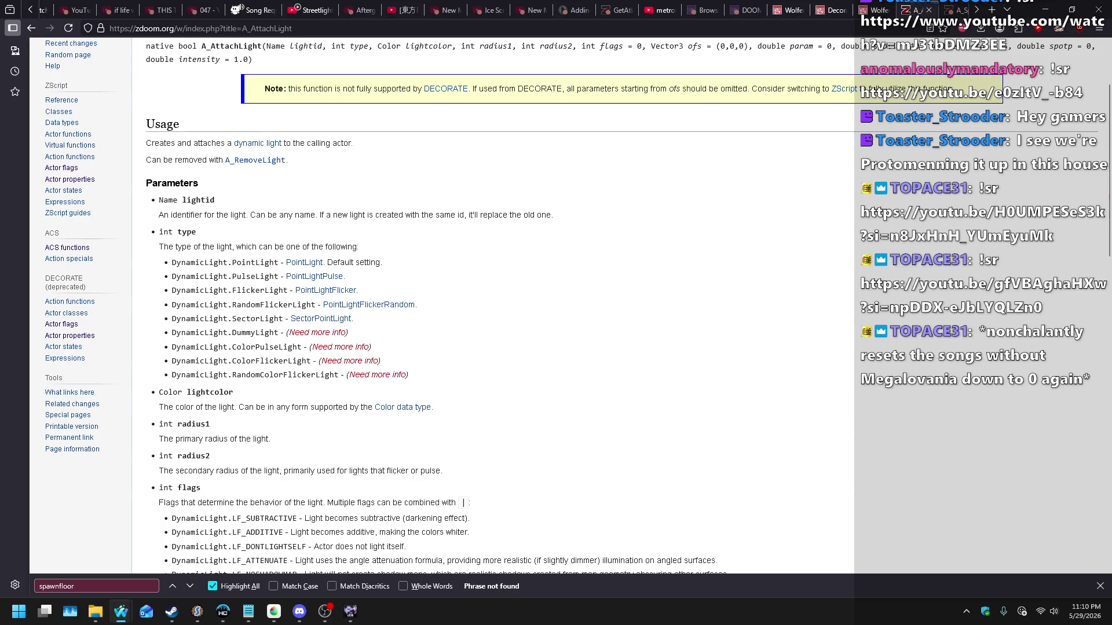
click(348, 305)
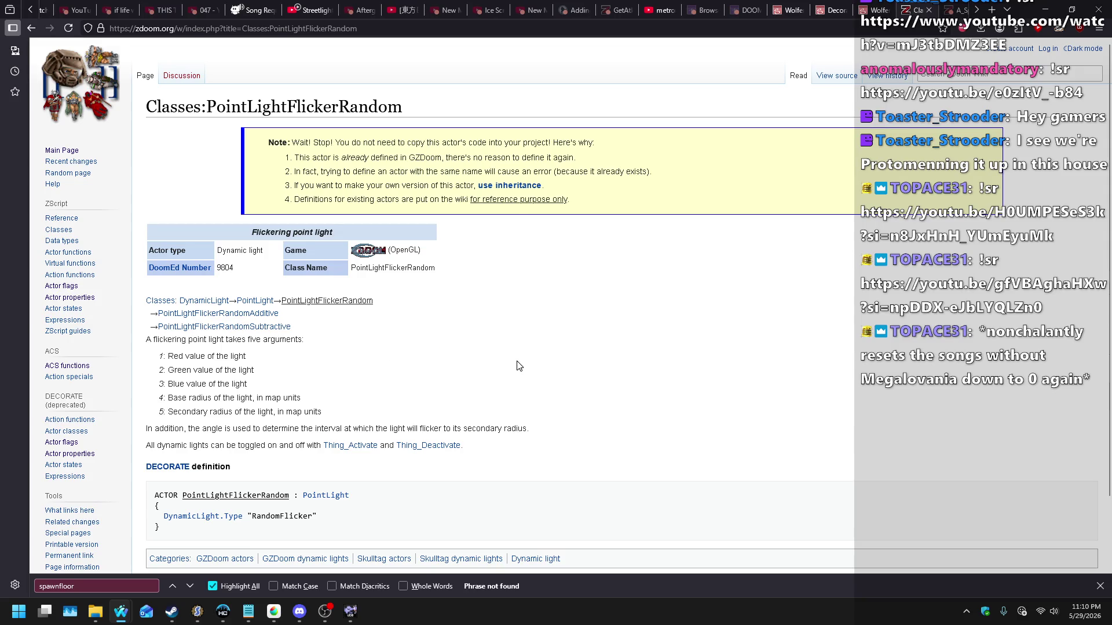
key(alt+Left)
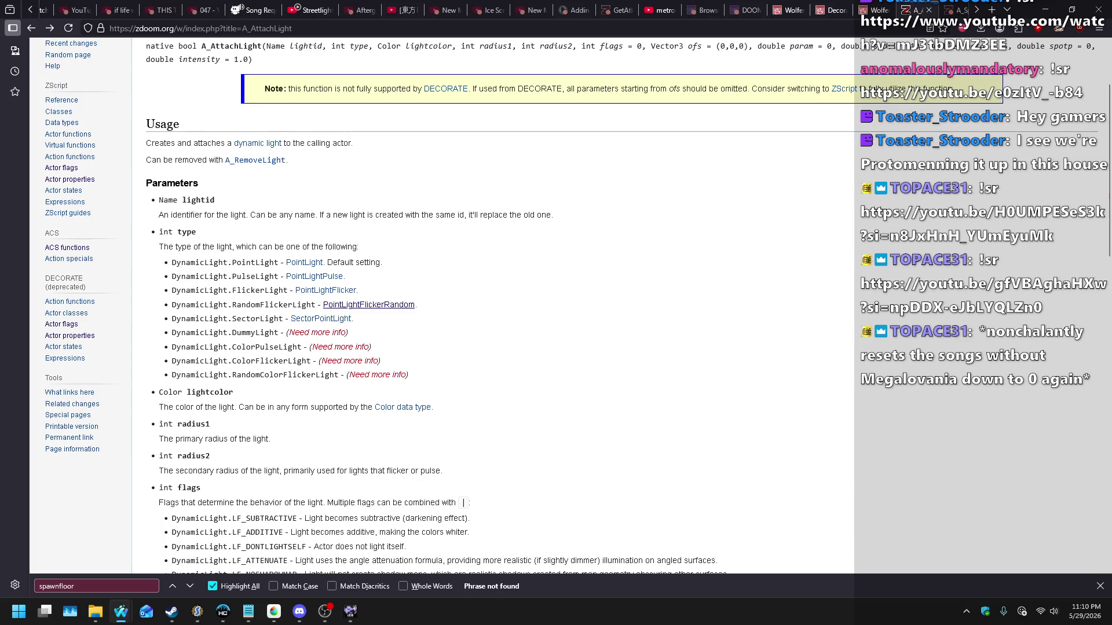
double_click(259, 290)
click(337, 296)
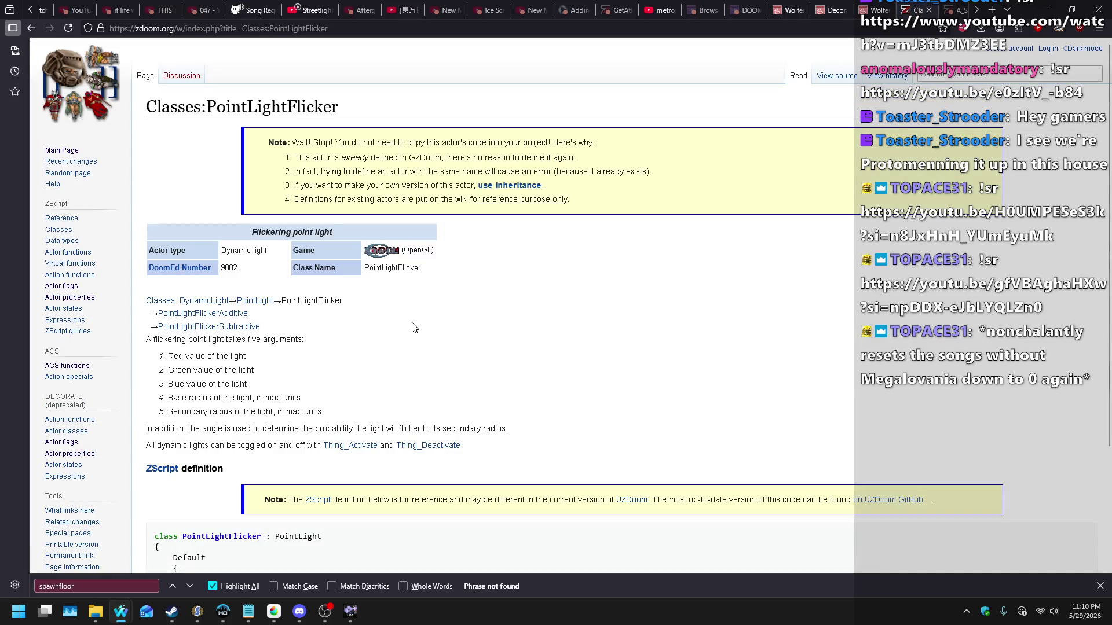
key(alt+Left)
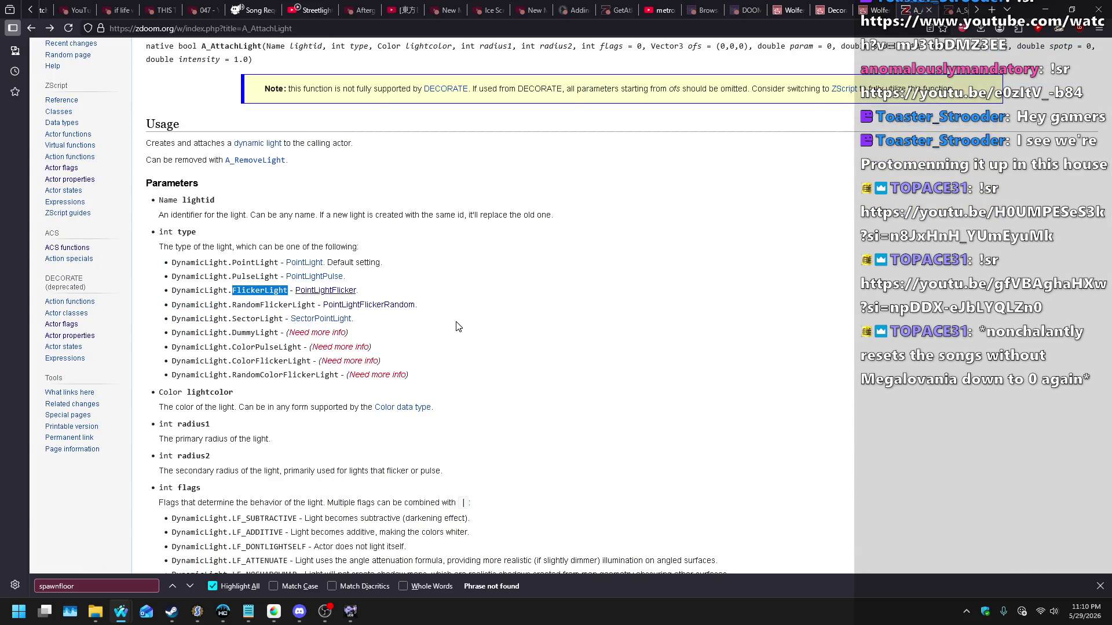
drag(282, 262, 172, 262)
key(ctrl+c)
key(alt+Tab)
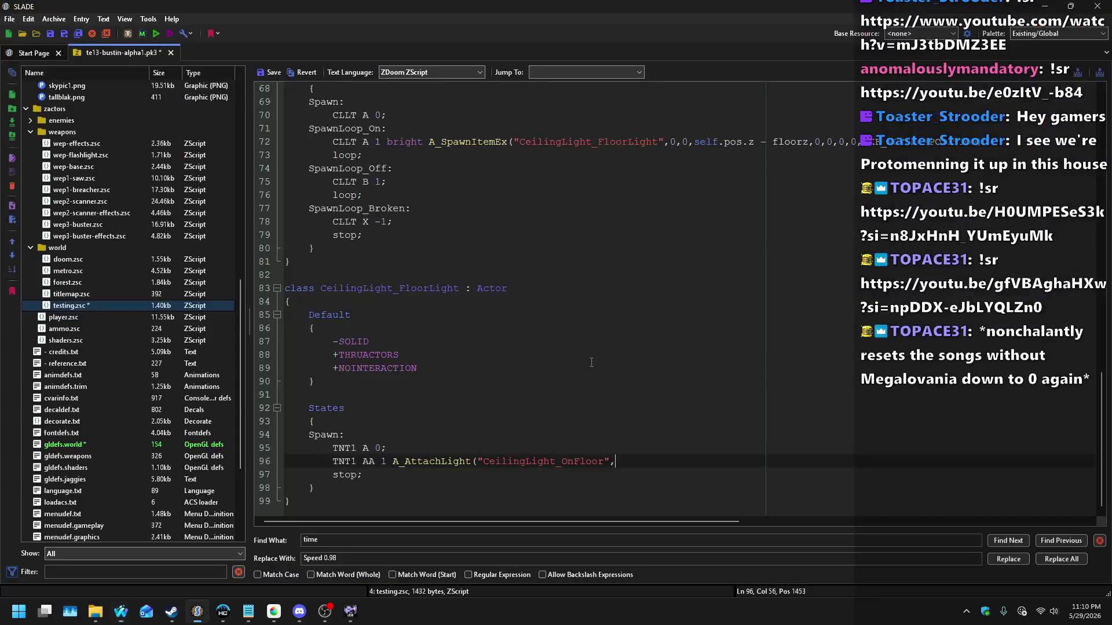
Step: Put DynamicLight.PointLight and the wiki's color(255, 255, 0, 0) example into the A_AttachLight call
key(ctrl+v)
text(,)
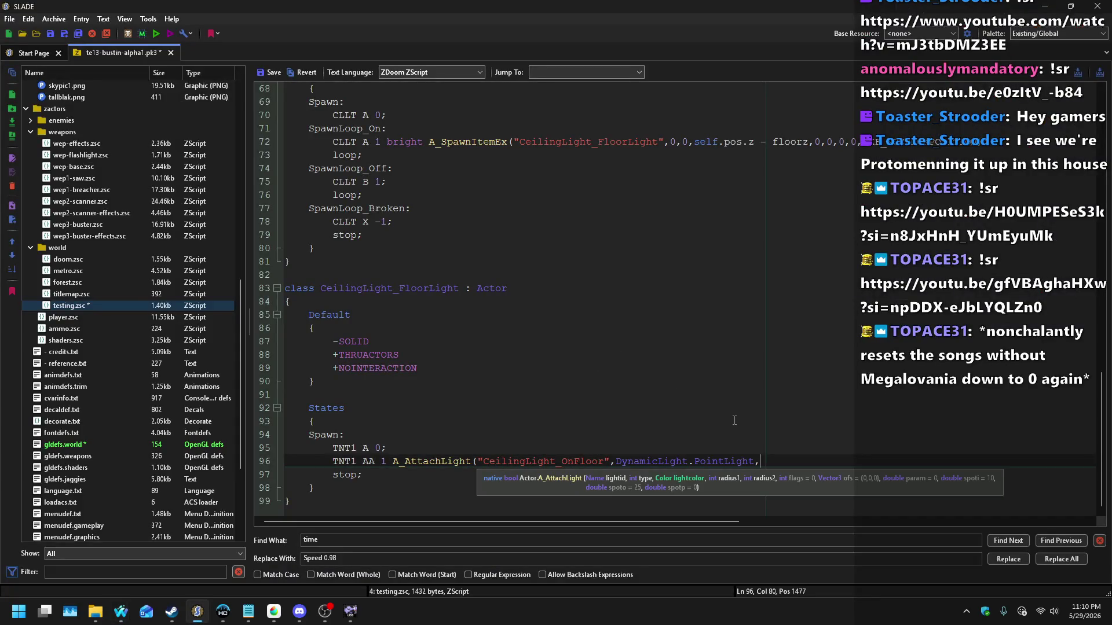
key(alt+Tab)
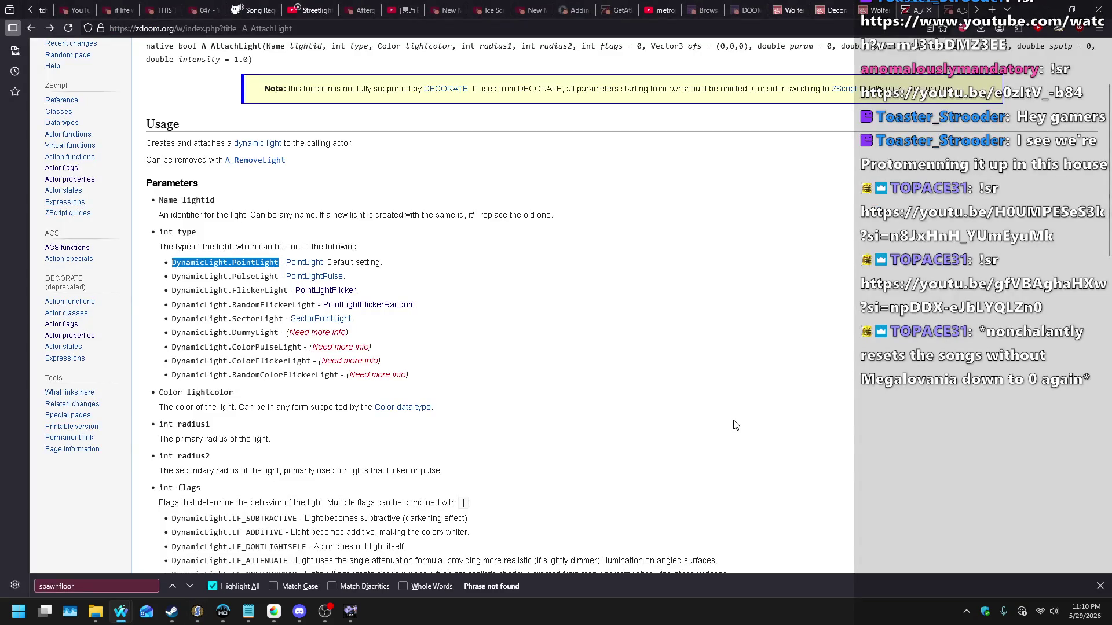
click(386, 408)
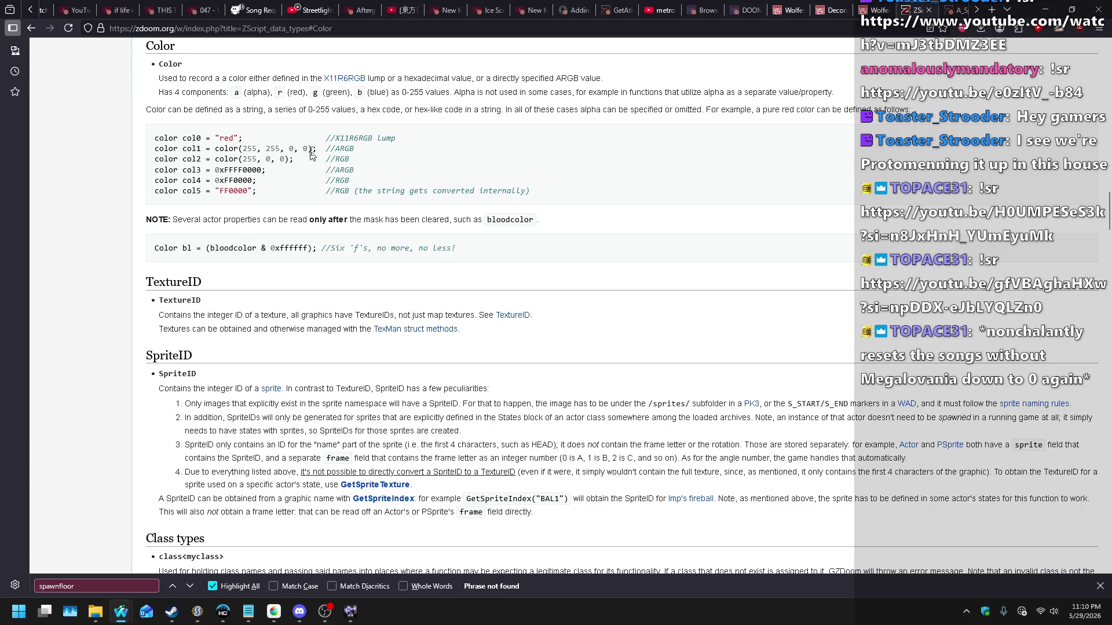
drag(313, 149, 215, 149)
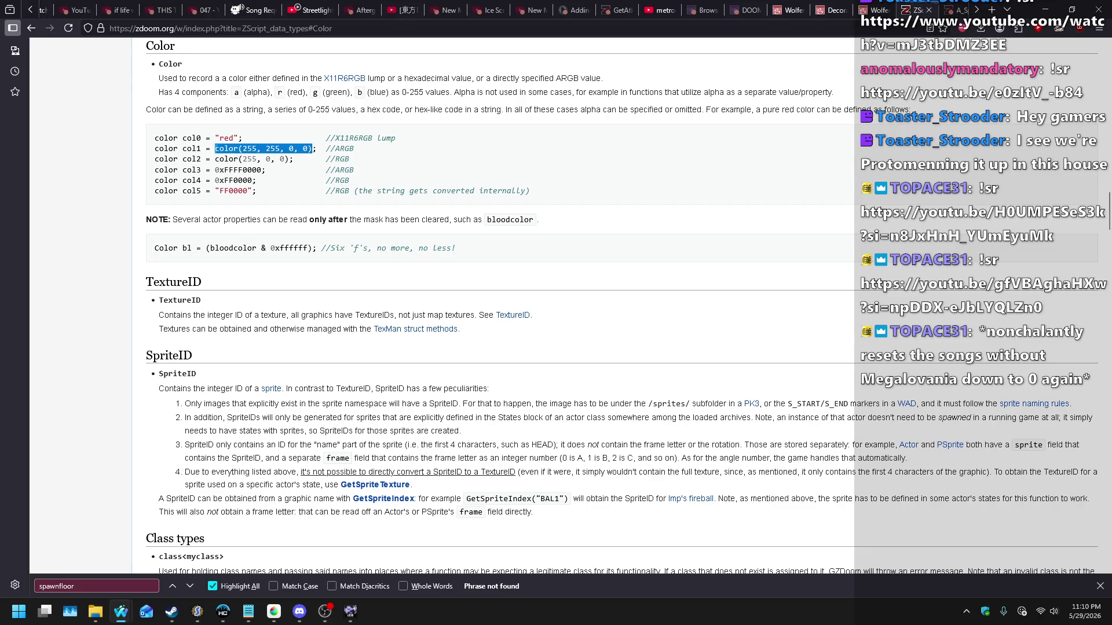
key(alt+Tab)
key(ctrl+v)
key(alt+Tab)
key(alt+Left)
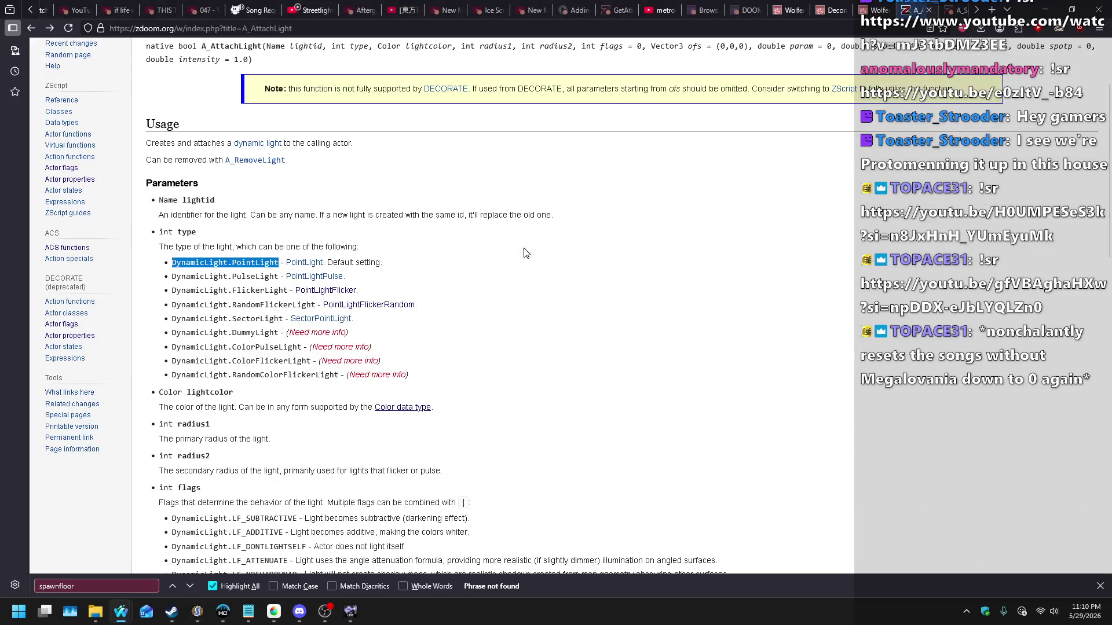
key(alt+Tab)
Step: Change the pasted colour's components to color(175, 175, 175)
key(Left)
key(Left)
key(Left)
key(Left)
key(shift+Left)
key(shift+Left)
key(shift+Left)
text(175)
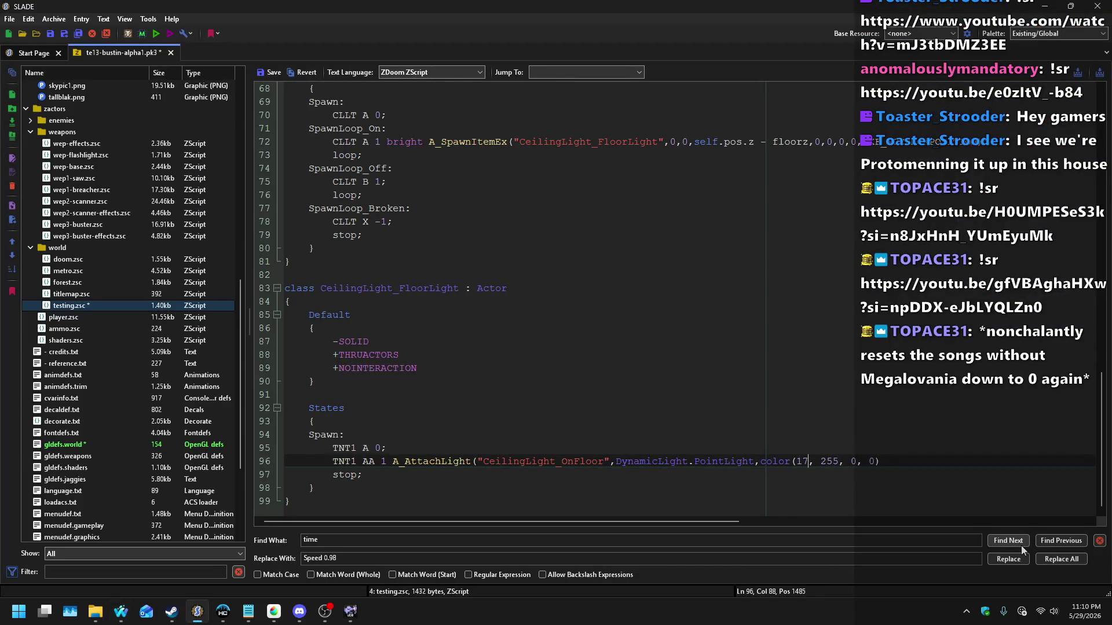
key(Right)
key(Right)
key(shift+Right)
key(shift+Right)
key(shift+Right)
text(175)
key(Right)
key(Right)
key(shift+Right)
text(175)
Step: Check the A_AttachLight parameters on the wiki and add the 160,160 radius values
key(alt+Tab)
key(ctrl+shift+Tab)
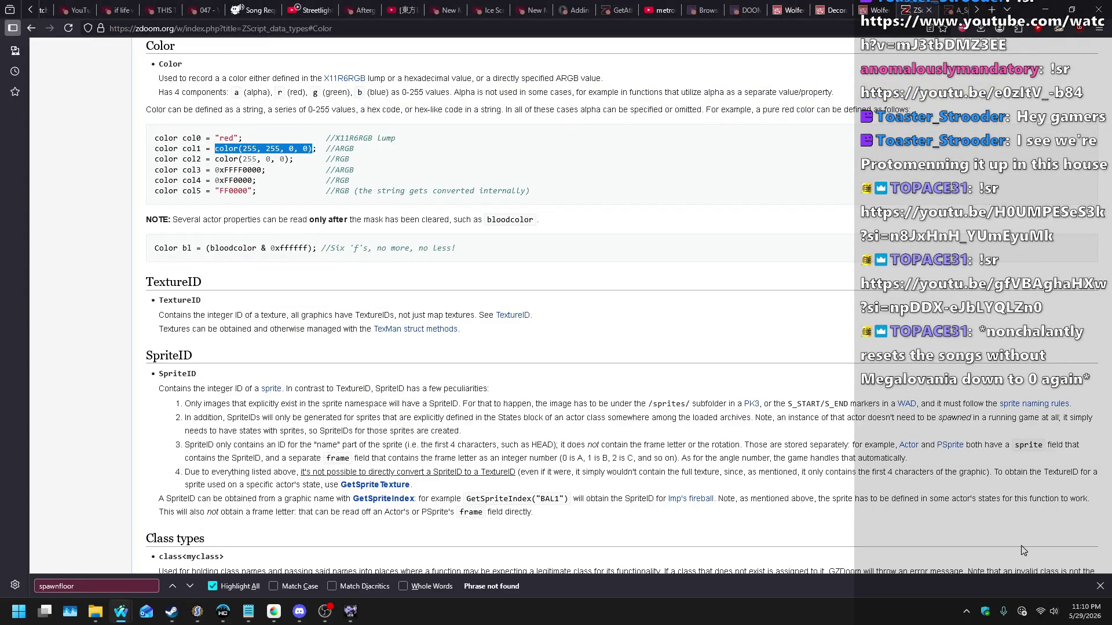
key(alt+Tab)
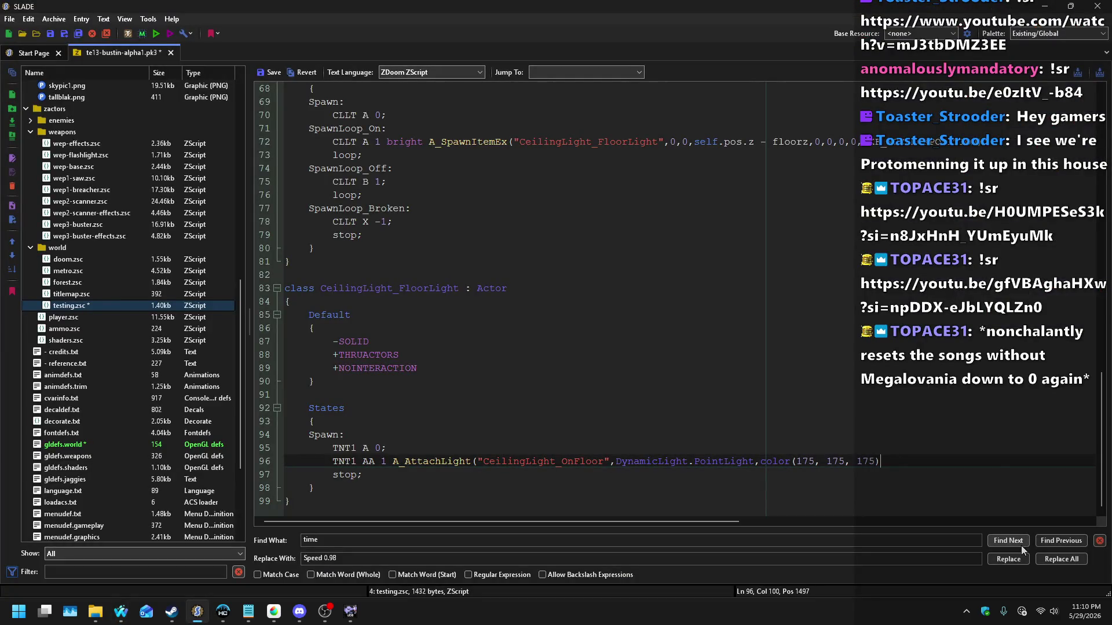
key(alt+Tab)
key(alt+Left)
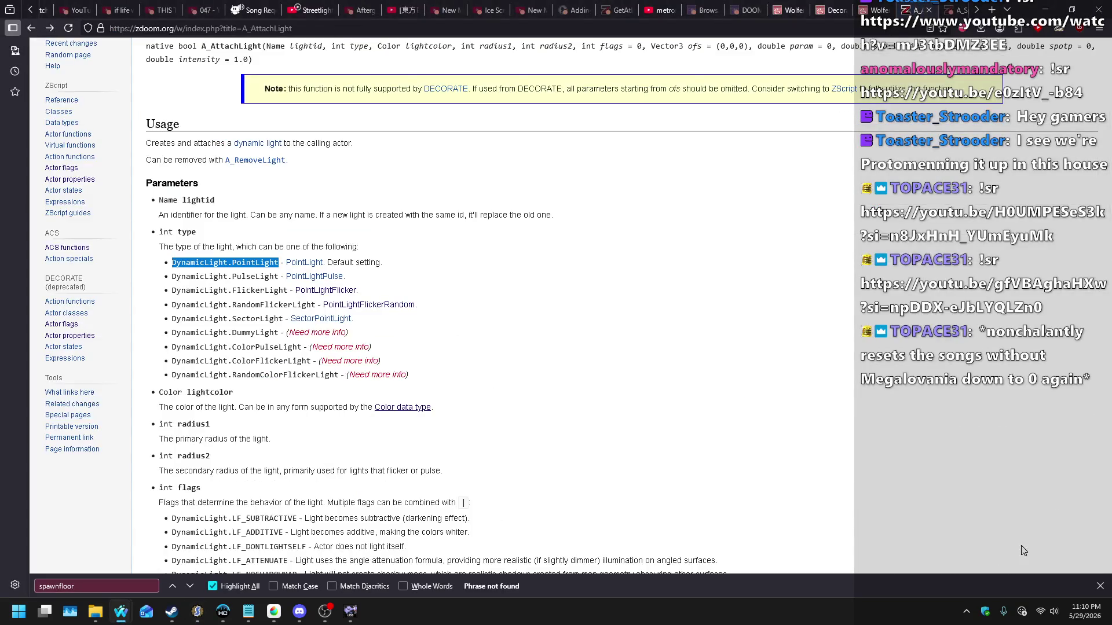
scroll(831, 505, down, 5)
key(alt+Tab)
text(60,16)
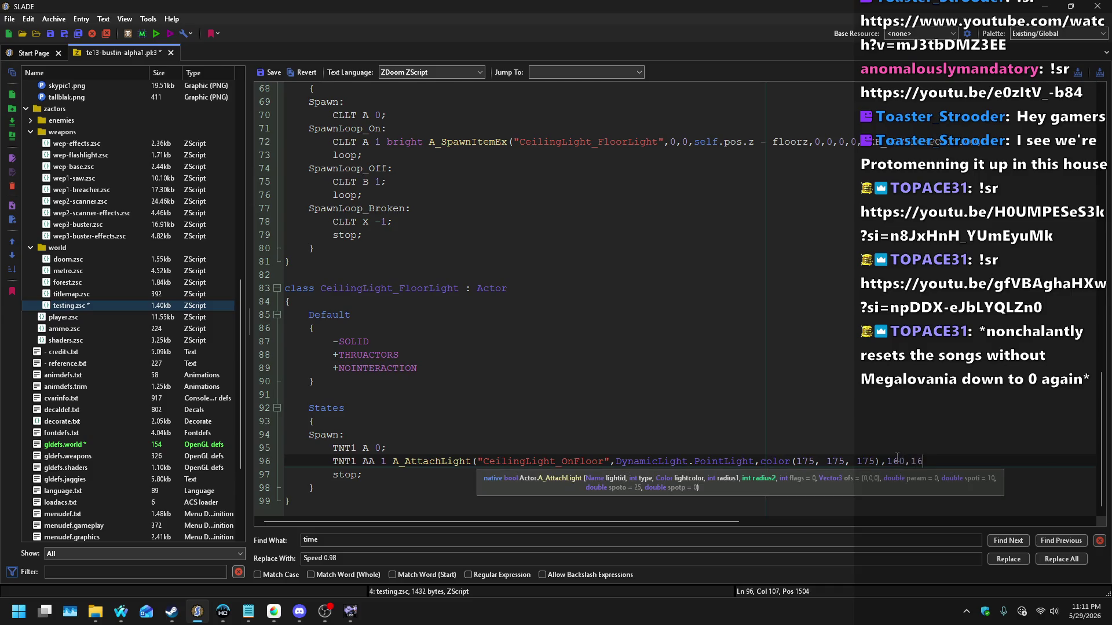
Step: Select the DynamicLight.LF_ATTENUATE flag name from the wiki's flag list
key(alt+Tab)
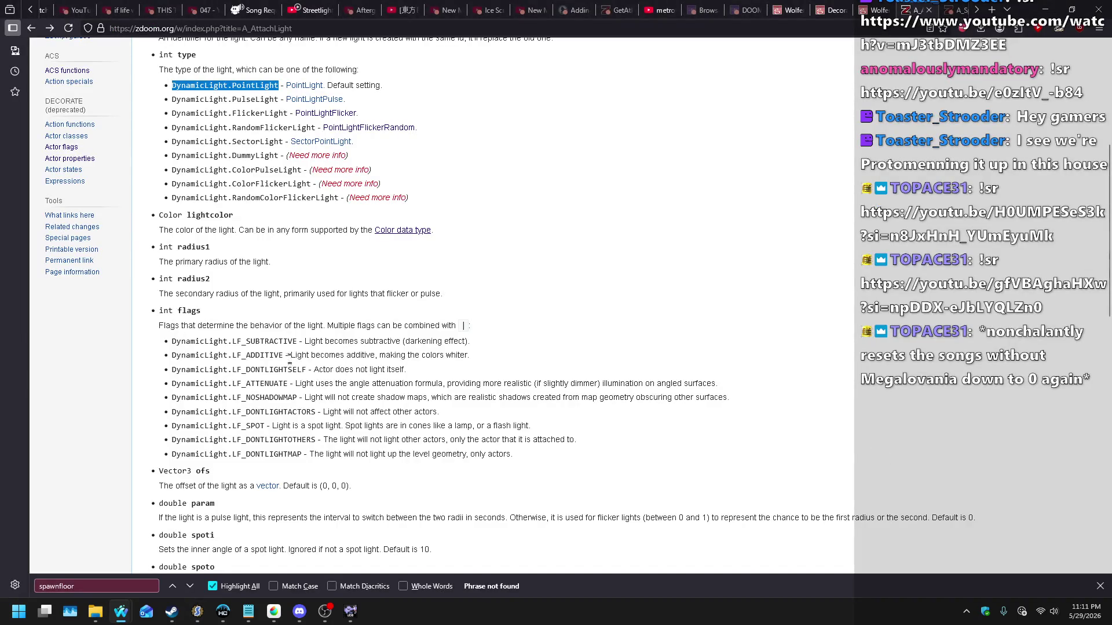
drag(288, 383, 173, 389)
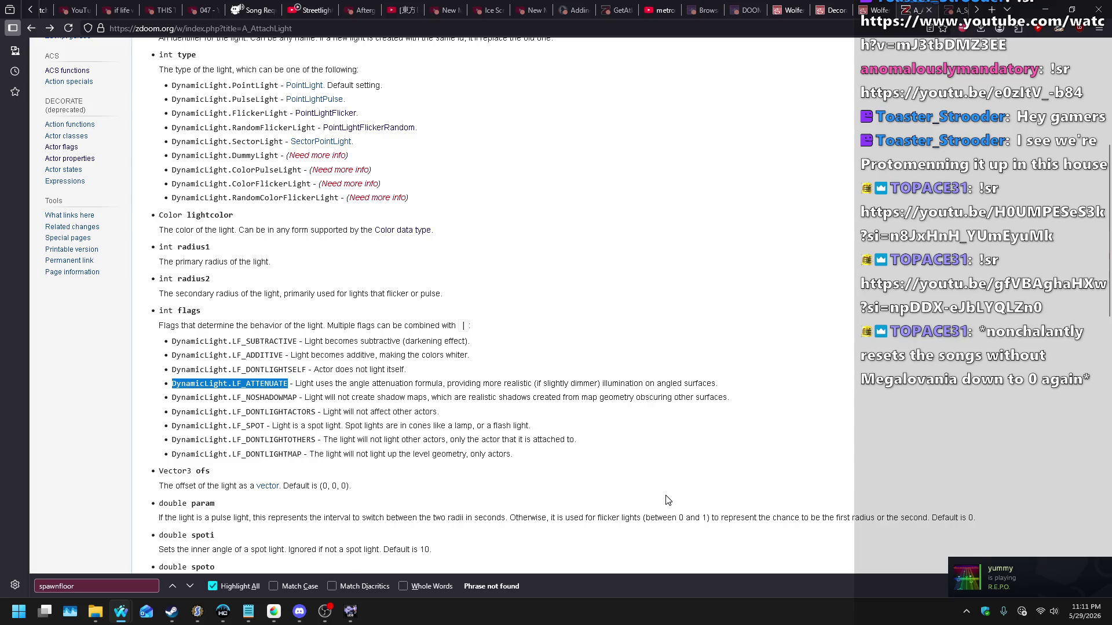
key(alt+Tab)
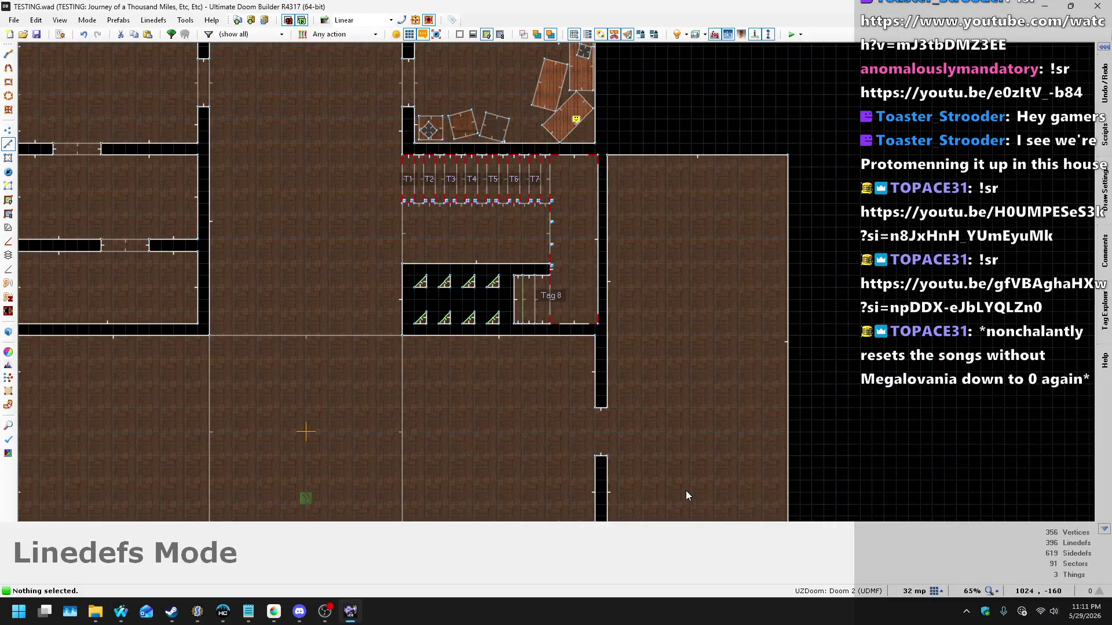
Step: Select the DynamicLight.LF_NOSHADOWMAP flag name from the wiki's flag list
key(alt+Tab)
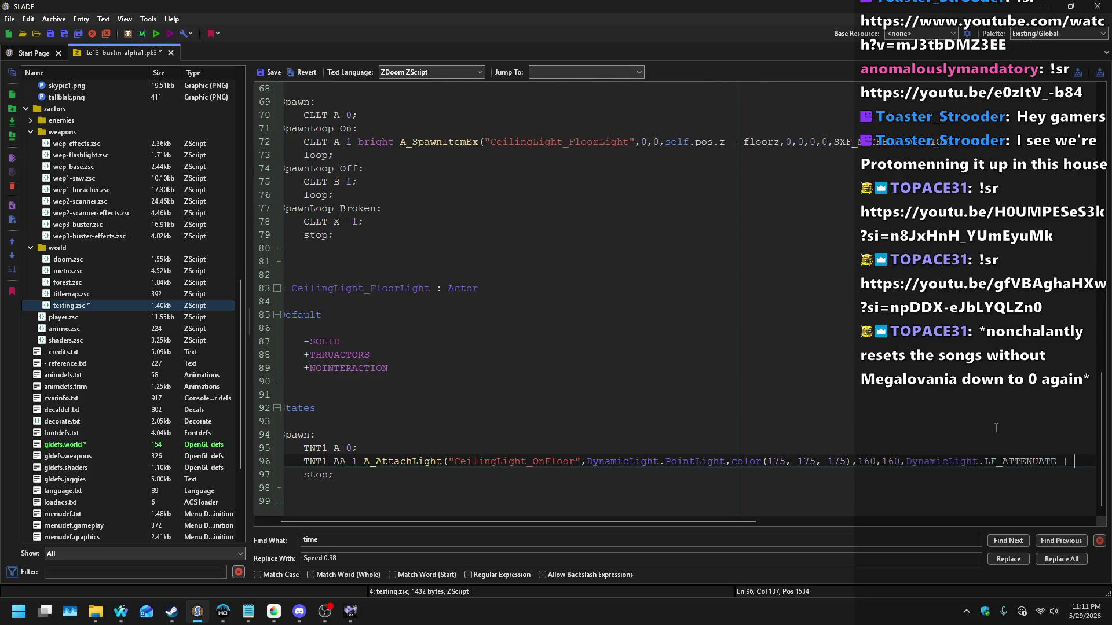
key(alt+Tab)
key(alt+Tab)
key(Tab)
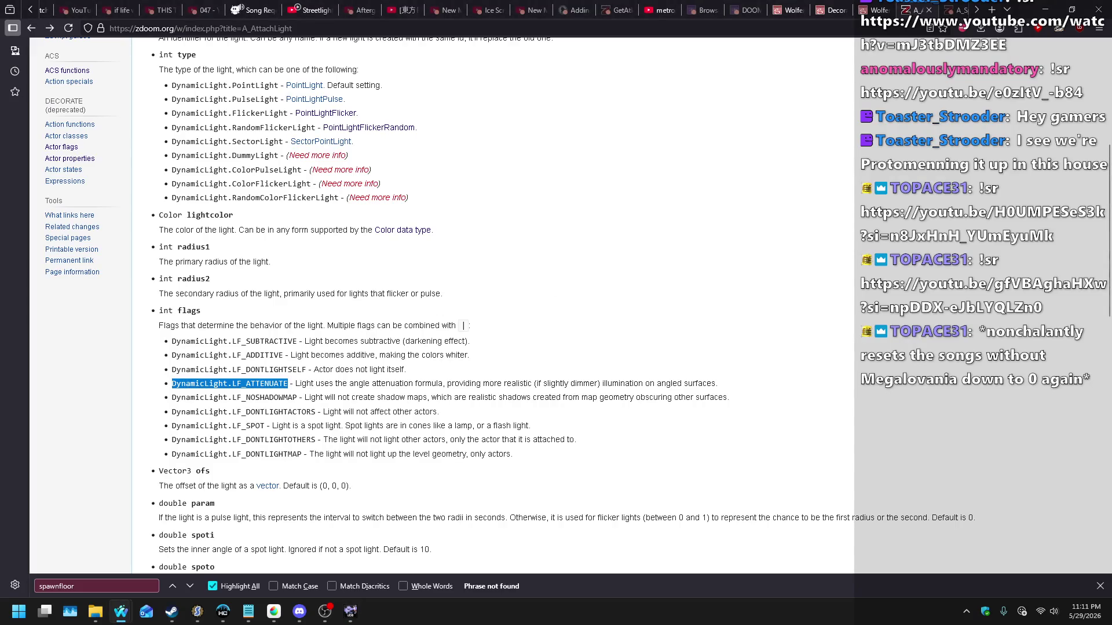
drag(297, 397, 181, 397)
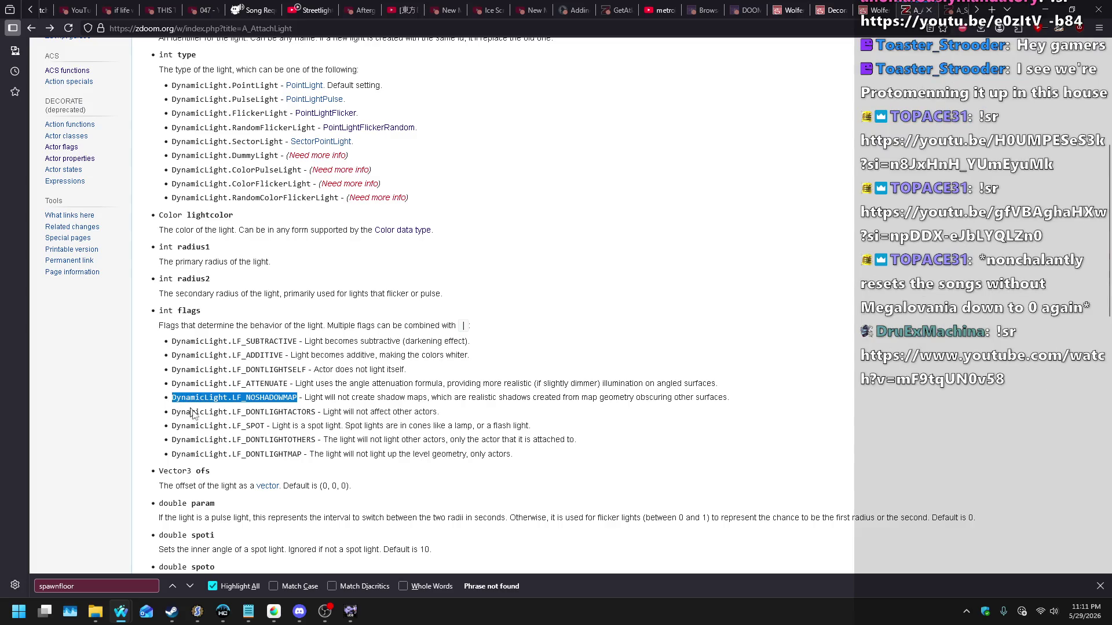
key(alt+Tab)
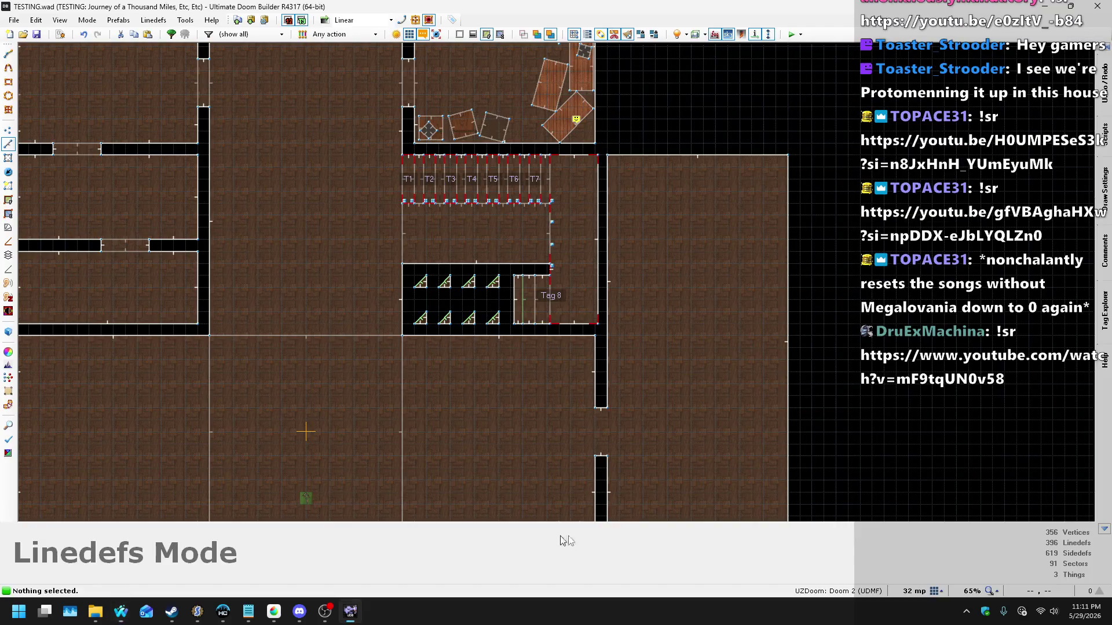
key(alt+Tab)
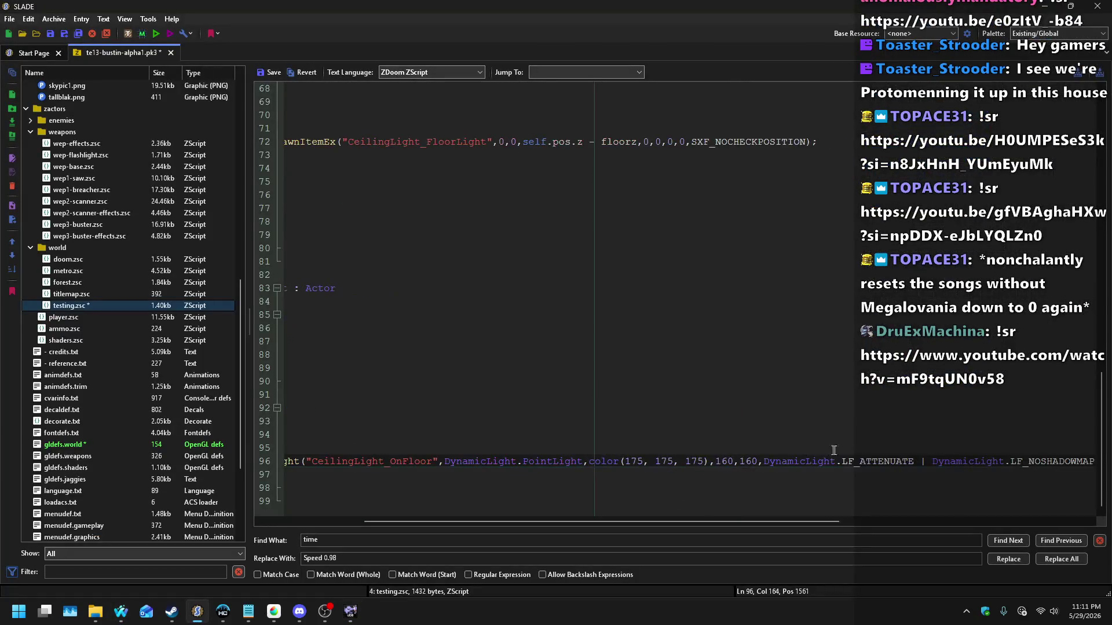
Step: Close the A_AttachLight call with a parenthesis and save testing.zsc
key(alt+Tab)
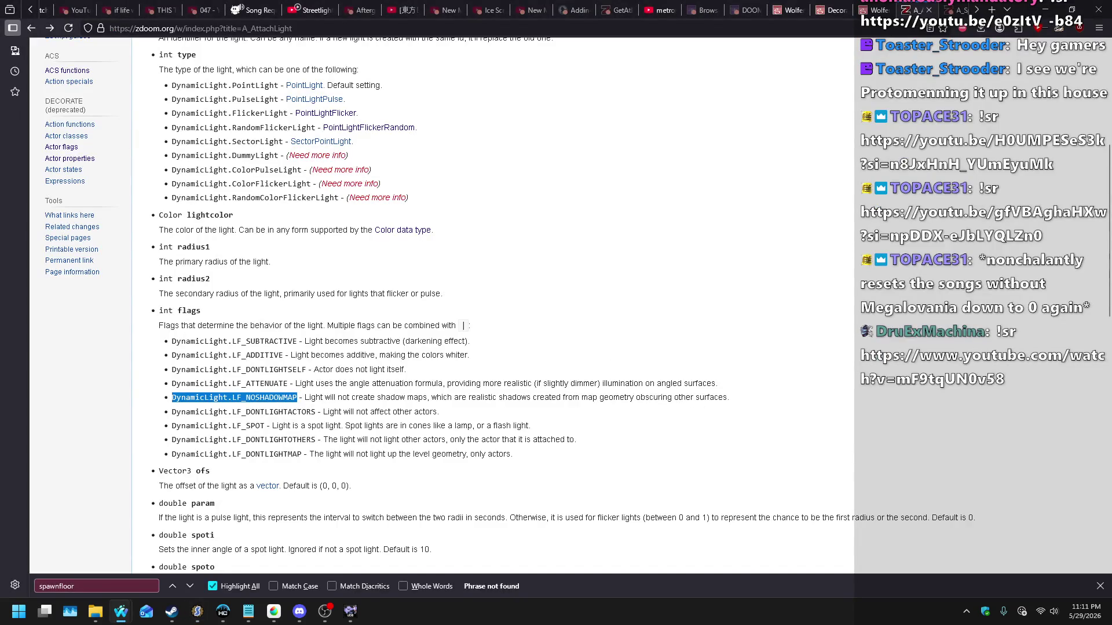
scroll(320, 403, down, 2)
scroll(417, 371, down, 2)
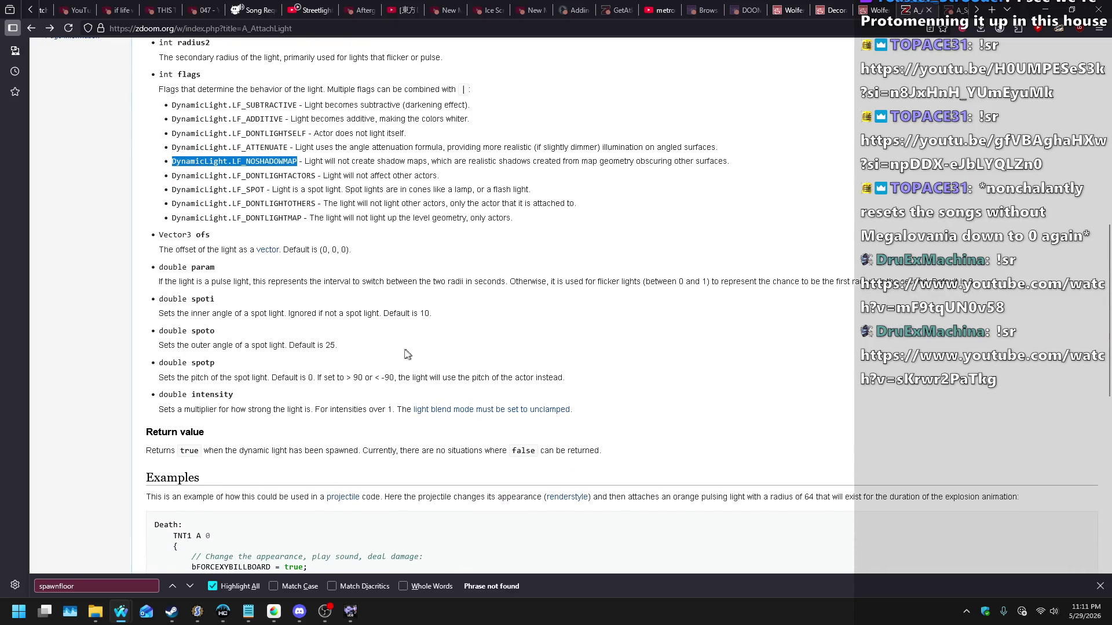
key(alt+Tab)
text())
key(Home)
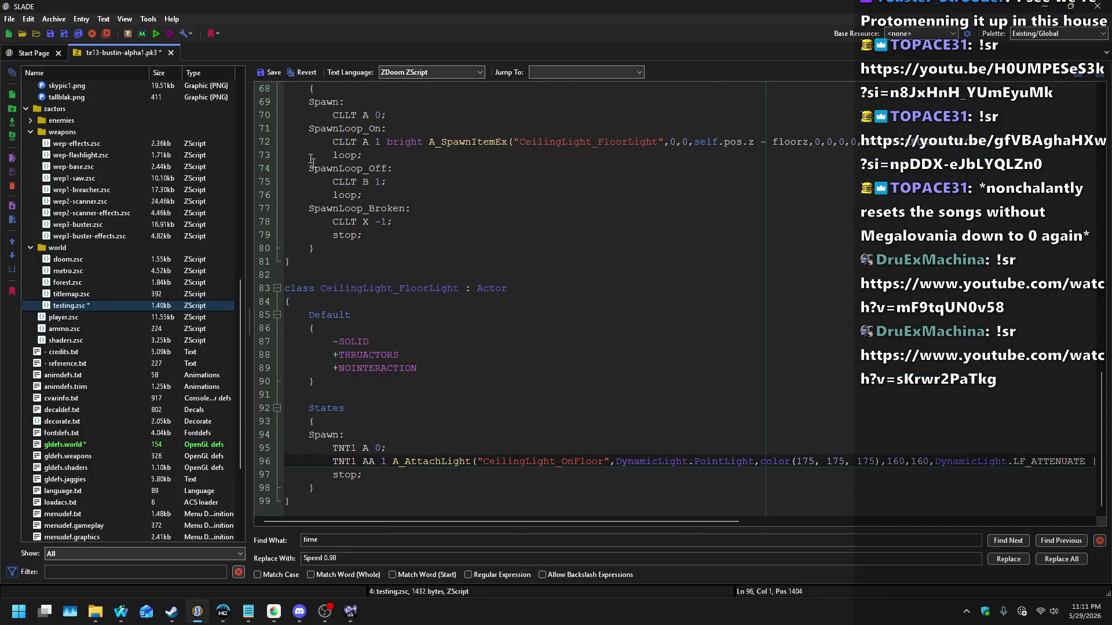
key(ctrl+s)
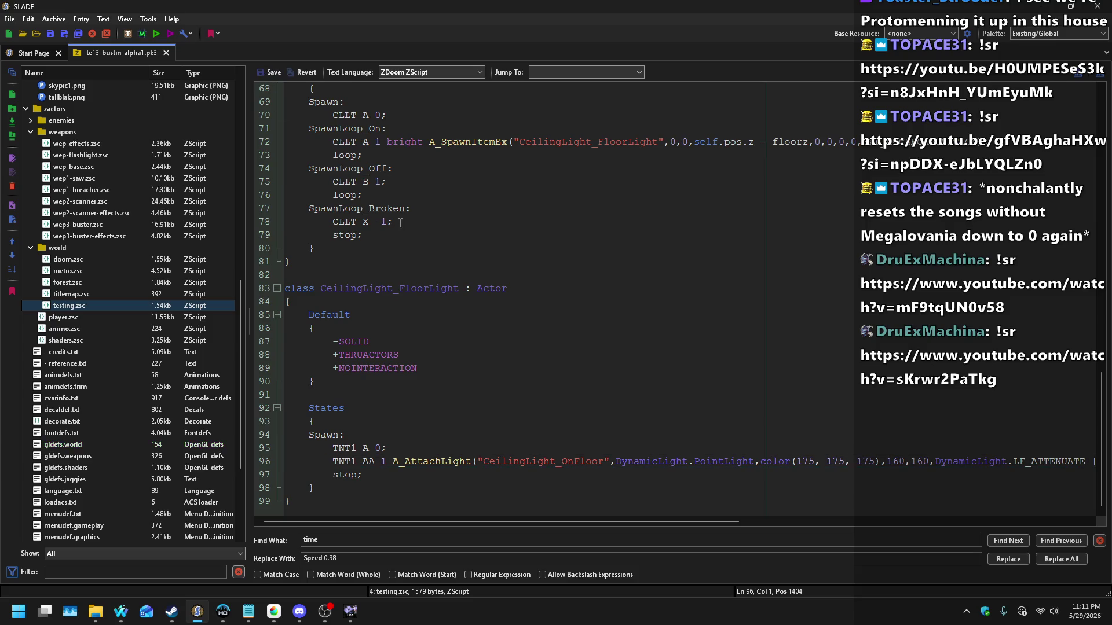
scroll(400, 223, up, 6)
double_click(342, 155)
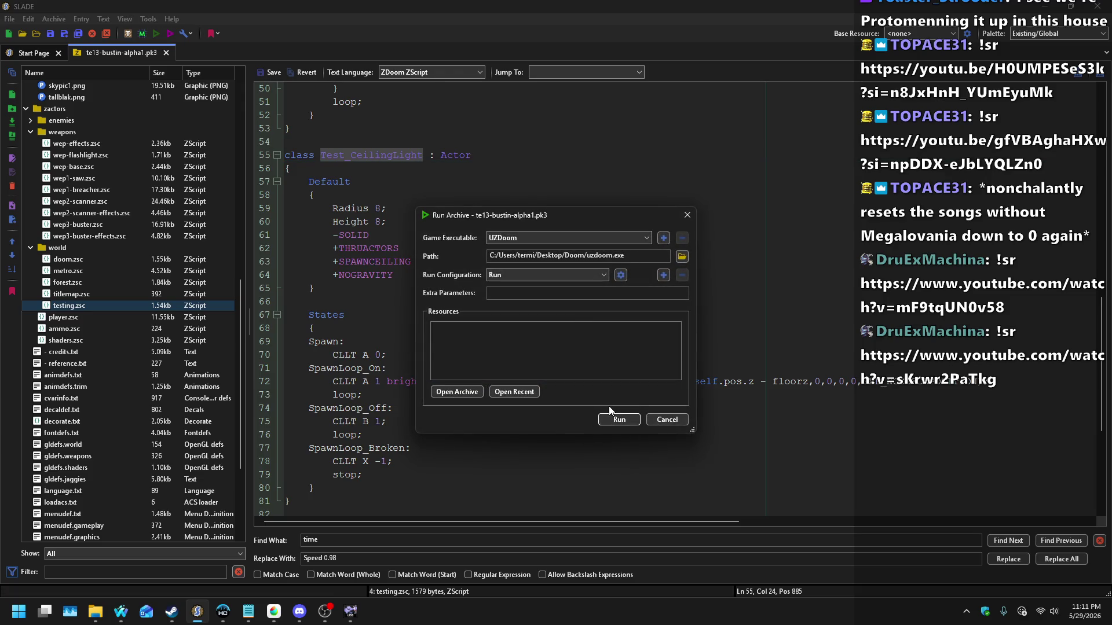
Step: Run the archive in UZDoom, start a new game and summon Test_CeilingLight from the console
click(617, 421)
key(Return)
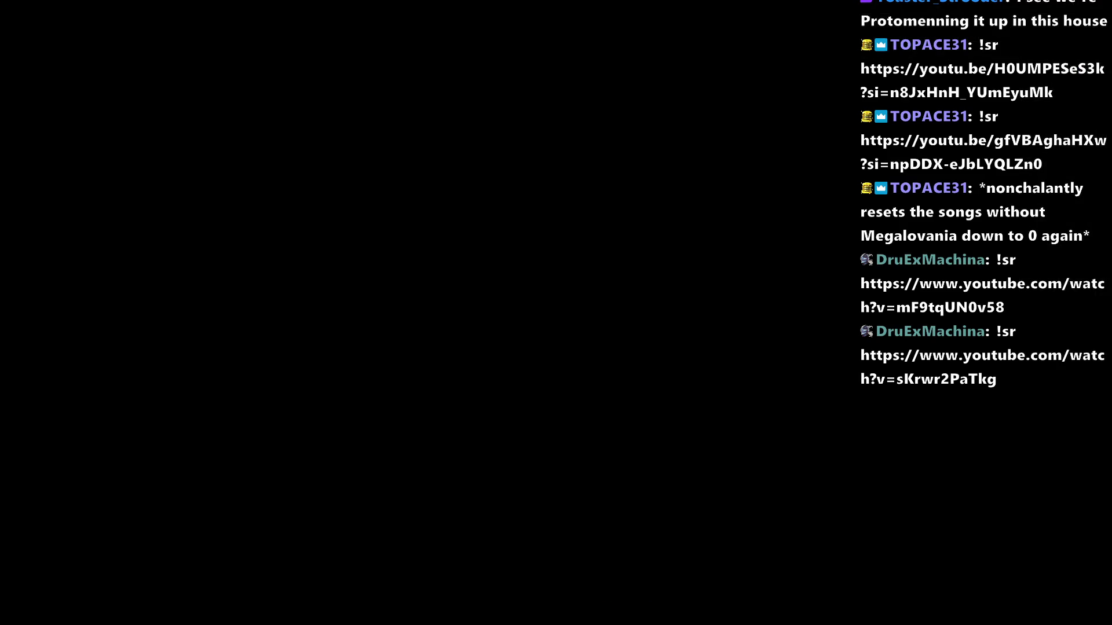
key(Return)
key(Return)
key(Return)
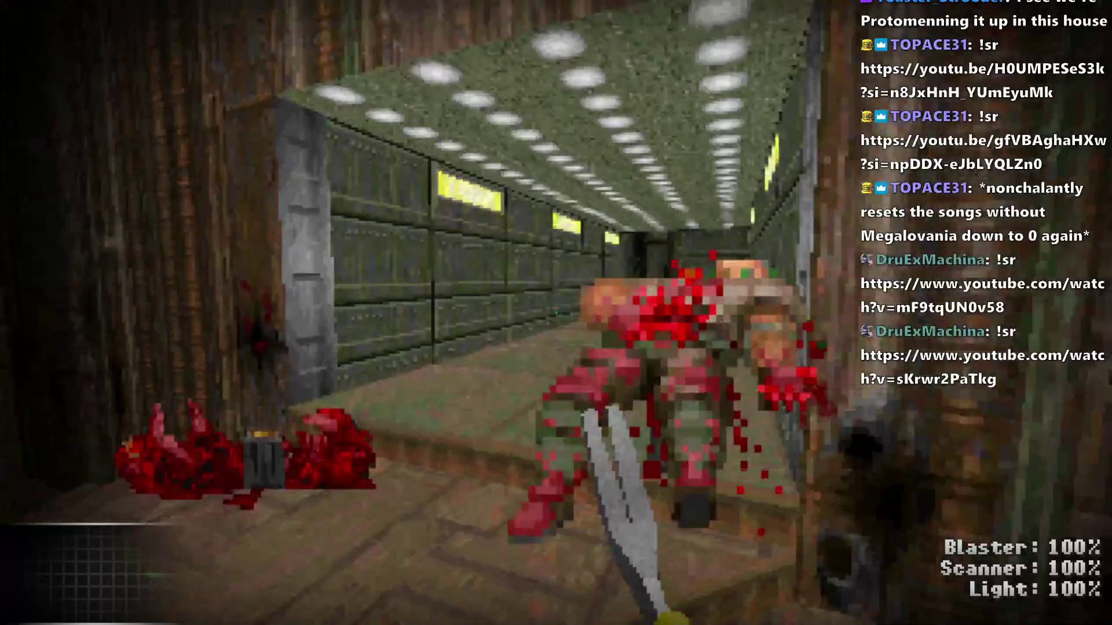
key(grave)
text(summon Test_CeilingLight)
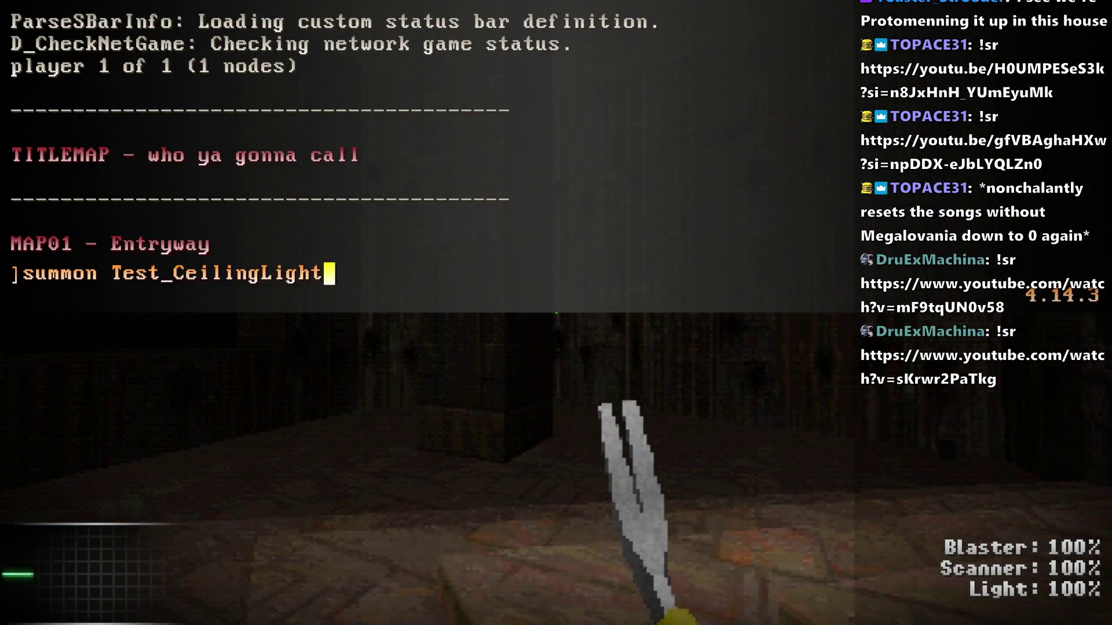
key(Return)
key(grave)
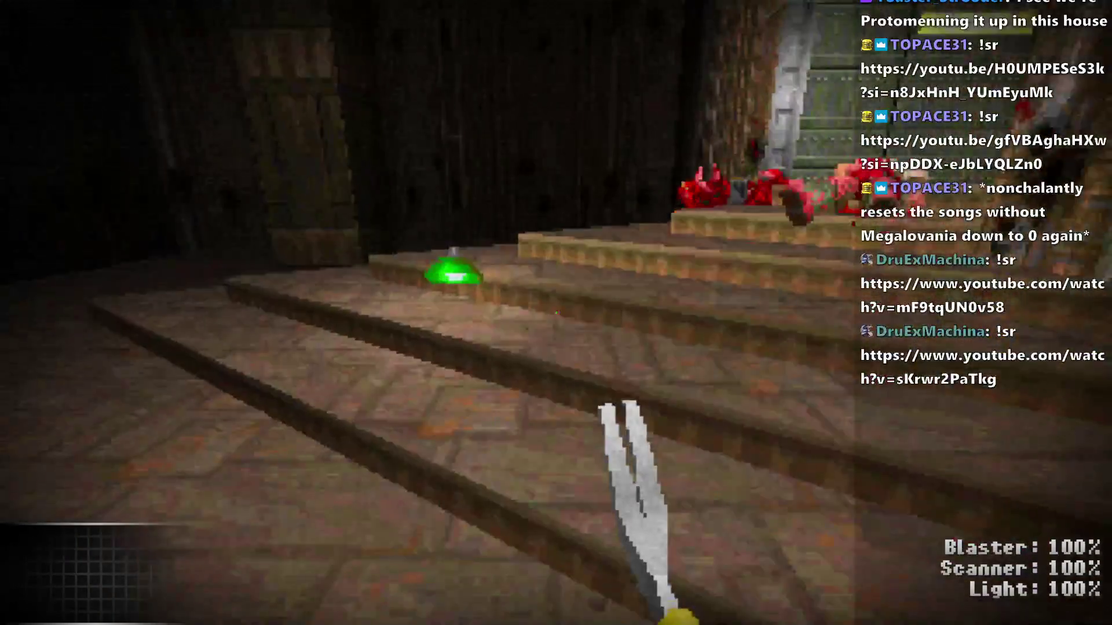
Step: Equip the axe and swing it near the summoned green ceiling light
key(2)
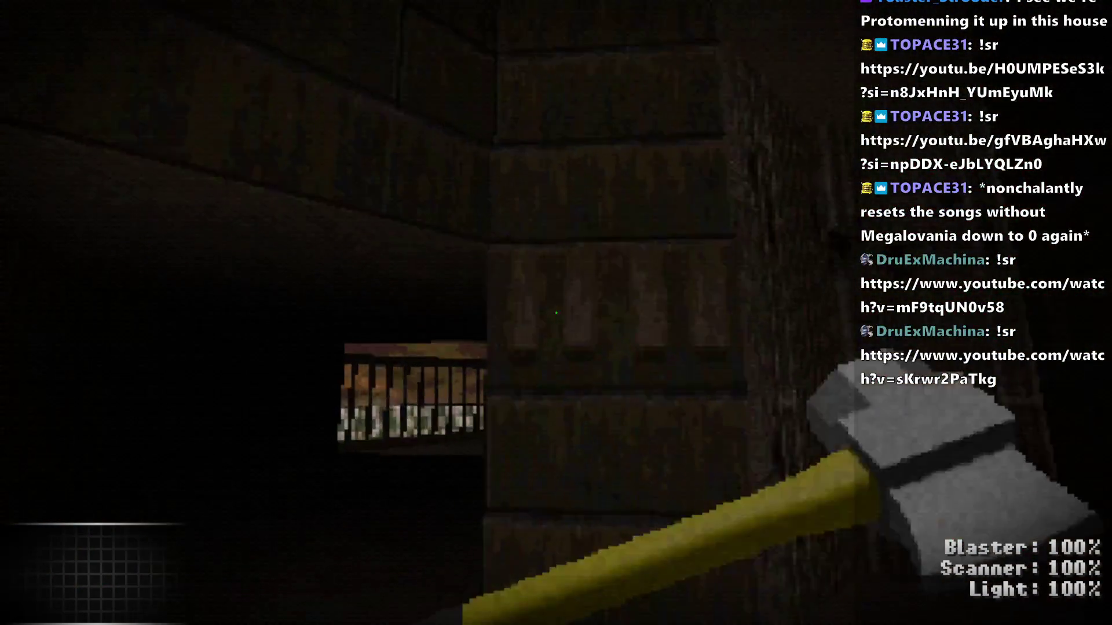
key(grave)
key(grave)
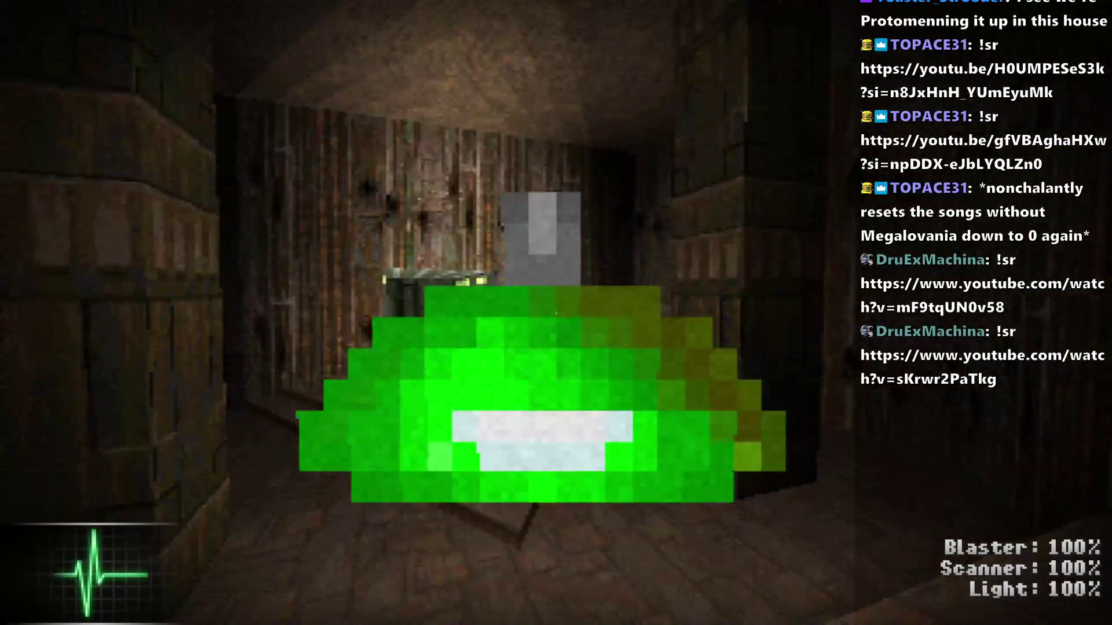
click(556, 313)
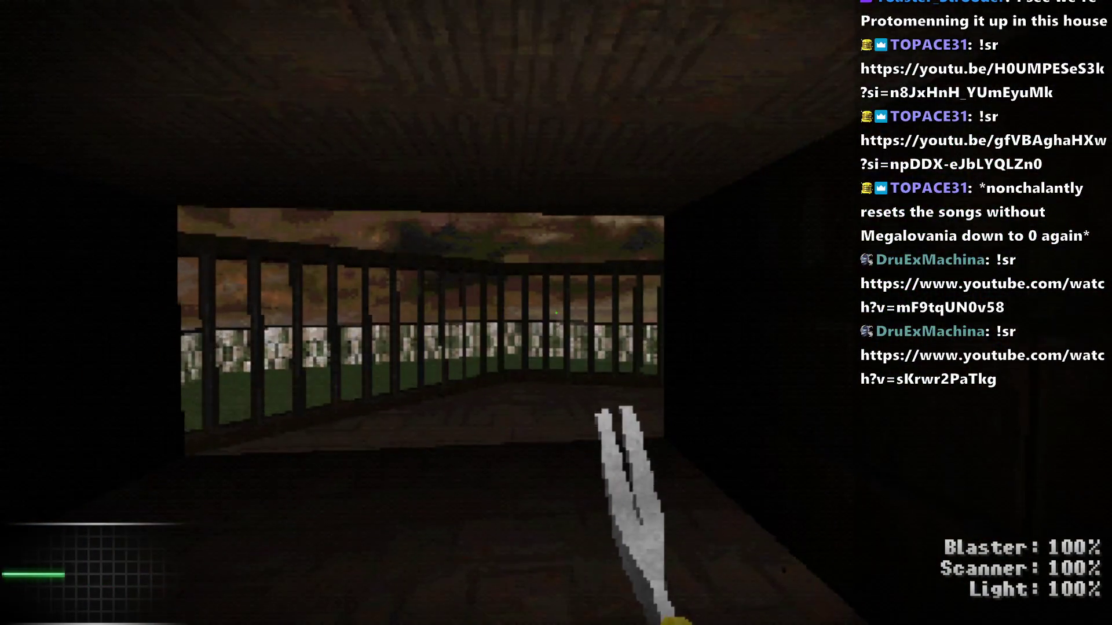
key(alt+Tab)
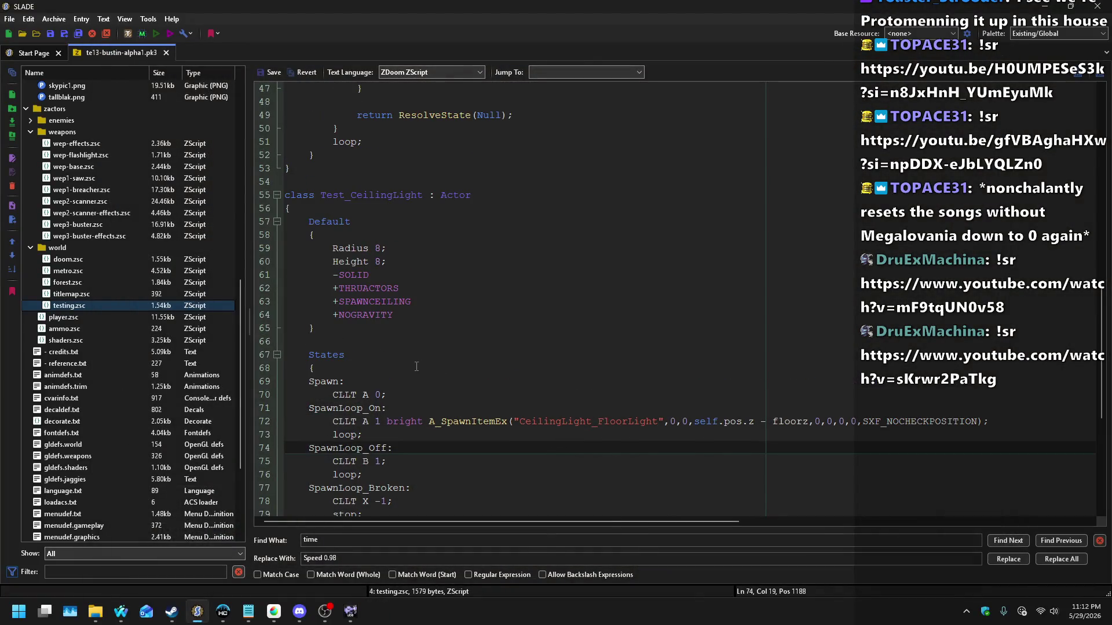
click(420, 287)
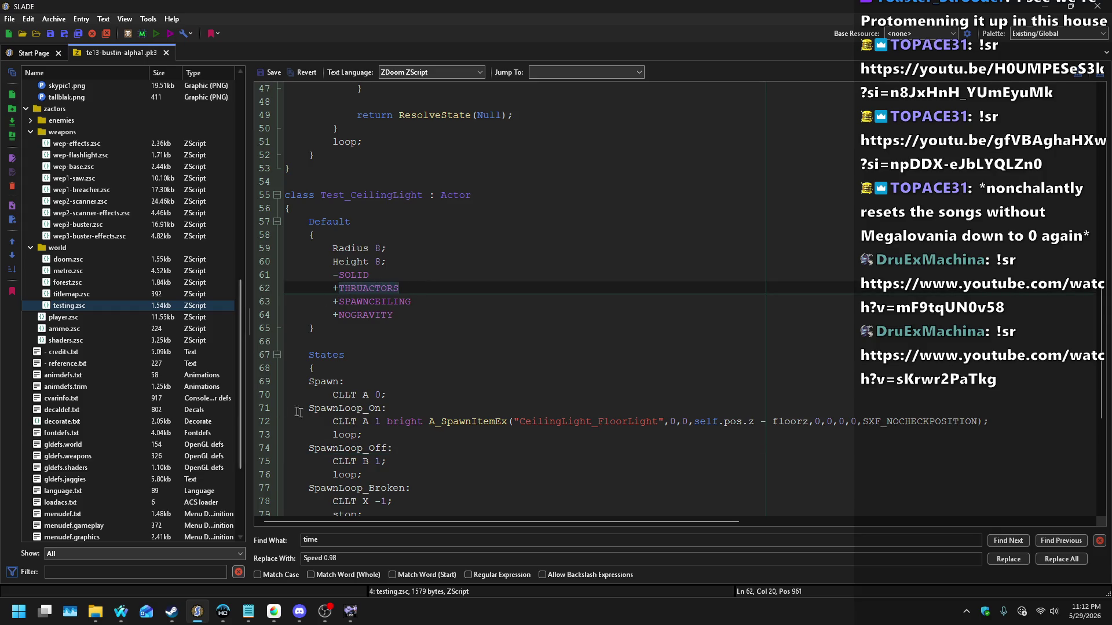
click(395, 400)
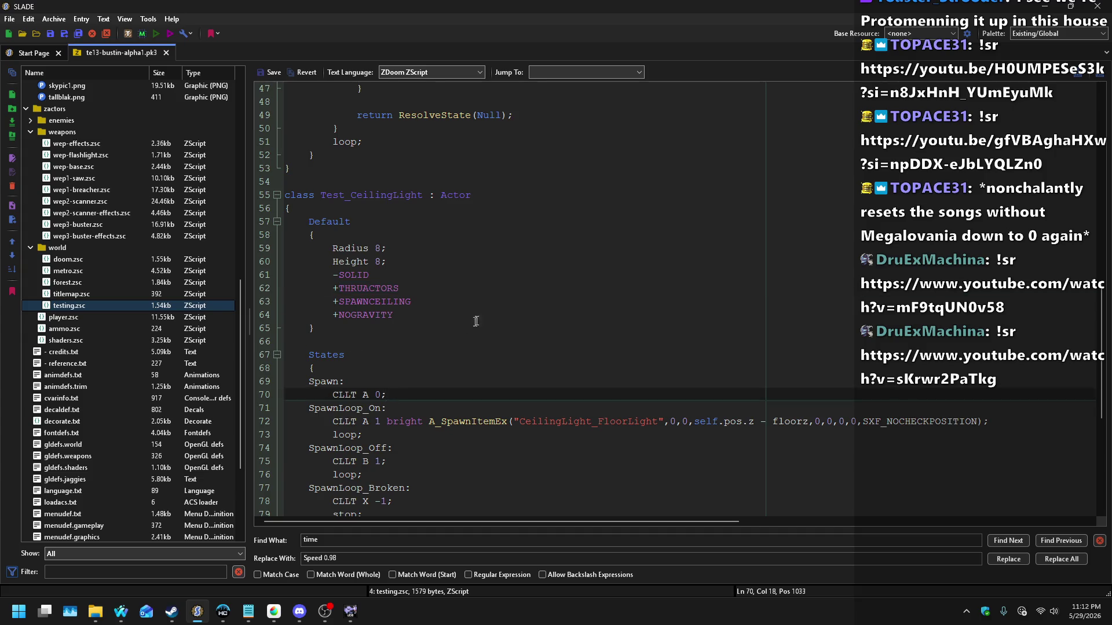
scroll(472, 322, down, 7)
mouse_move(128, 621)
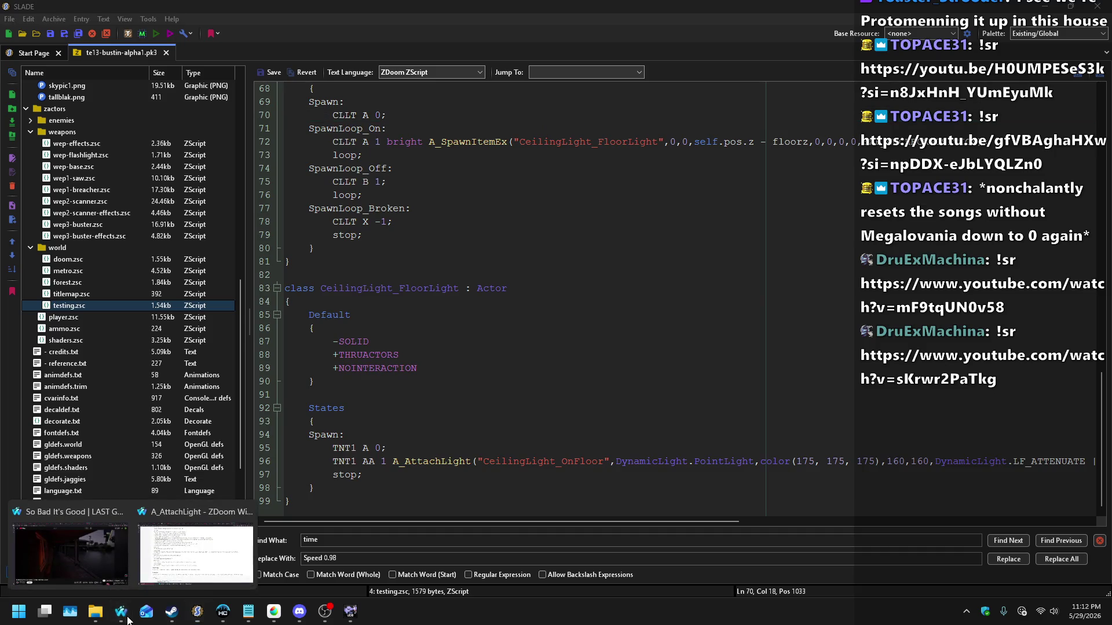
click(194, 550)
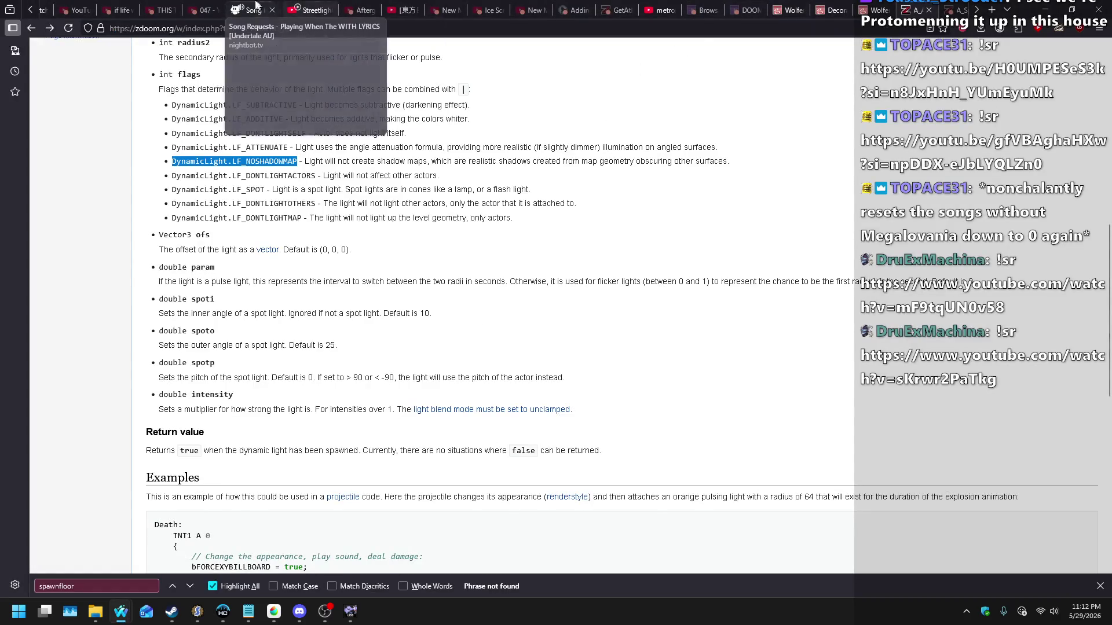
click(258, 6)
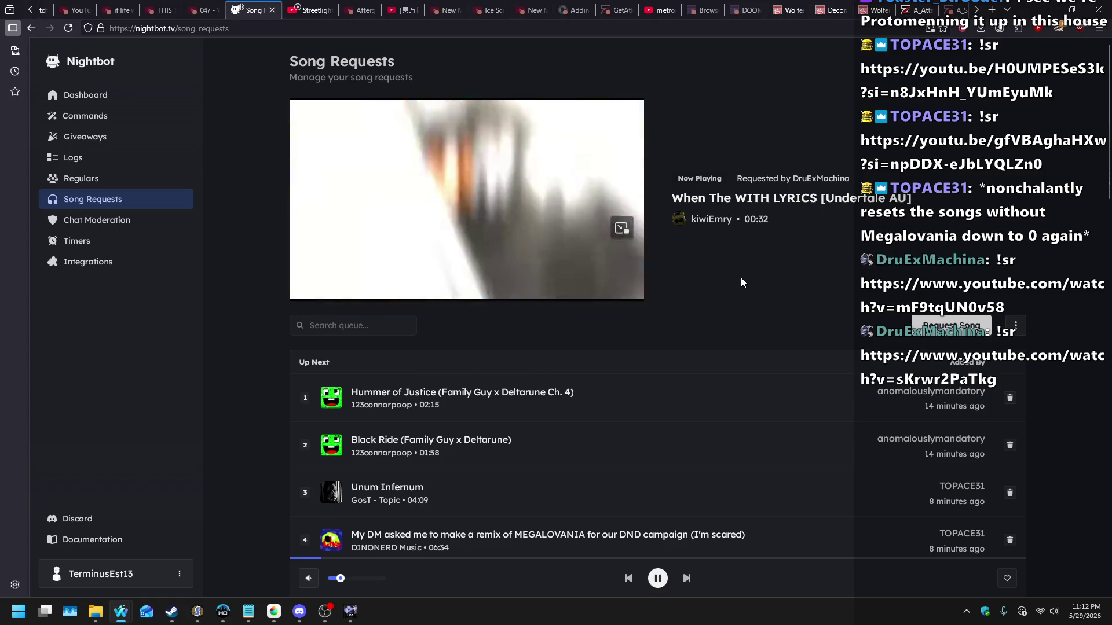
key(alt+Tab)
mouse_move(582, 522)
mouse_down()
mouse_move(639, 521)
mouse_move(501, 521)
mouse_up()
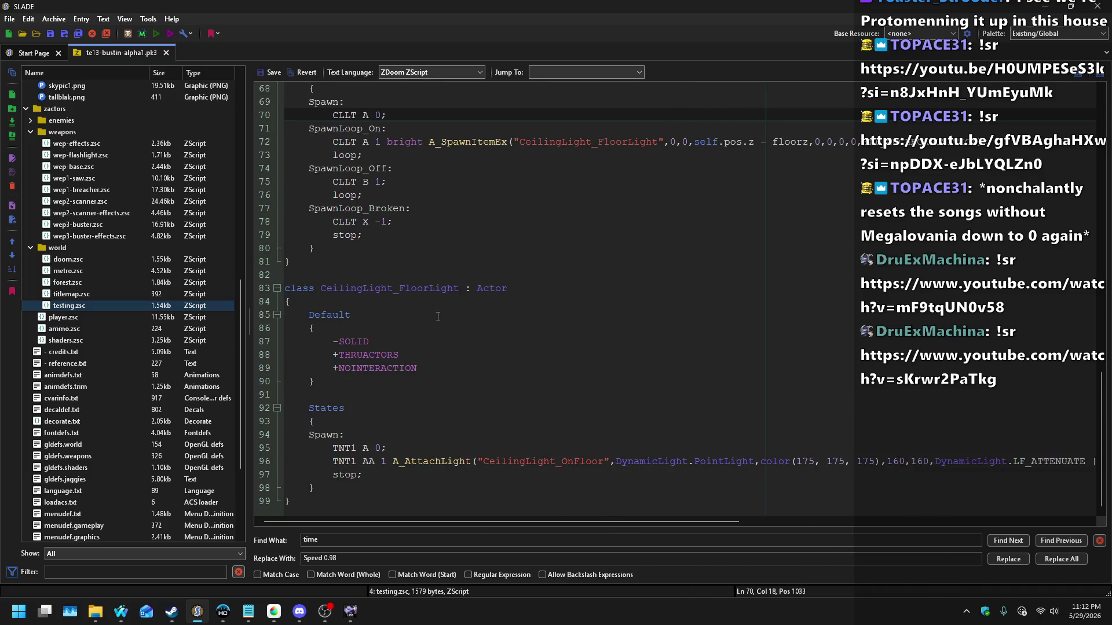
Step: Look through the archive's entries and find the ghost dummy's line in zmapinfo.ednums
scroll(144, 339, down, 4)
click(72, 502)
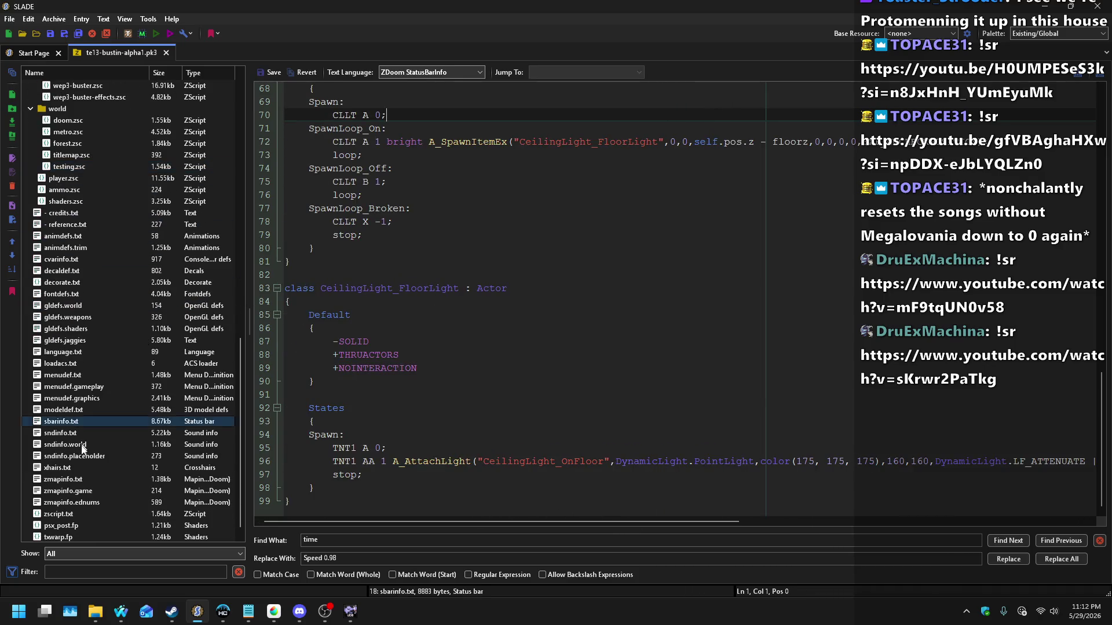
click(71, 514)
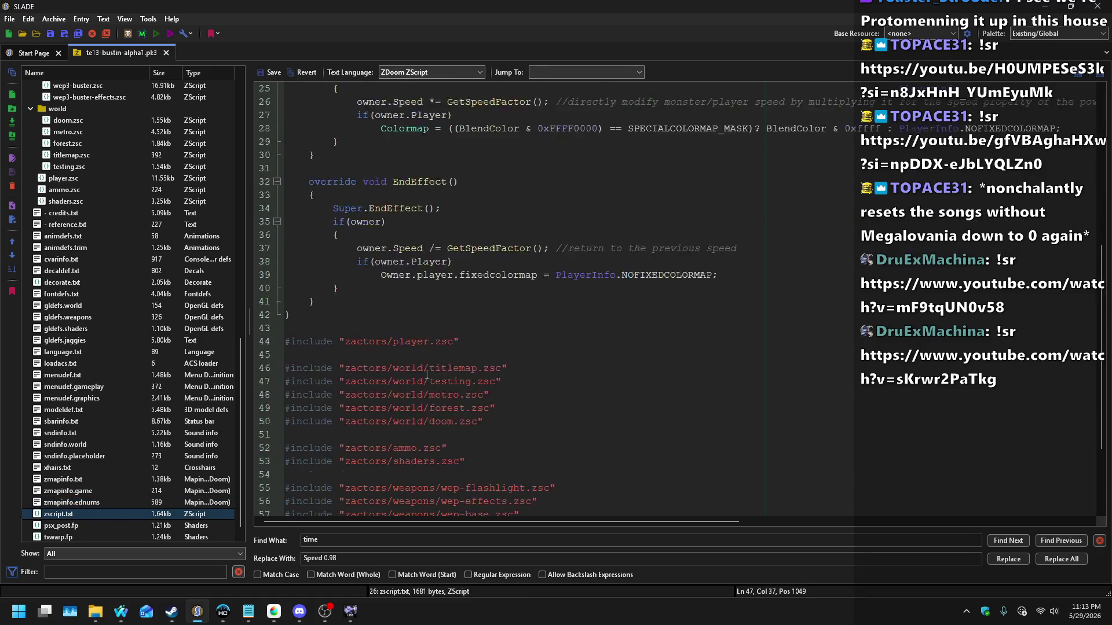
click(79, 492)
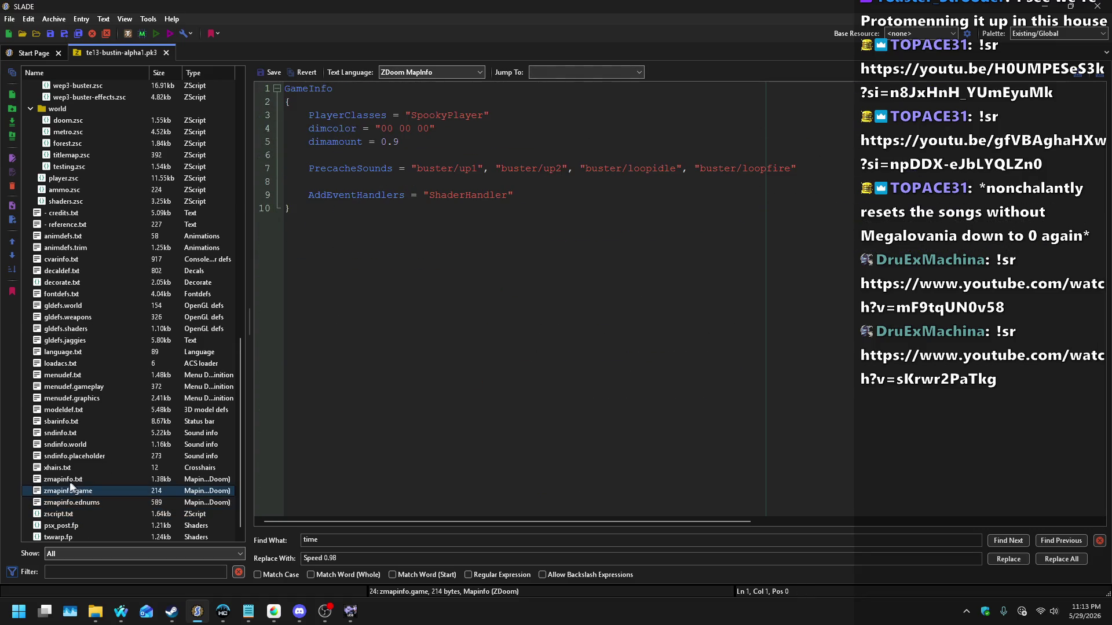
click(69, 480)
click(87, 502)
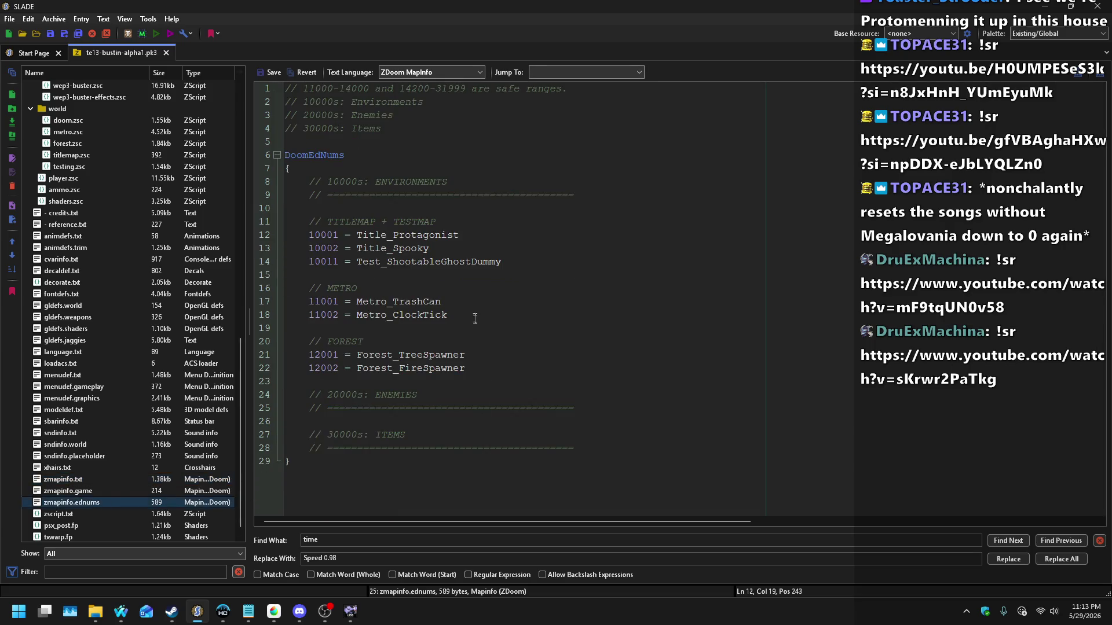
double_click(528, 266)
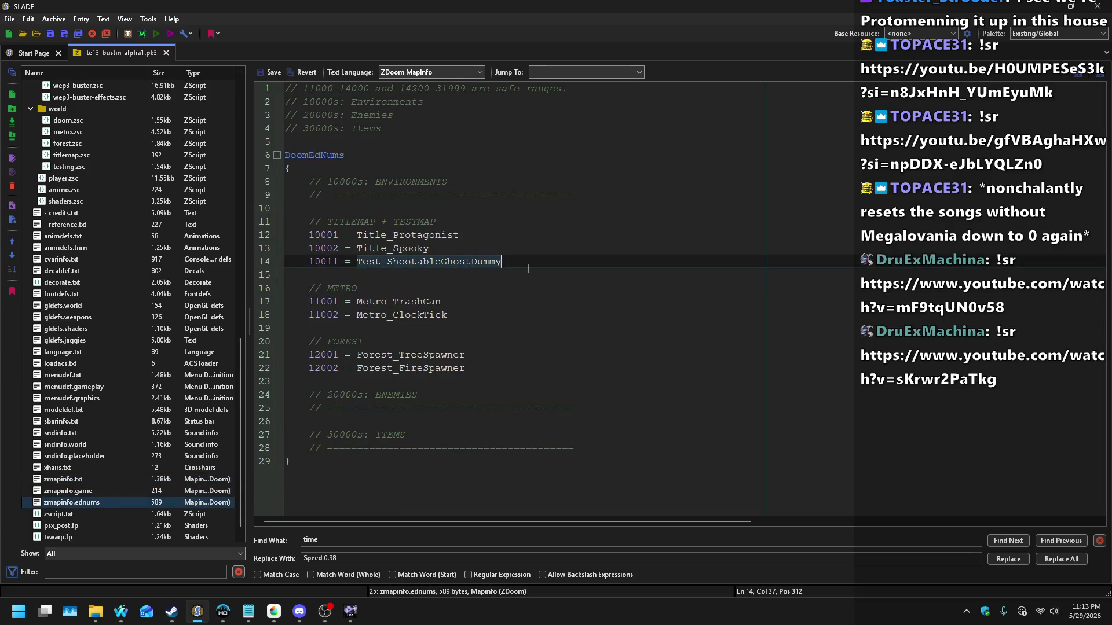
scroll(130, 280, up, 5)
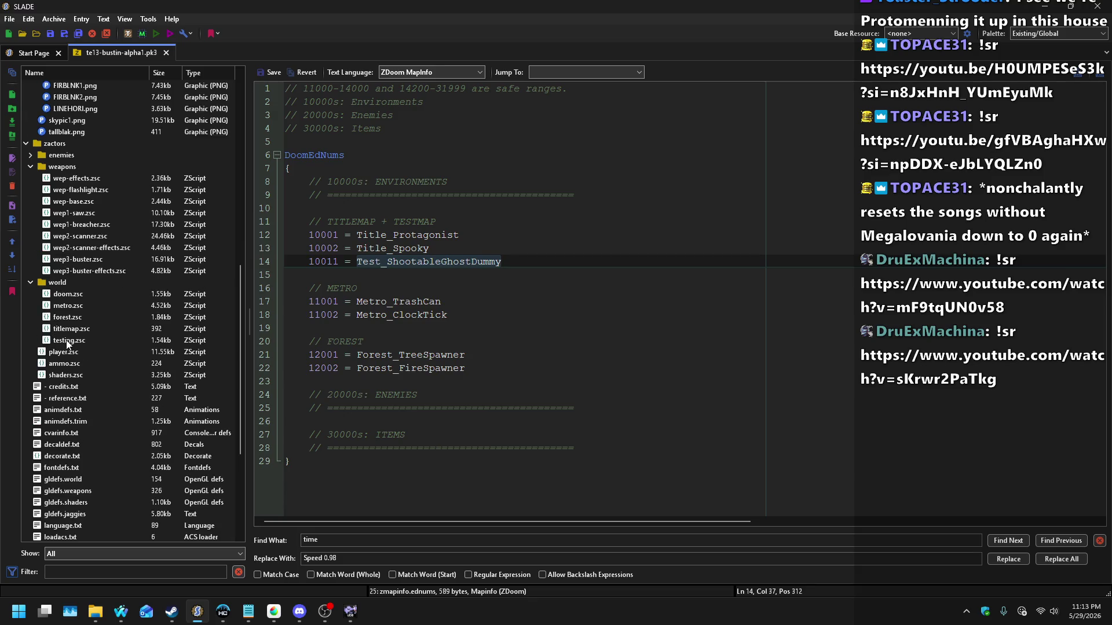
click(68, 341)
Step: Add '10012 = Test_CeilingLight' below the ghost dummy in zmapinfo.ednums and save it
double_click(370, 301)
scroll(363, 339, up, 1)
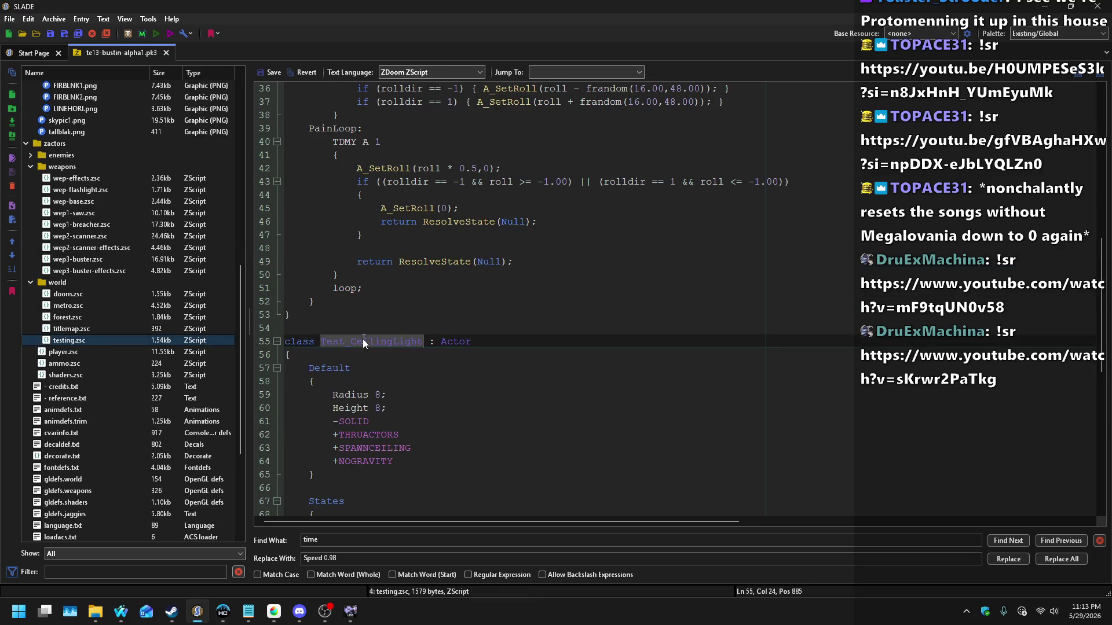
scroll(161, 336, down, 5)
click(81, 317)
click(75, 377)
click(79, 444)
click(79, 468)
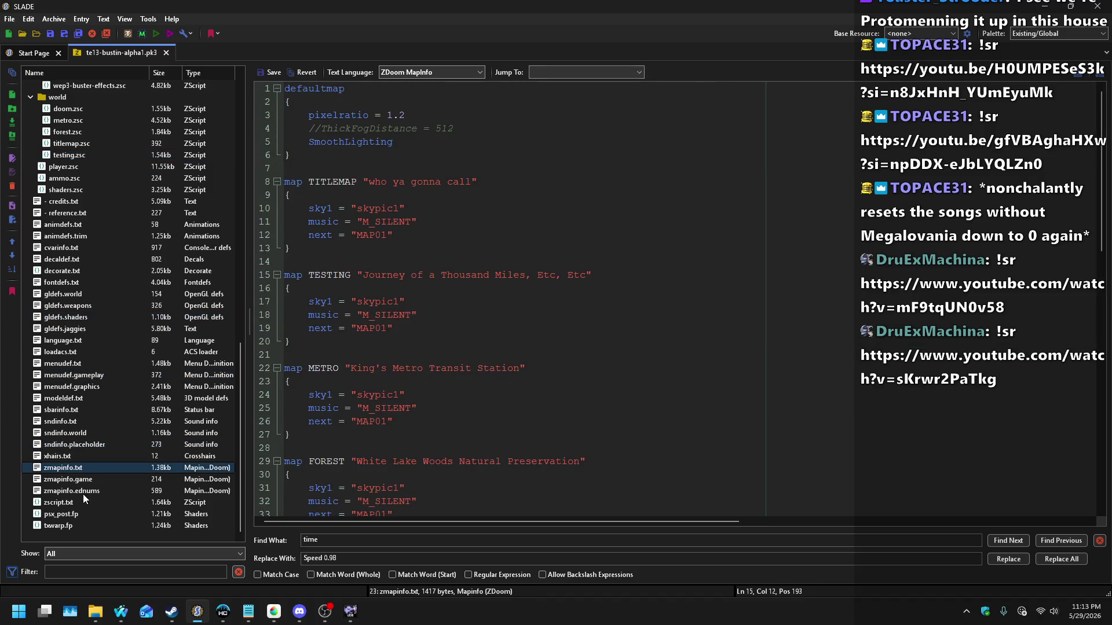
click(82, 491)
key(Return)
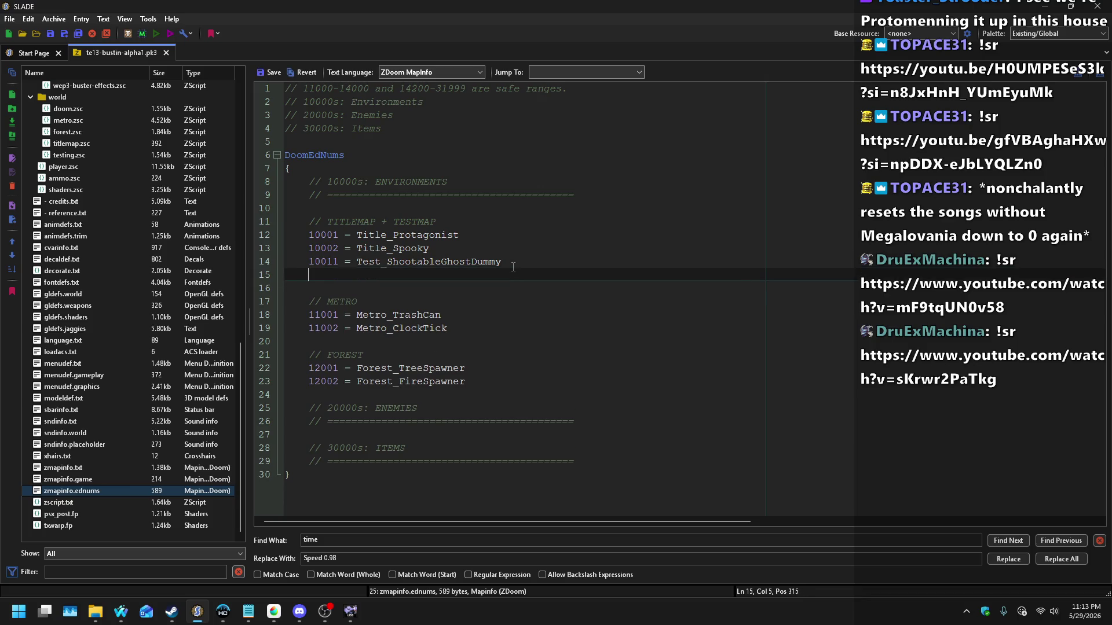
text(10012 = Test_CeilingLight)
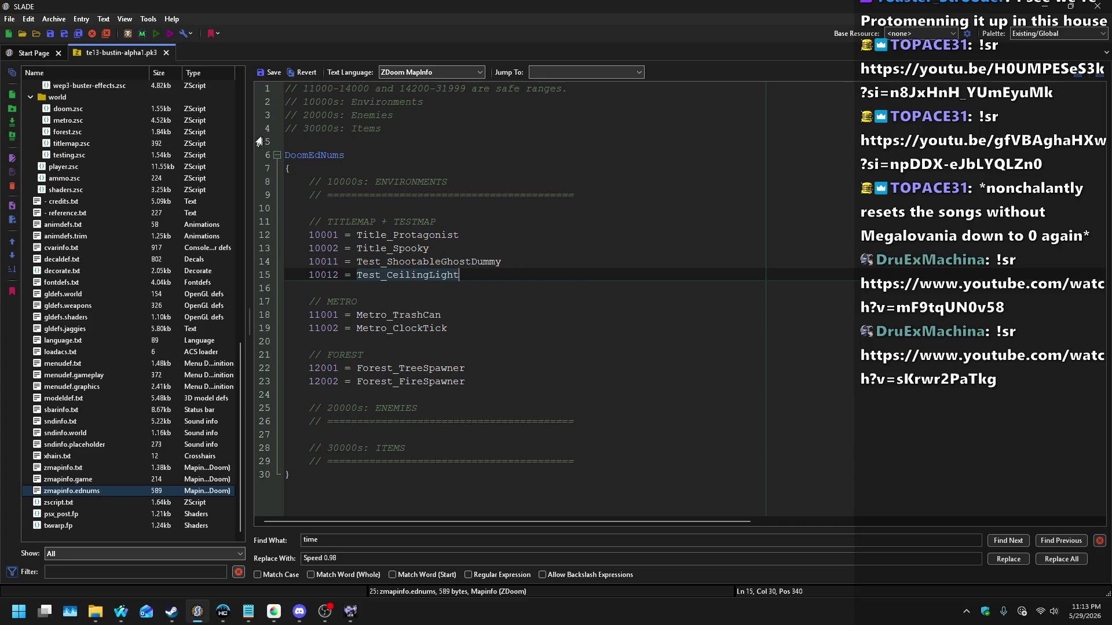
click(271, 72)
Step: Copy the ghost dummy's //$ editor comment lines into Test_CeilingLight's Default block
scroll(119, 288, up, 5)
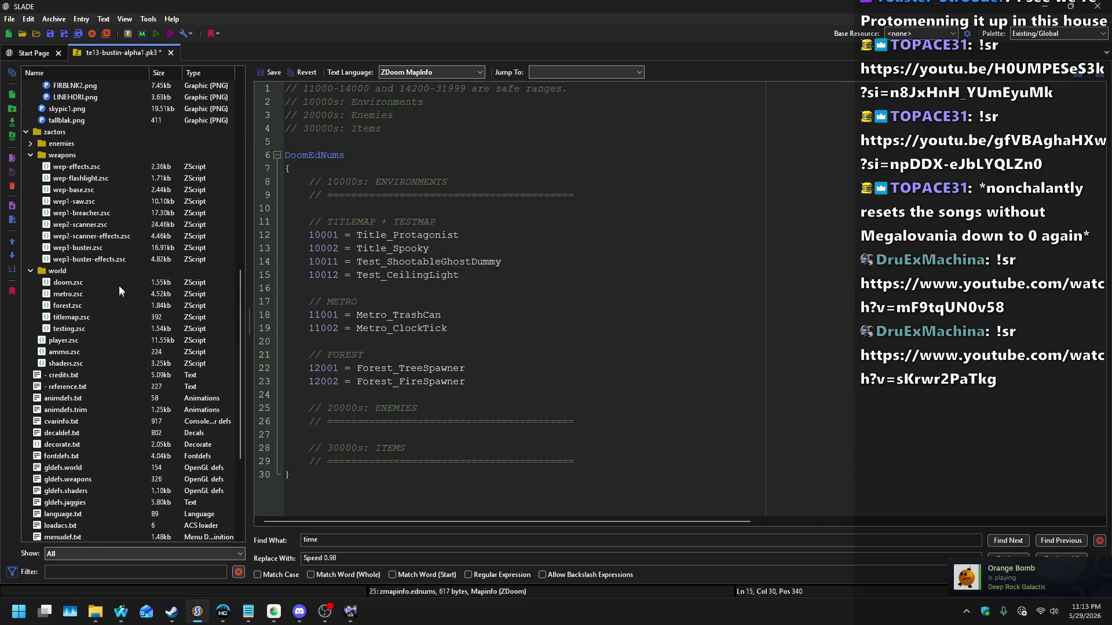
scroll(100, 249, up, 1)
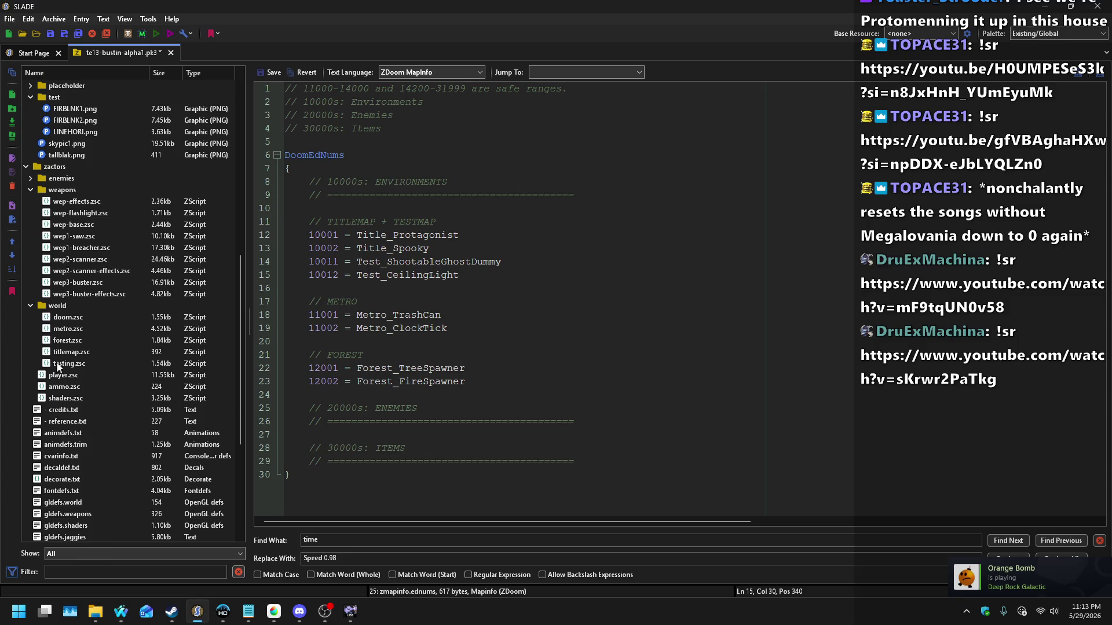
click(58, 351)
click(71, 360)
scroll(535, 344, up, 5)
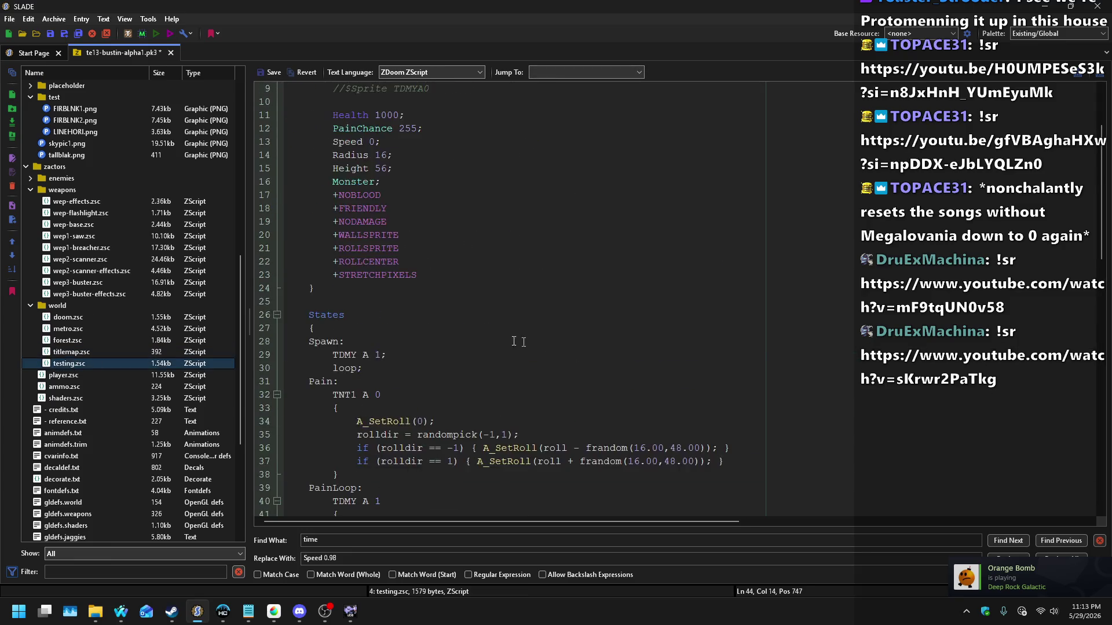
scroll(535, 344, up, 3)
drag(442, 202, 426, 149)
key(ctrl+c)
scroll(446, 310, down, 13)
scroll(447, 310, down, 2)
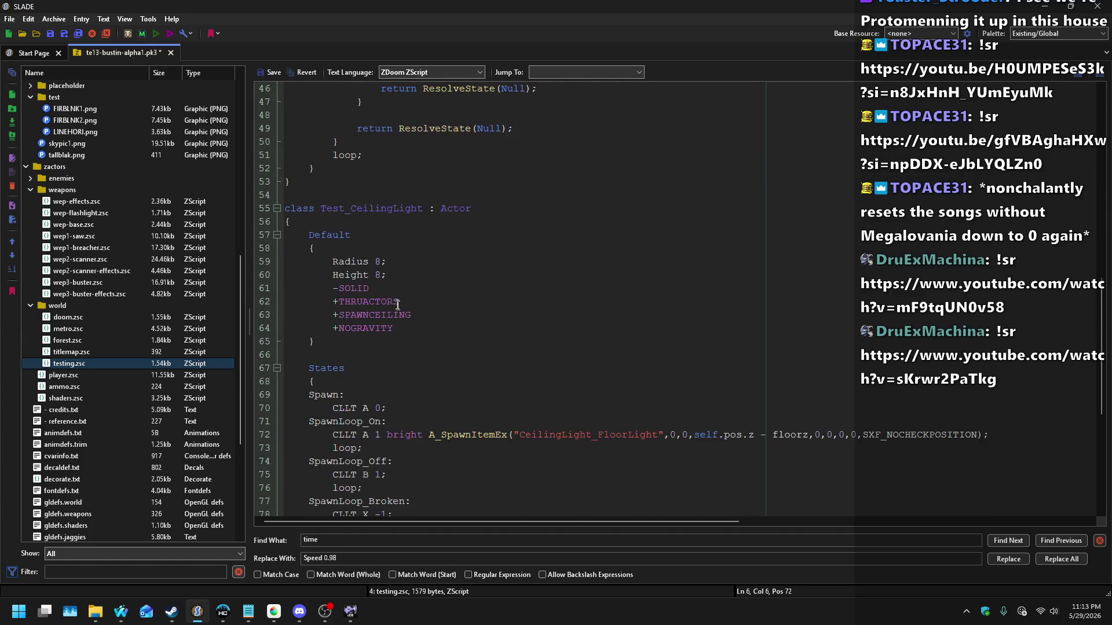
click(457, 248)
key(ctrl+v)
key(Return)
Step: Change the //$Title comment from the Dummy Ghost title to 'Ceiling Light'
key(Up)
key(Up)
key(Up)
key(End)
key(ctrl+shift+Left)
key(ctrl+shift+Left)
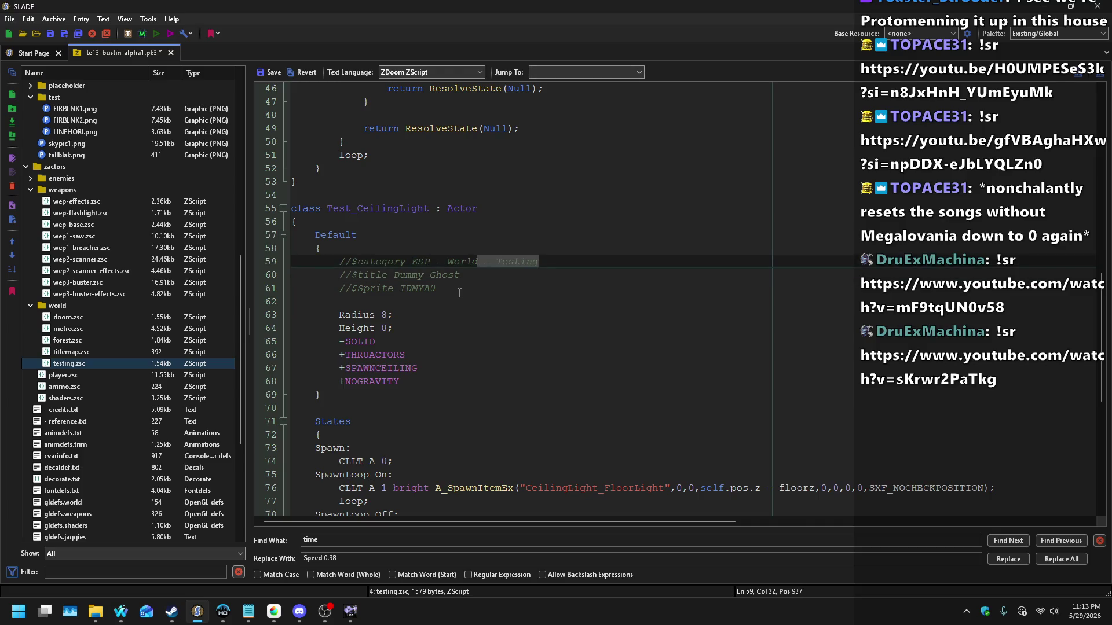
key(Down)
key(ctrl+shift+Left)
key(ctrl+shift+Left)
text(Ceilig)
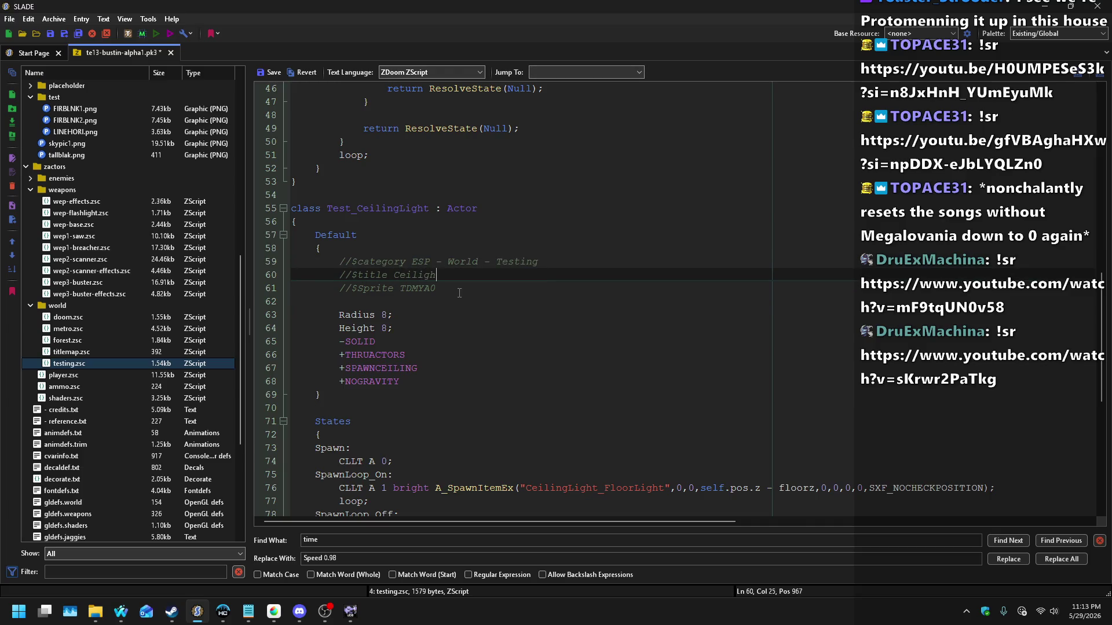
text(ht)
key(BackSpace)
key(BackSpace)
key(BackSpace)
text(ng Light)
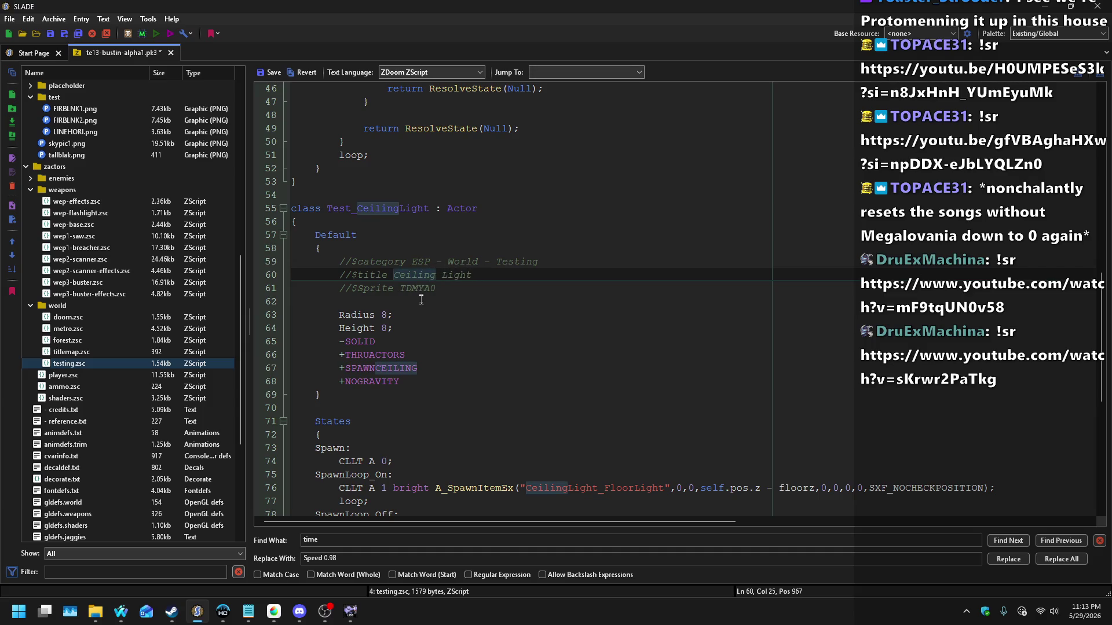
Step: Set the //$Sprite comment to CLLTA0 and save testing.zsc
click(422, 288)
key(BackSpace)
key(BackSpace)
key(BackSpace)
text(CLL)
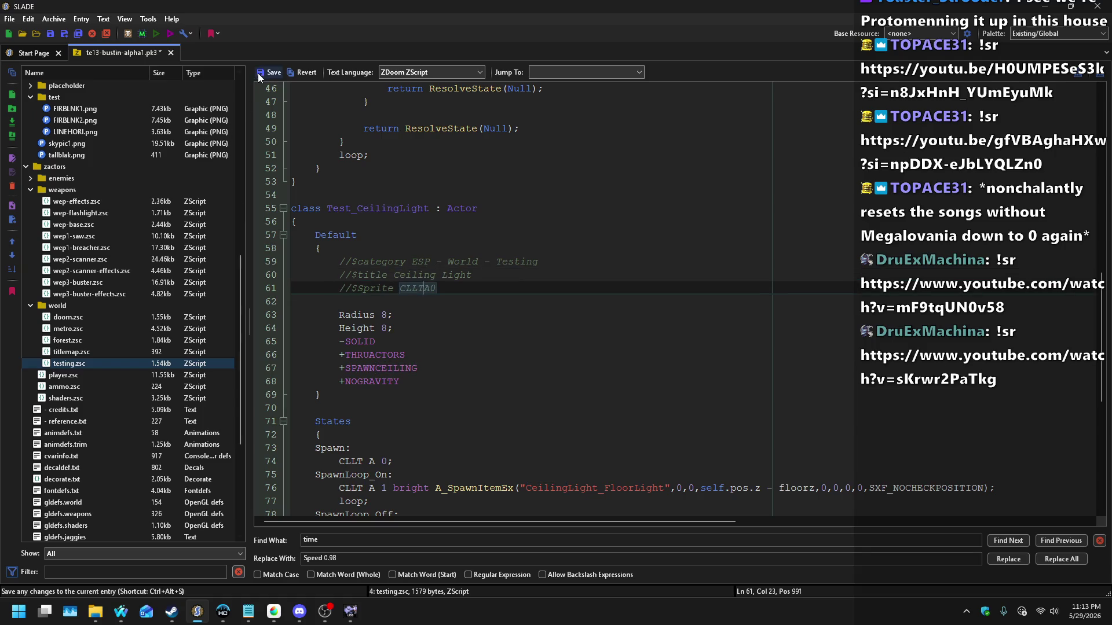
click(261, 75)
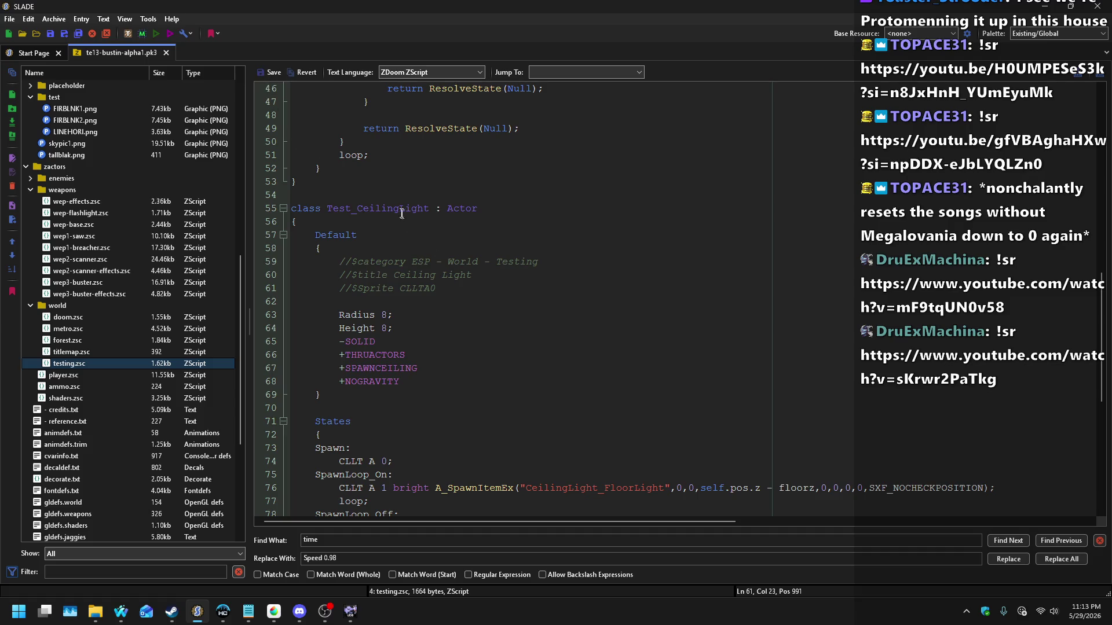
click(349, 611)
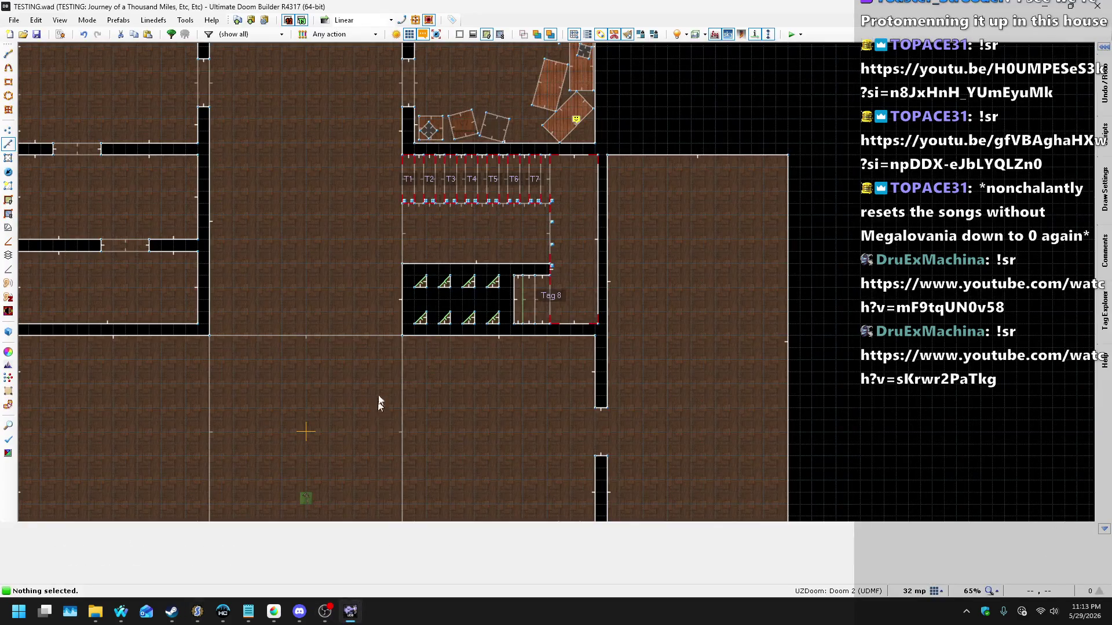
Step: In Things mode, insert a new thing on the TESTING map and review its Edit Thing properties
scroll(415, 223, up, 5)
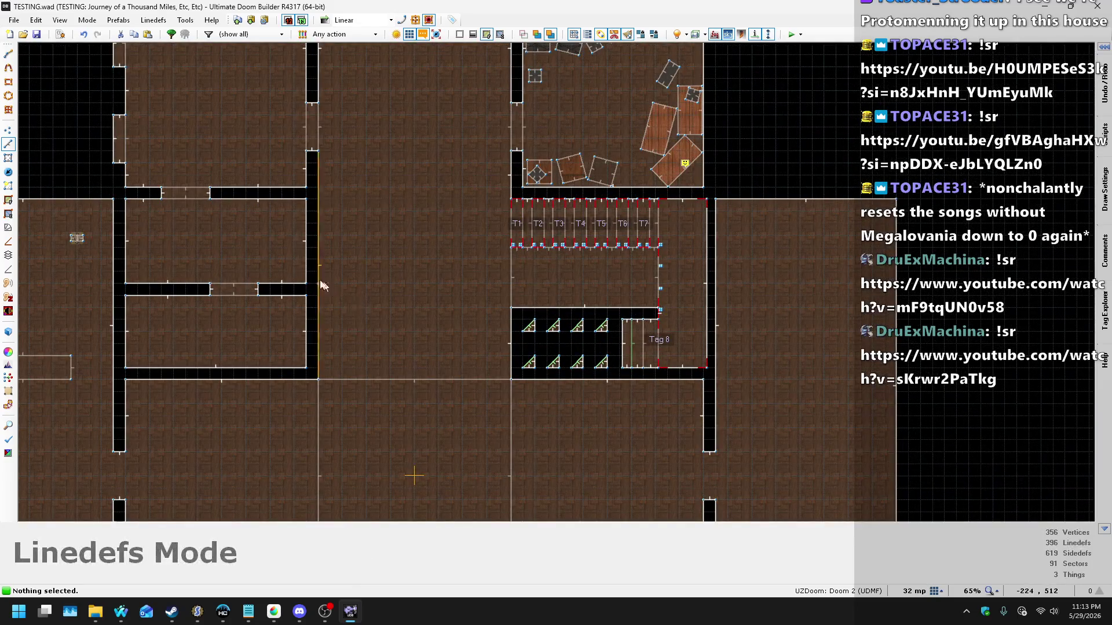
click(8, 172)
scroll(464, 312, down, 3)
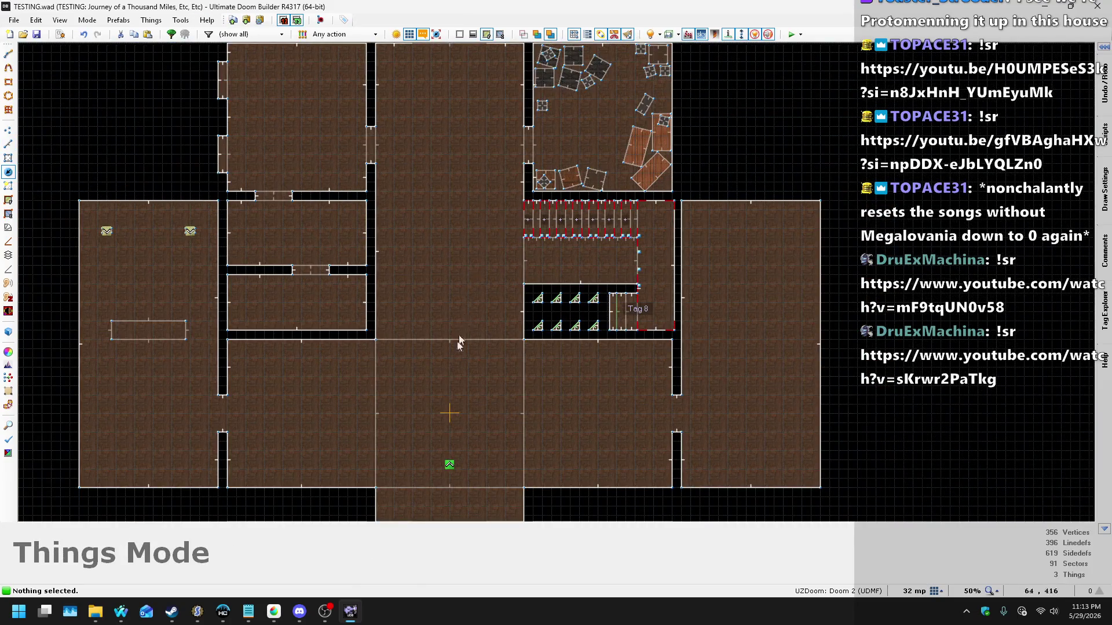
scroll(438, 401, up, 4)
key(Insert)
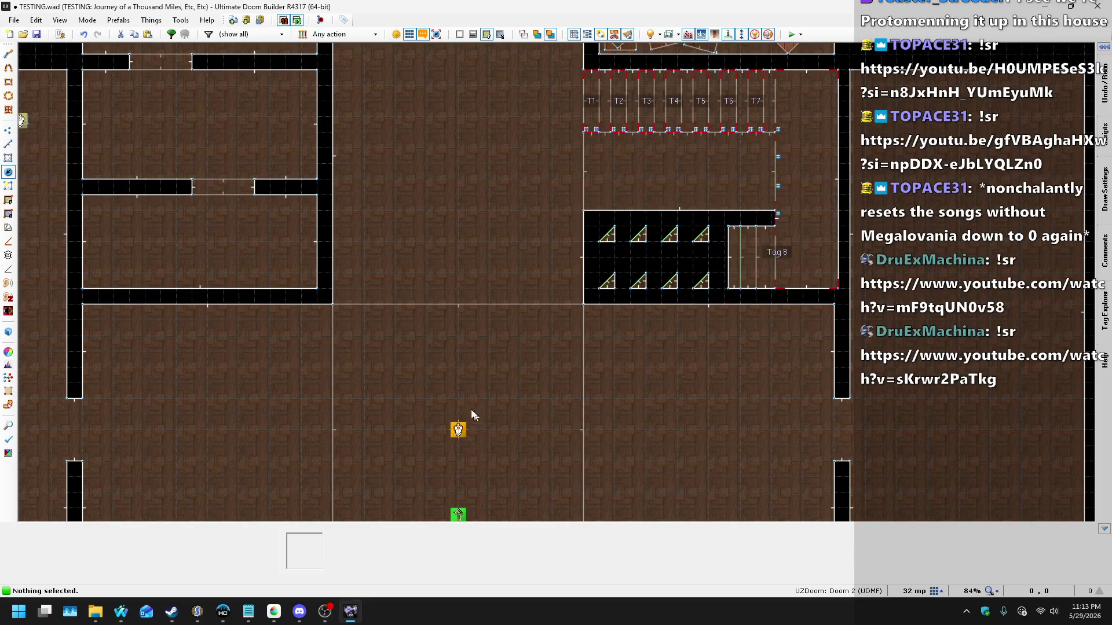
scroll(458, 312, down, 1)
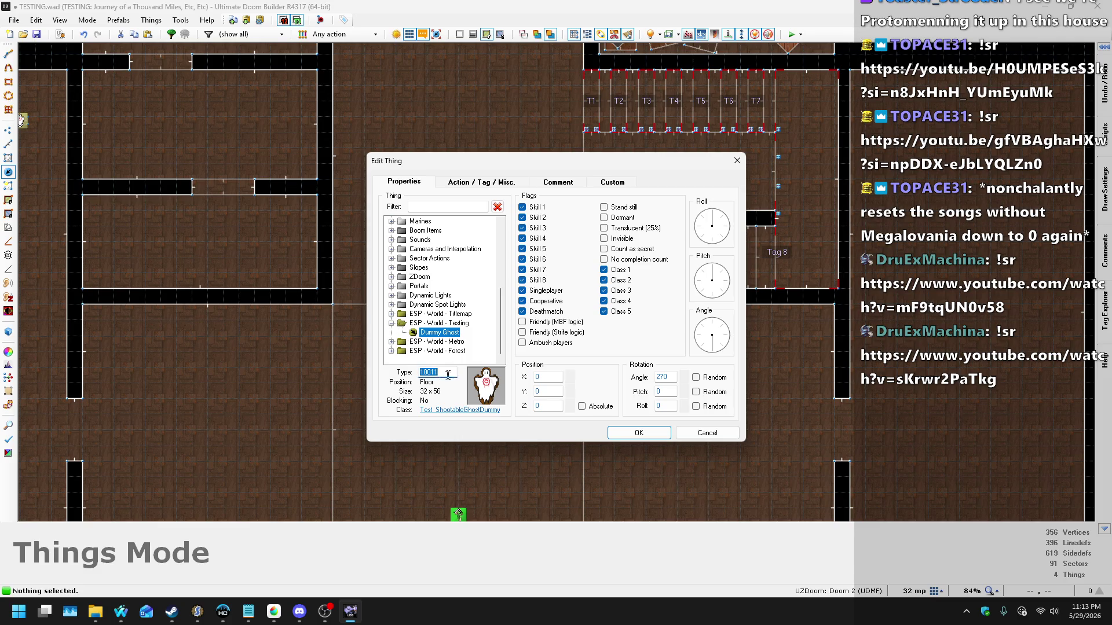
text(1001)
key(Return)
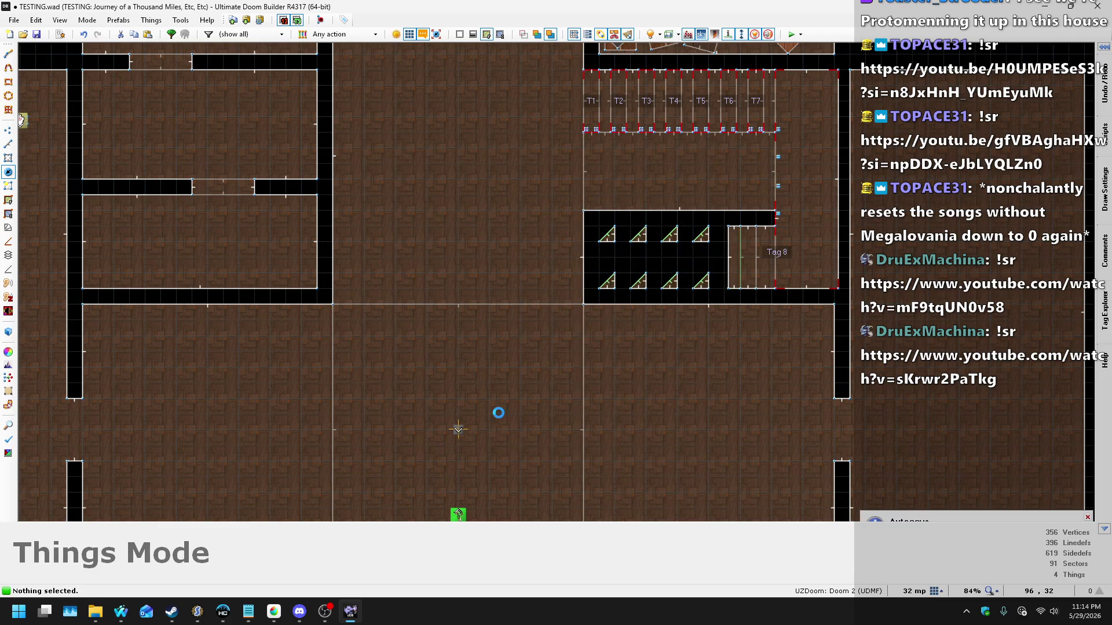
key(alt+Tab)
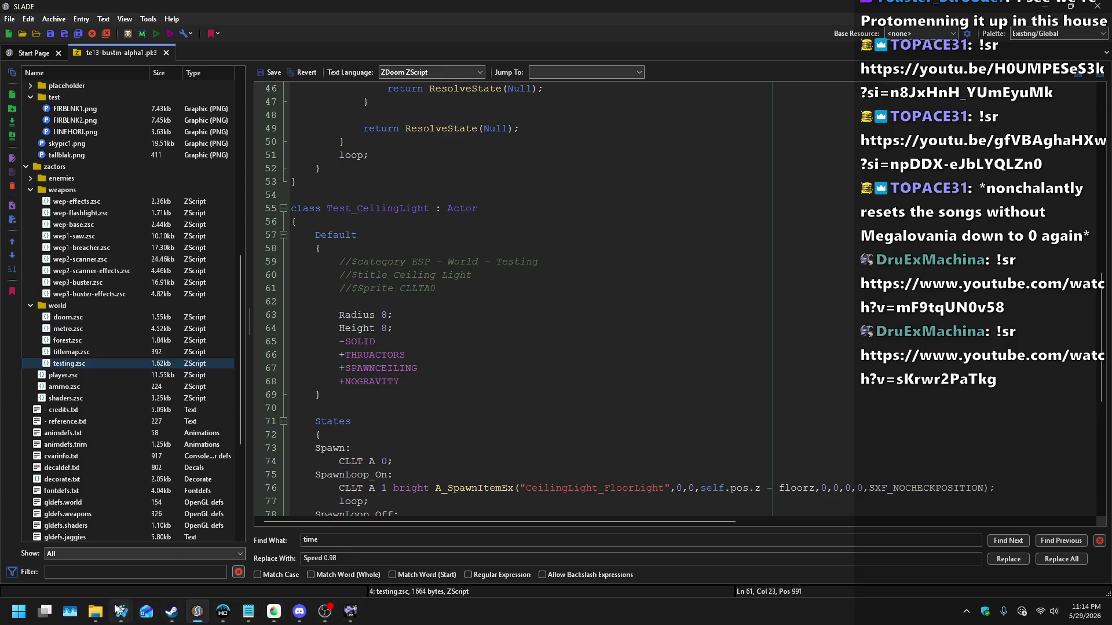
Step: Glance at the Nightbot song requests page, then return to SLADE's testing.zsc
mouse_move(124, 613)
click(194, 559)
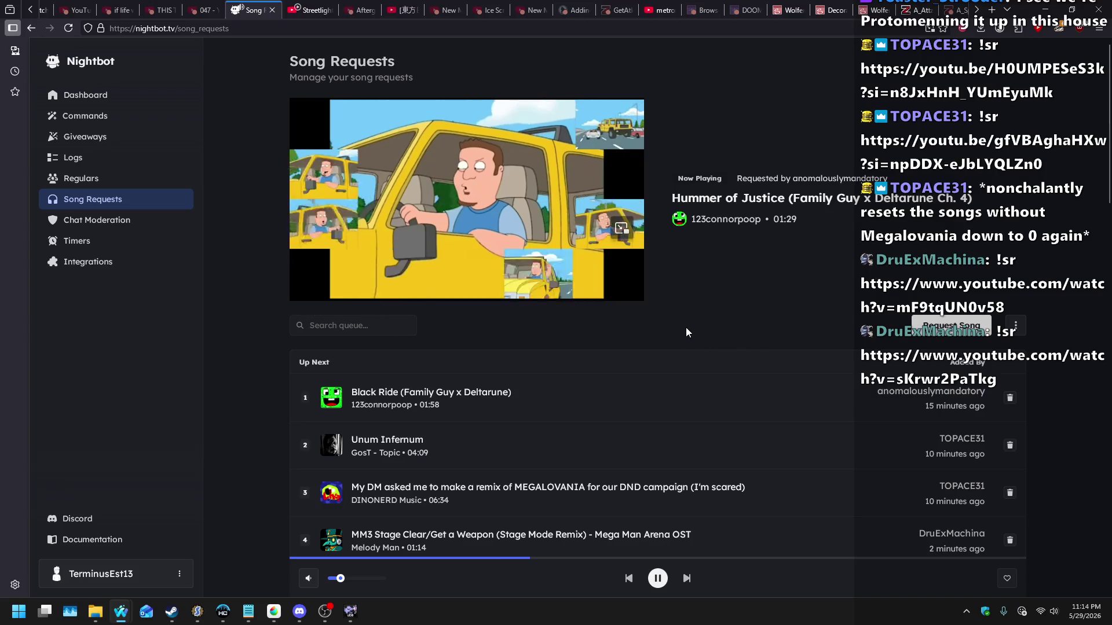
mouse_move(620, 217)
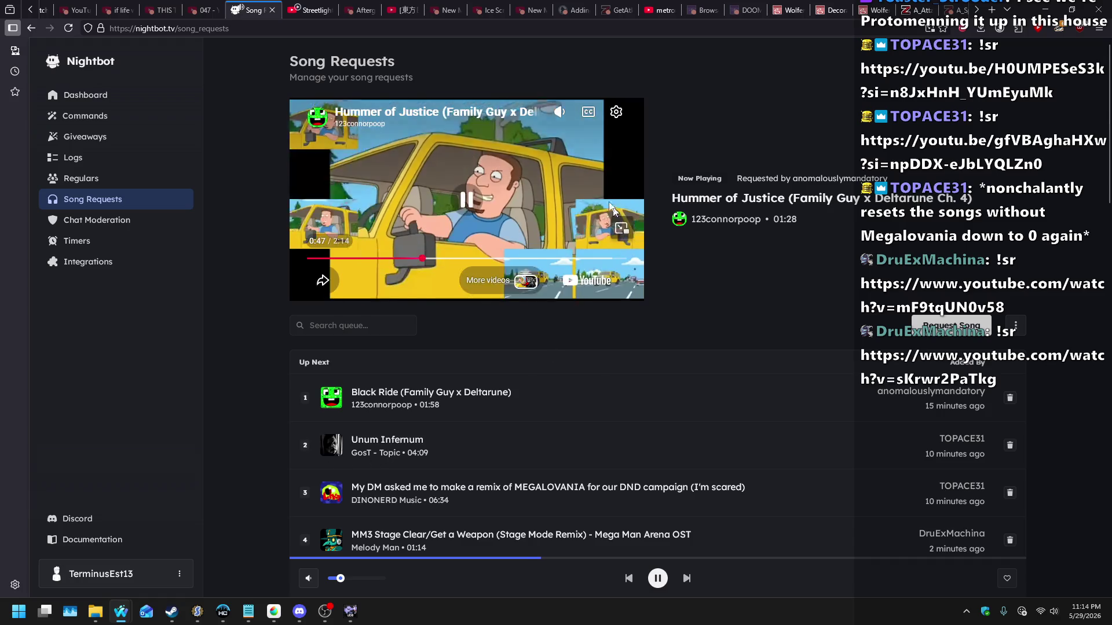
key(alt+Tab)
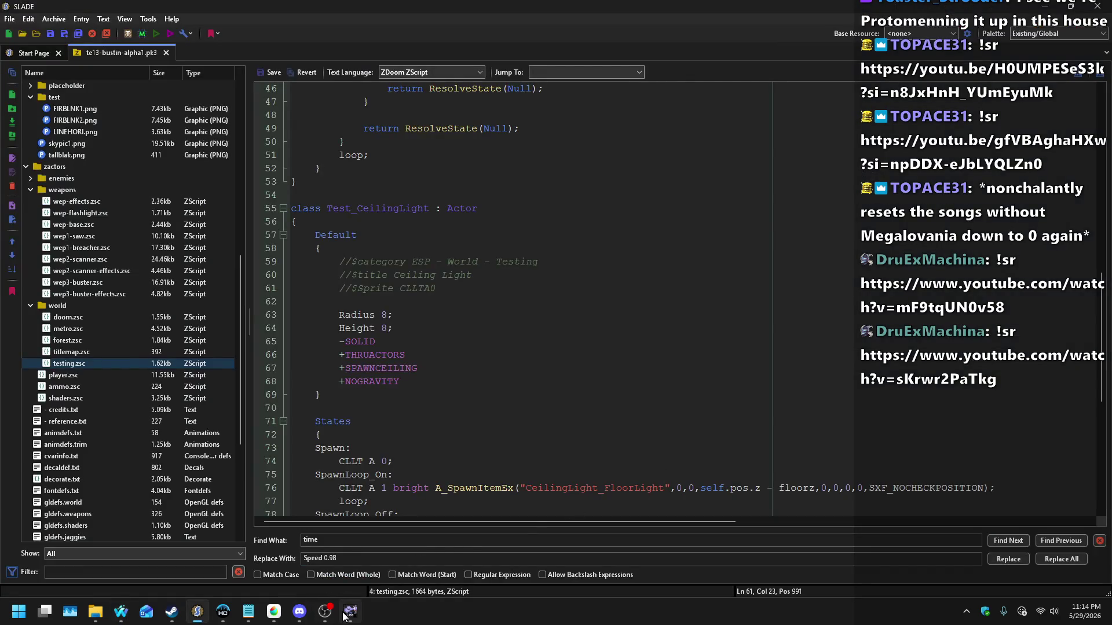
click(445, 433)
scroll(409, 428, down, 3)
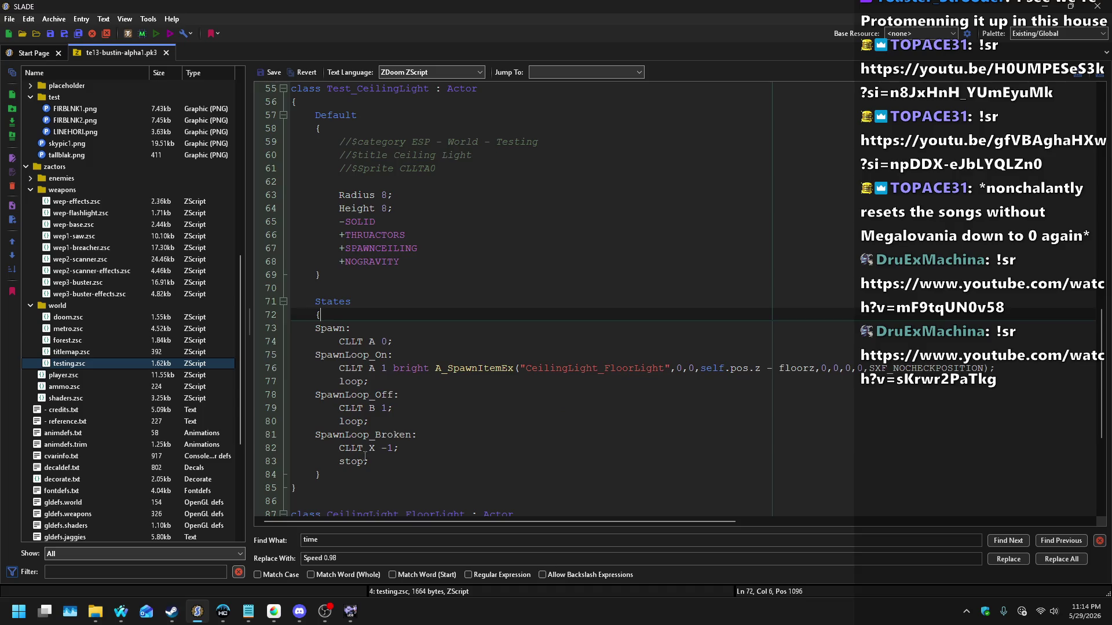
Step: Reload Ultimate Doom Builder's resources from Tools and launch a test run of the map
click(350, 611)
click(181, 21)
click(194, 33)
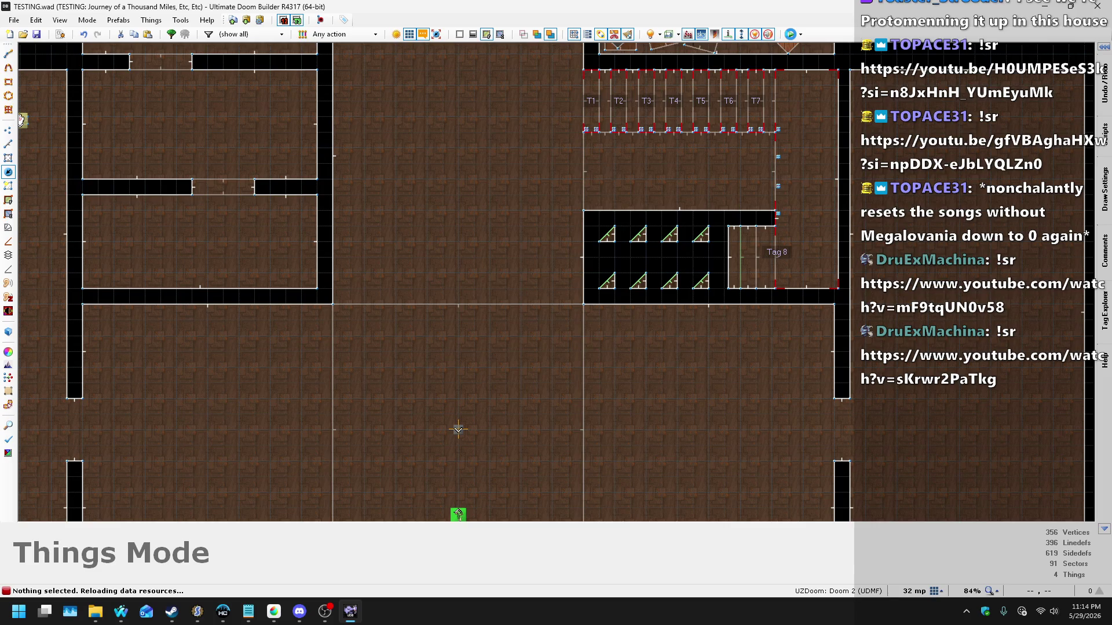
click(787, 40)
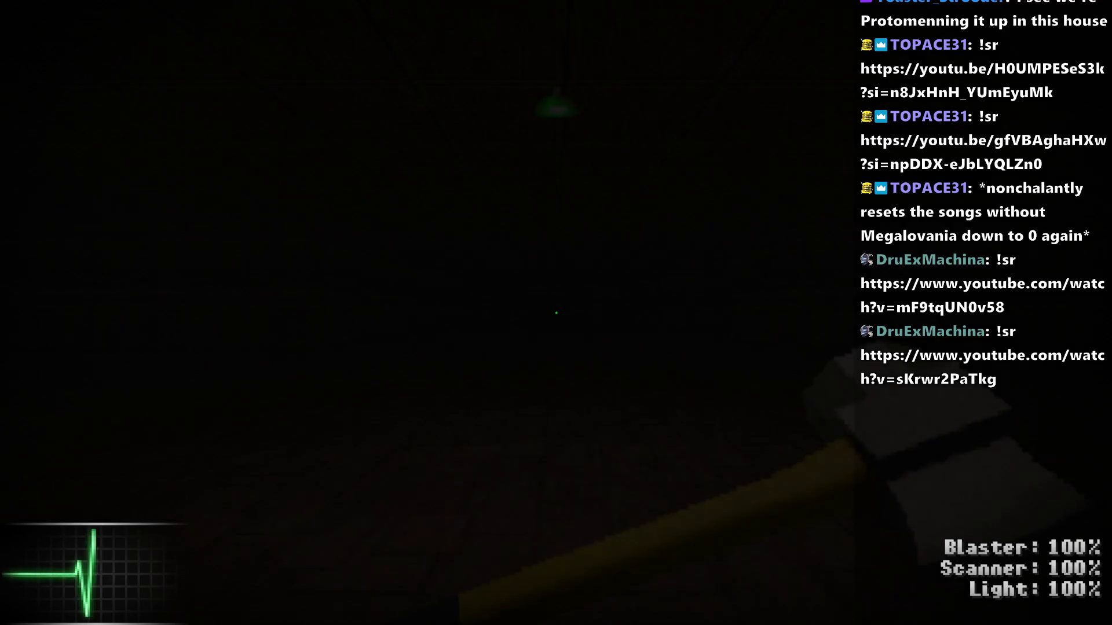
Step: Walk down the corridor to view the green ceiling lamp, then quit UZDoom
key(w)
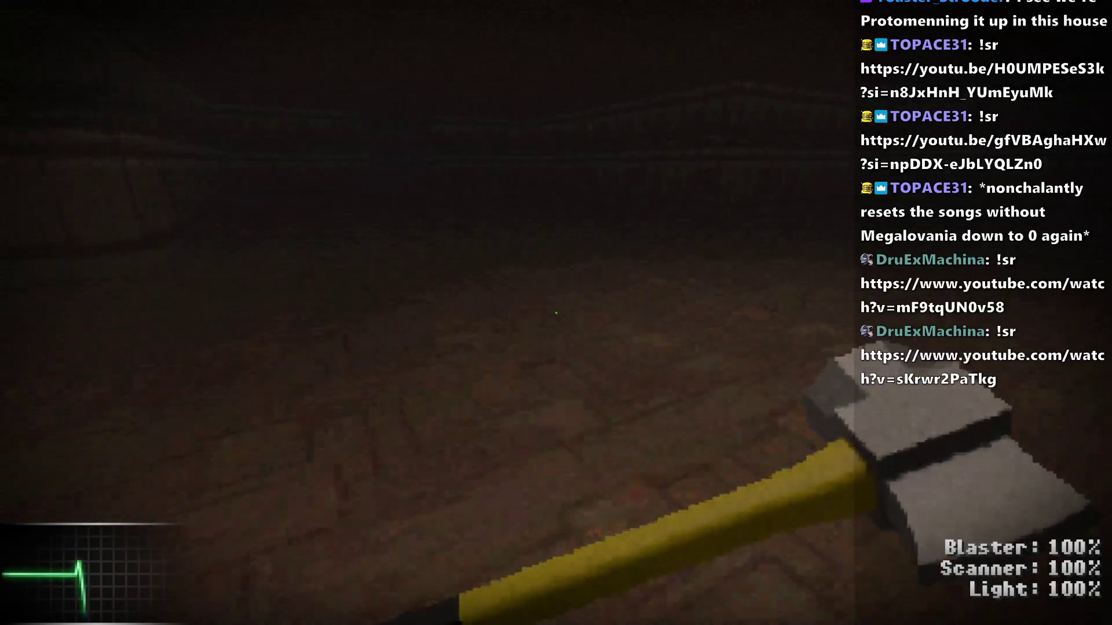
key(w)
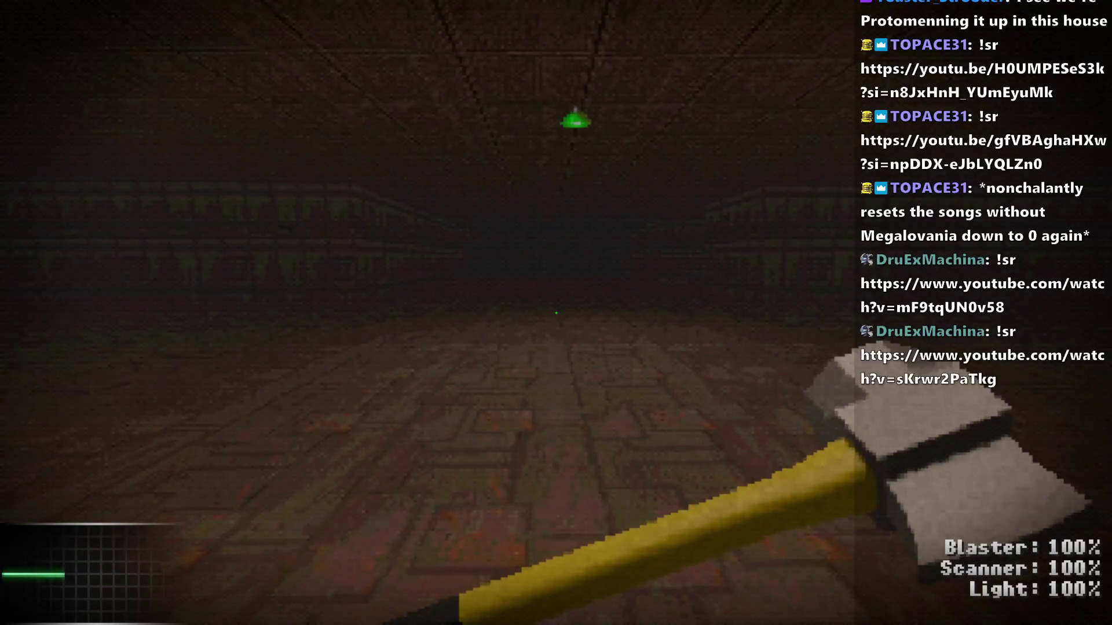
mouse_move(556, 313)
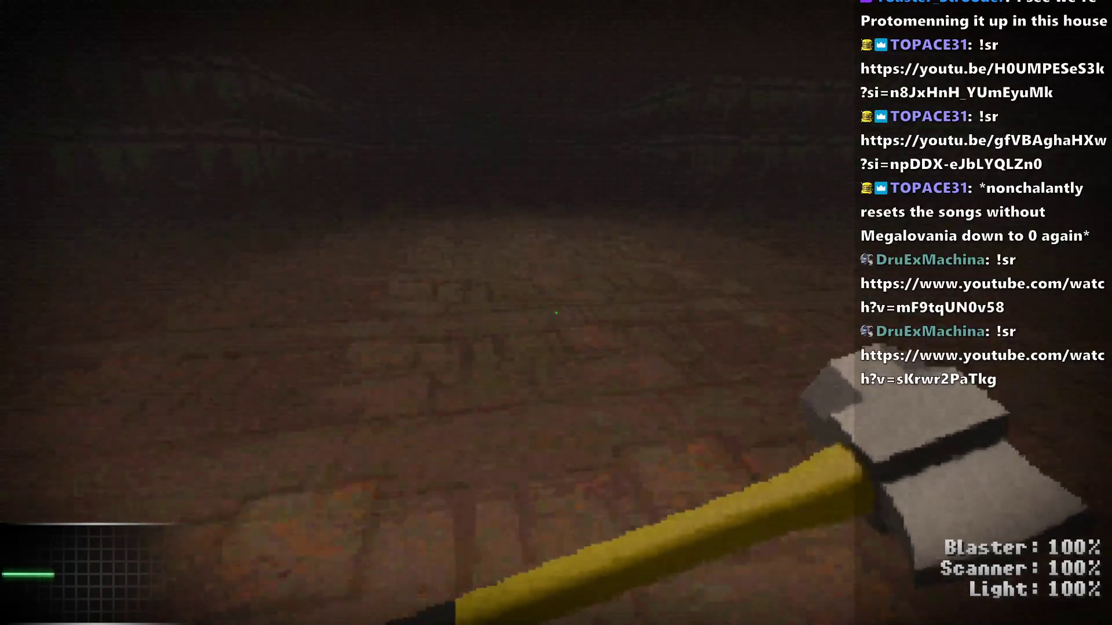
key(alt+F4)
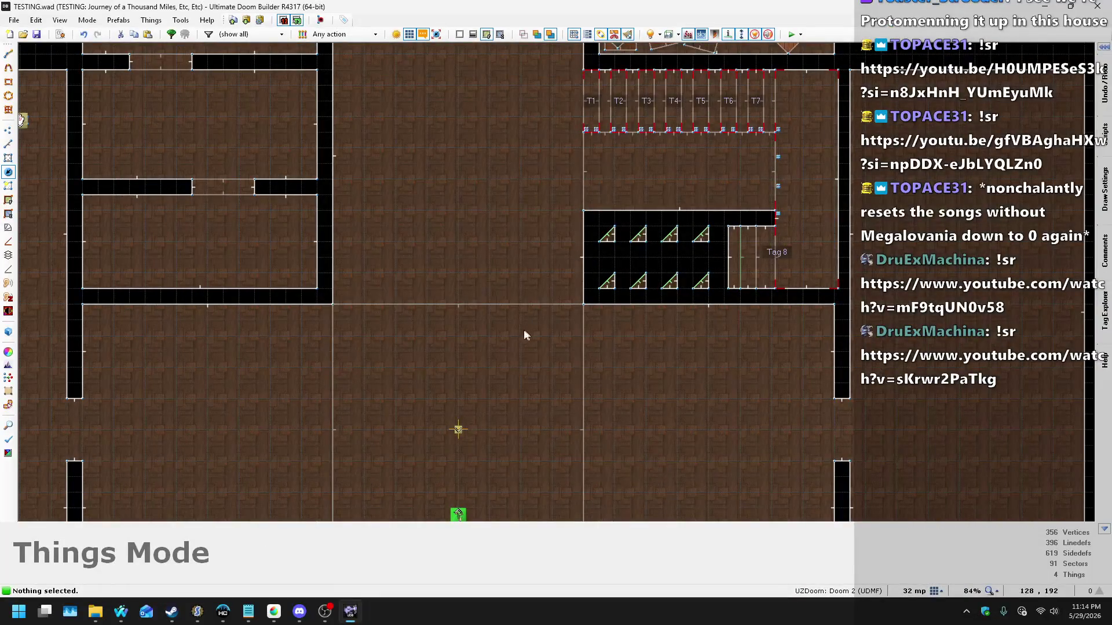
Step: Change both 160 light radii on line 100 to 128 and save the script and archive
click(189, 615)
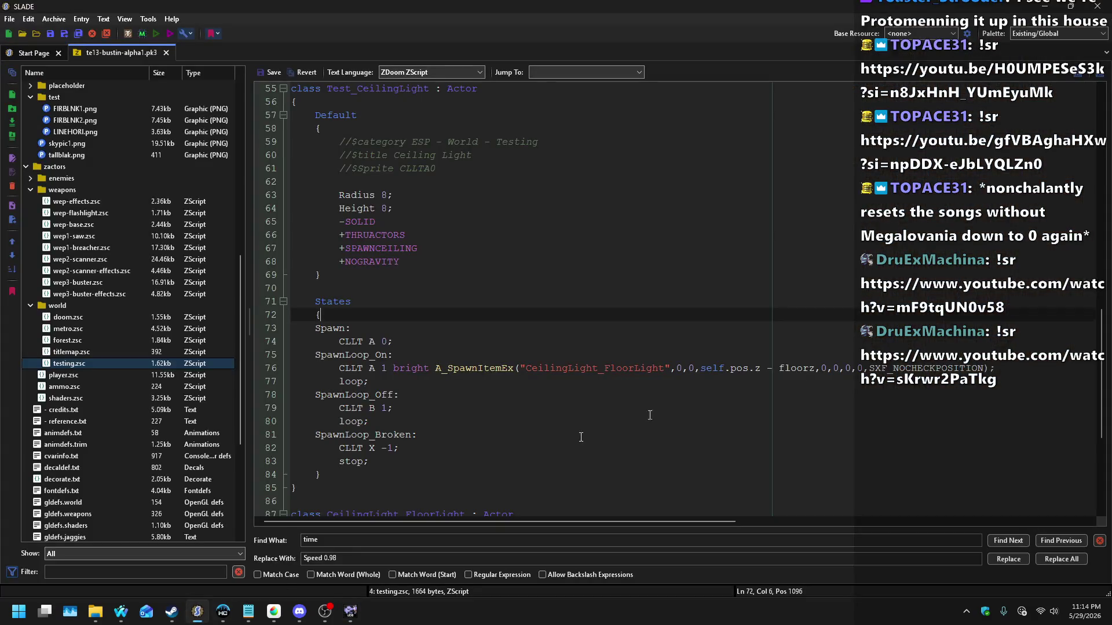
scroll(628, 373, down, 6)
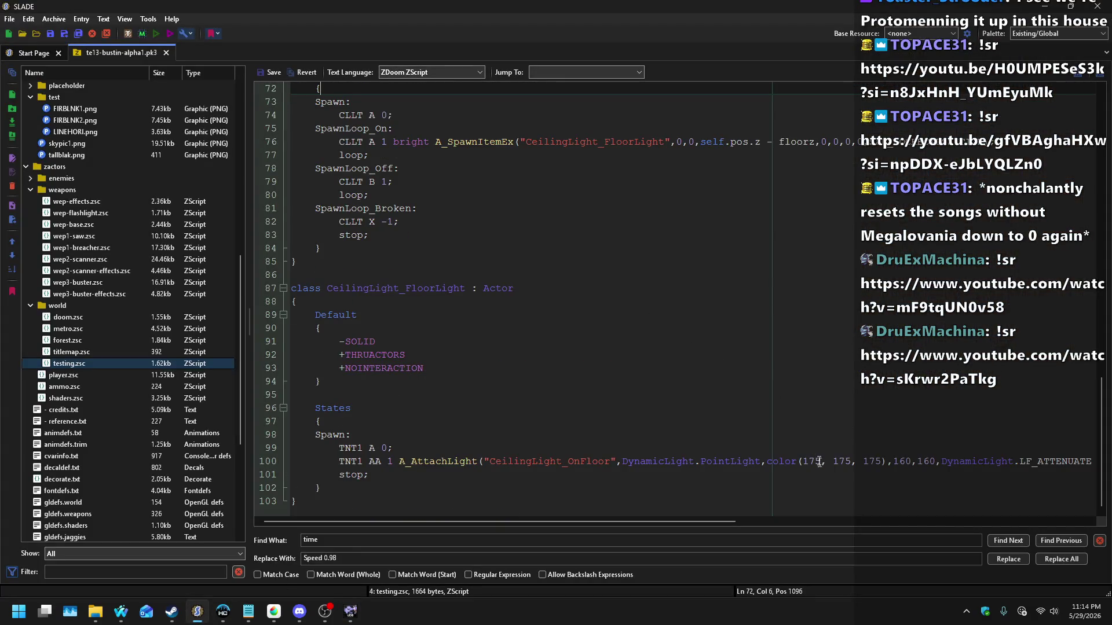
double_click(903, 462)
text(128)
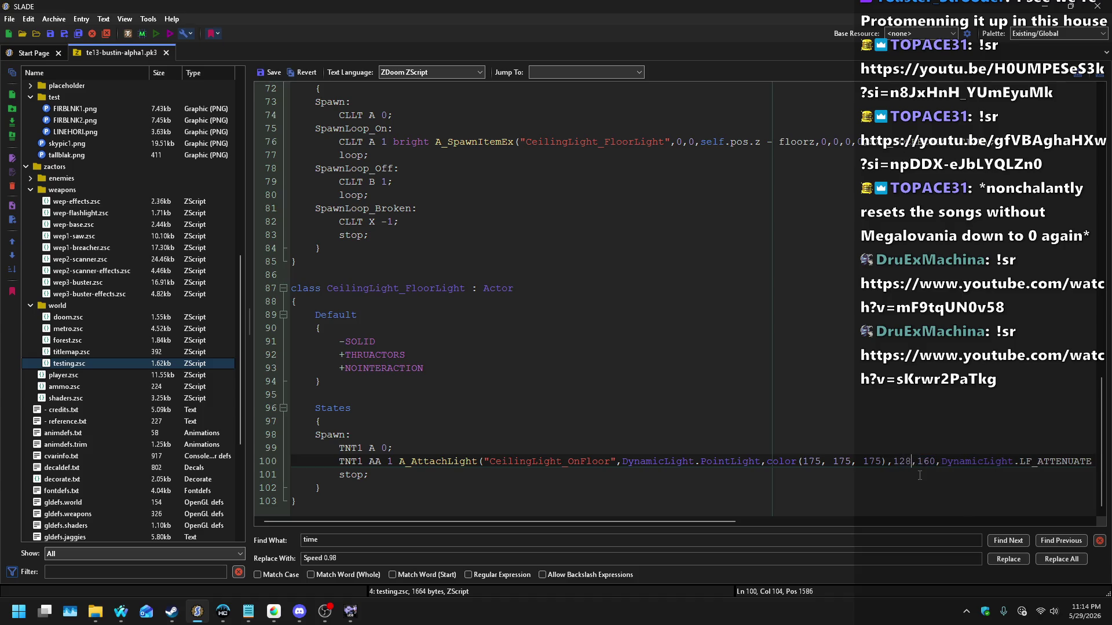
key(ctrl+shift+Right)
text(128)
click(275, 73)
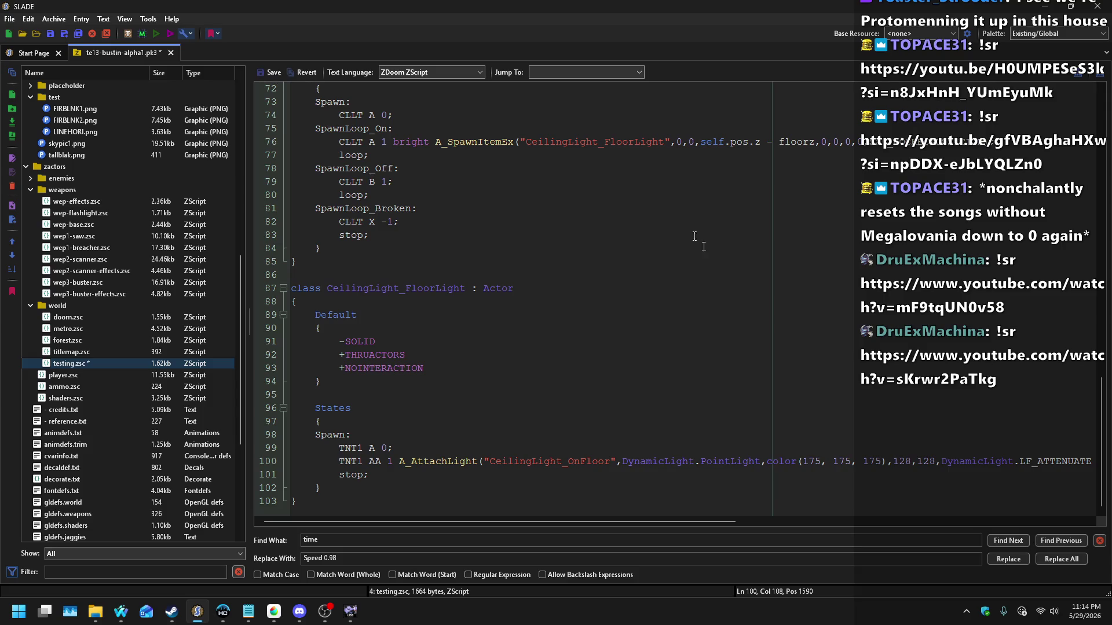
key(ctrl+s)
Step: Append SXF_SETMASTER to the spawn flags on line 76
scroll(734, 336, up, 3)
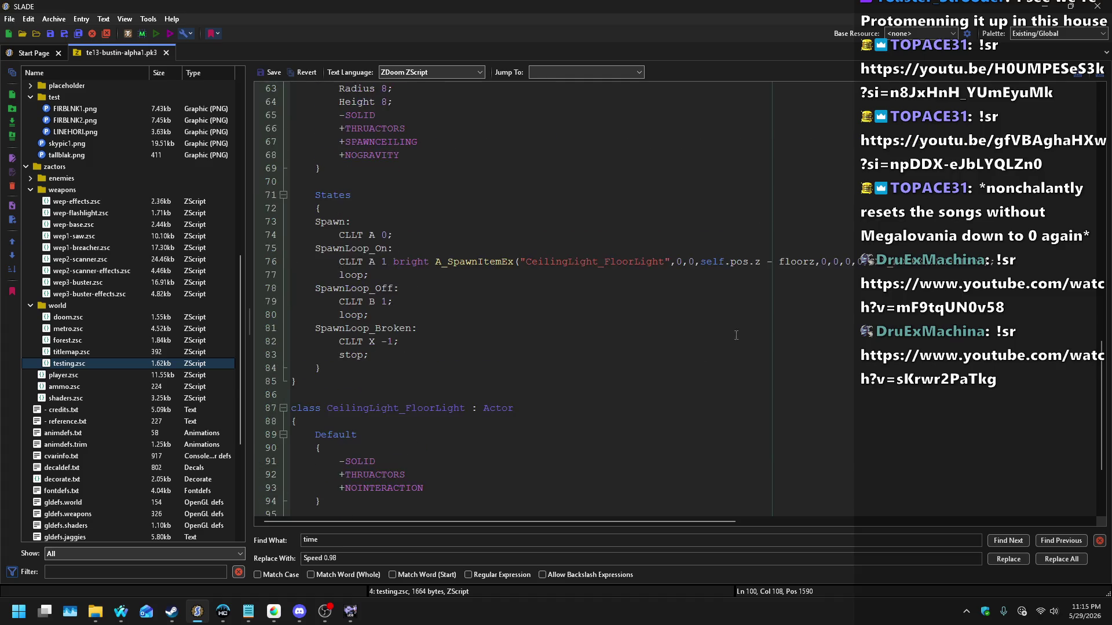
click(994, 262)
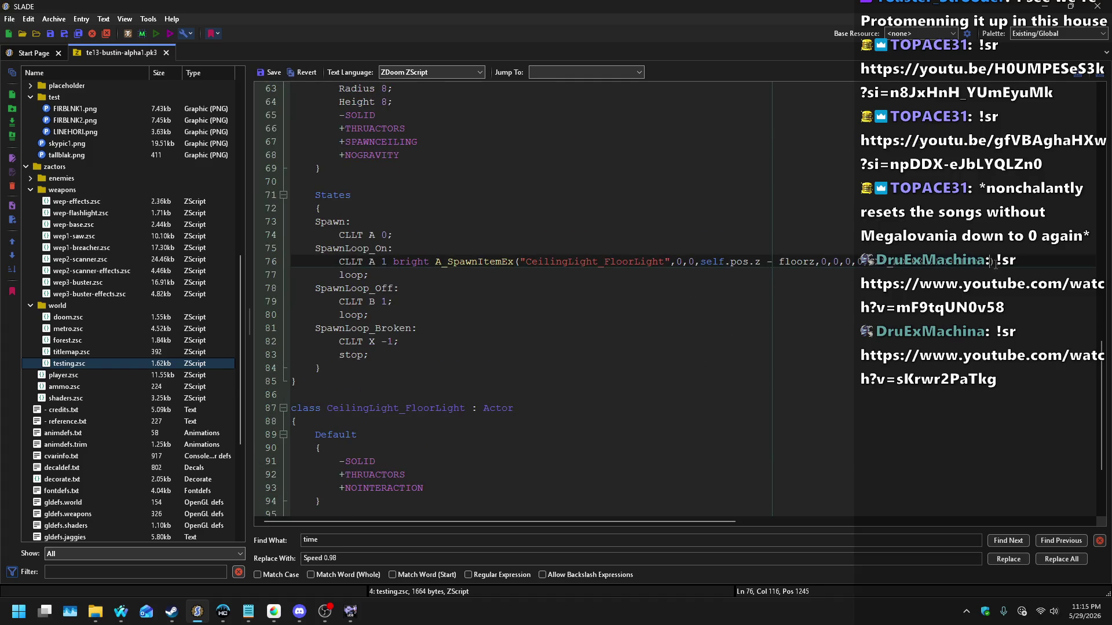
text(F_SETMASTER);)
Step: Move A_AttachLight onto its own line inside a new { } block
scroll(600, 400, down, 3)
click(400, 461)
key(Return)
text({)
key(Return)
key(End)
key(Return)
text(})
Step: Guard the light call with an if (master != null) block
key(Up)
key(Home)
key(Return)
key(Up)
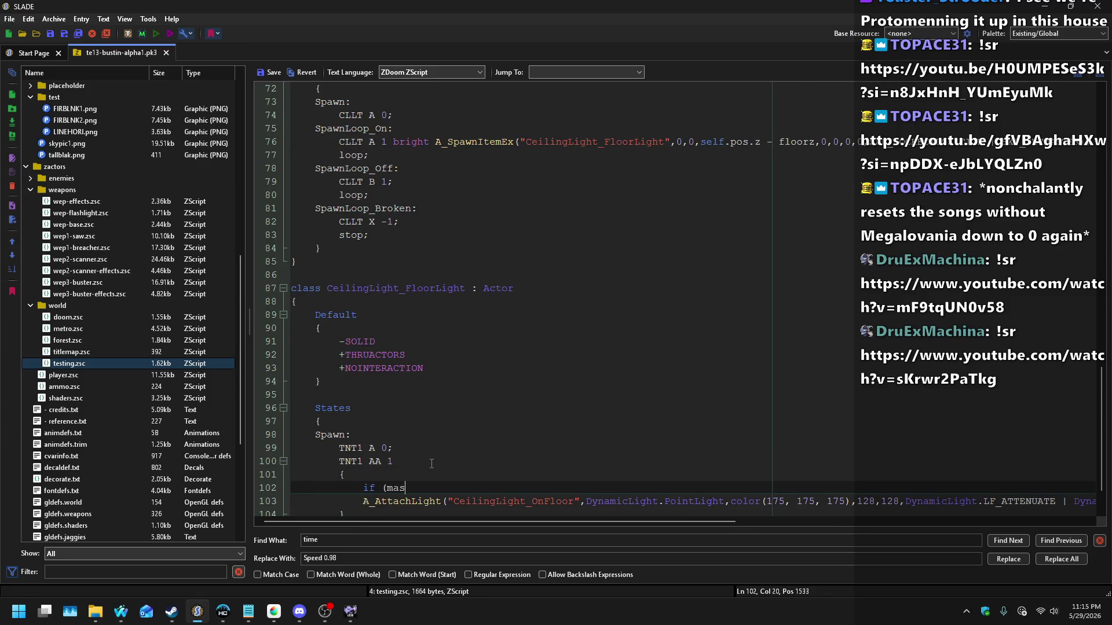
text())
key(Down)
key(Home)
text({)
key(Return)
key(End)
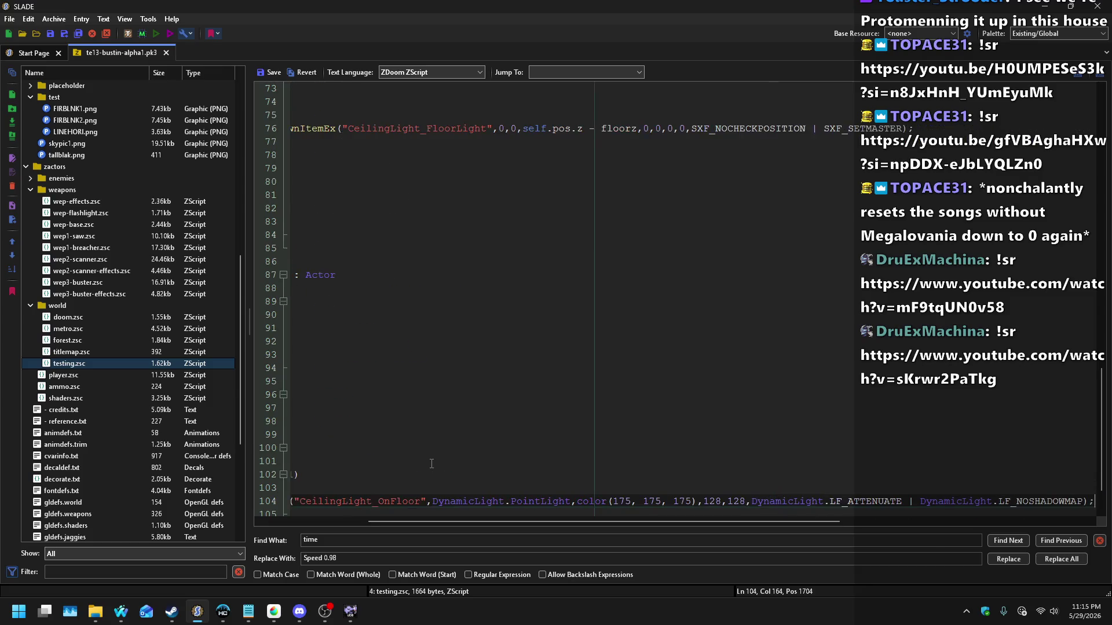
key(Return)
text(})
Step: Change the first radius on line 104 to 128 + master.[args]
click(882, 490)
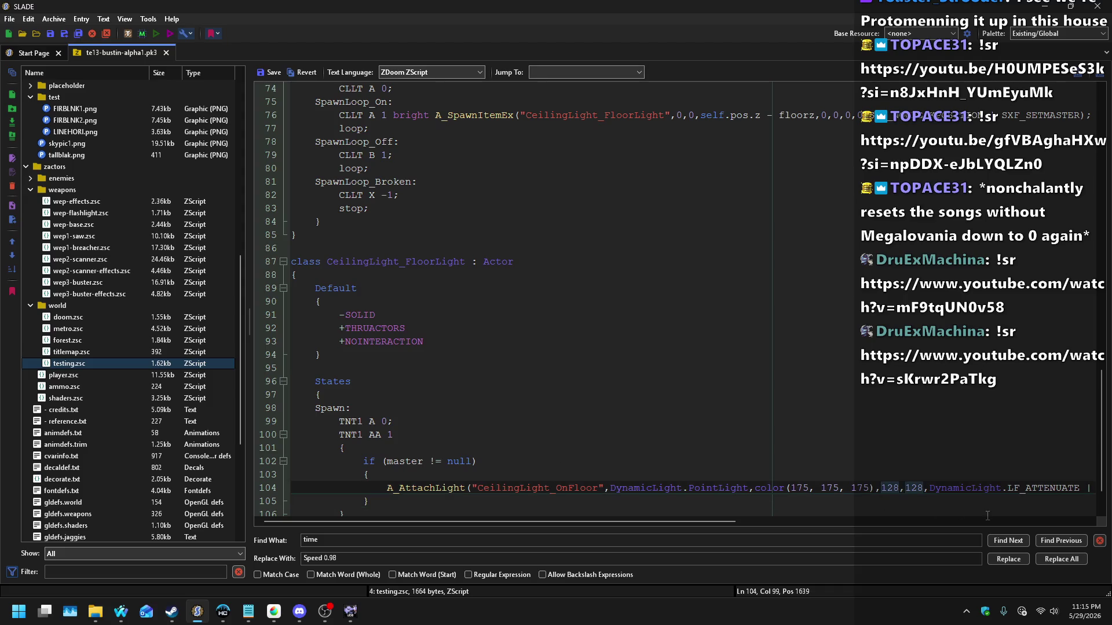
text(128 + master[)
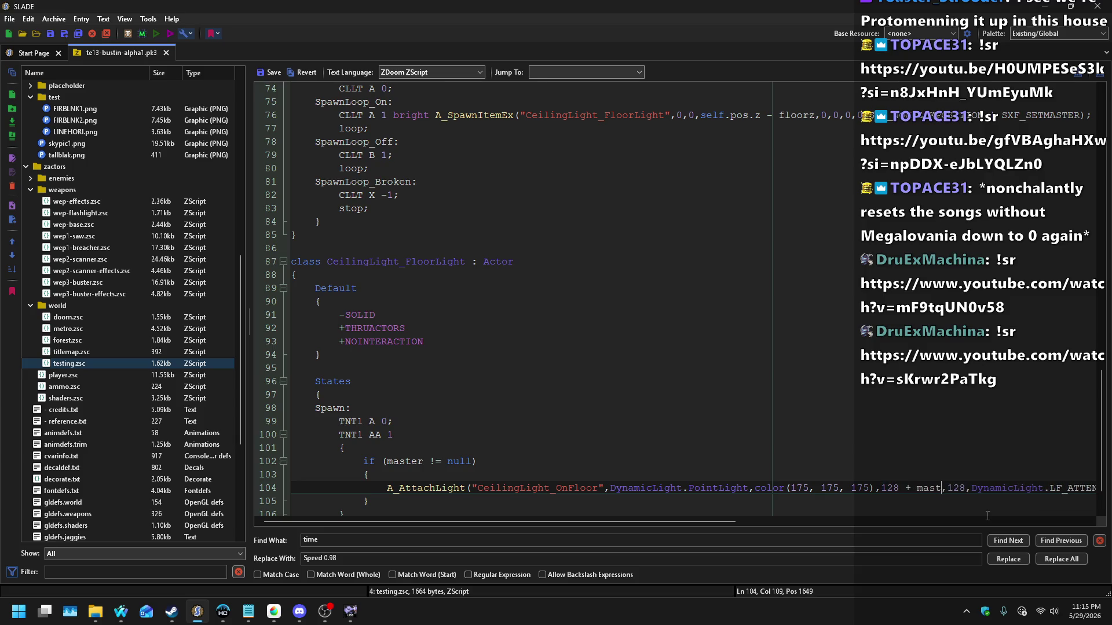
key(BackSpace)
text(.[args)
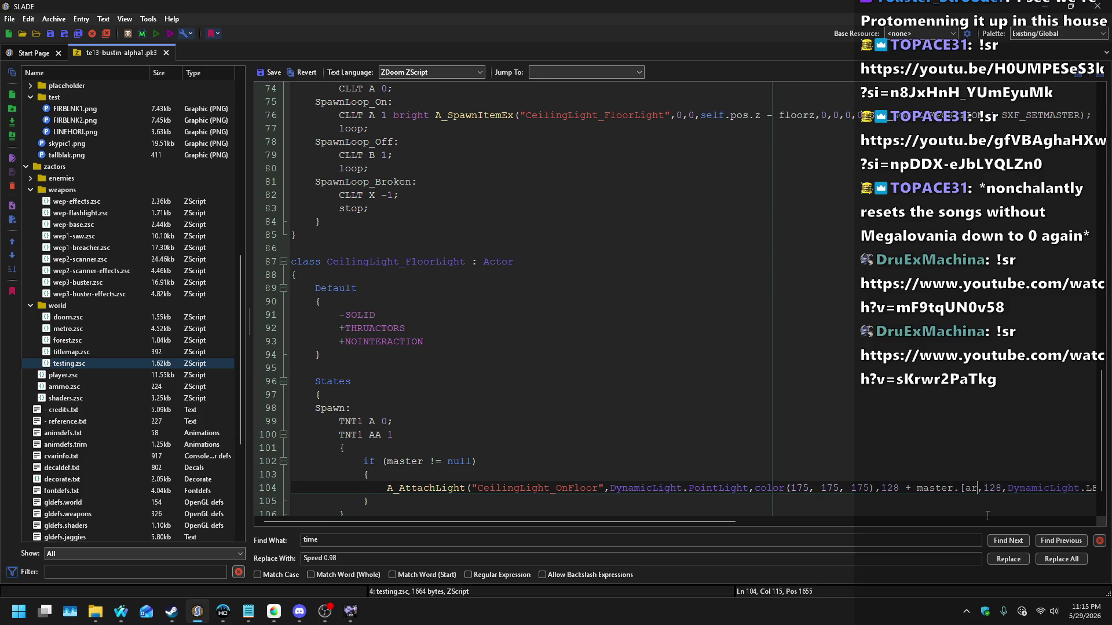
text(])
key(alt+Tab)
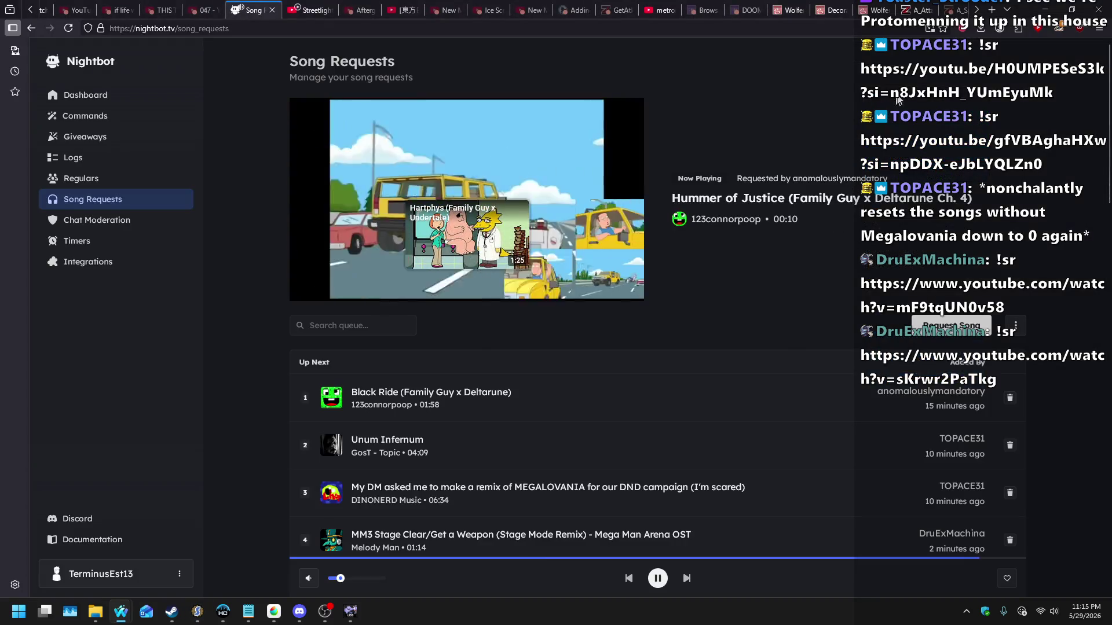
Step: Search the ZDoom Wiki for 'args' from the A_AttachLight page
click(906, 10)
scroll(951, 151, up, 10)
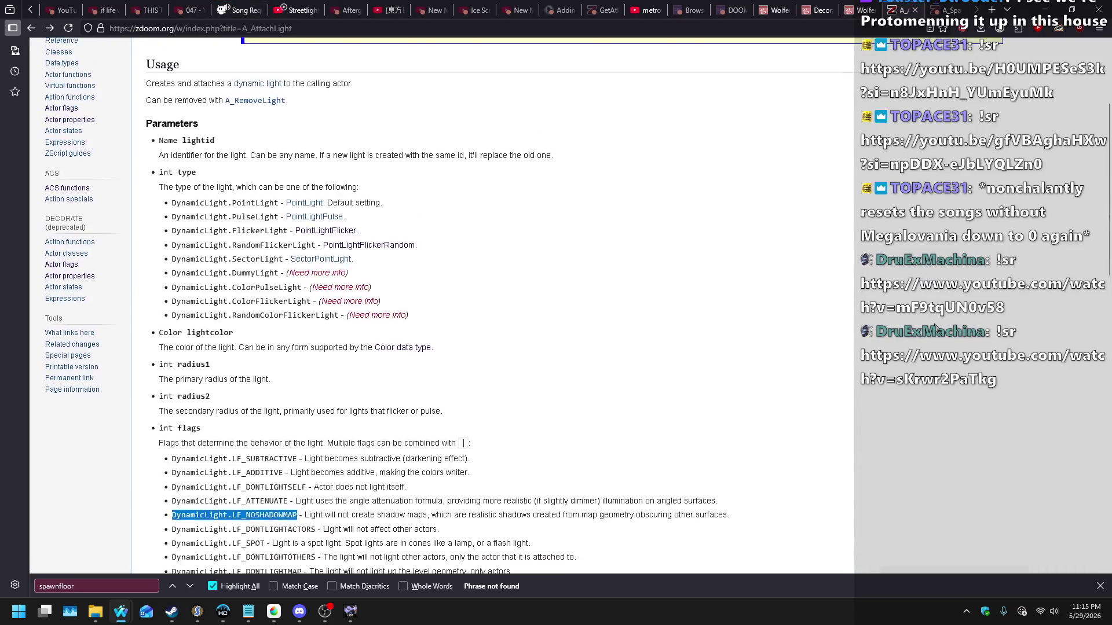
text(args)
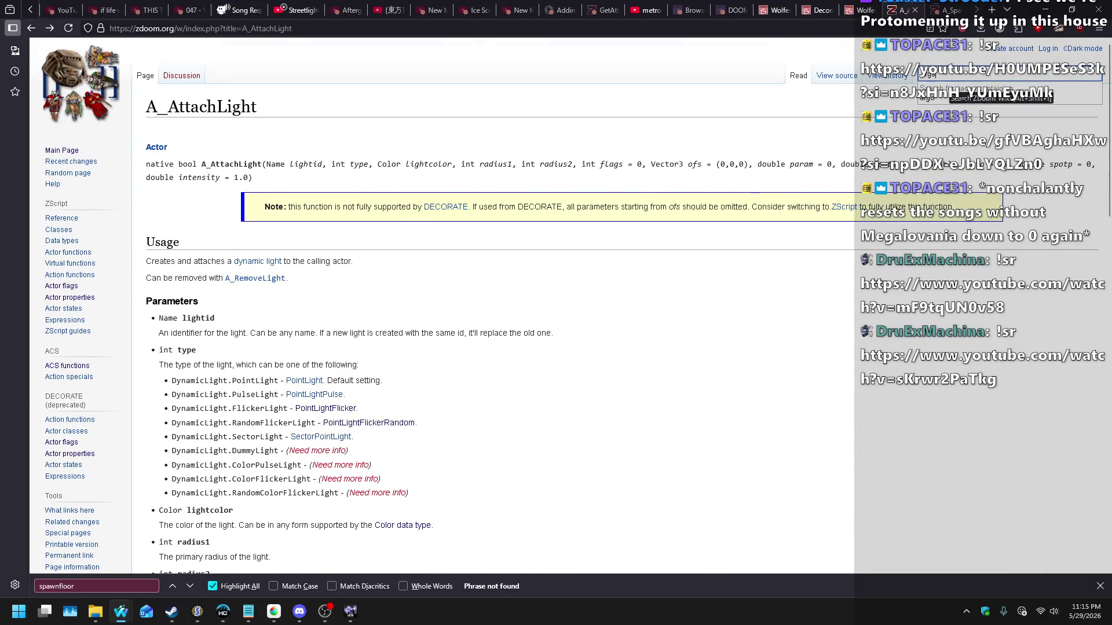
key(Return)
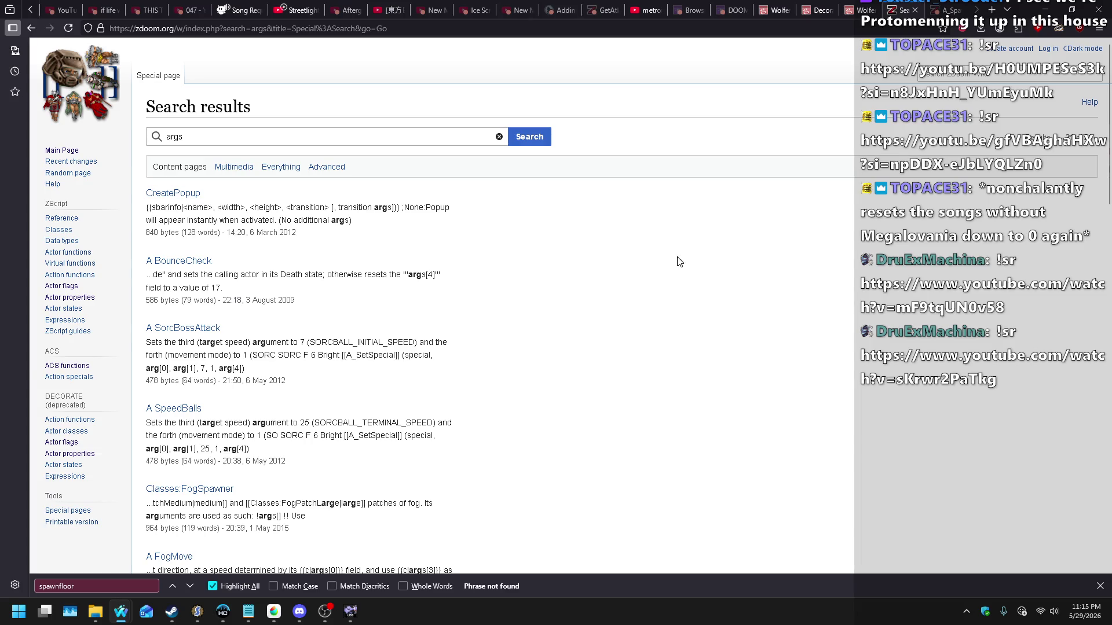
Step: Delete the stray '[' before args in the line 104 radius
key(alt+Tab)
click(969, 488)
key(BackSpace)
key(Right)
key(Right)
key(Right)
Step: Finish the radius as 128 + master.args[0], paste it after the second 128, and save
text([0)
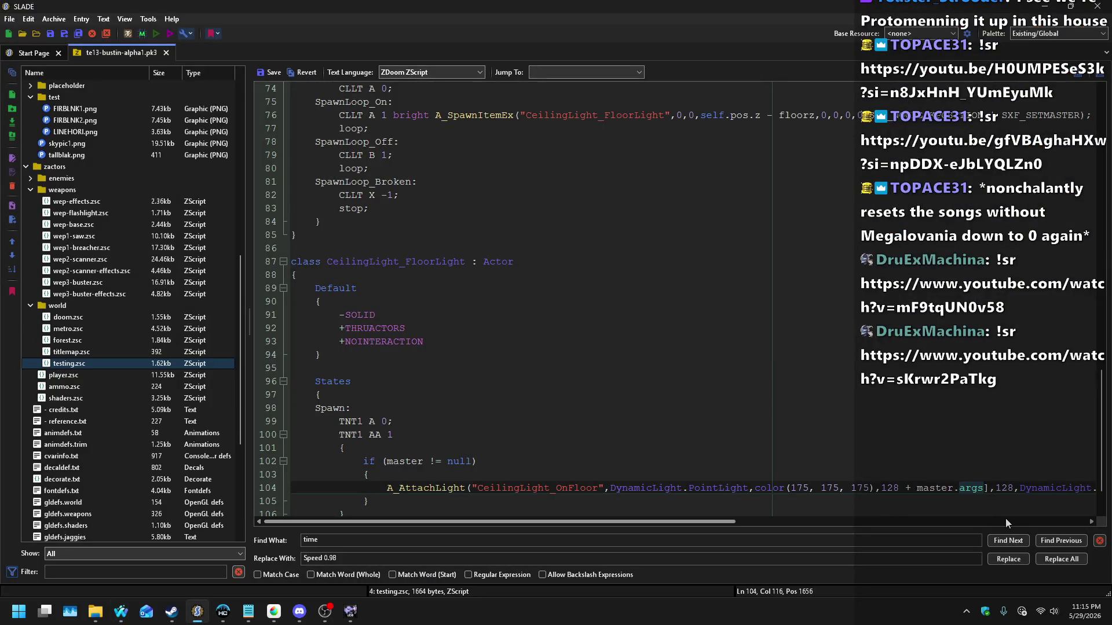
key(shift+Left)
key(shift+Left)
key(shift+Left)
key(ctrl+c)
key(ctrl+Right)
key(ctrl+Right)
key(ctrl+Right)
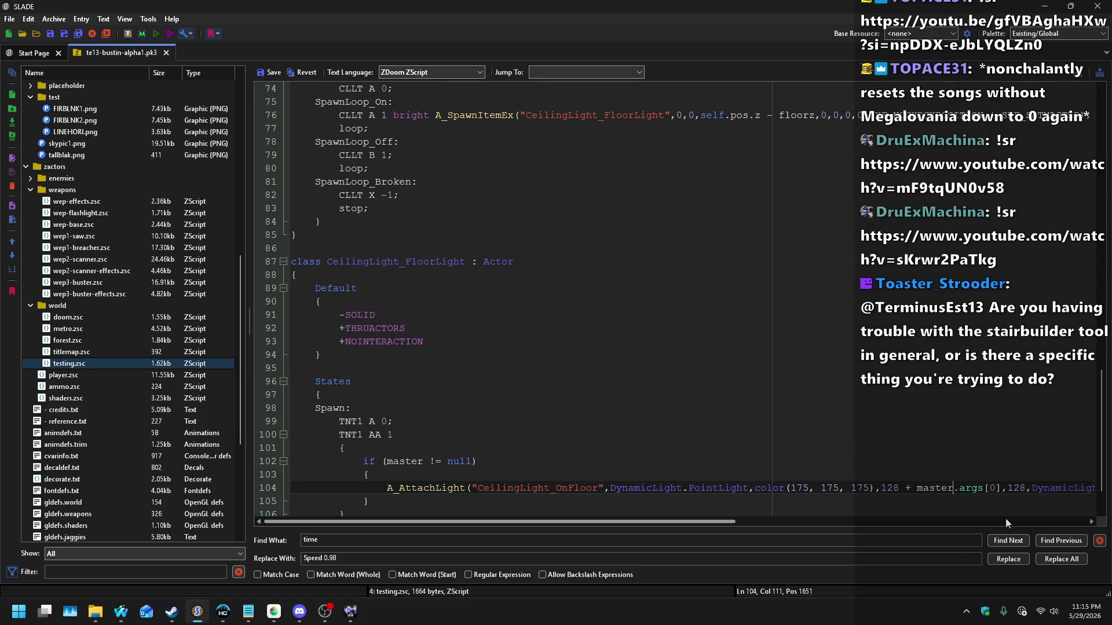
key(ctrl+v)
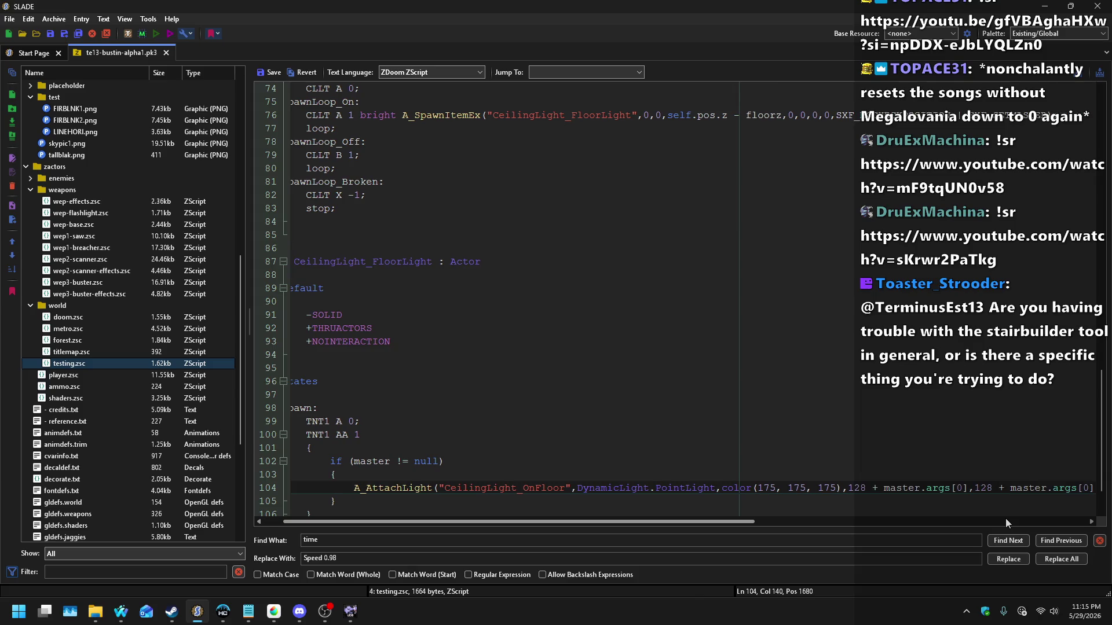
key(Home)
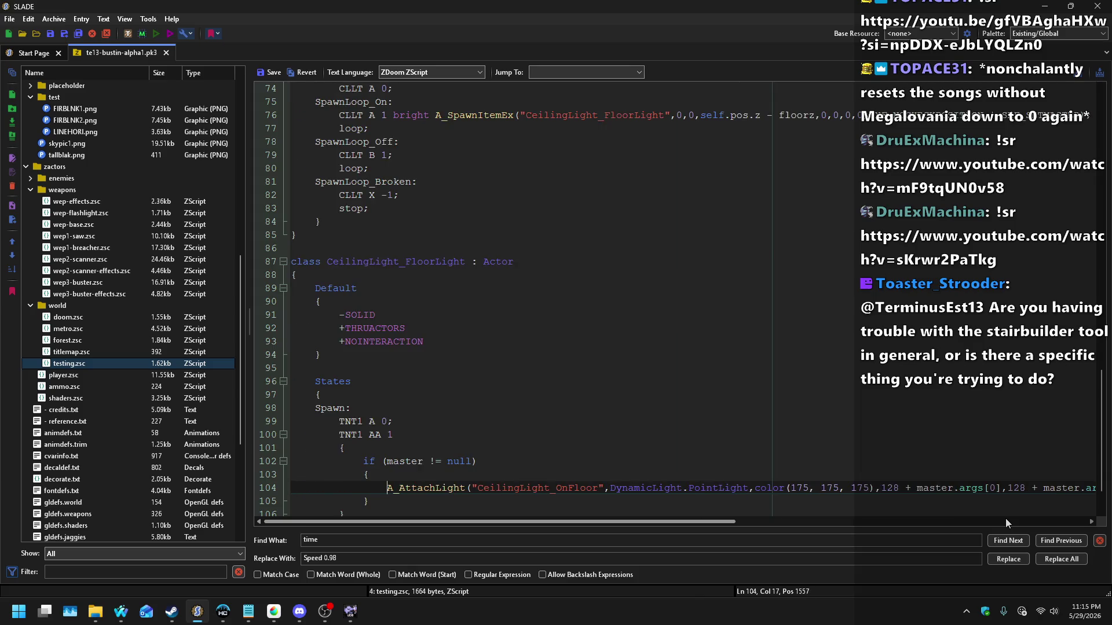
click(272, 72)
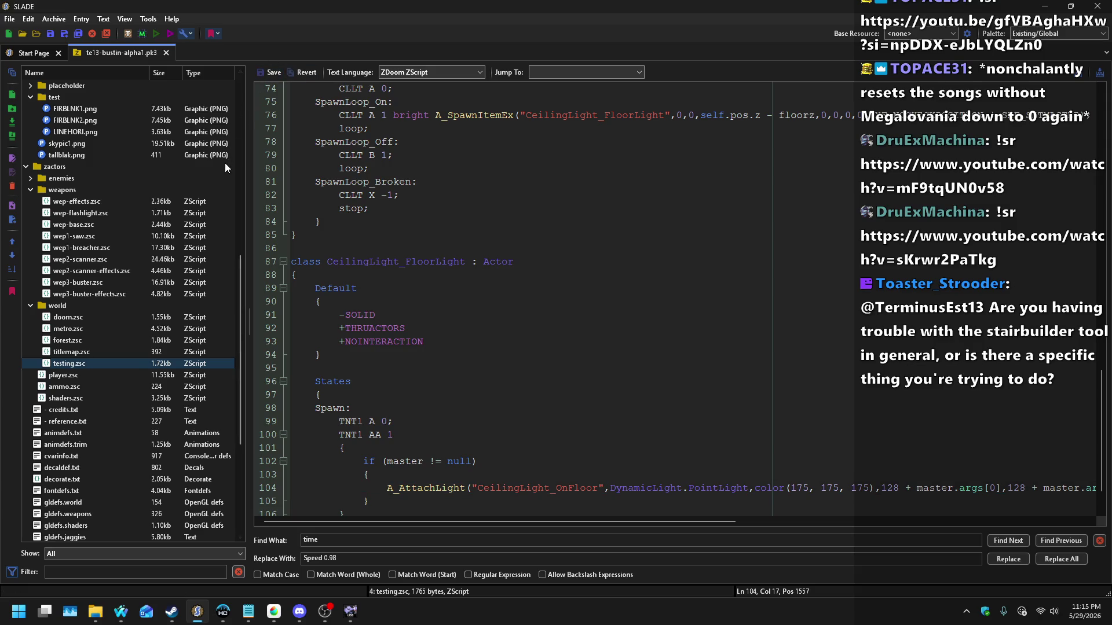
key(alt+Tab)
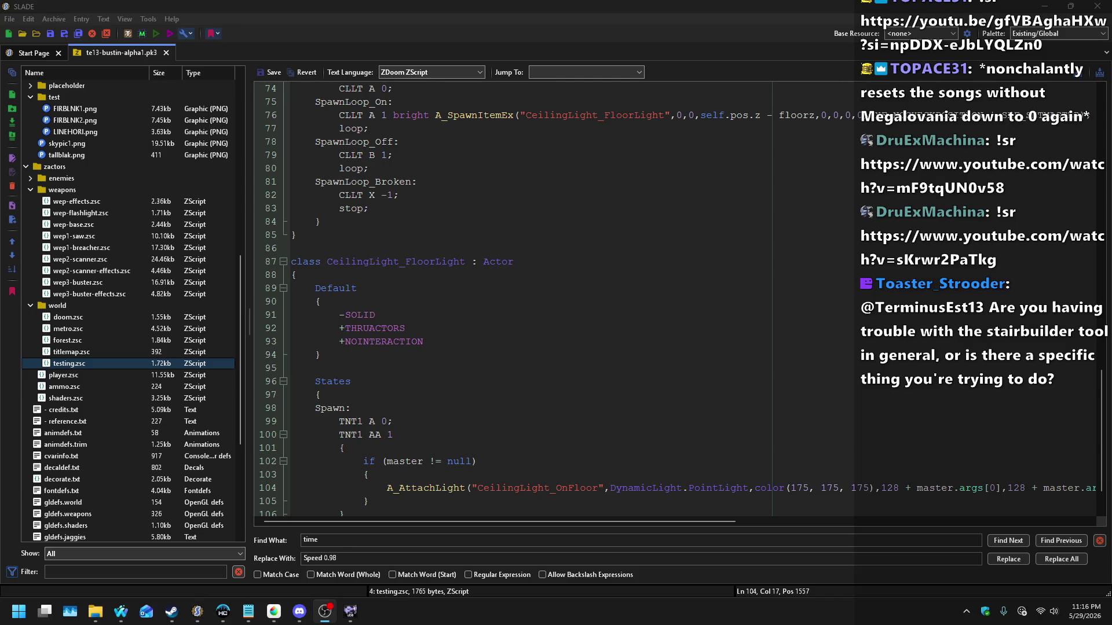
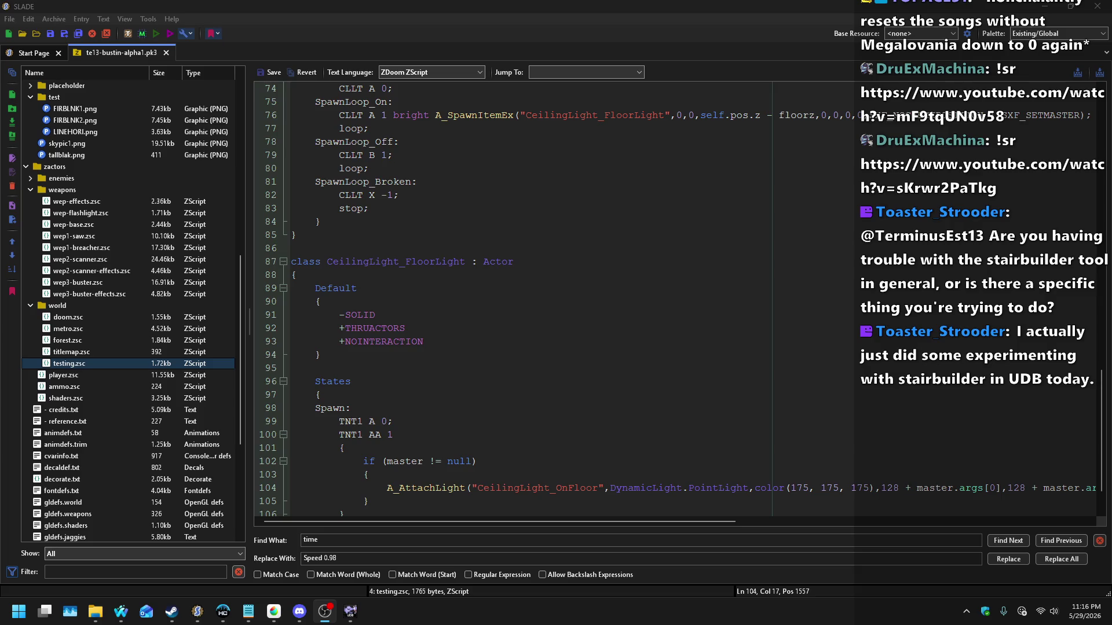
Step: Set the grid to 128 map units and snap the Ceiling Light to the room centre
click(346, 614)
mouse_move(457, 430)
mouse_down()
mouse_move(400, 392)
mouse_move(392, 370)
mouse_move(413, 370)
mouse_up()
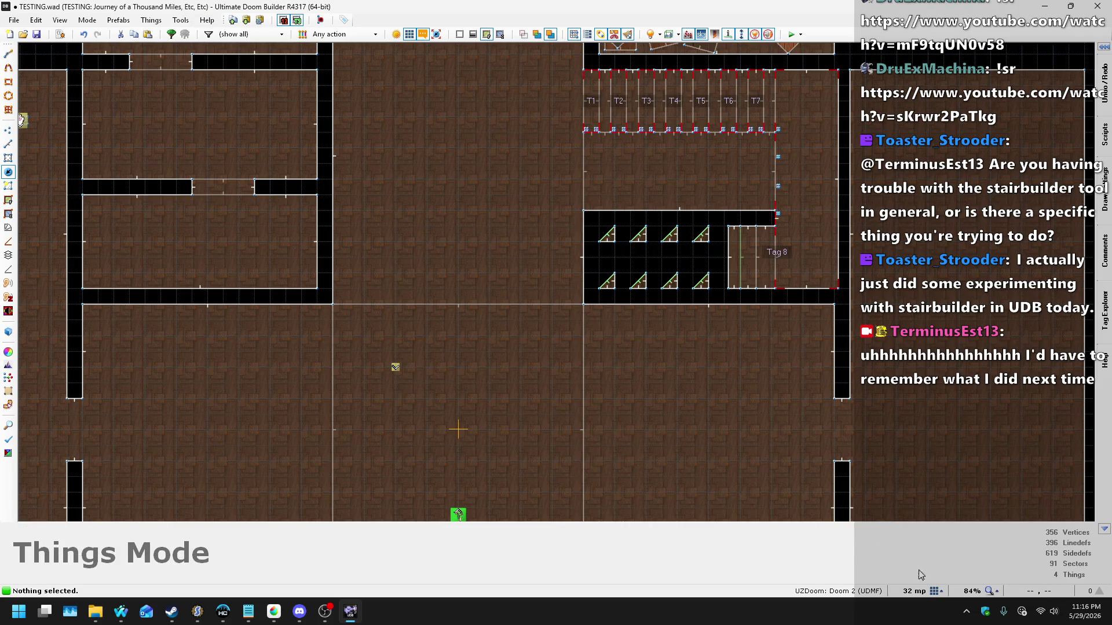
click(939, 596)
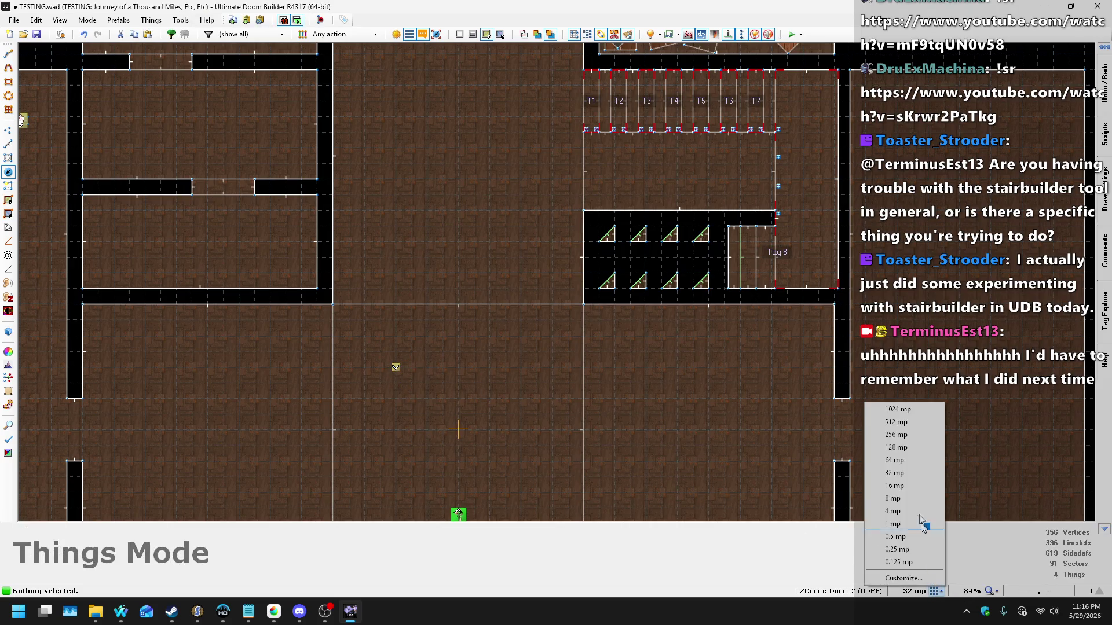
click(900, 447)
mouse_move(409, 366)
mouse_down()
mouse_move(462, 378)
mouse_move(398, 376)
mouse_up()
Step: Paste a second Ceiling Light 128 units to the right of the first
key(ctrl+c)
key(ctrl+v)
click(459, 366)
drag(458, 366, 444, 377)
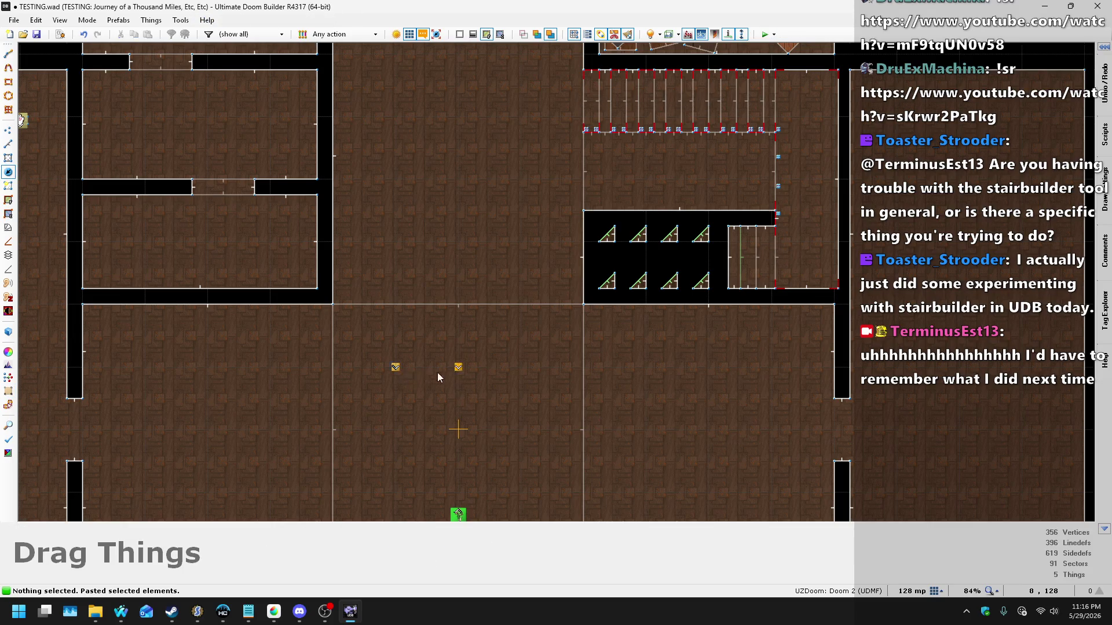
drag(526, 375, 526, 373)
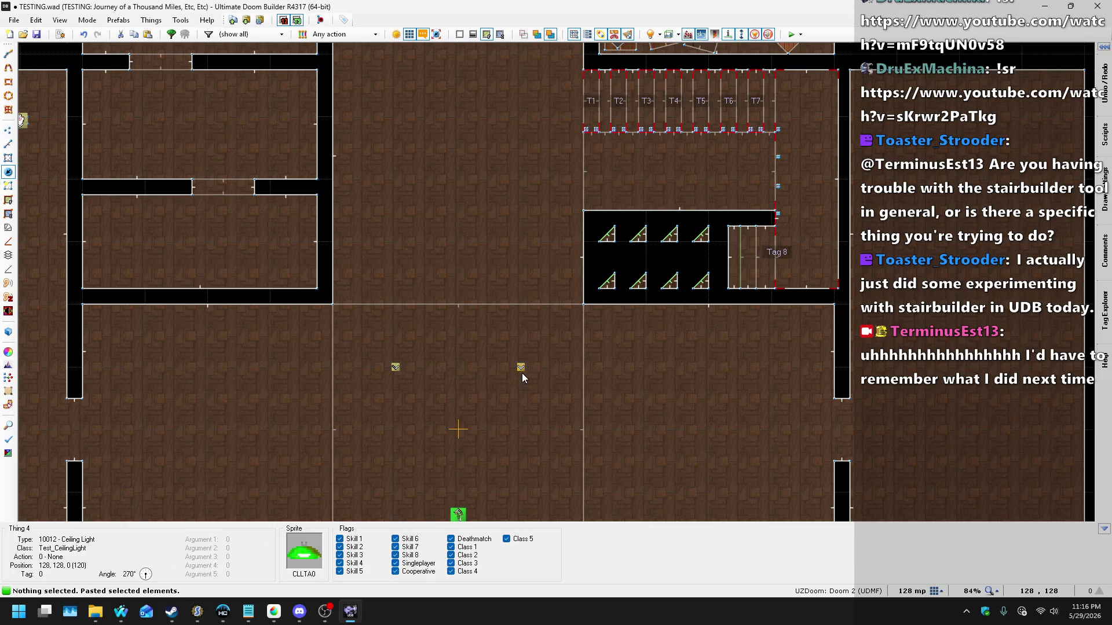
Step: Paste two more Ceiling Lights below the pair to complete a square of four
key(ctrl+c)
scroll(527, 348, up, 3)
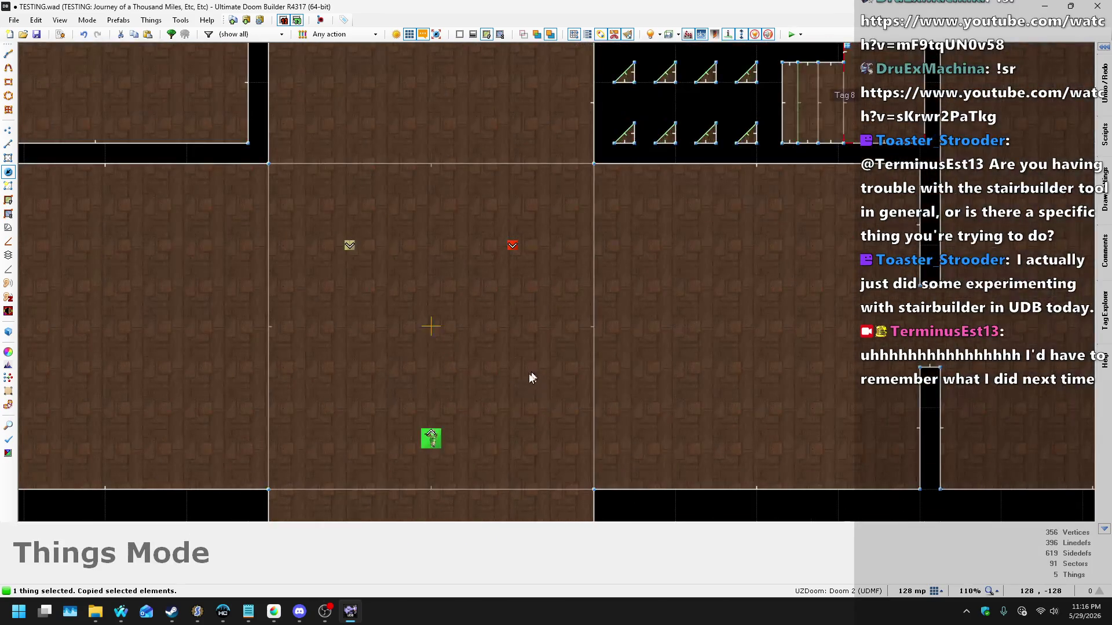
key(ctrl+v)
click(519, 402)
drag(519, 401, 517, 408)
click(342, 418)
key(ctrl+v)
click(350, 412)
drag(349, 412, 348, 421)
Step: Paste Ceiling Light copies into the left room and the right room
scroll(413, 334, down, 3)
key(ctrl+v)
click(249, 345)
drag(249, 344, 247, 337)
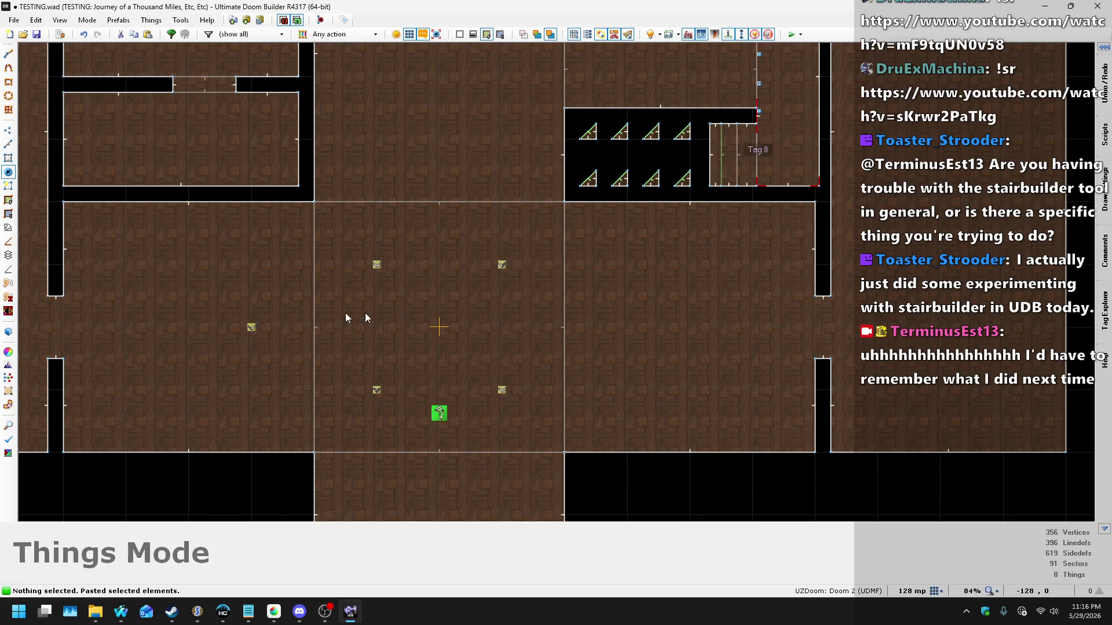
key(ctrl+v)
click(130, 335)
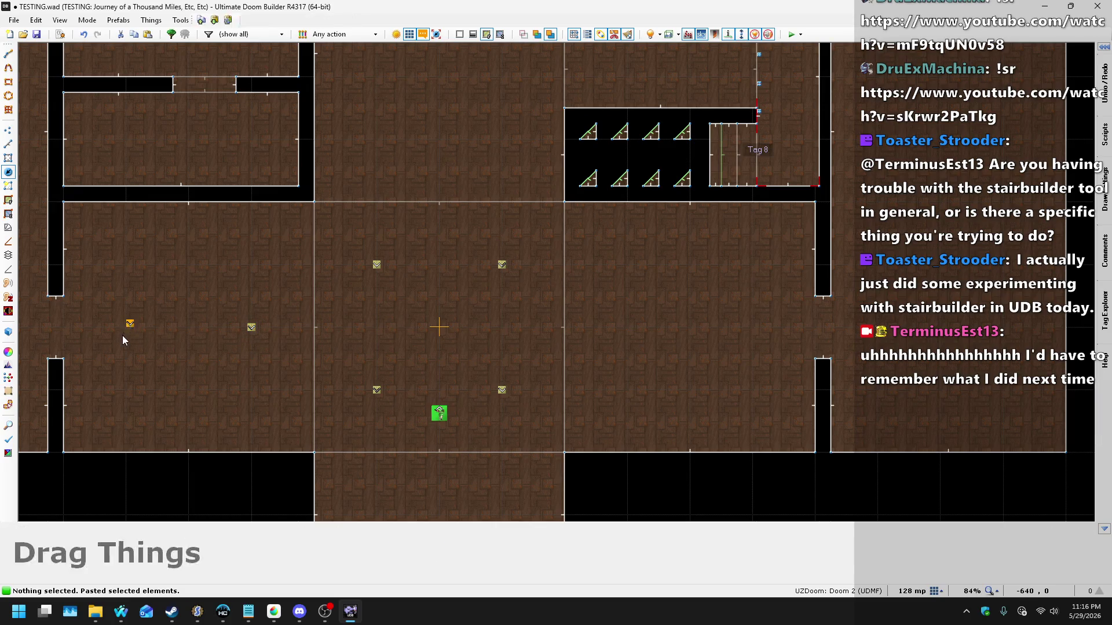
mouse_move(664, 350)
mouse_down()
mouse_move(638, 325)
mouse_move(751, 332)
mouse_up()
key(ctrl+v)
click(694, 324)
Step: Place two Ceiling Light copies along the north corridor
scroll(516, 219, down, 3)
scroll(524, 243, up, 2)
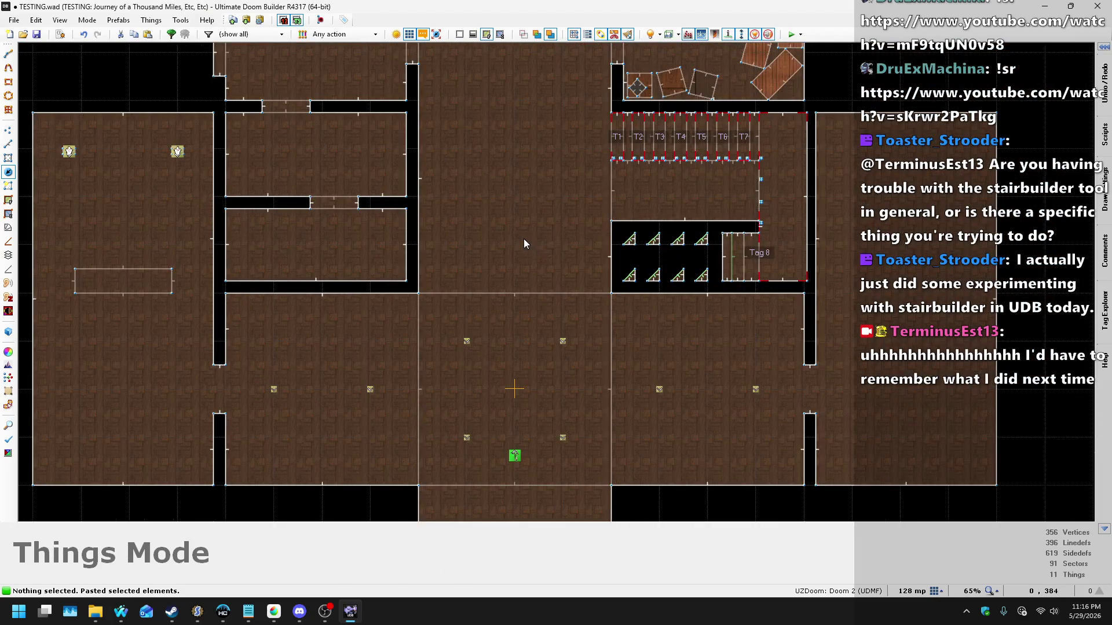
key(ctrl+v)
click(537, 230)
scroll(537, 229, up, 3)
drag(509, 253, 507, 261)
scroll(506, 260, down, 3)
scroll(507, 180, up, 4)
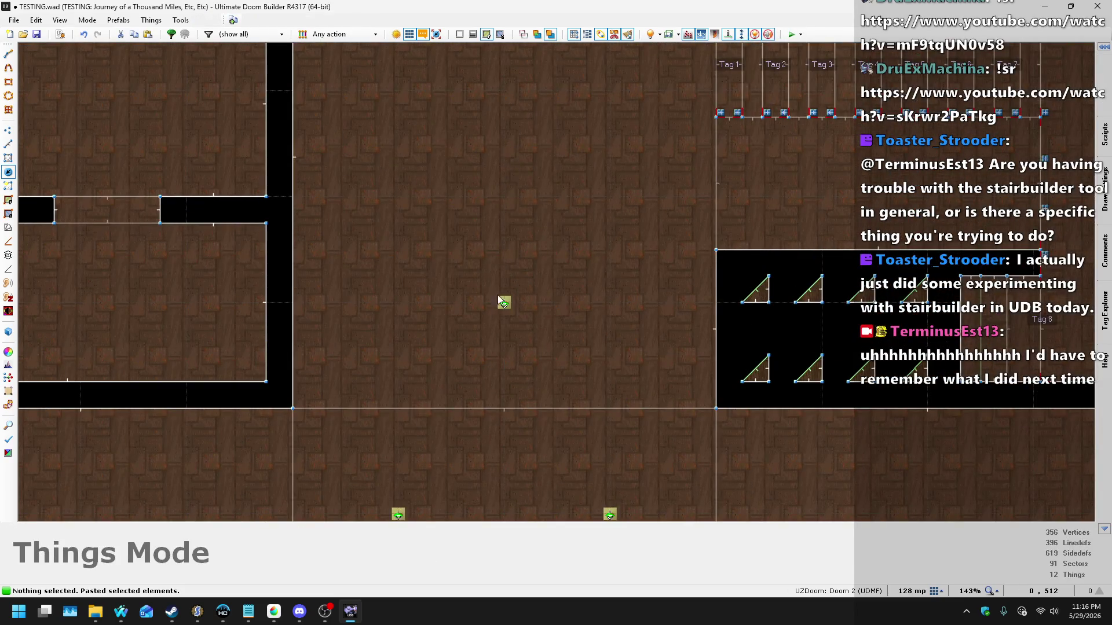
key(ctrl+v)
scroll(496, 298, down, 1)
click(496, 299)
drag(502, 264, 500, 254)
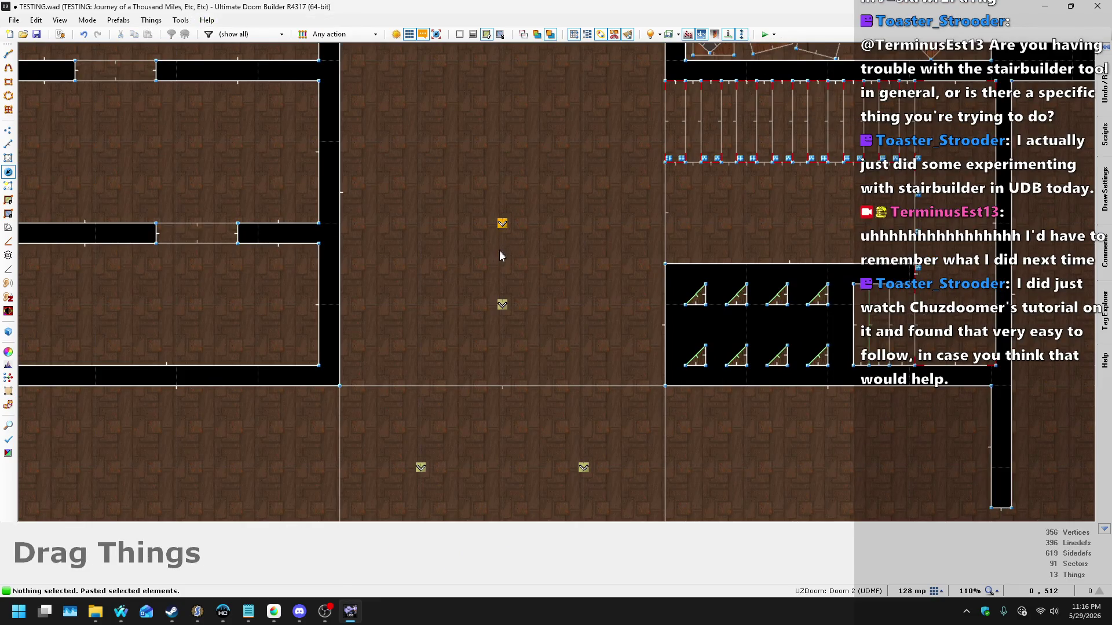
Step: Duplicate the two corridor lights further up the corridor and save TESTING.wad
drag(495, 136, 496, 139)
scroll(482, 355, down, 5)
scroll(486, 252, up, 4)
drag(451, 282, 516, 460)
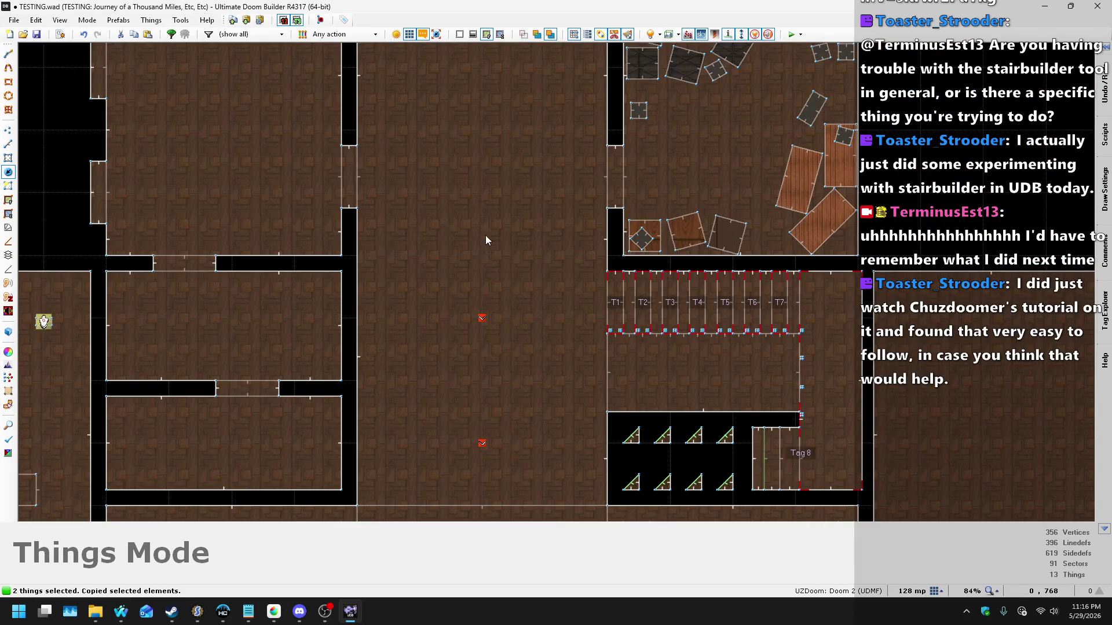
key(ctrl+c)
key(ctrl+v)
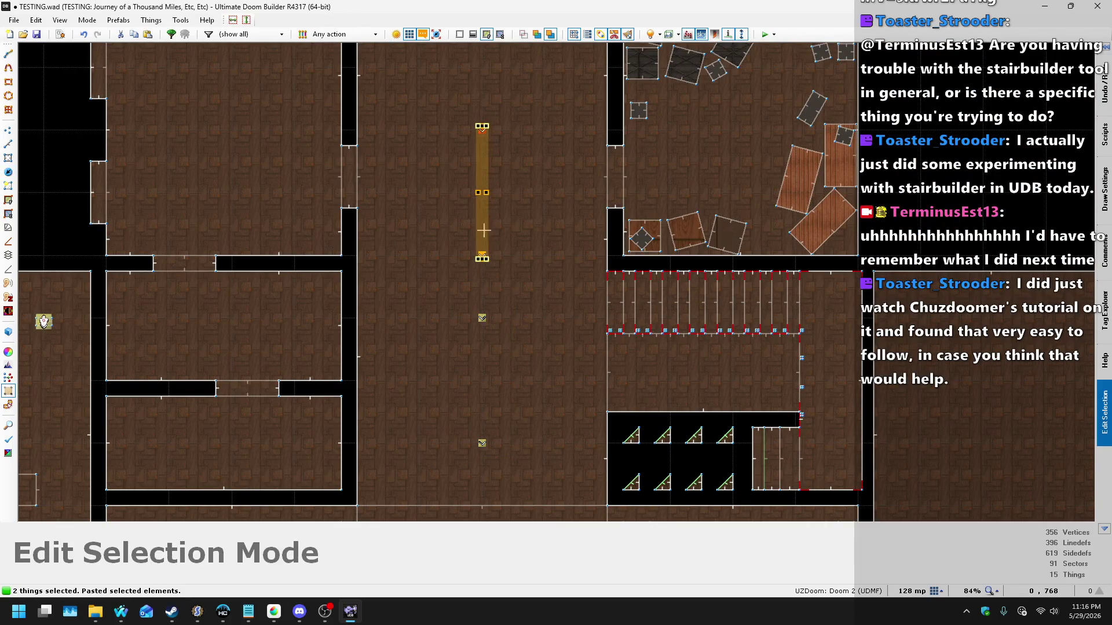
key(Return)
scroll(397, 275, down, 3)
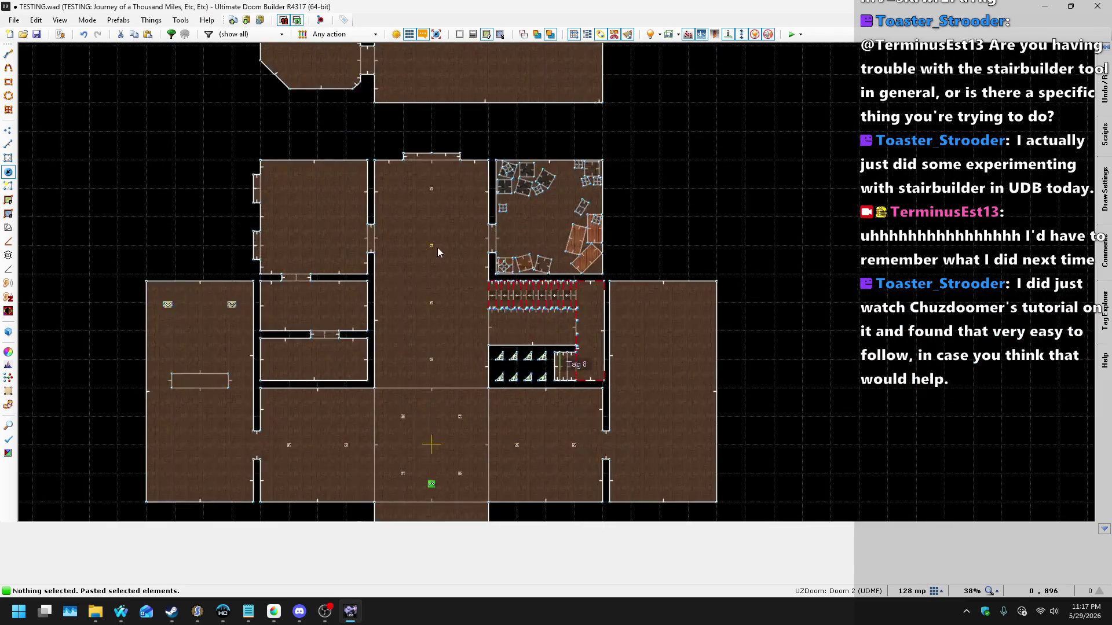
scroll(435, 246, up, 2)
key(ctrl+s)
scroll(472, 218, down, 4)
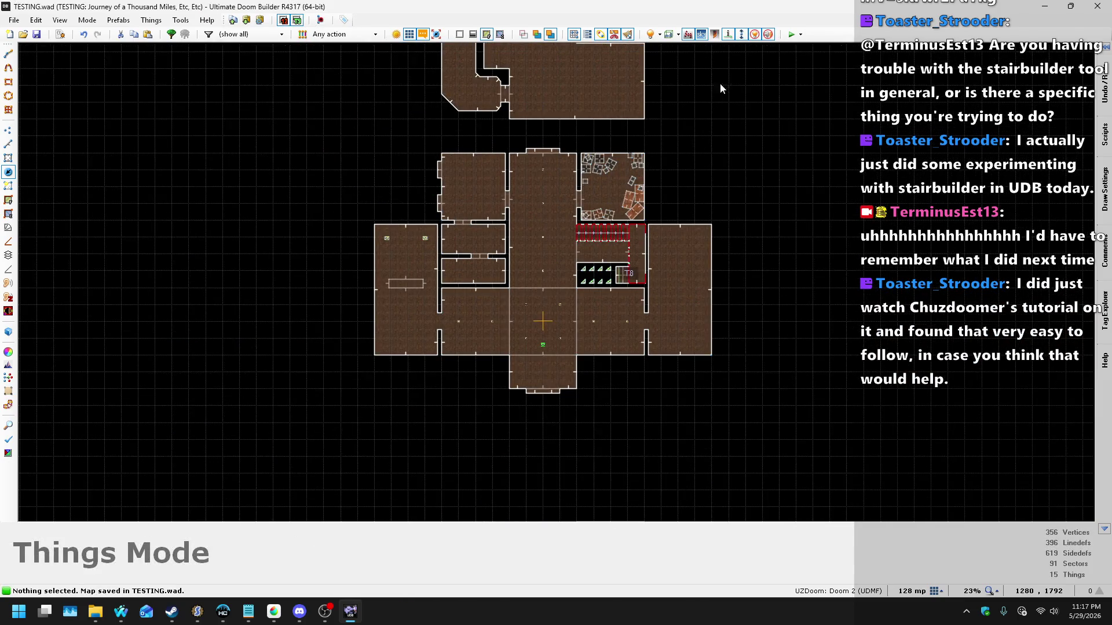
click(790, 35)
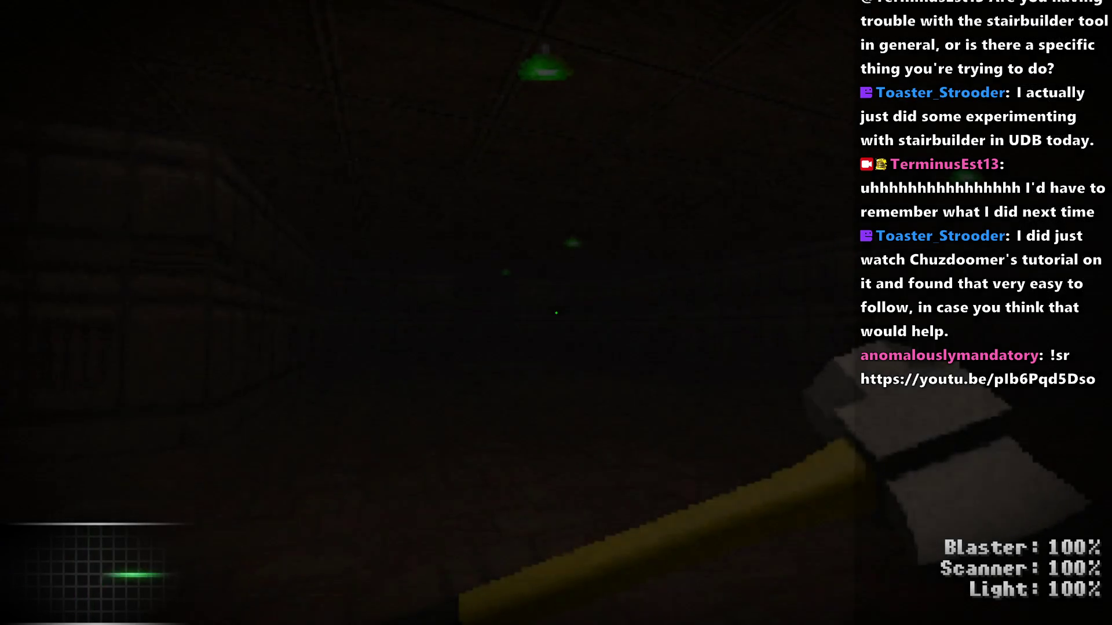
key(w)
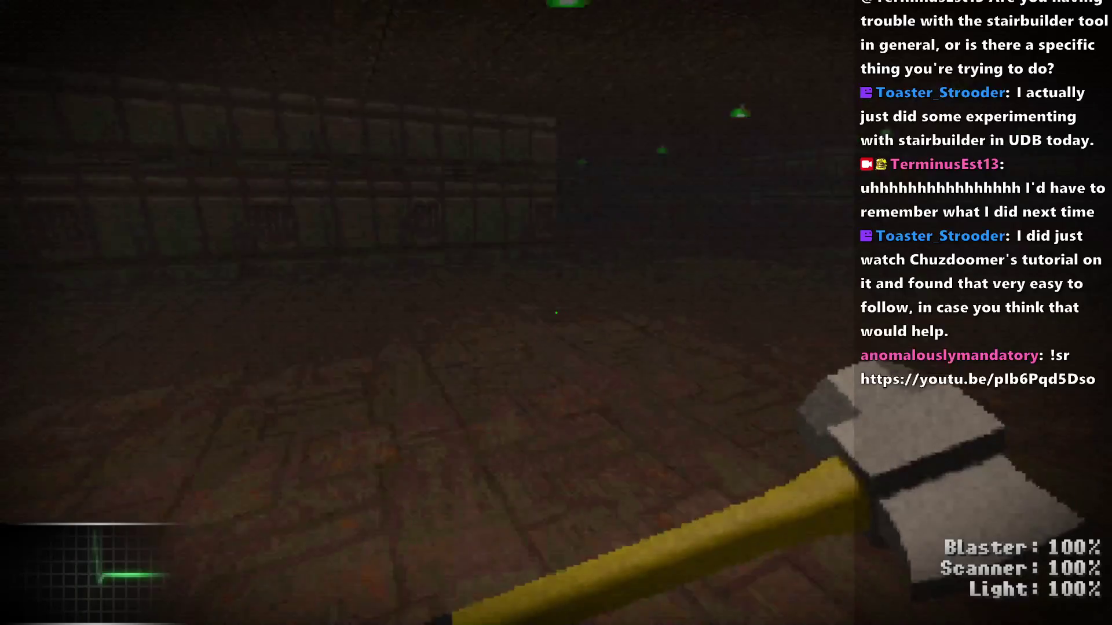
key(w)
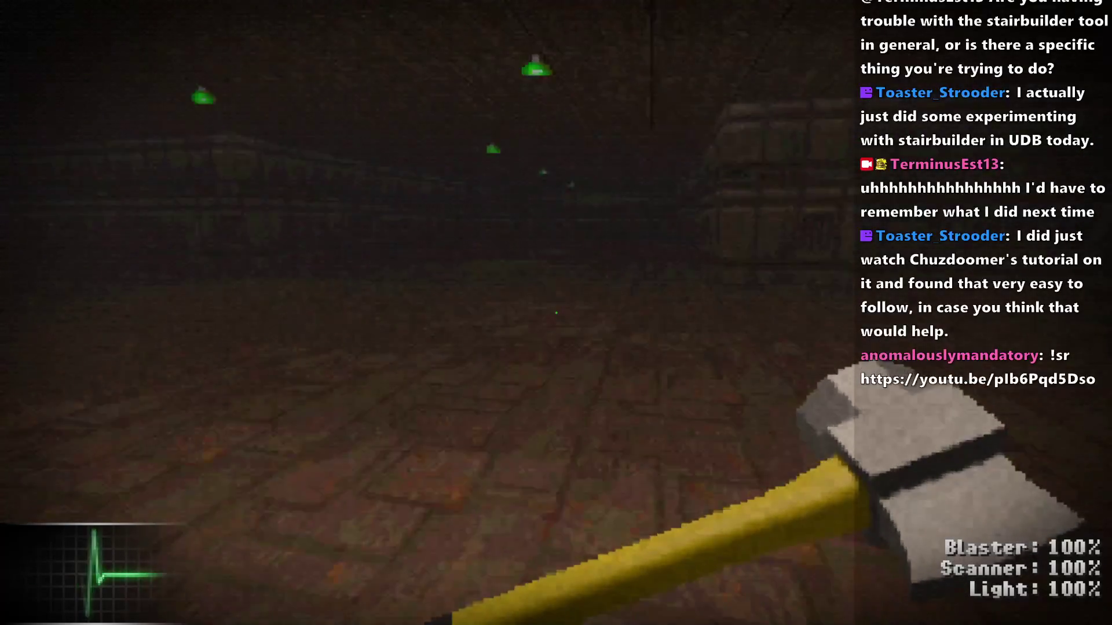
key(w)
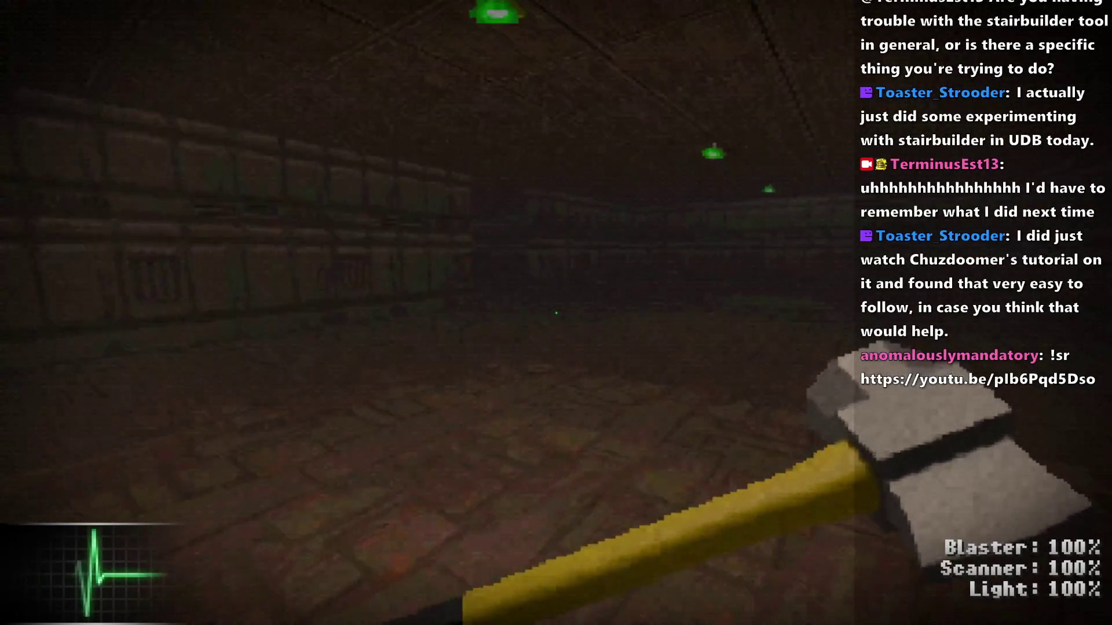
key(w)
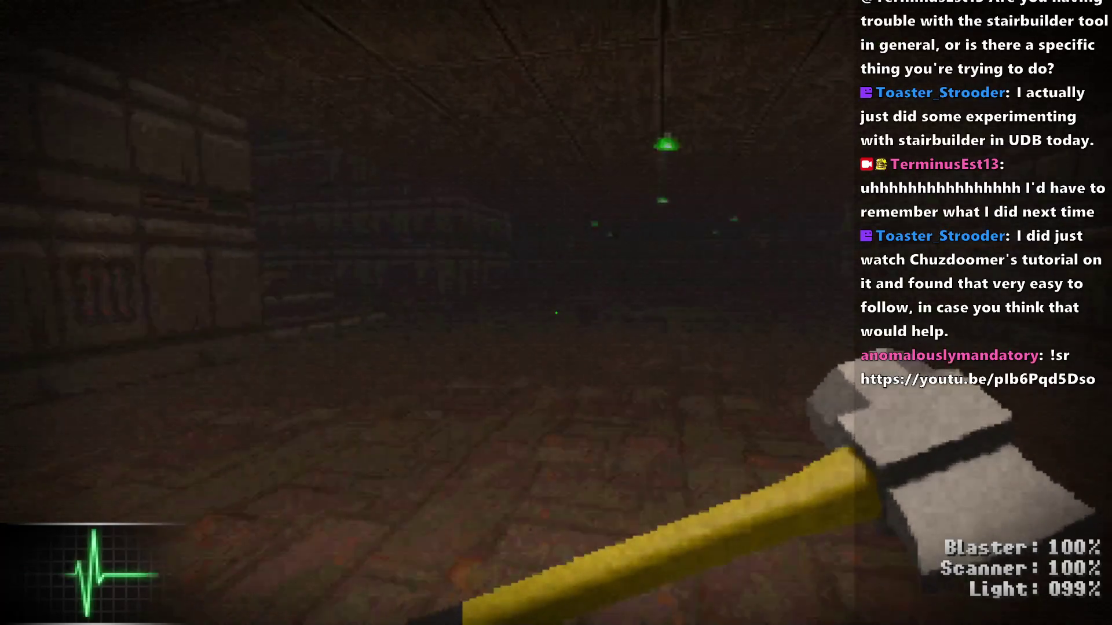
key(w)
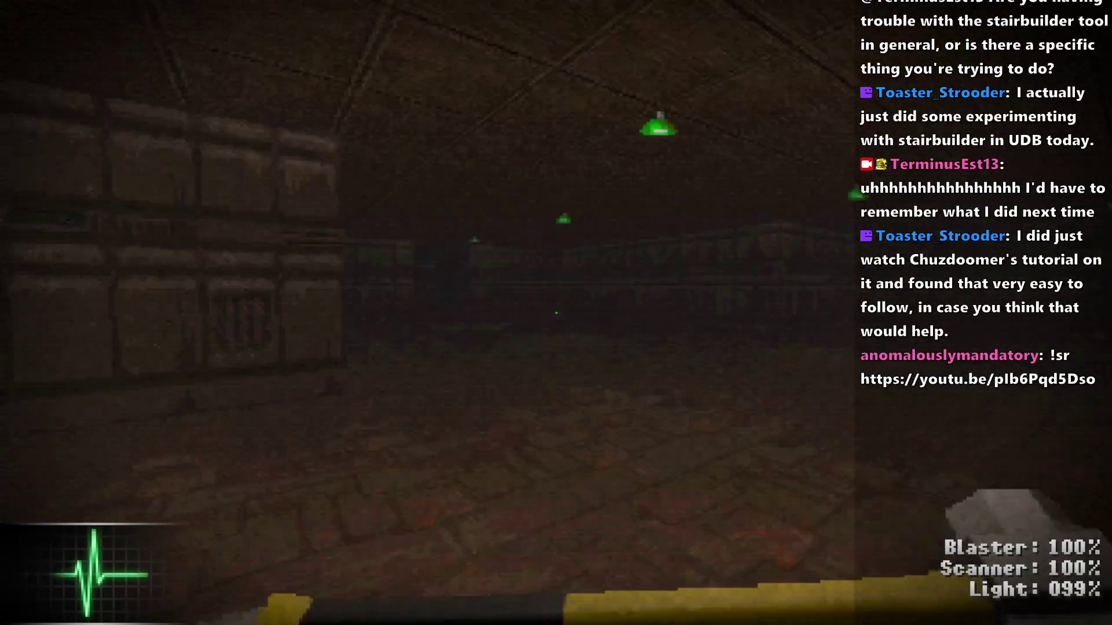
key(alt+F4)
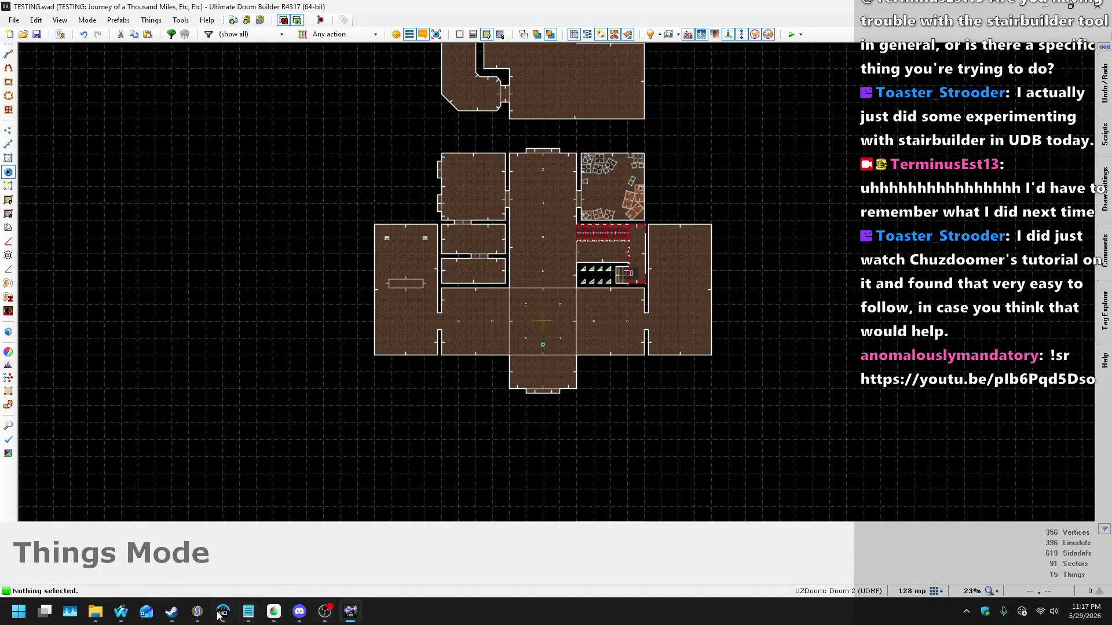
Step: In testing.zsc, remove the master.args[0] terms from both 128 radius values and save
click(197, 611)
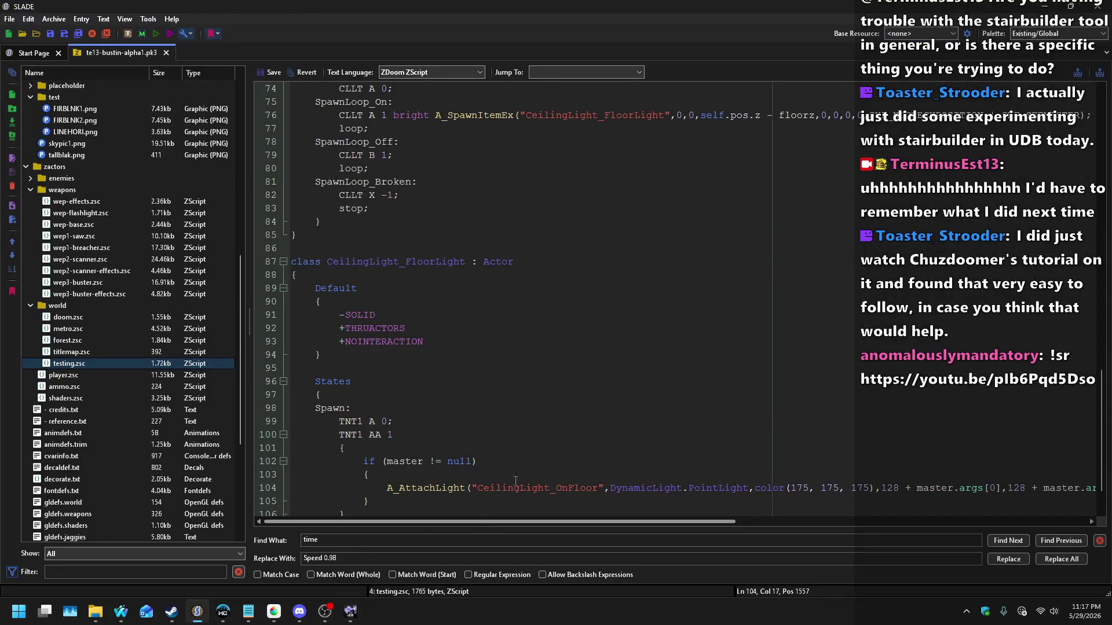
scroll(618, 405, up, 5)
scroll(608, 406, down, 6)
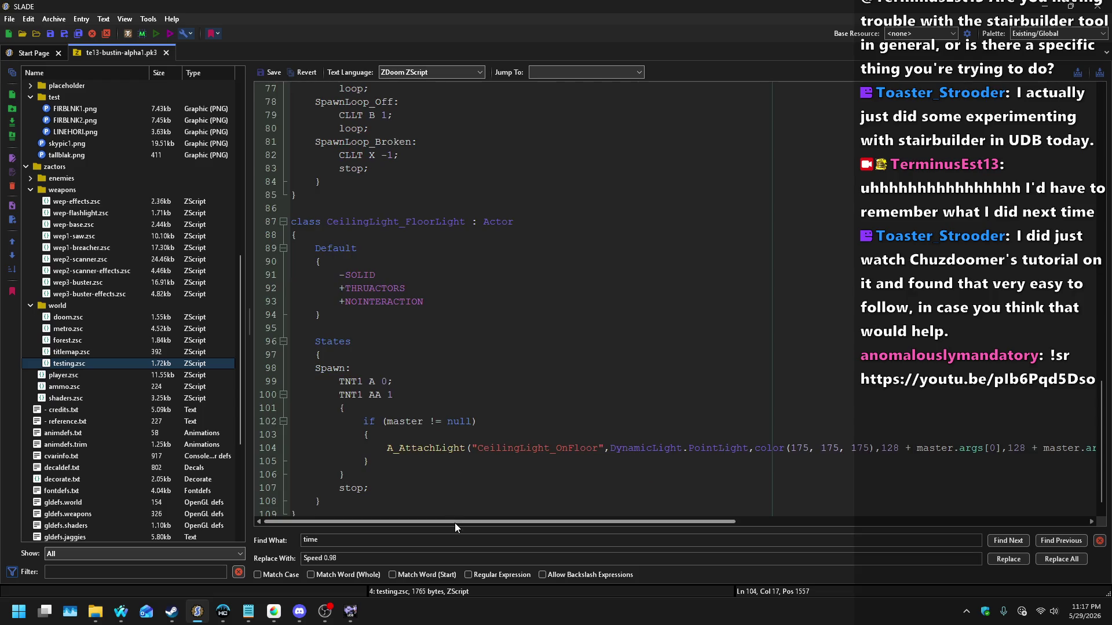
drag(455, 527, 531, 525)
click(765, 447)
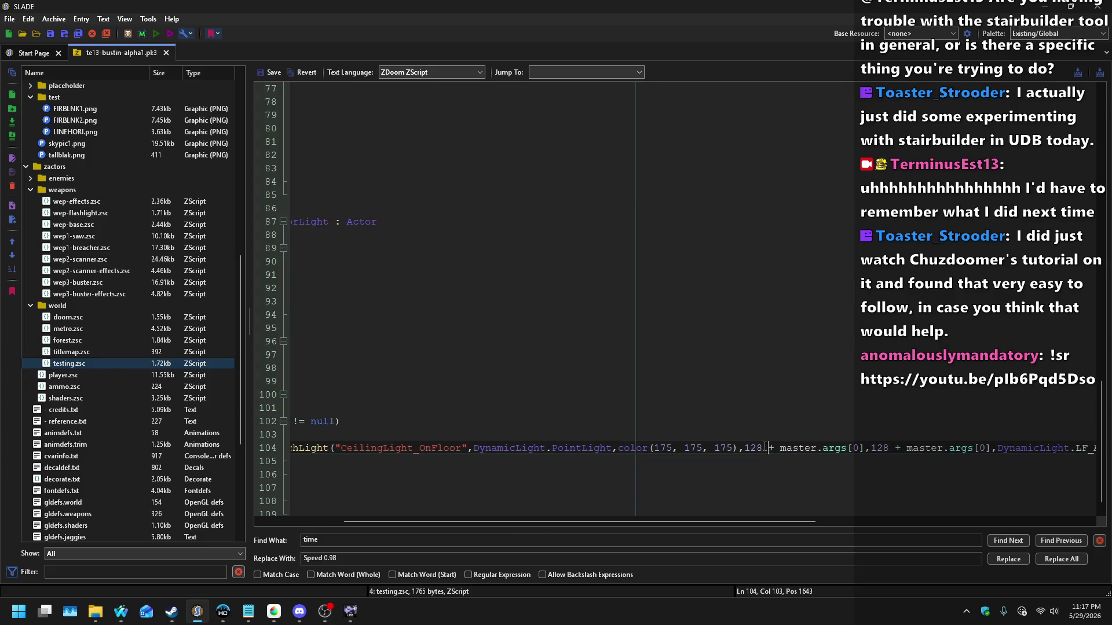
key(ctrl+shift+Right)
key(ctrl+shift+Right)
key(ctrl+shift+Right)
key(Delete)
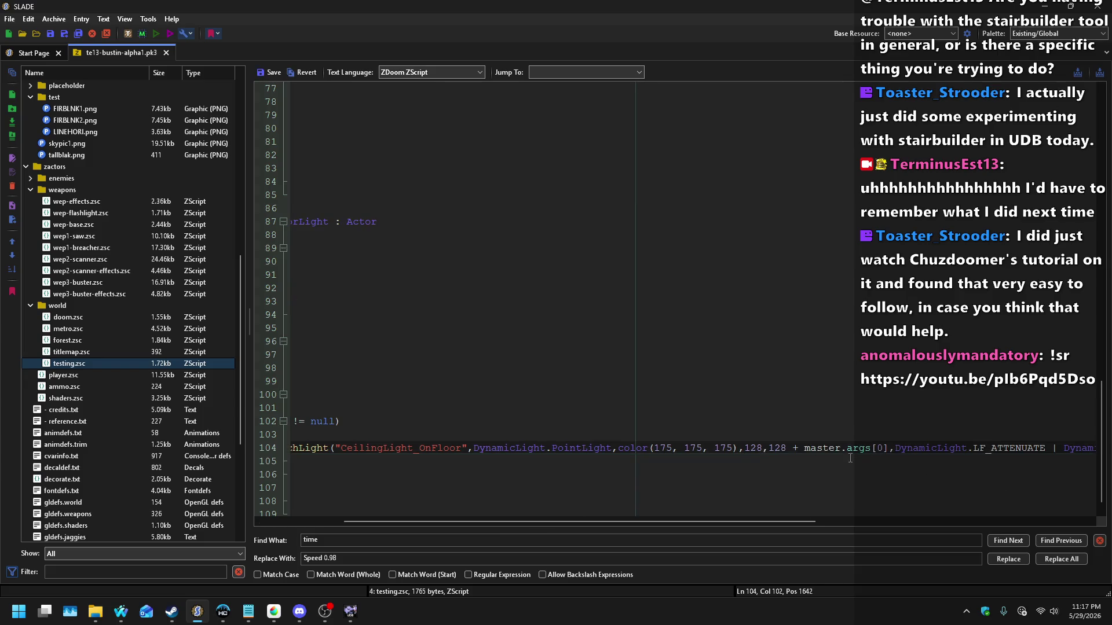
drag(786, 448, 873, 449)
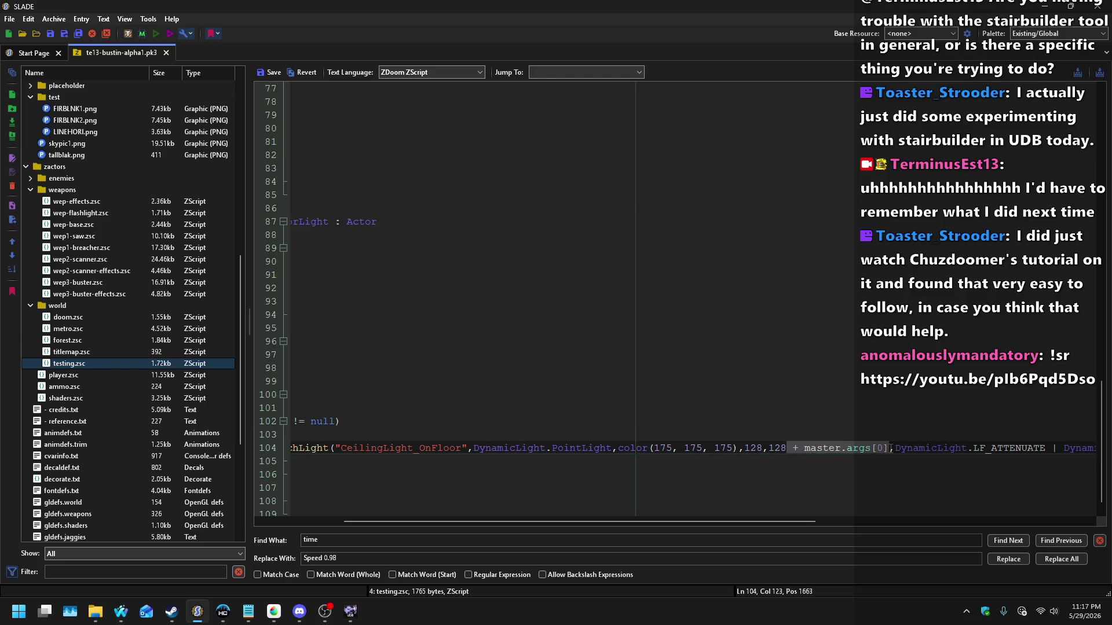
key(Delete)
key(ctrl+s)
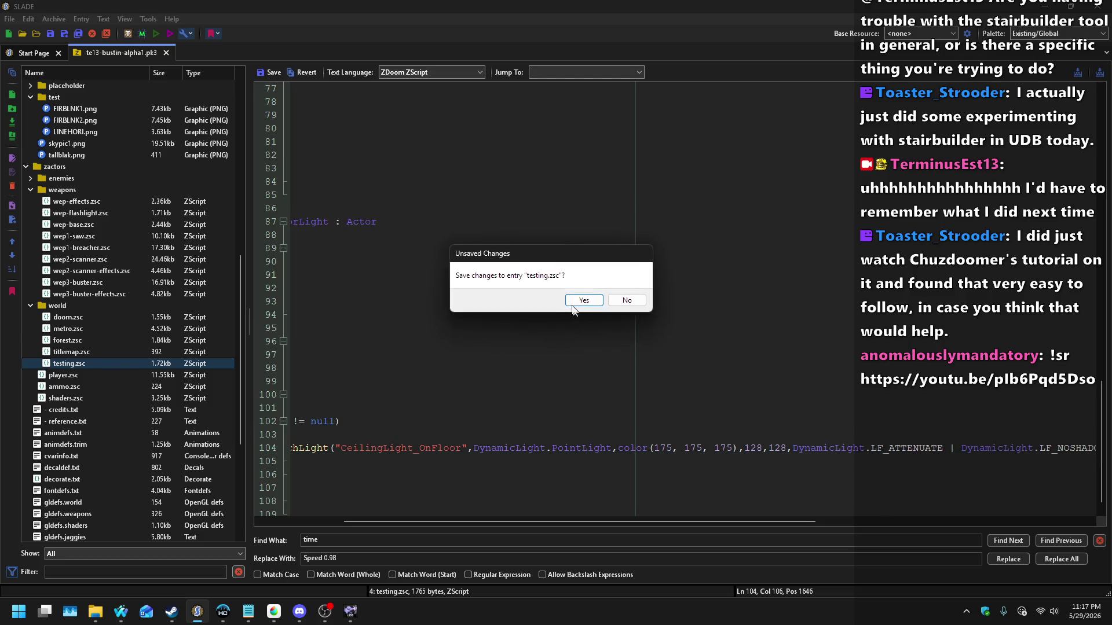
click(577, 301)
Step: Open titlemap.zsc from the world folder, then launch a test of the map
click(655, 421)
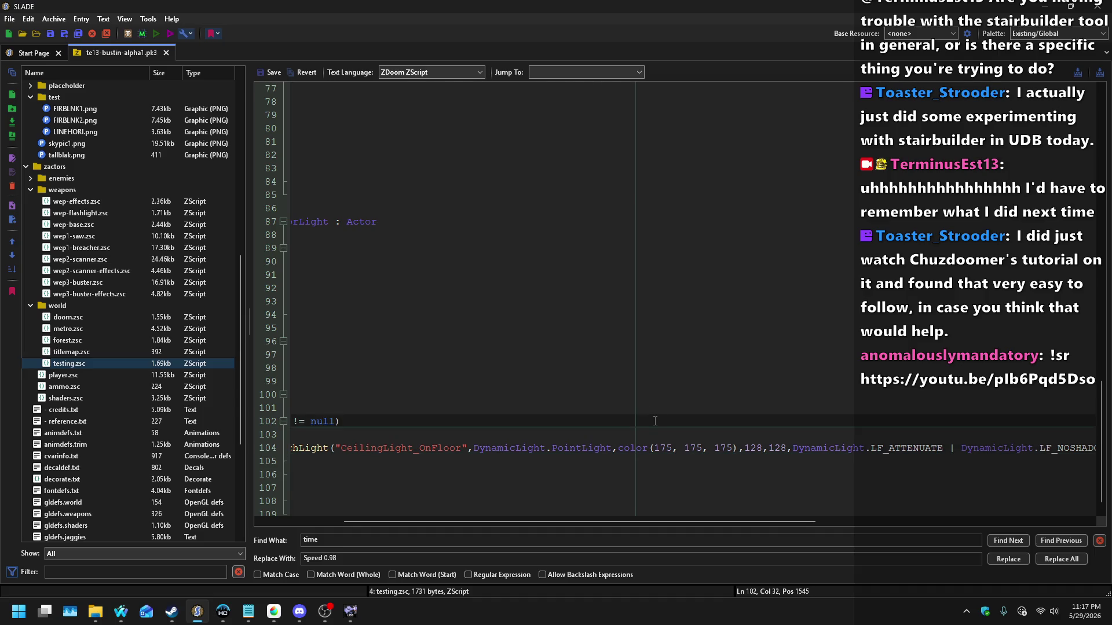
key(Home)
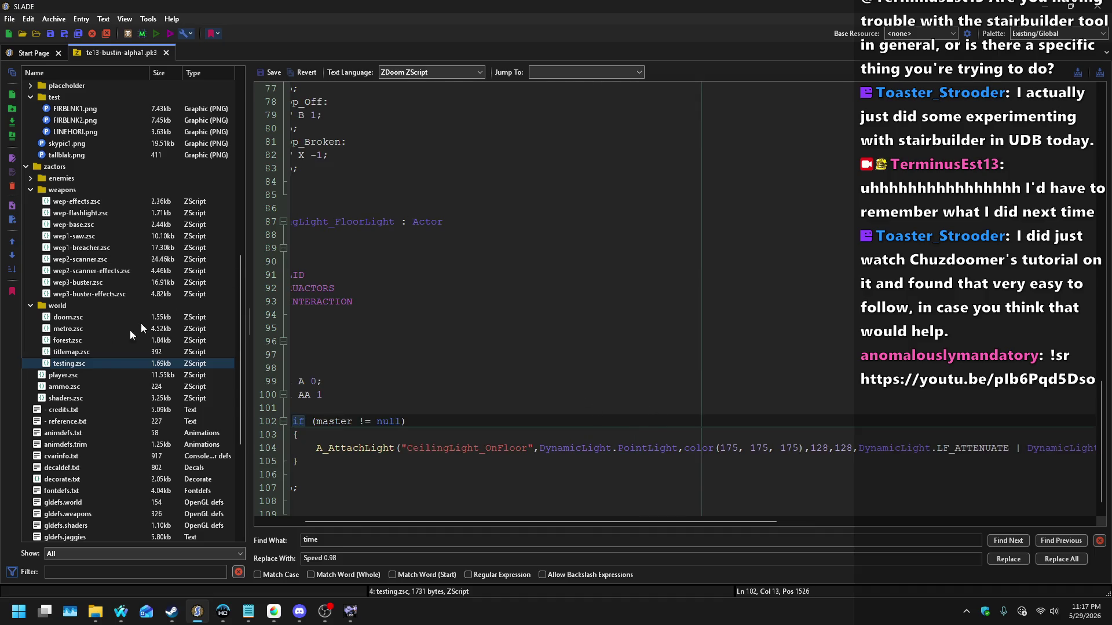
click(124, 355)
click(349, 614)
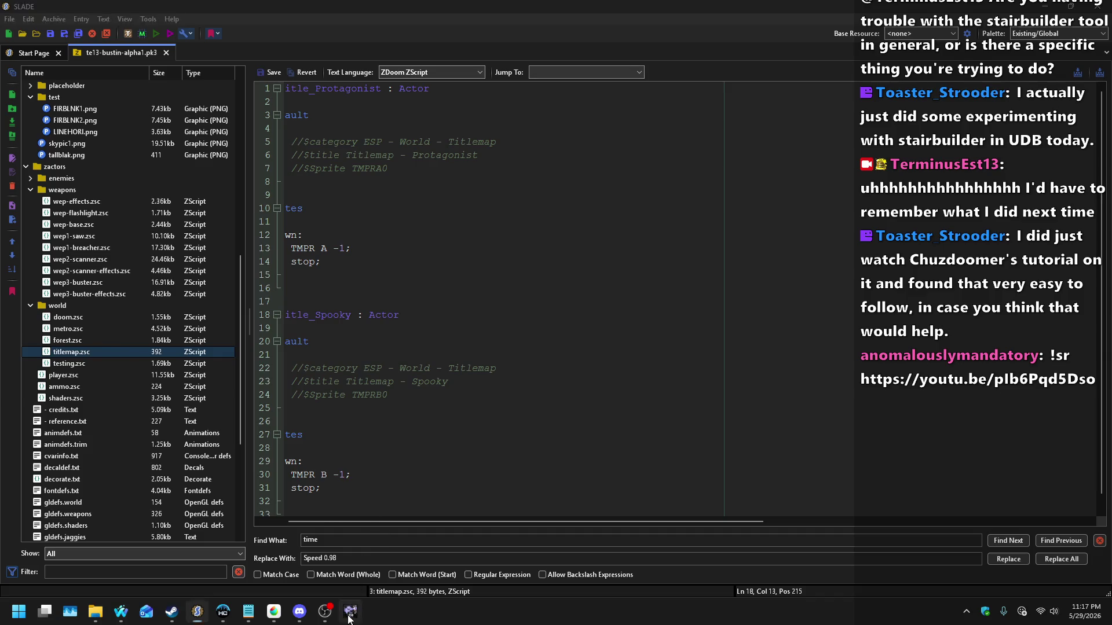
click(793, 39)
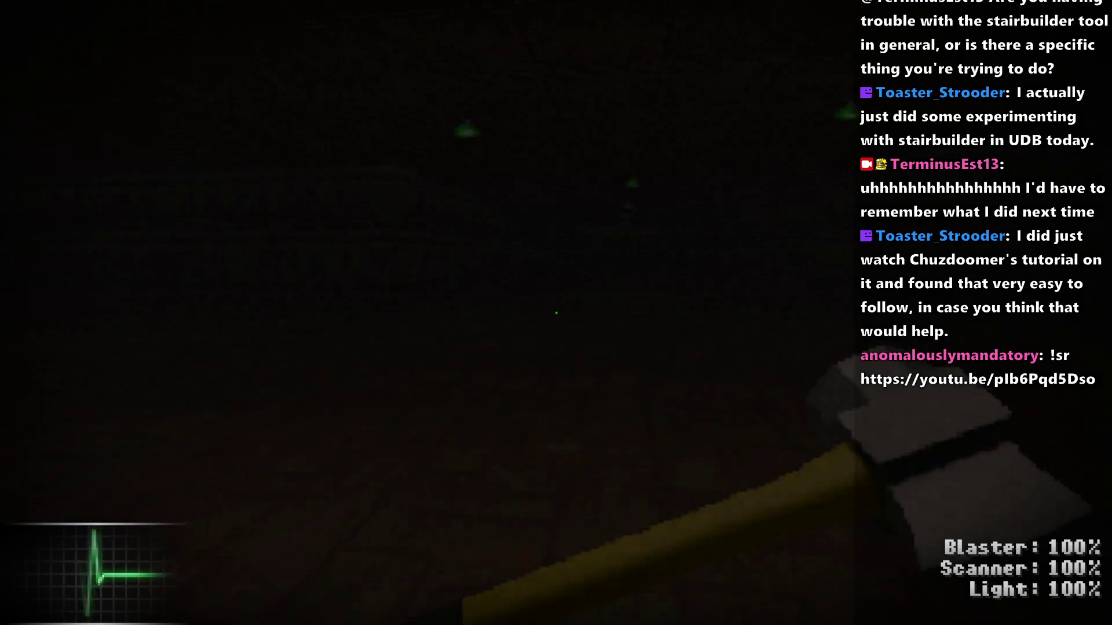
Step: Walk the room and lamp-lit corridor in GZDoom, then quit and return to SLADE
key(w)
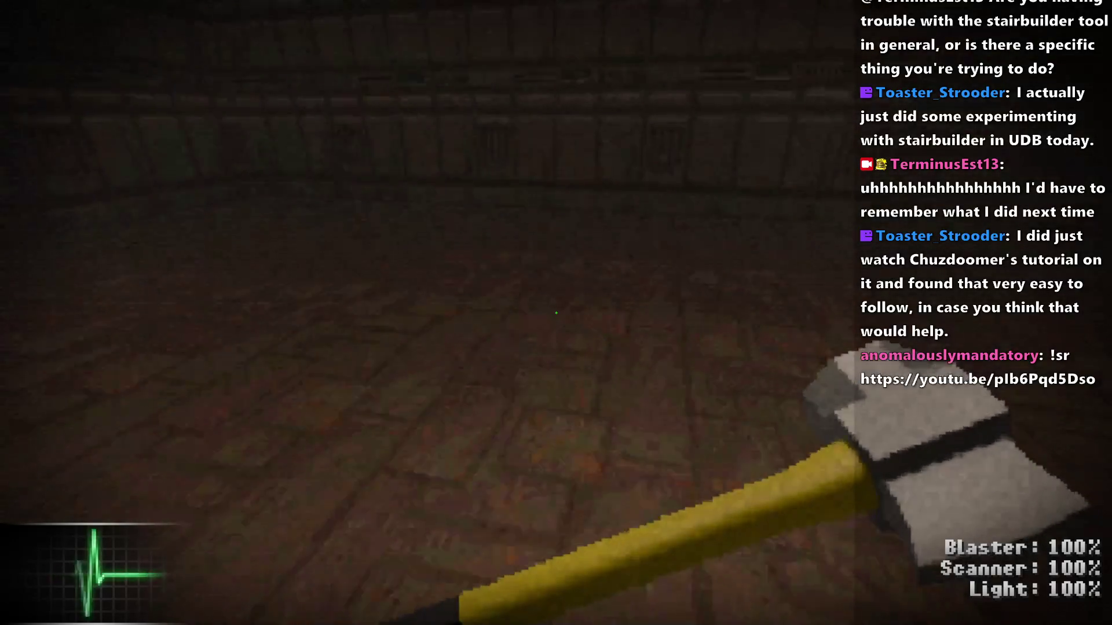
key(Left)
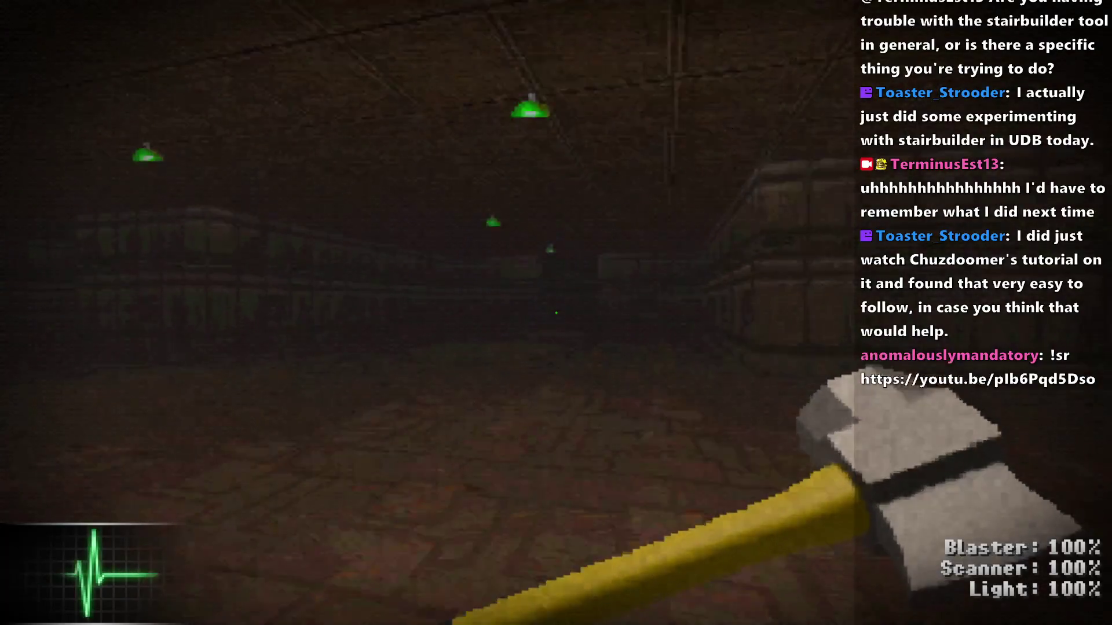
key(Right)
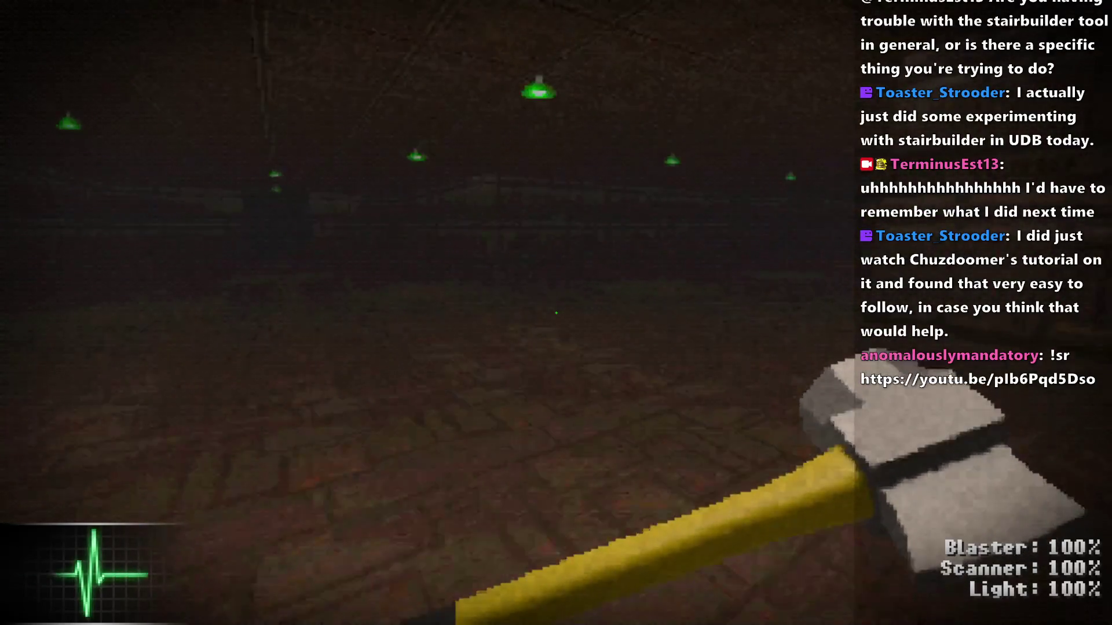
key(w)
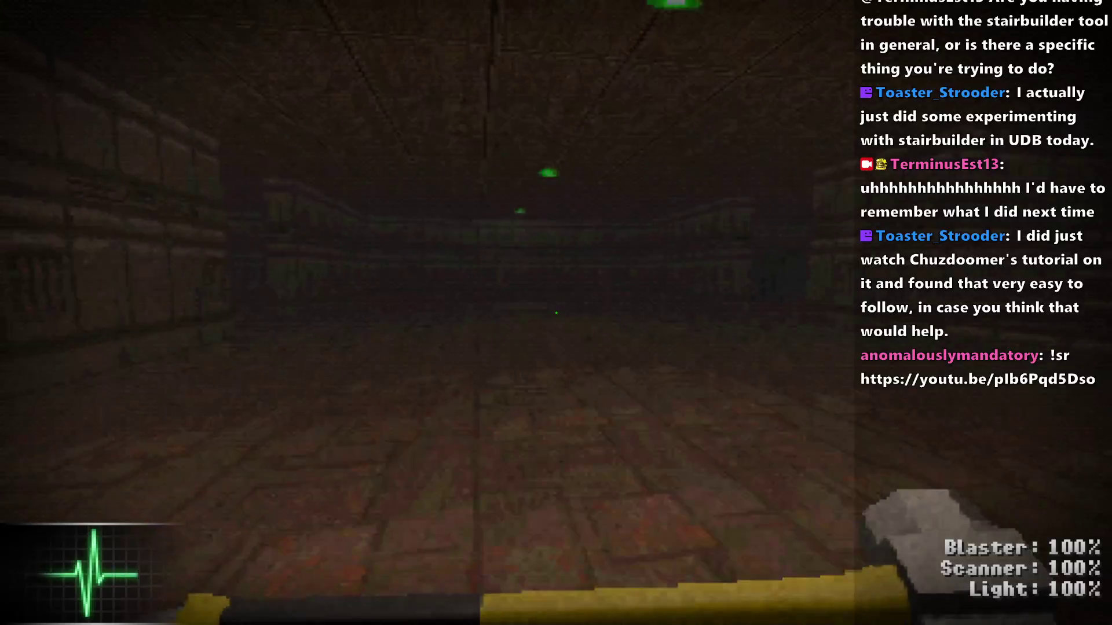
key(Left)
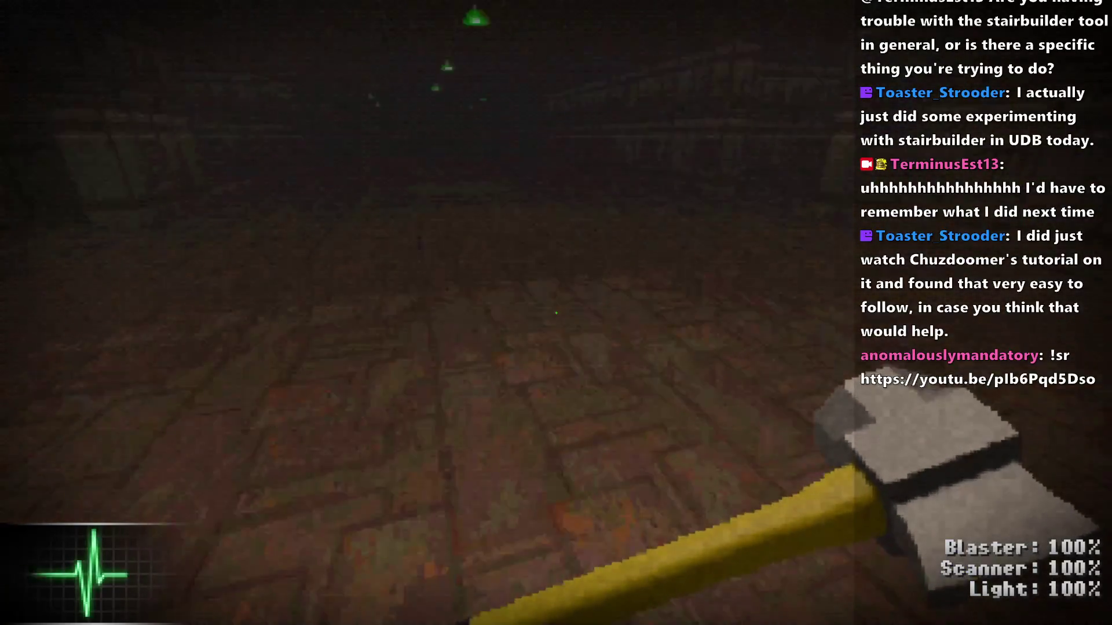
key(Right)
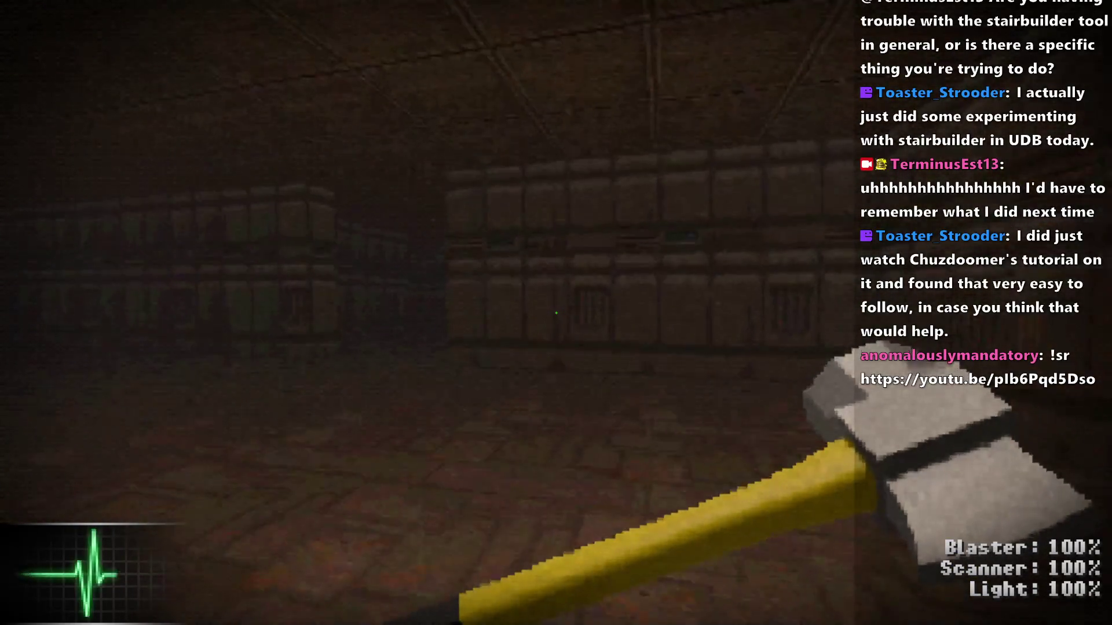
key(Left)
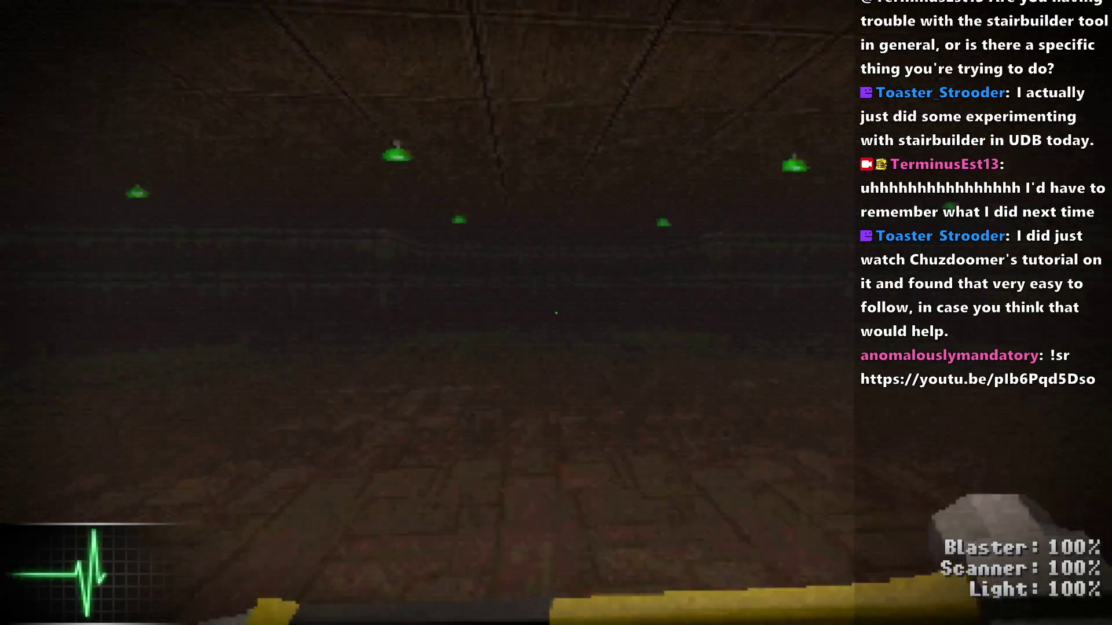
key(Right)
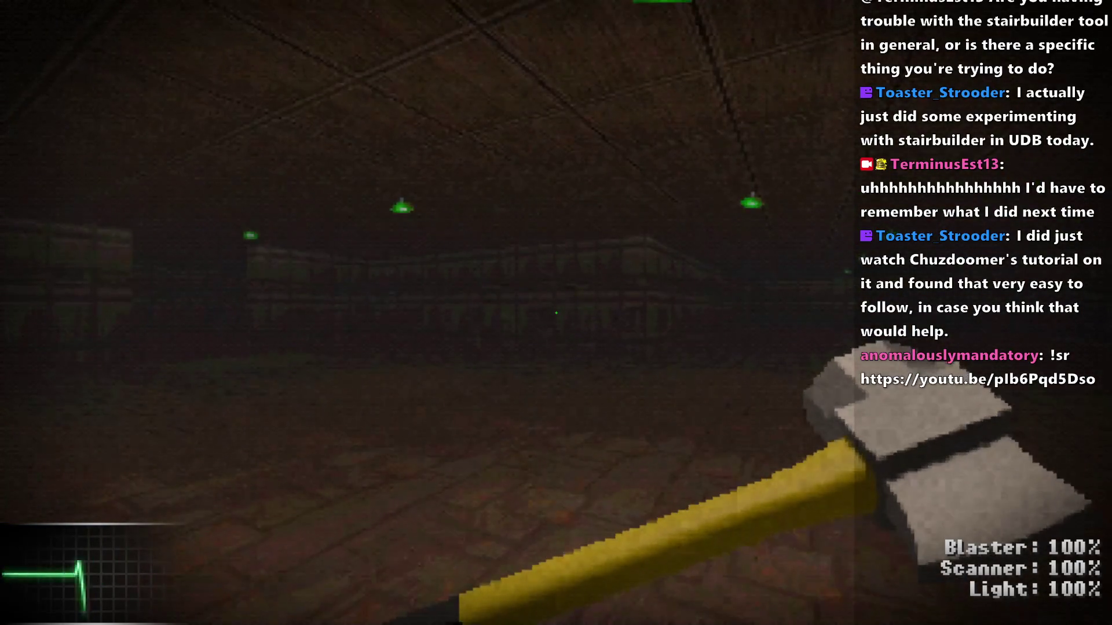
key(alt+F4)
key(alt+Tab)
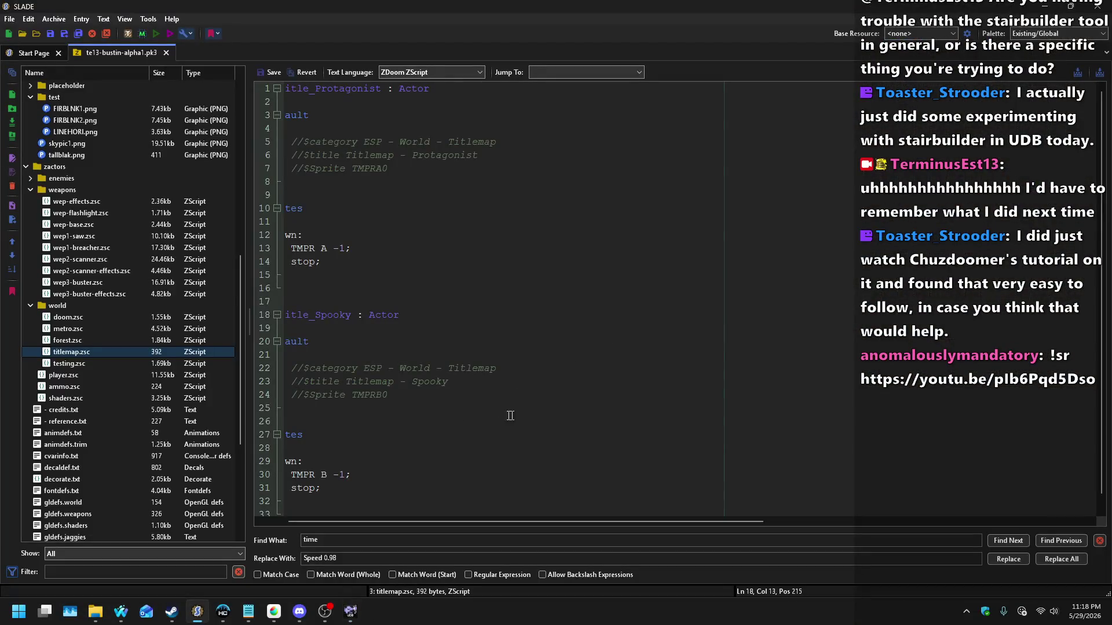
Step: Delete the if (master != null) lines and leftover brace in testing.zsc, then save
click(69, 365)
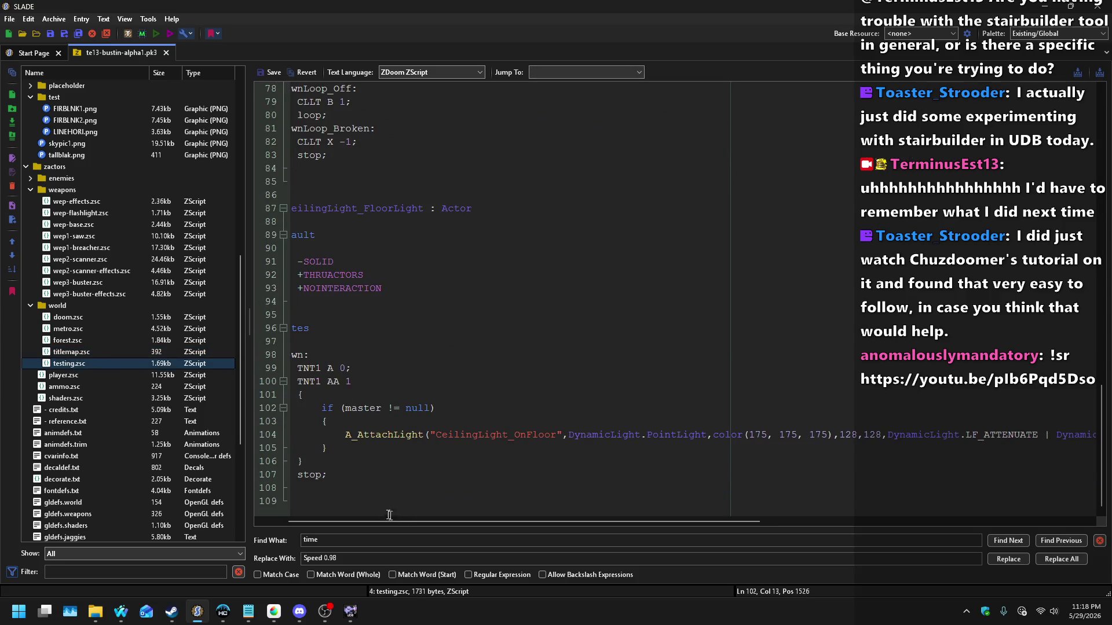
drag(321, 407, 345, 434)
key(Delete)
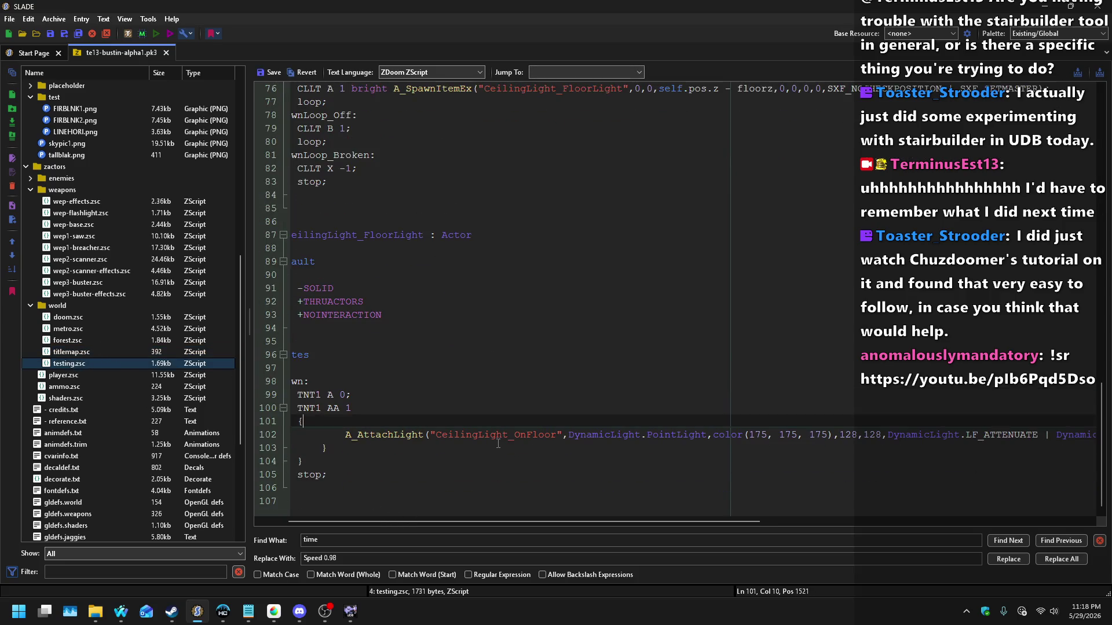
key(End)
key(Delete)
key(Home)
key(Home)
click(268, 73)
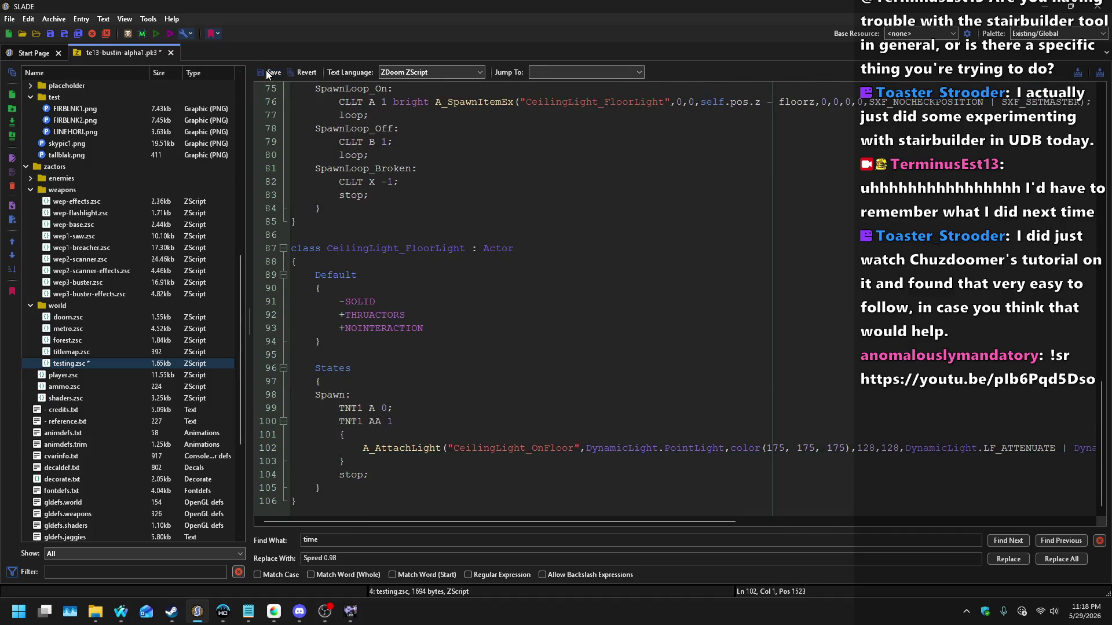
Step: Open forest.zsc, then switch to the map editor and launch another test
key(alt+Tab)
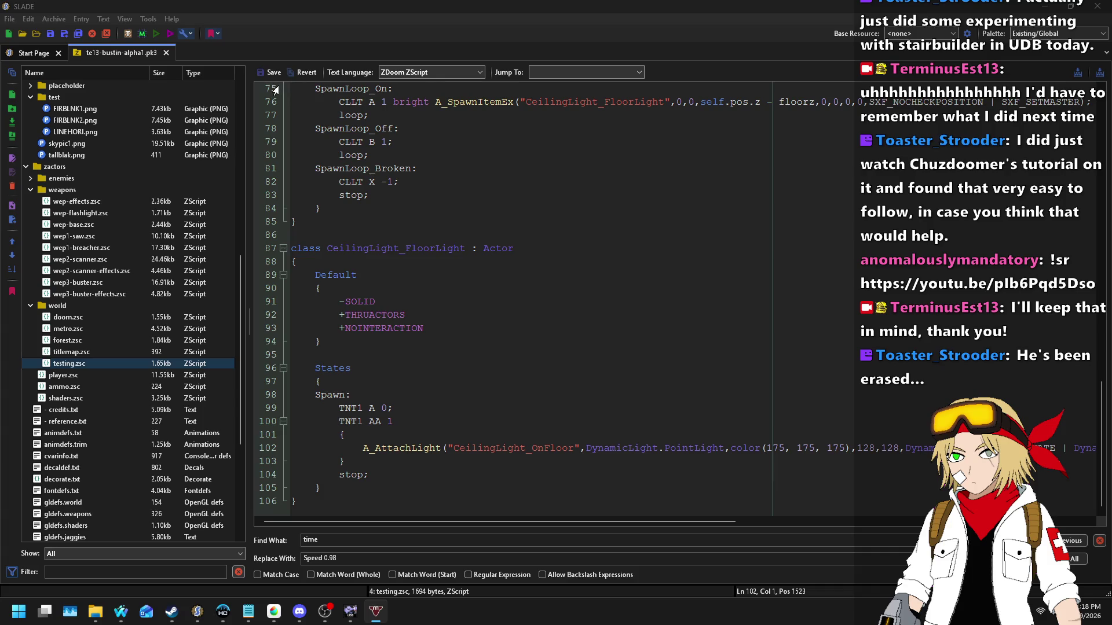
click(438, 367)
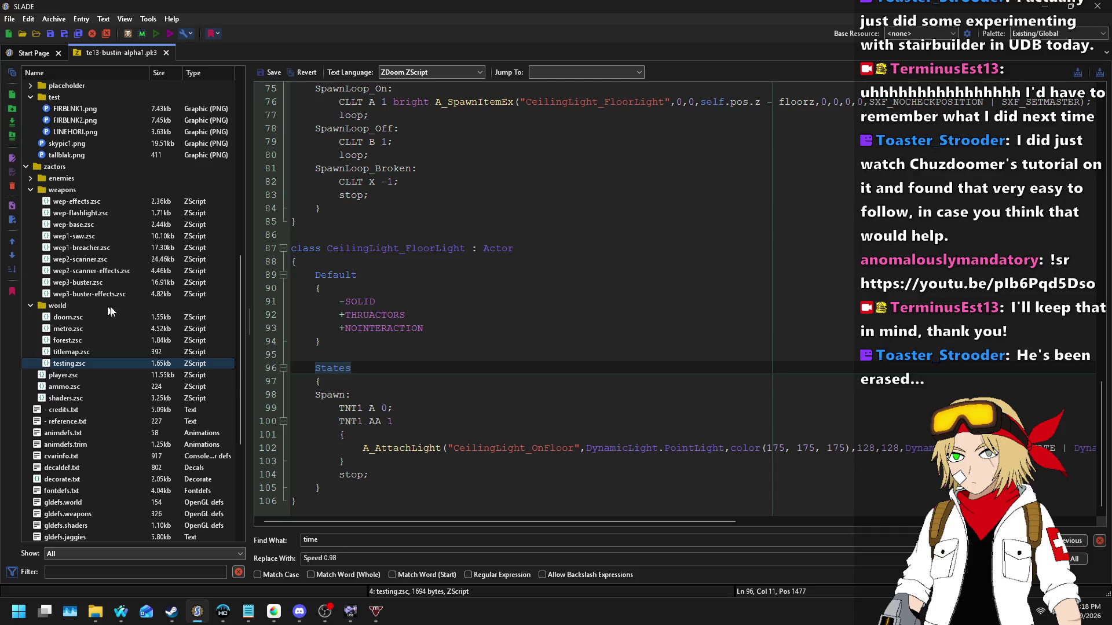
click(170, 342)
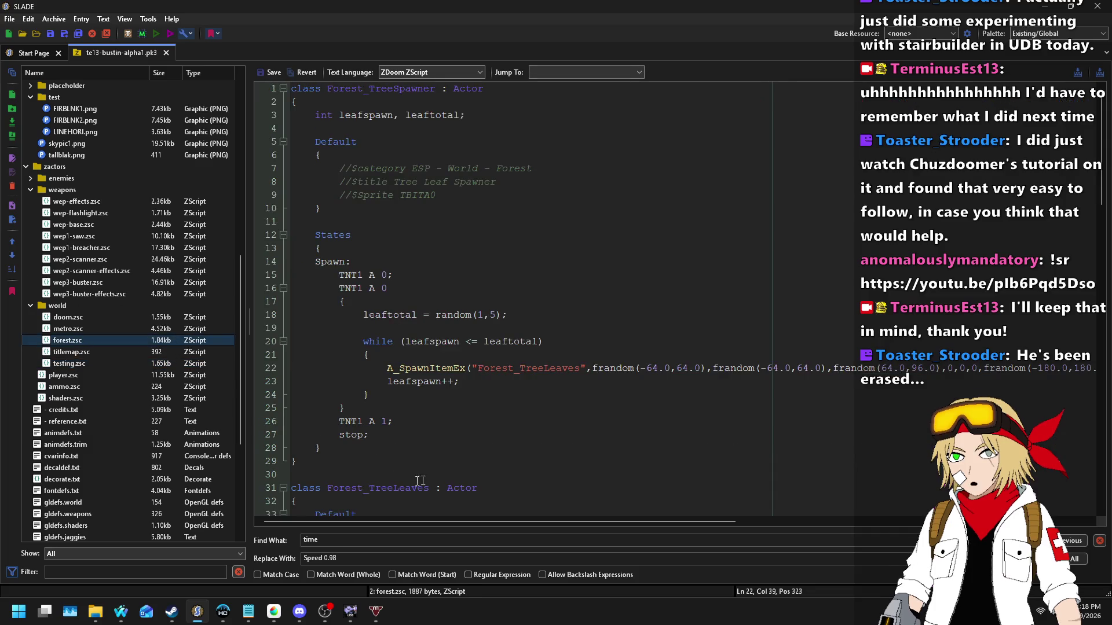
click(351, 611)
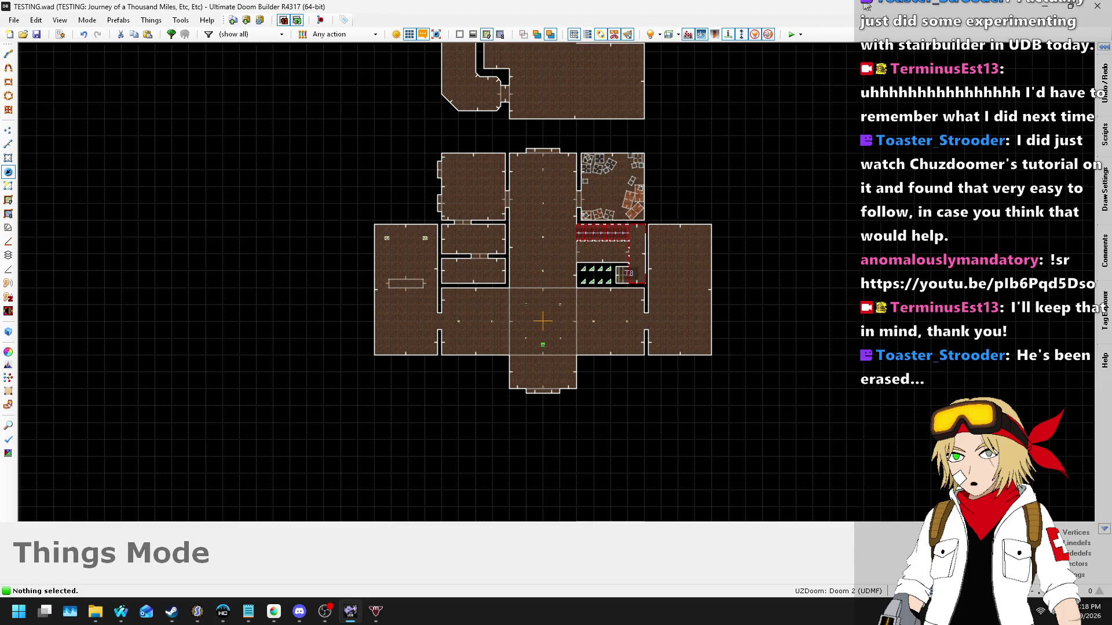
click(791, 35)
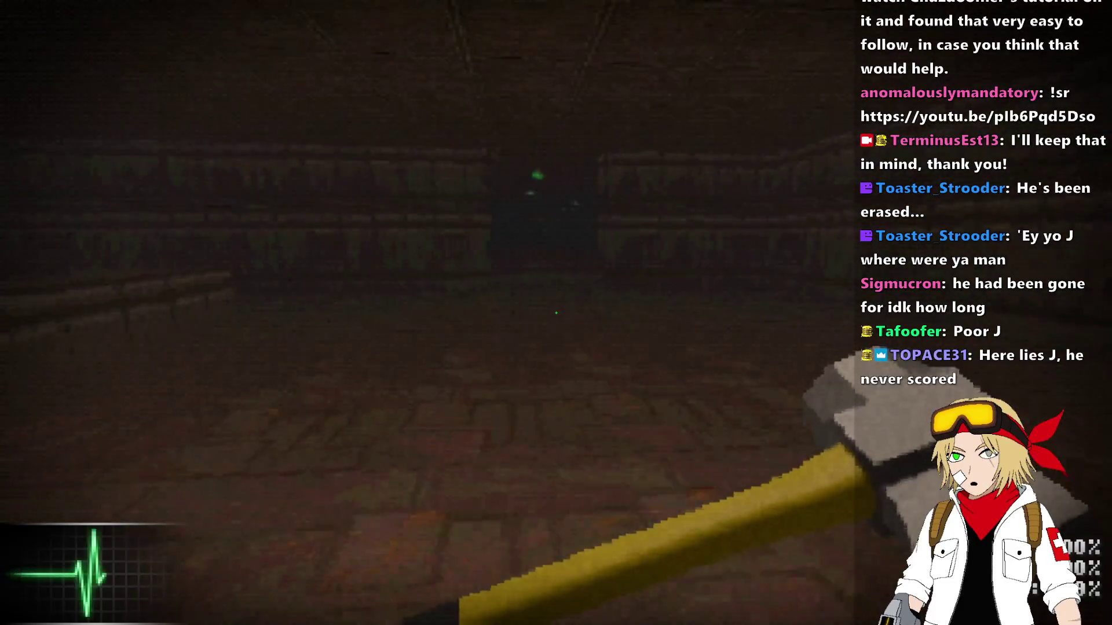
Step: Walk down the long corridor and into the room under the green lights, then quit GZDoom
key(w)
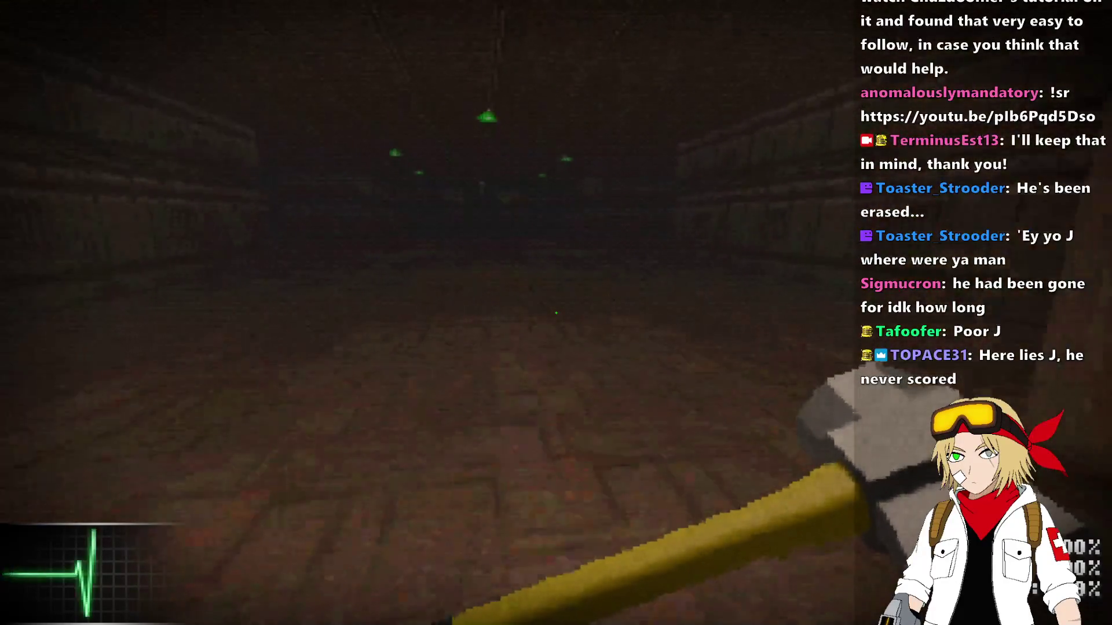
key(w)
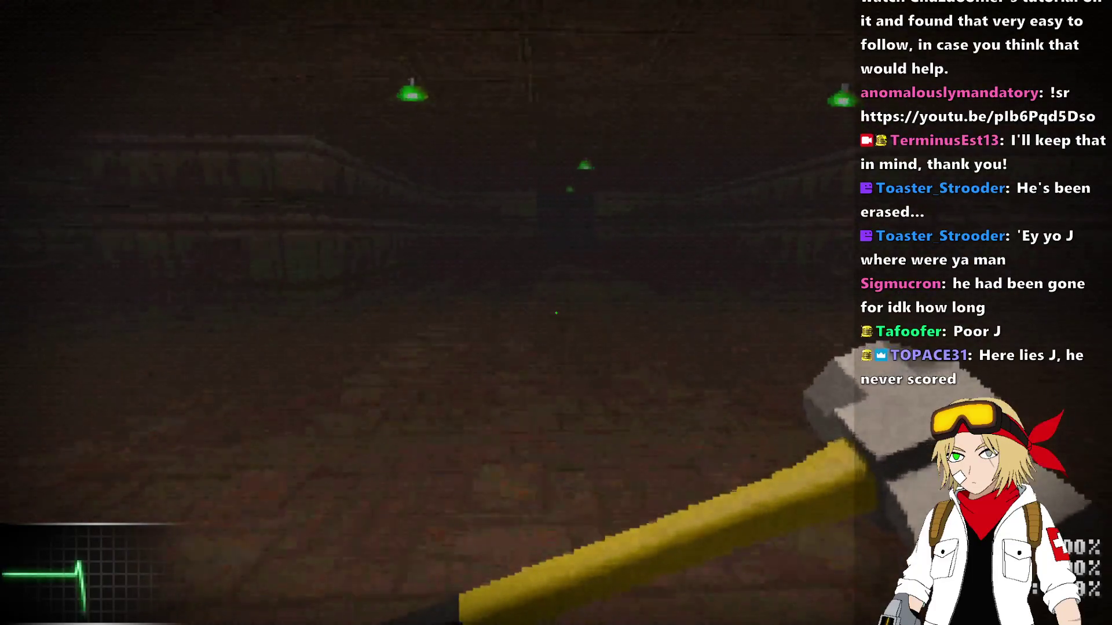
key(w)
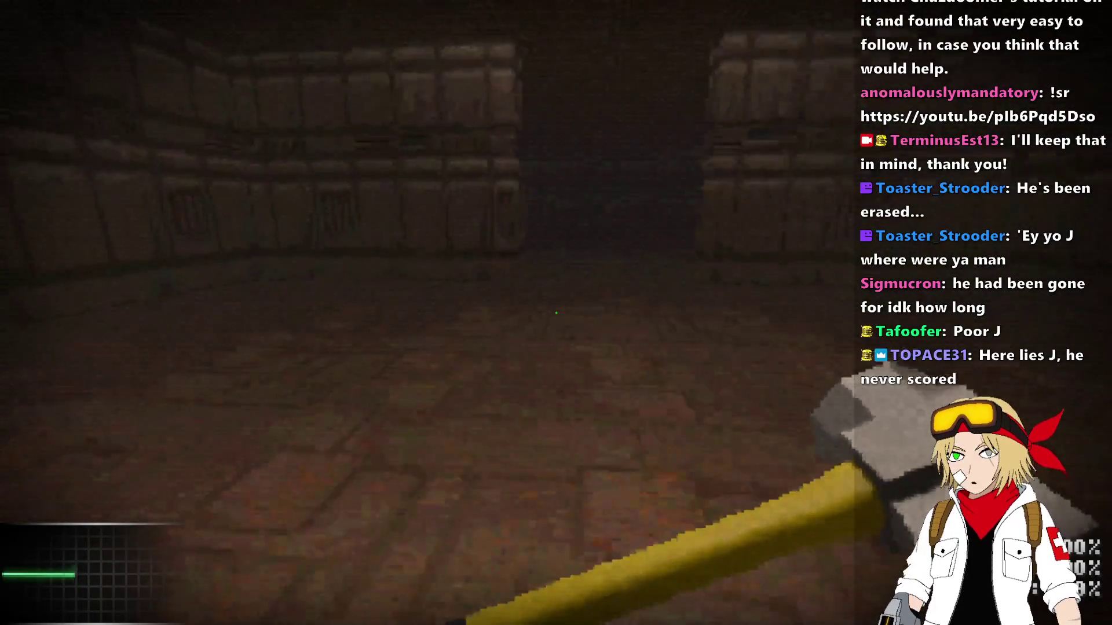
key(w)
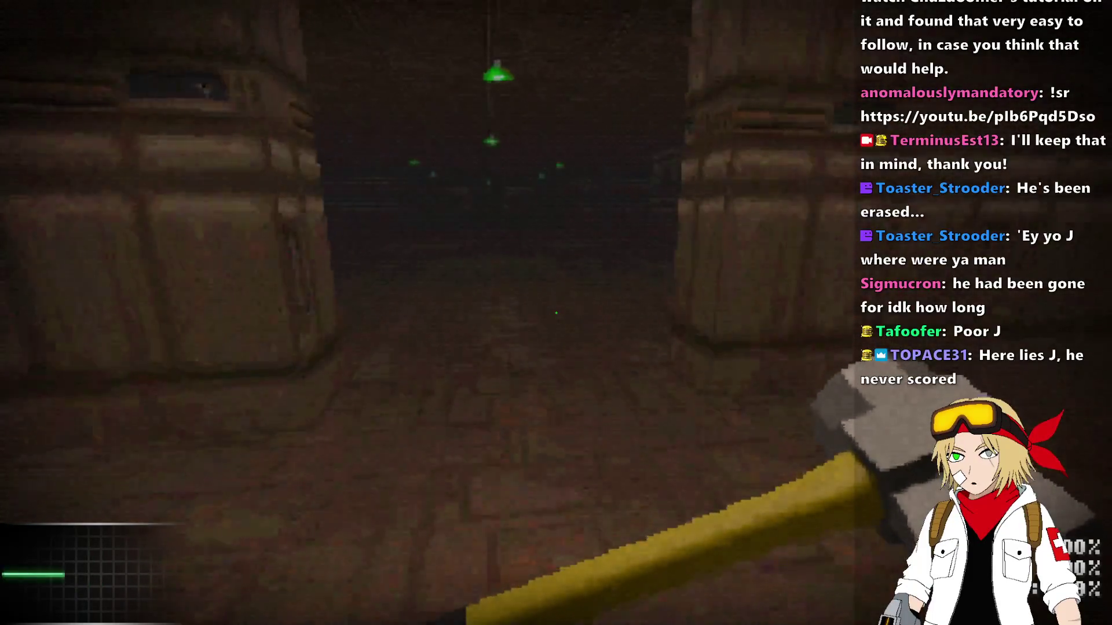
key(w)
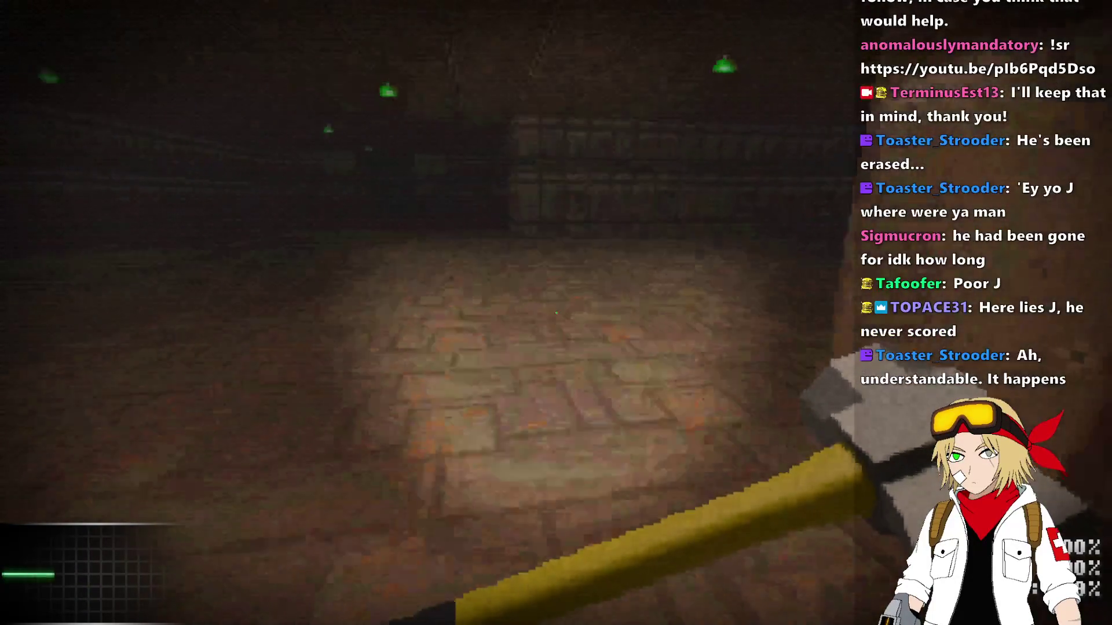
key(w)
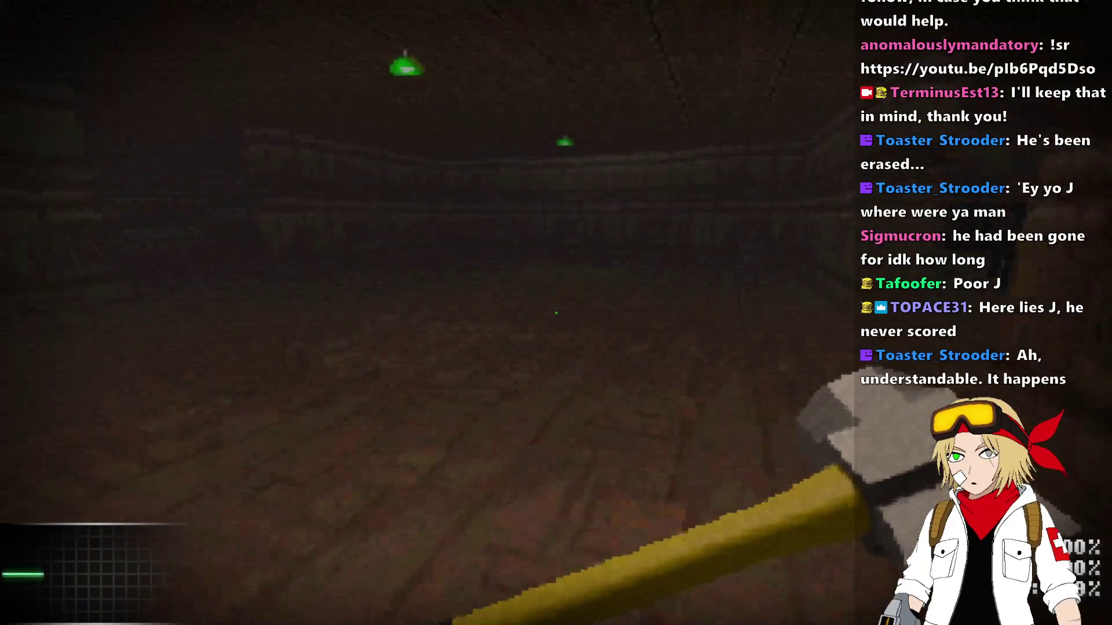
key(w)
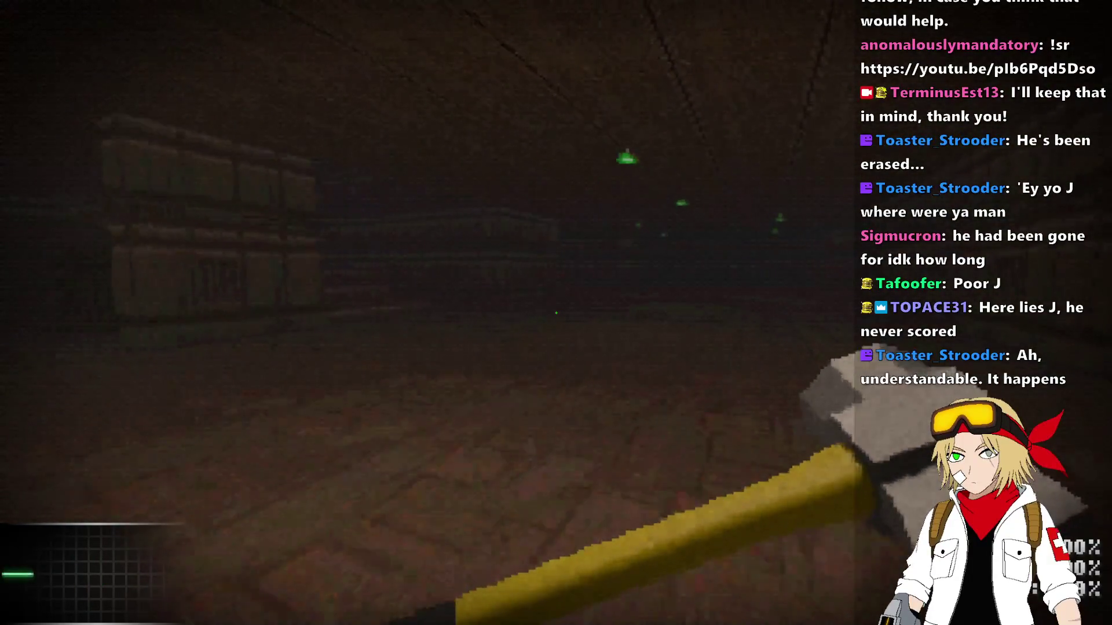
key(alt+F4)
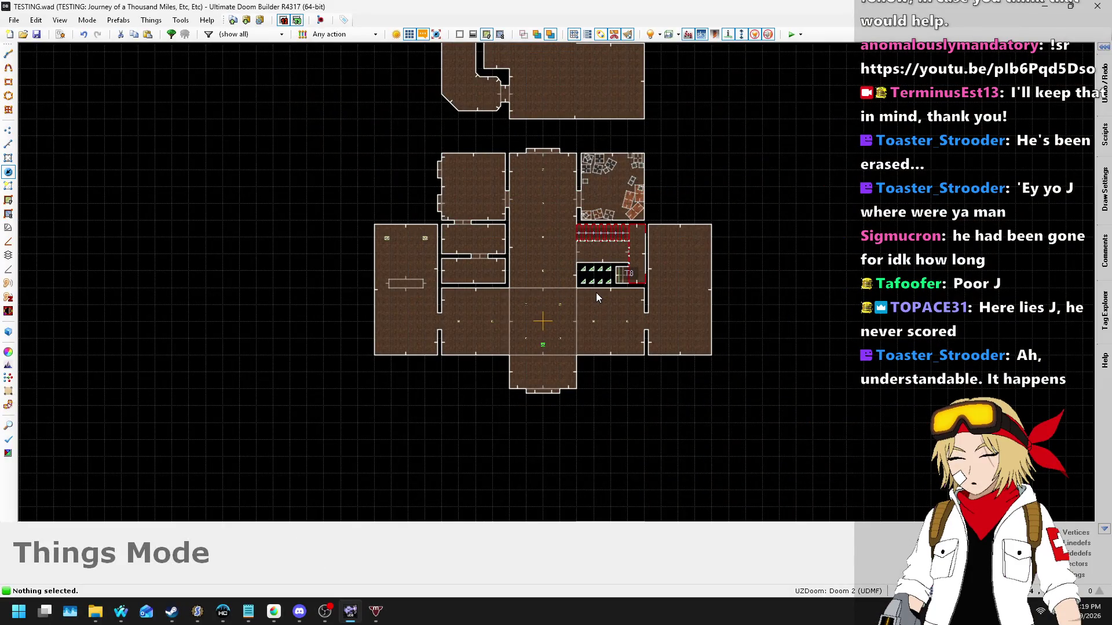
Step: Look over the forest.zsc spawner code in SLADE
click(198, 616)
click(629, 355)
scroll(633, 296, down, 20)
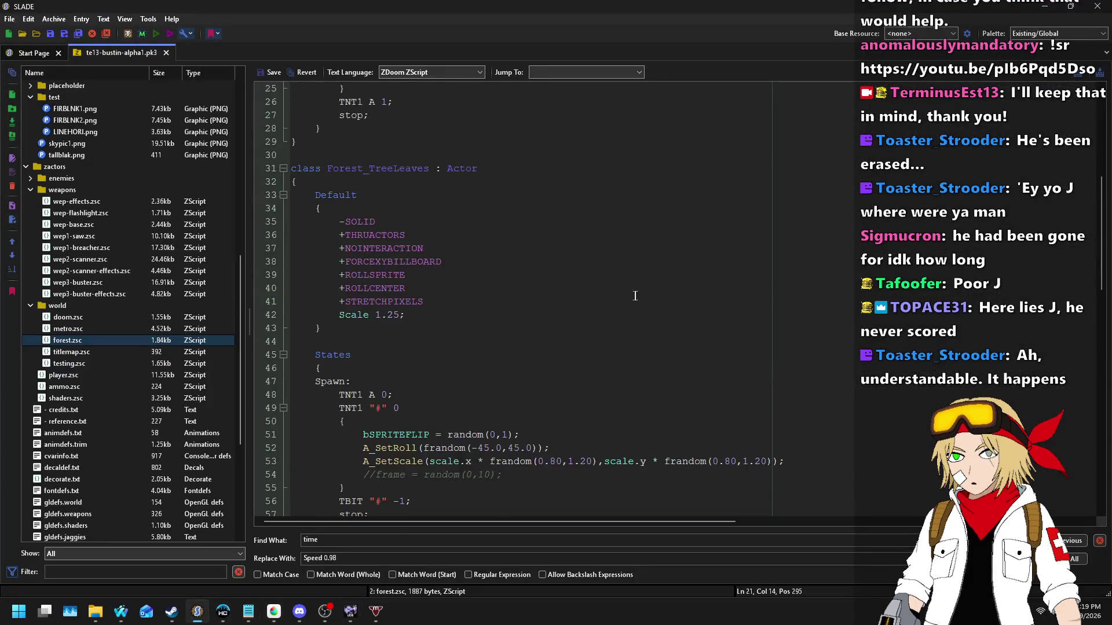
scroll(841, 353, down, 4)
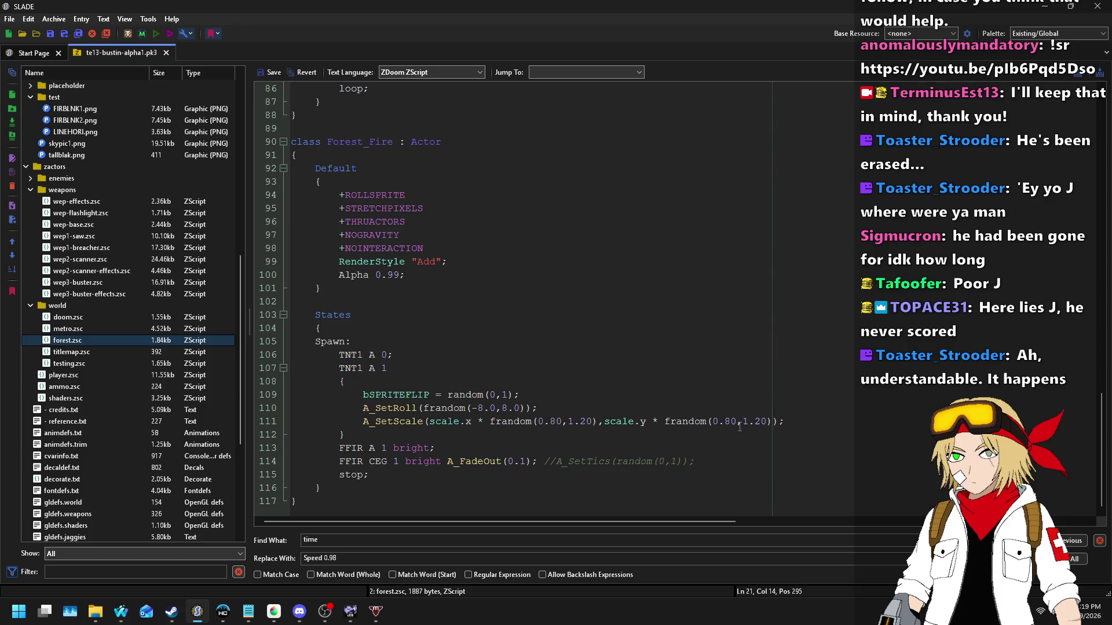
scroll(729, 405, up, 20)
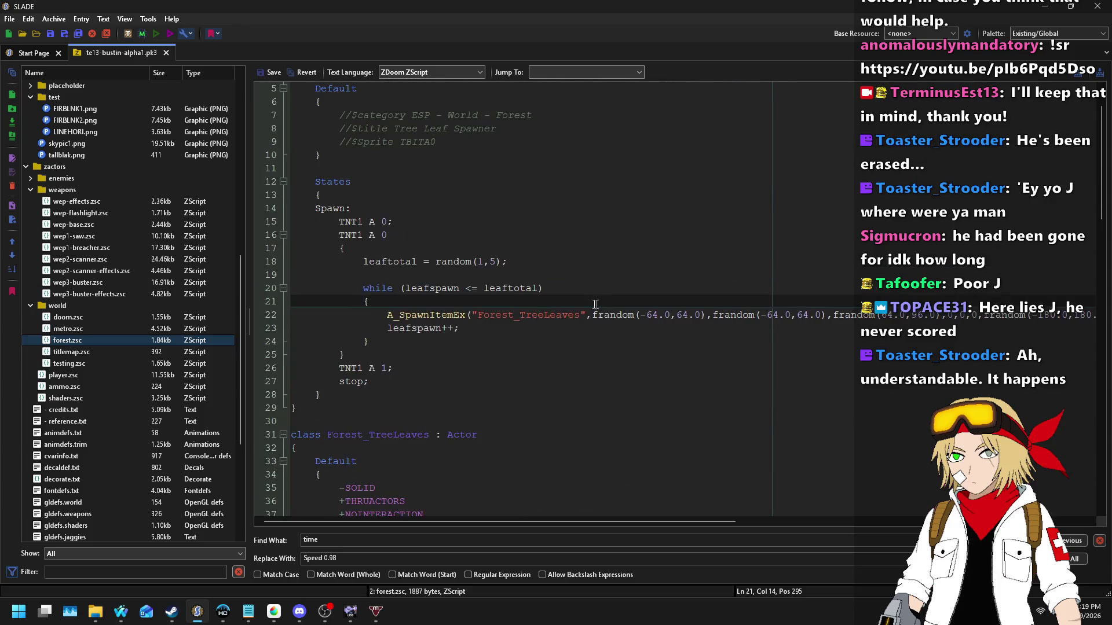
Step: On line 102 of testing.zsc set color 192, 192, 192 and radius 160, save, and run the archive
click(68, 364)
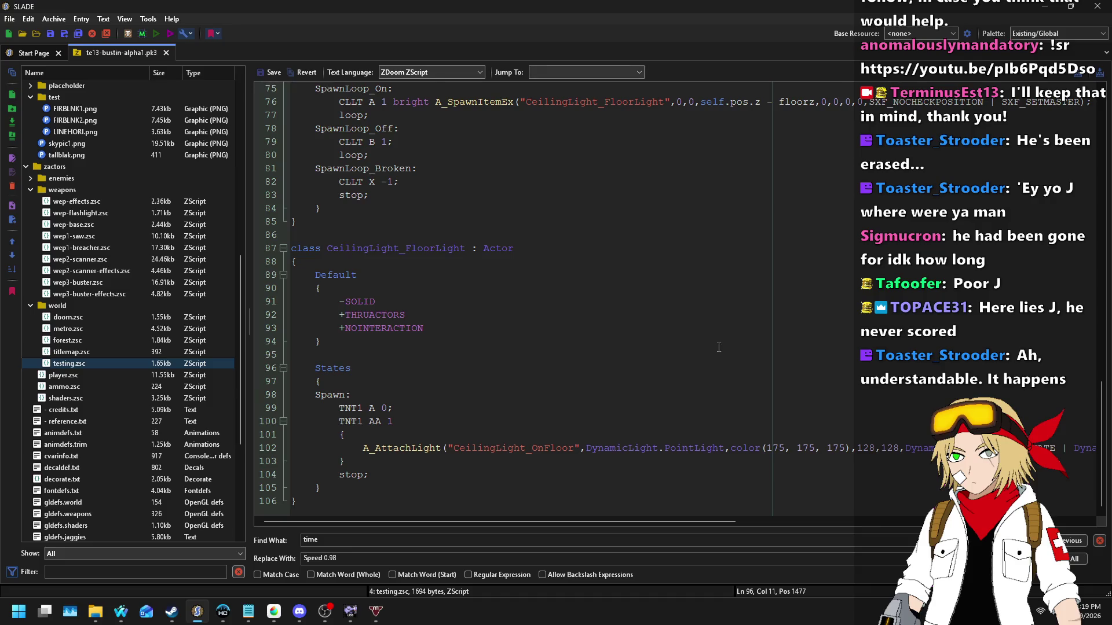
click(776, 447)
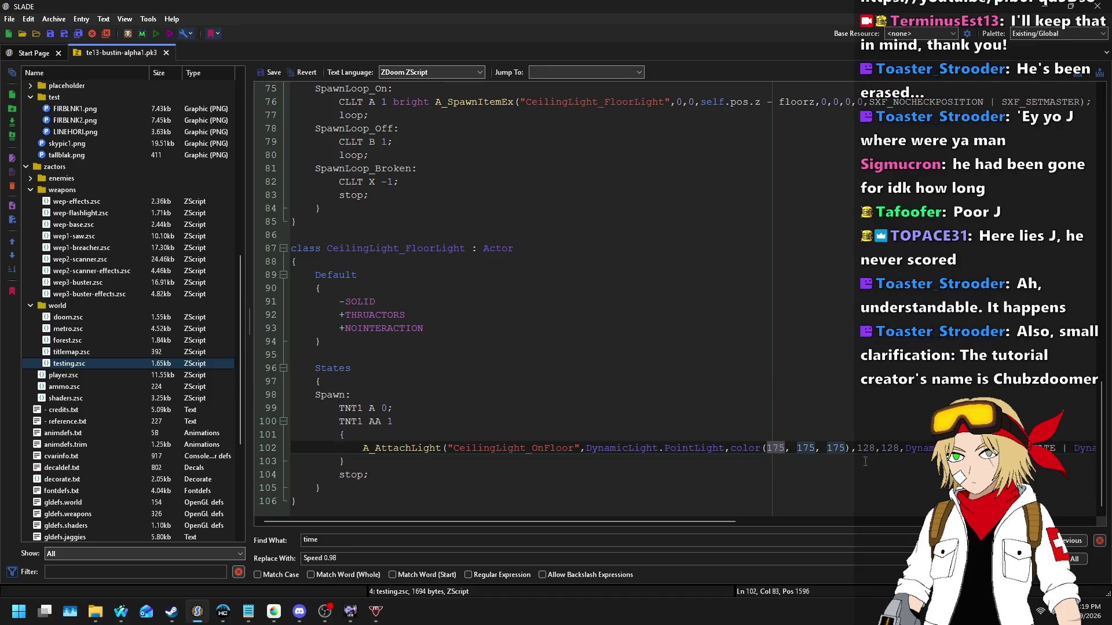
text(192, 192)
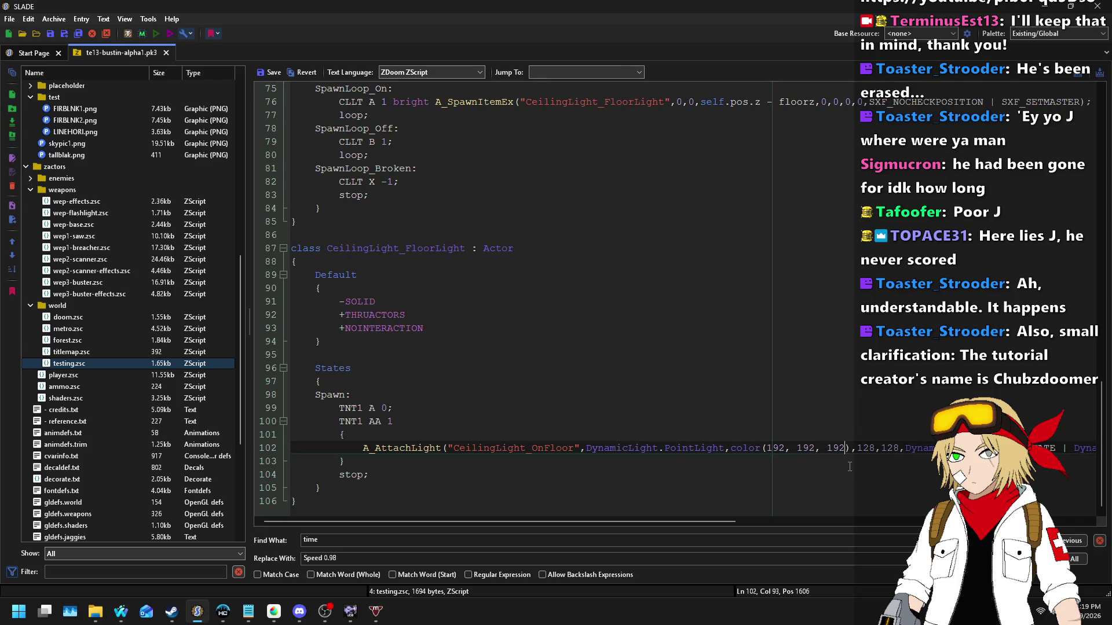
key(Right)
key(ctrl+shift+Right)
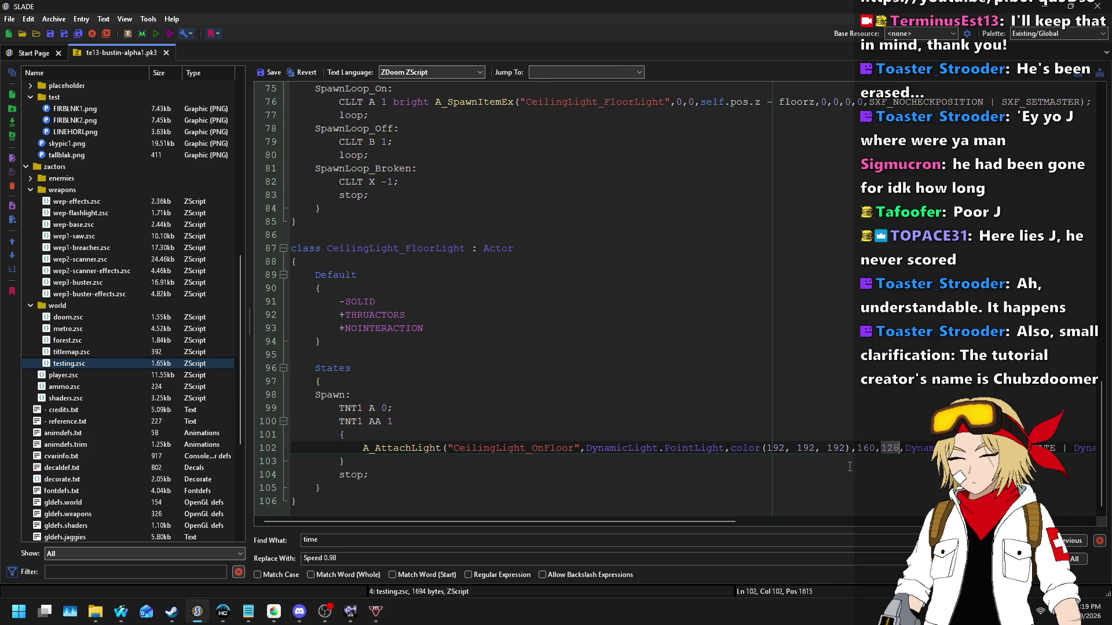
text(160)
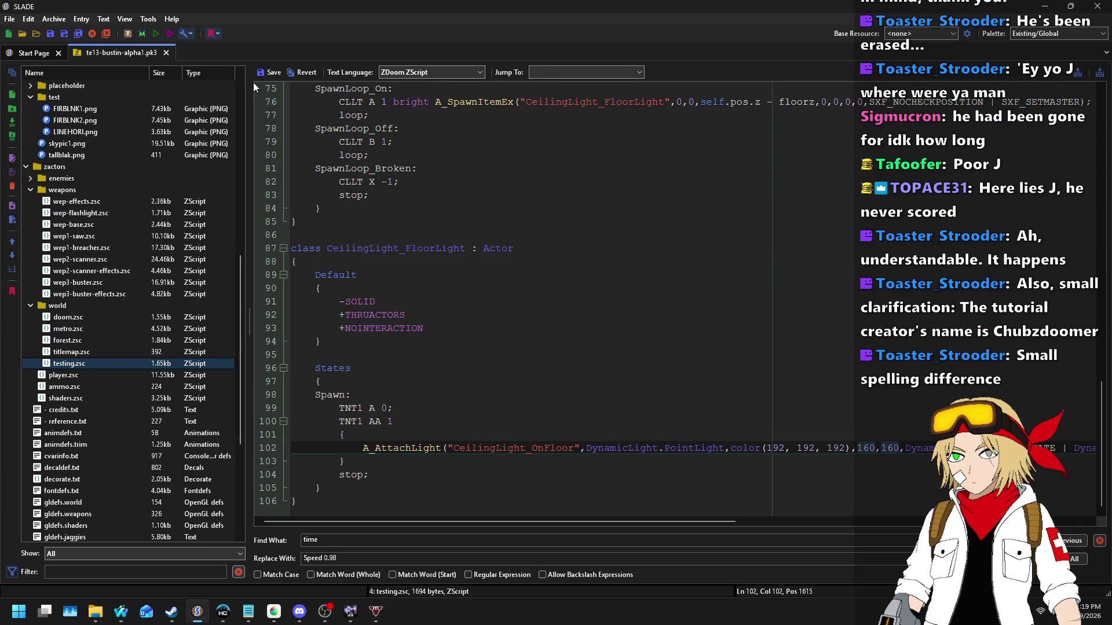
click(269, 73)
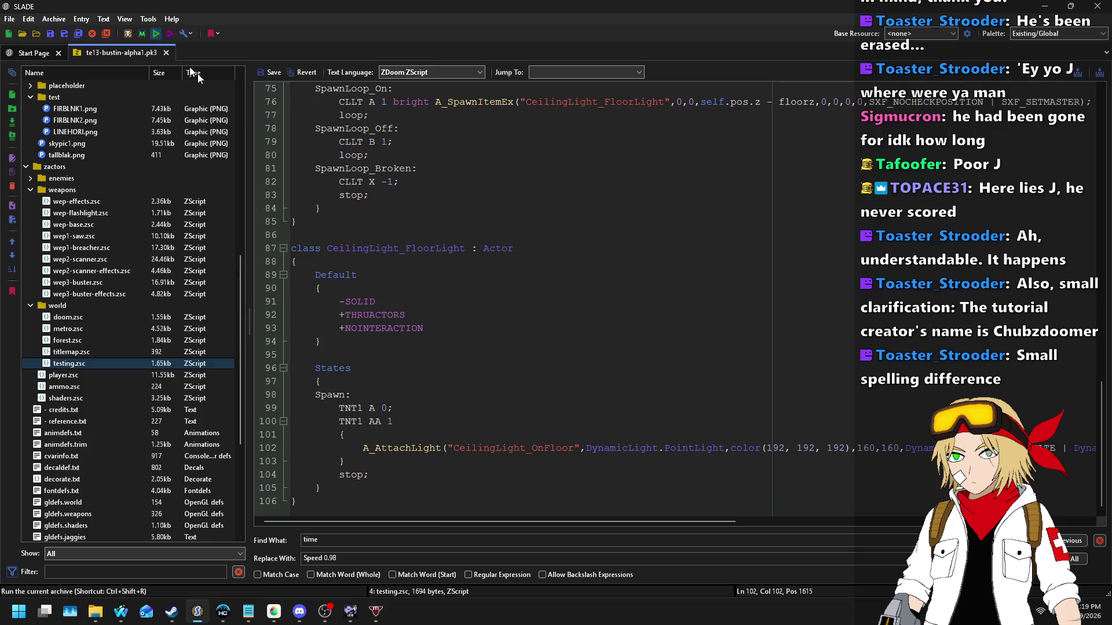
click(624, 422)
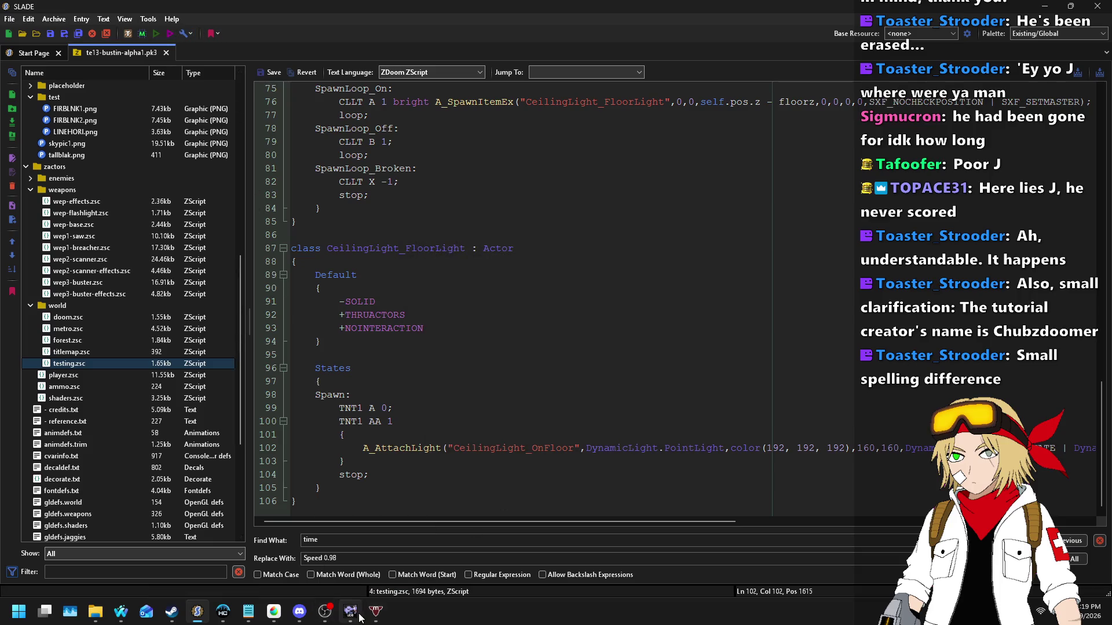
click(359, 621)
Step: Test the map, walking the corridor and wider room under the green ceiling lamps, then quit
click(789, 34)
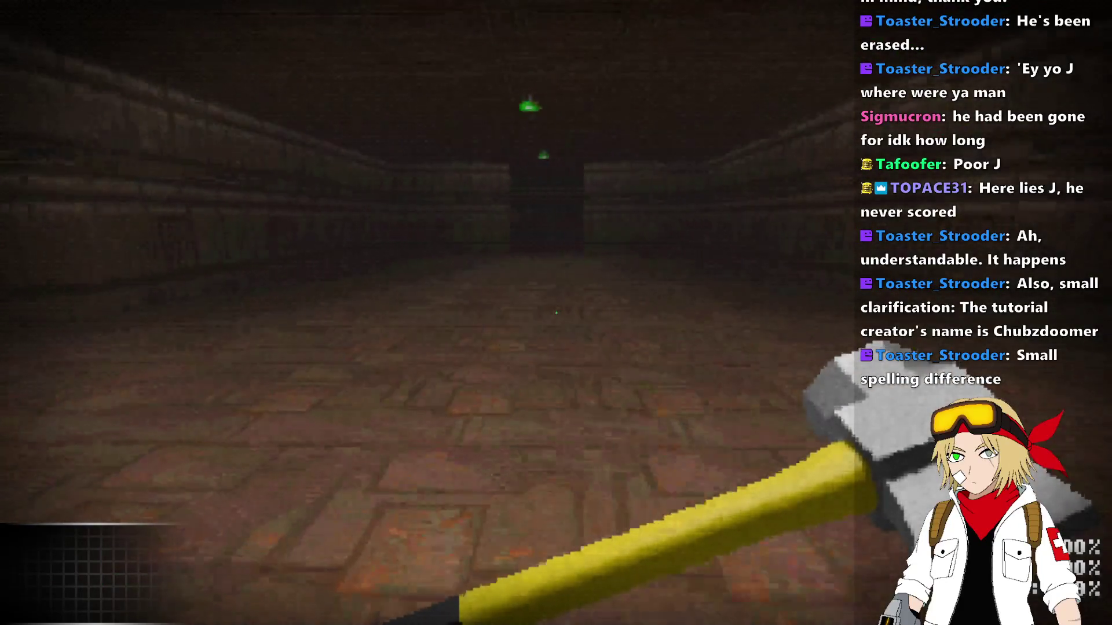
key(w)
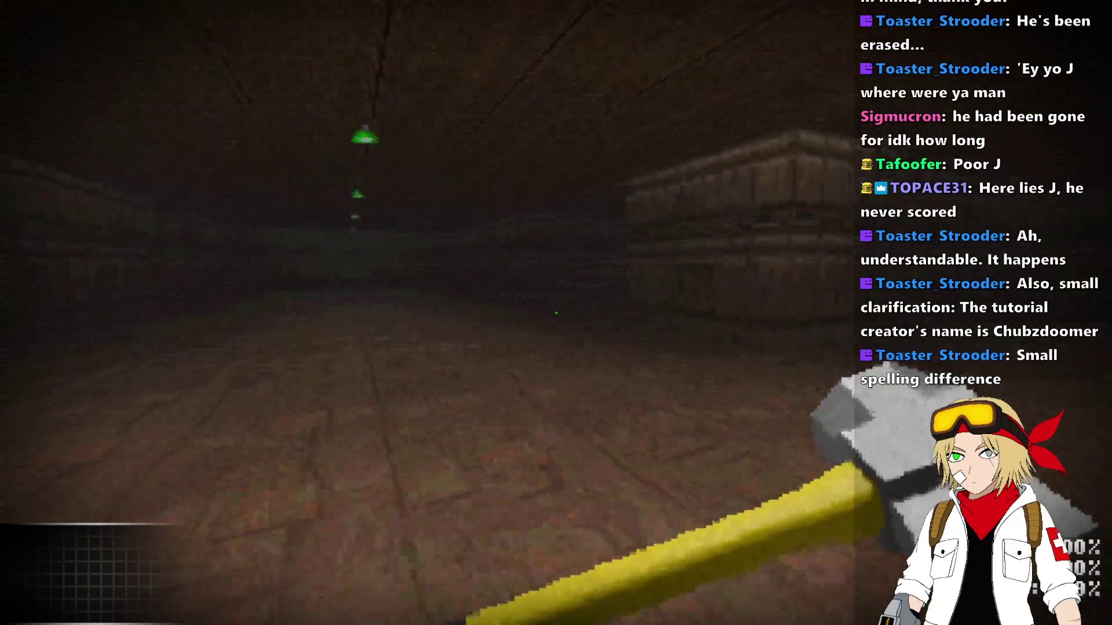
key(w)
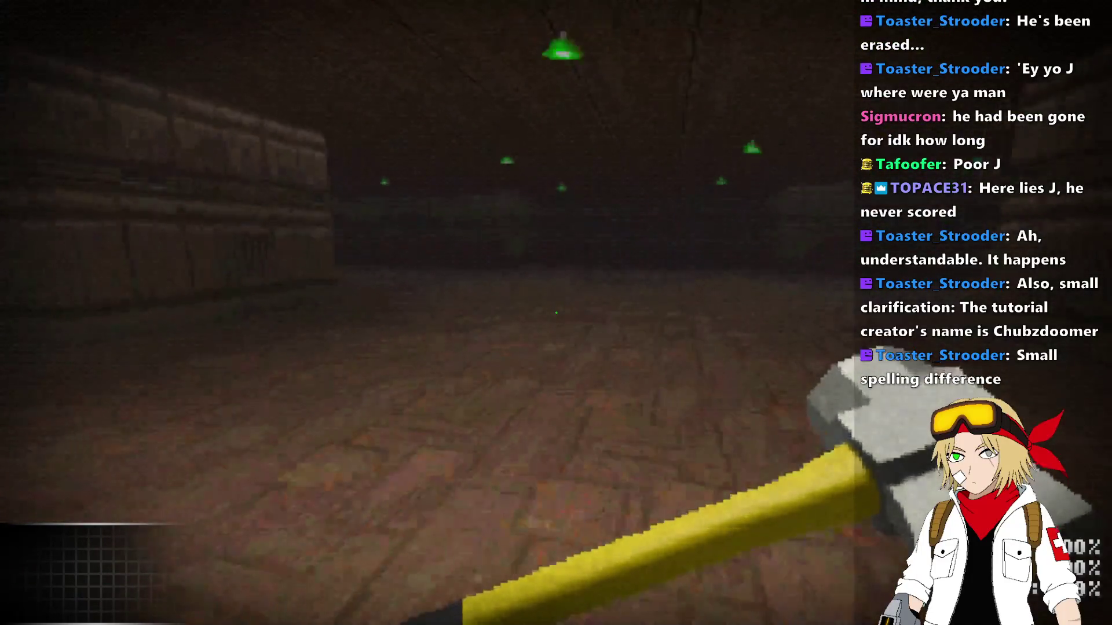
key(w)
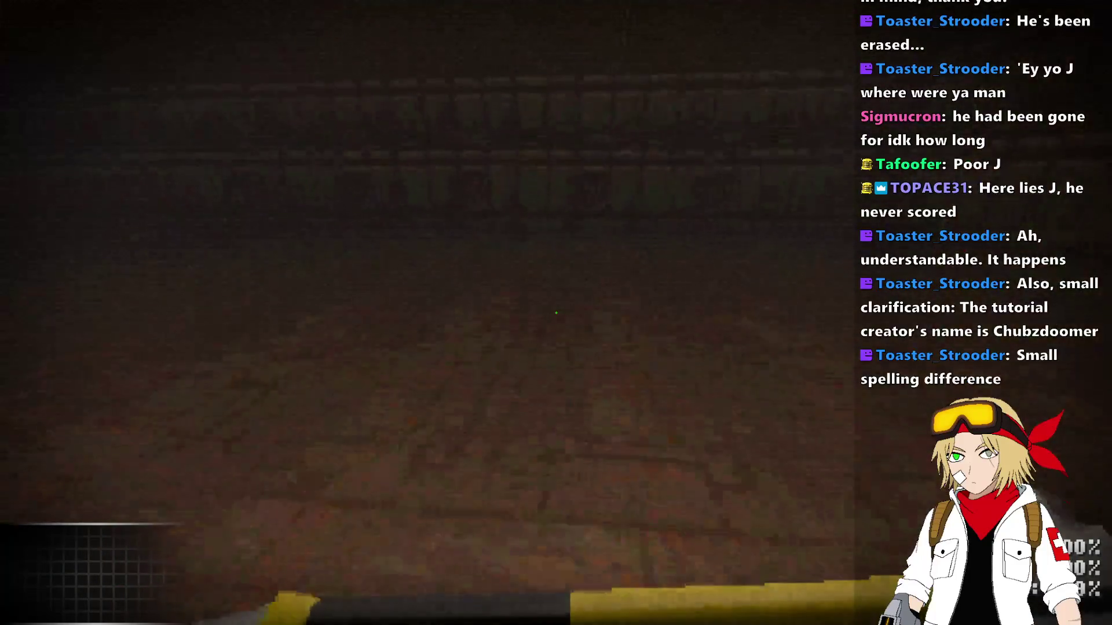
key(w)
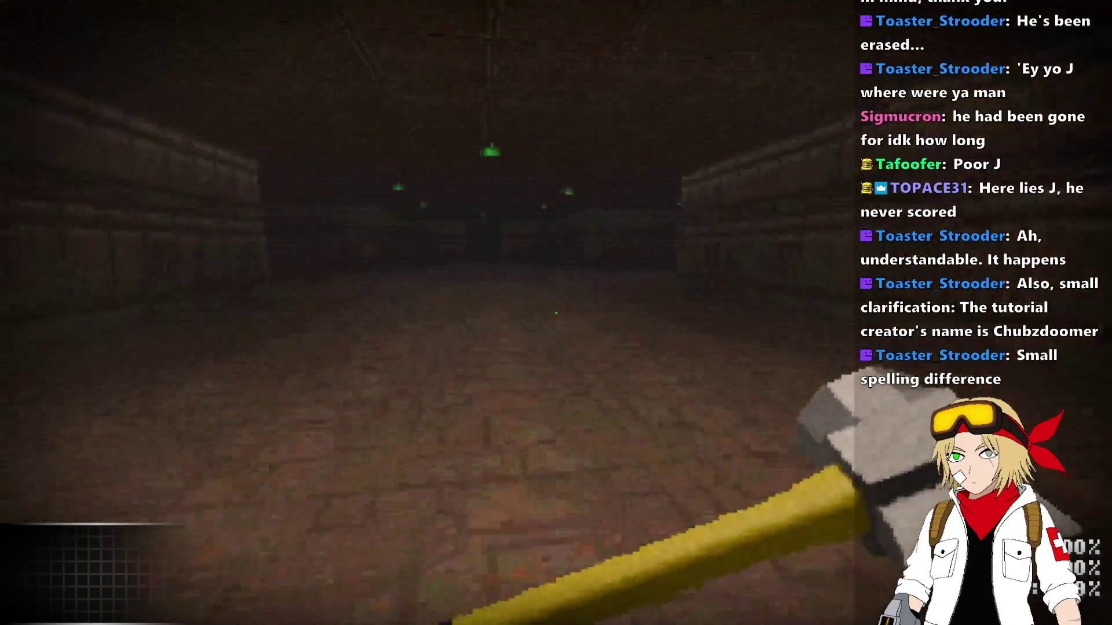
key(w)
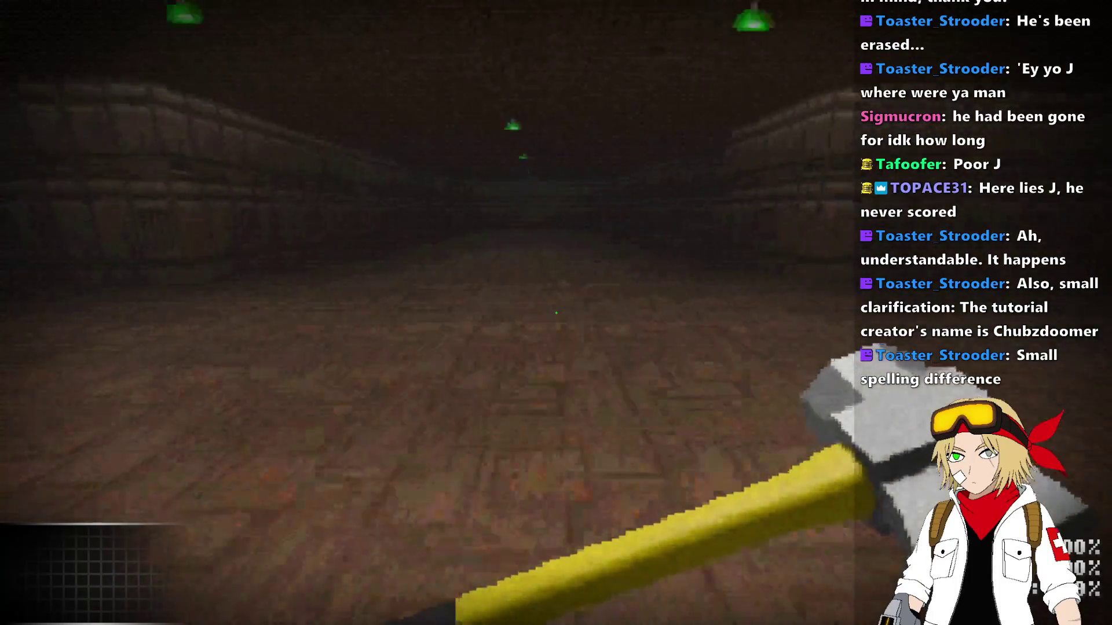
key(w)
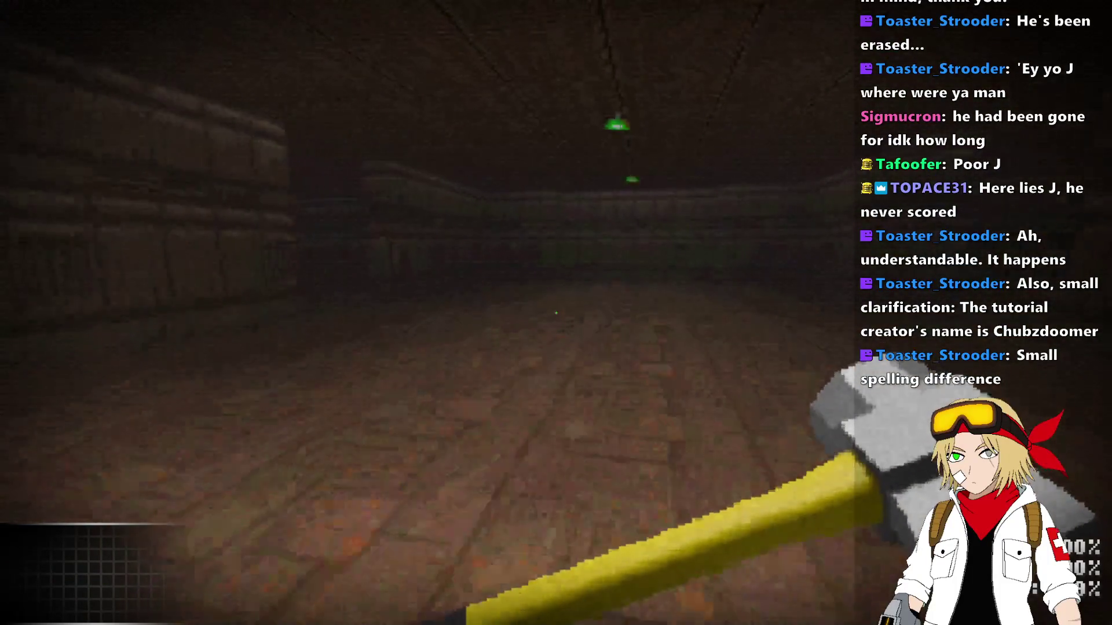
key(w)
key(w)
key(alt+F4)
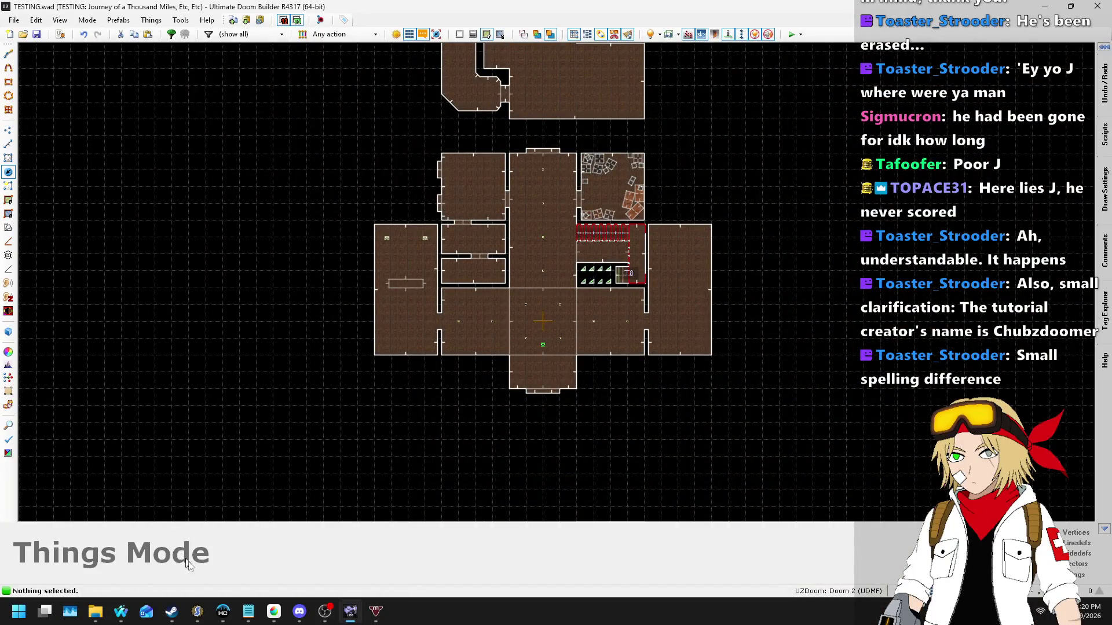
Step: Change the floor light colour on line 102 to 160, 160, 160
click(195, 615)
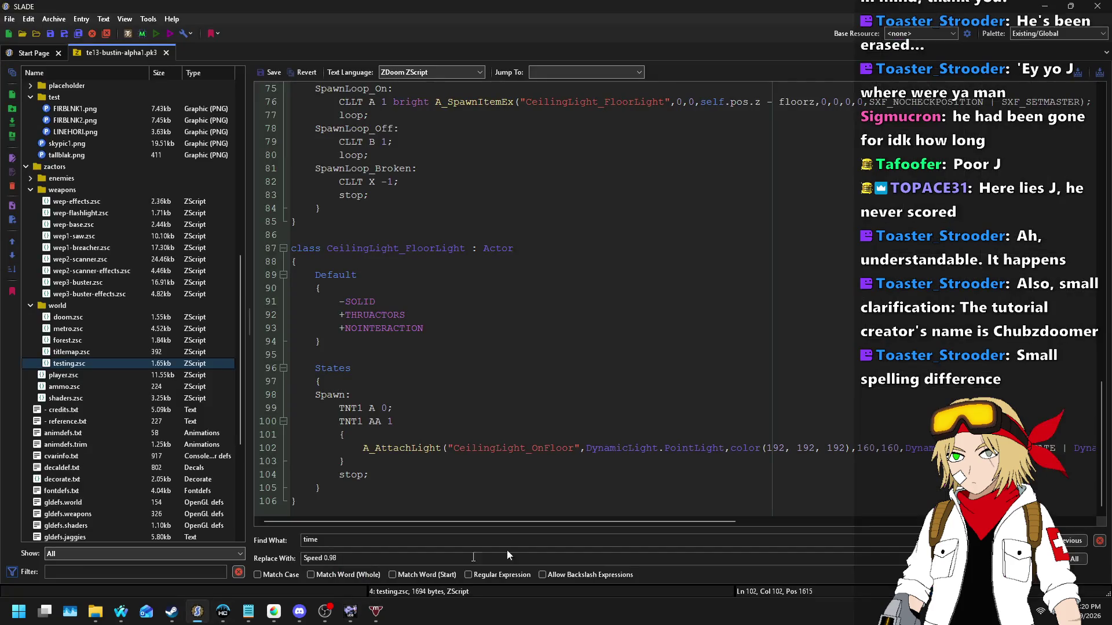
double_click(778, 448)
text(160)
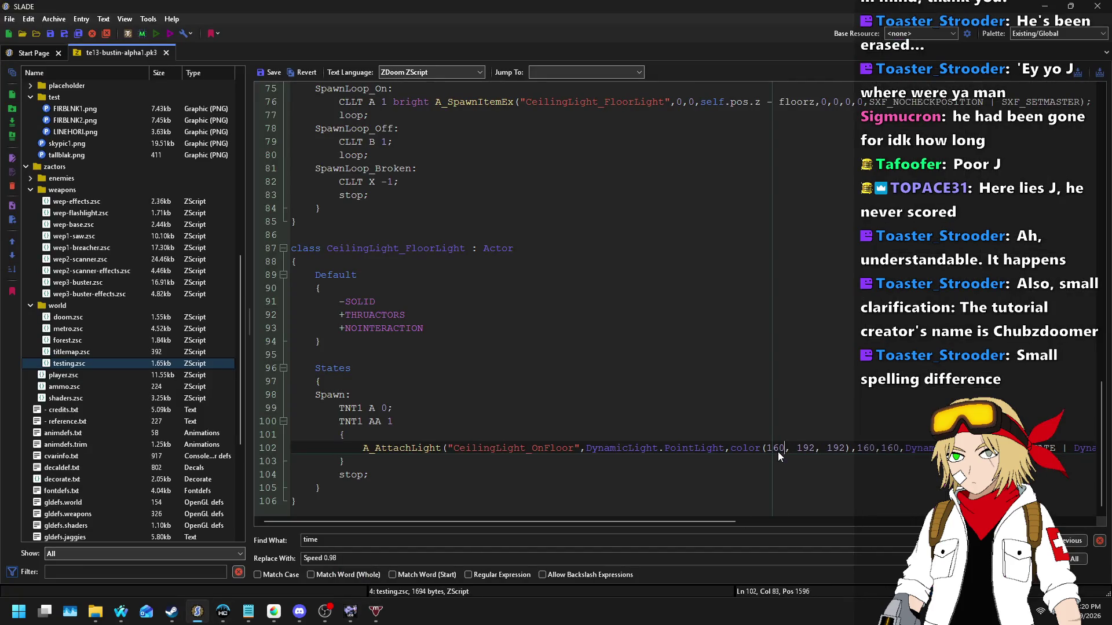
key(Right)
key(Right)
key(Delete)
key(Delete)
text(60)
key(Right)
key(Right)
key(shift+Right)
key(shift+Right)
key(shift+Right)
text(160)
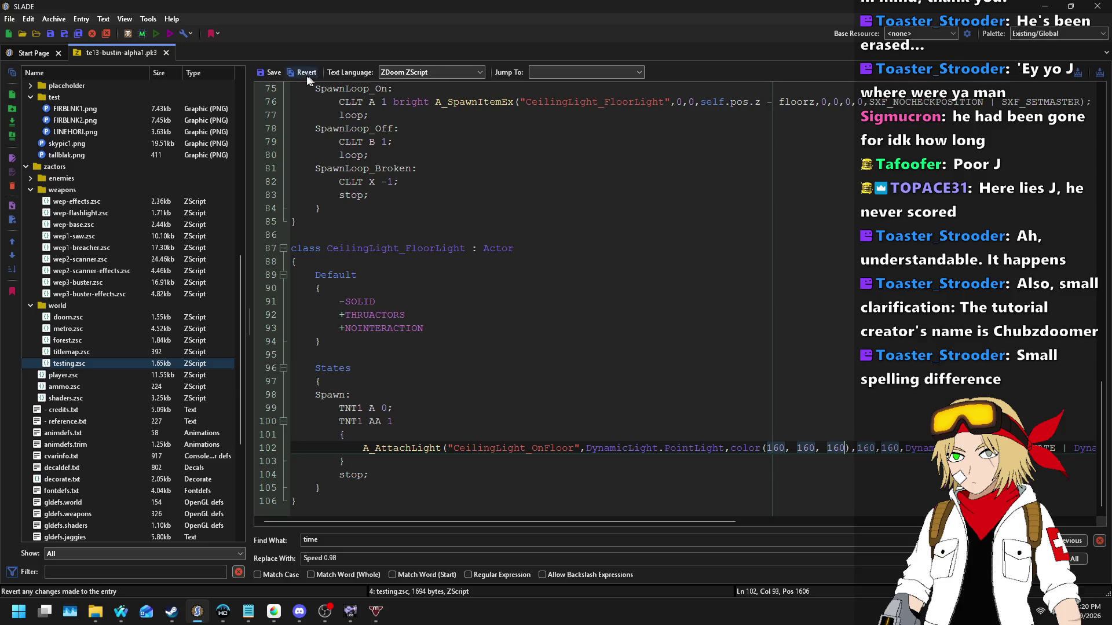
click(275, 72)
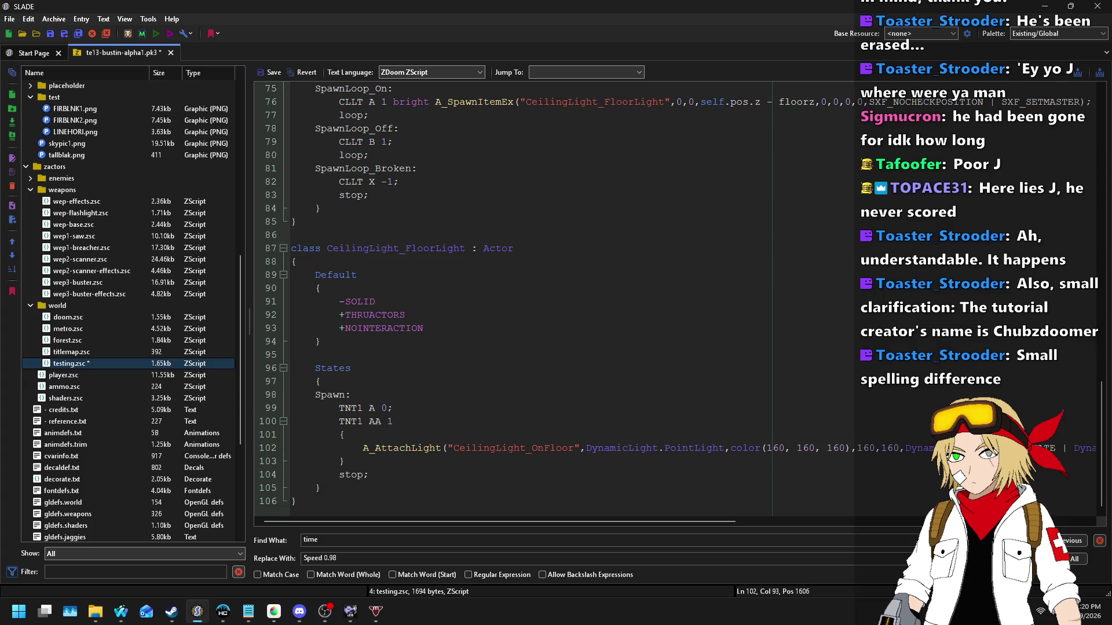
Step: Set the light radius back to 128 and save testing.zsc
click(578, 432)
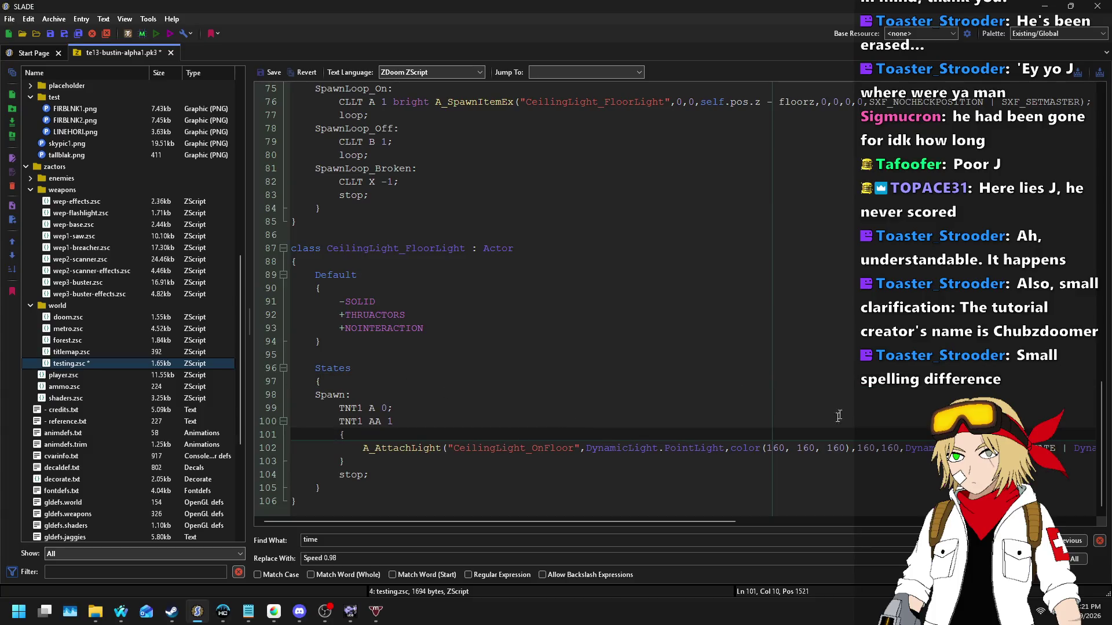
double_click(871, 448)
text(128)
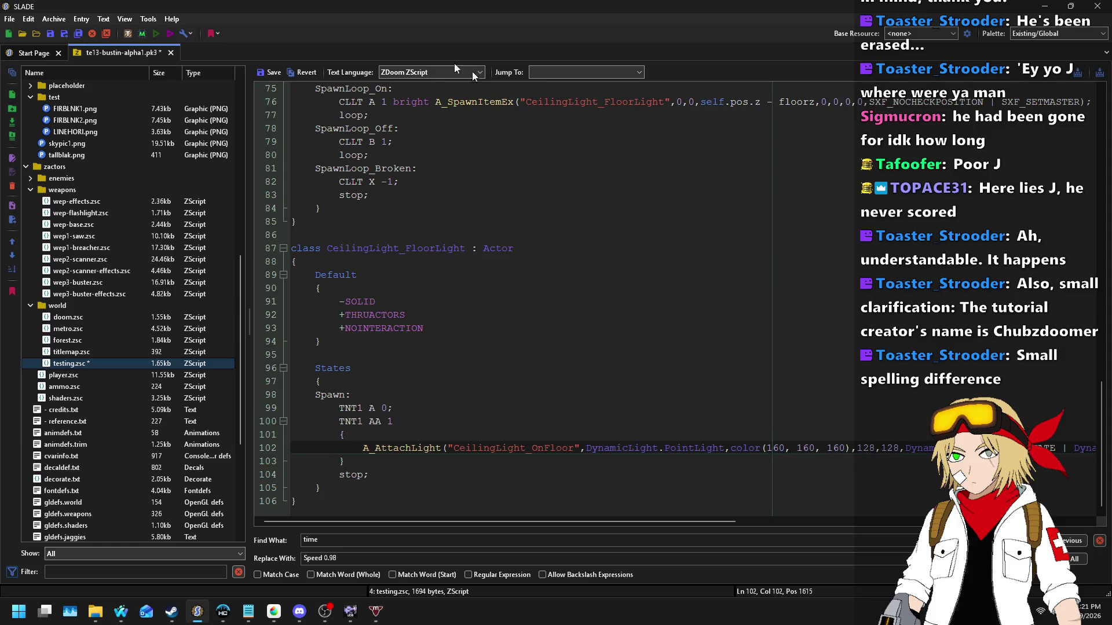
click(262, 68)
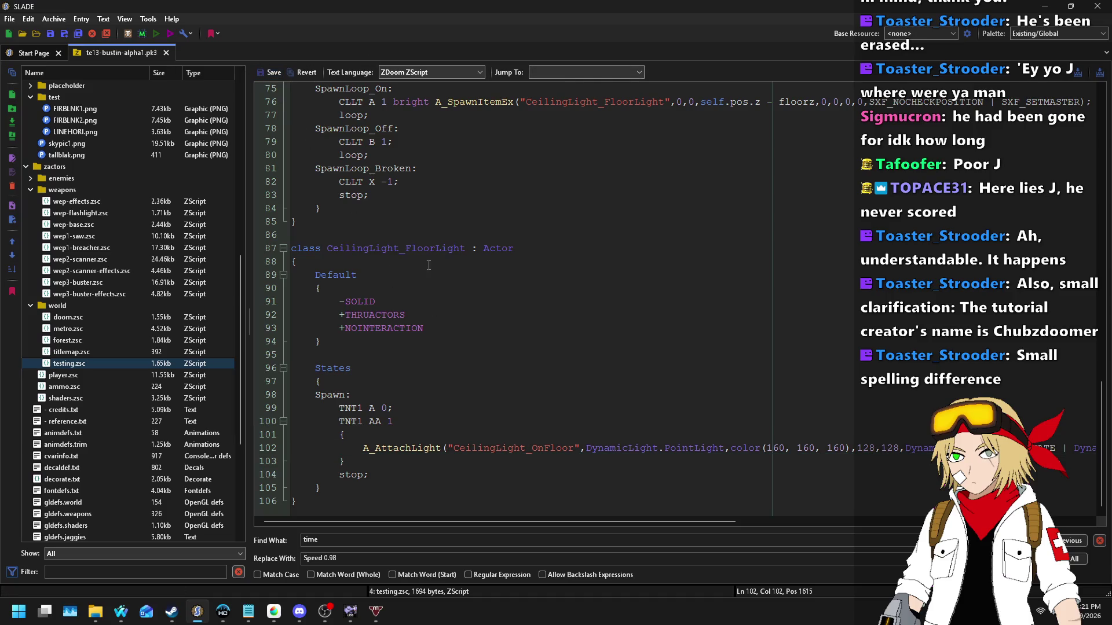
click(350, 612)
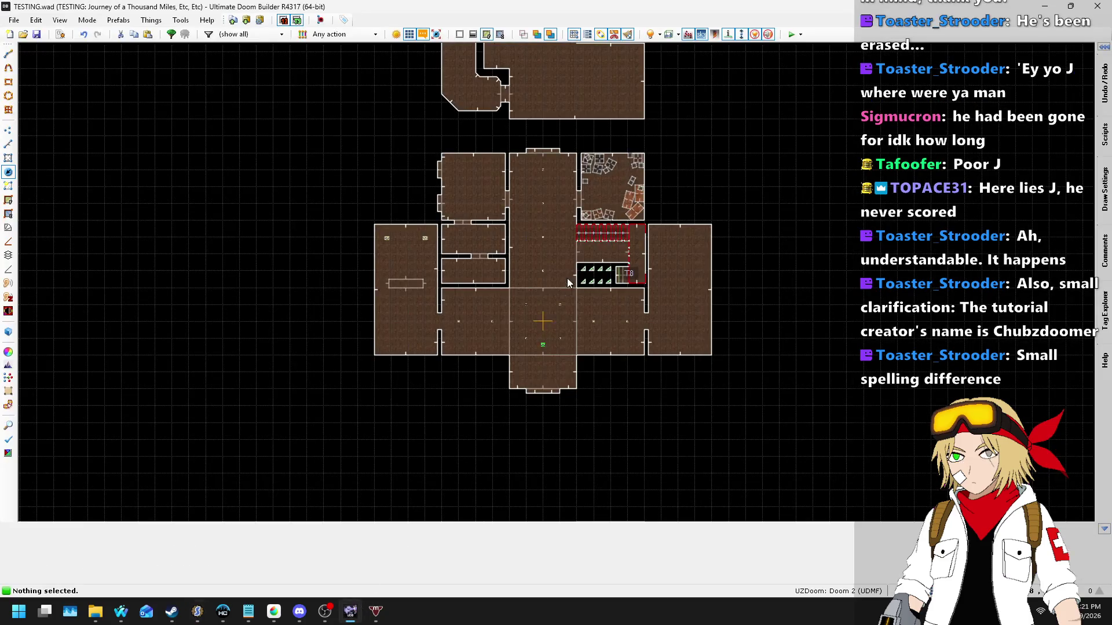
Step: Move one thing to the centre of the room and delete another thing
scroll(471, 267, up, 4)
drag(432, 250, 514, 331)
key(Delete)
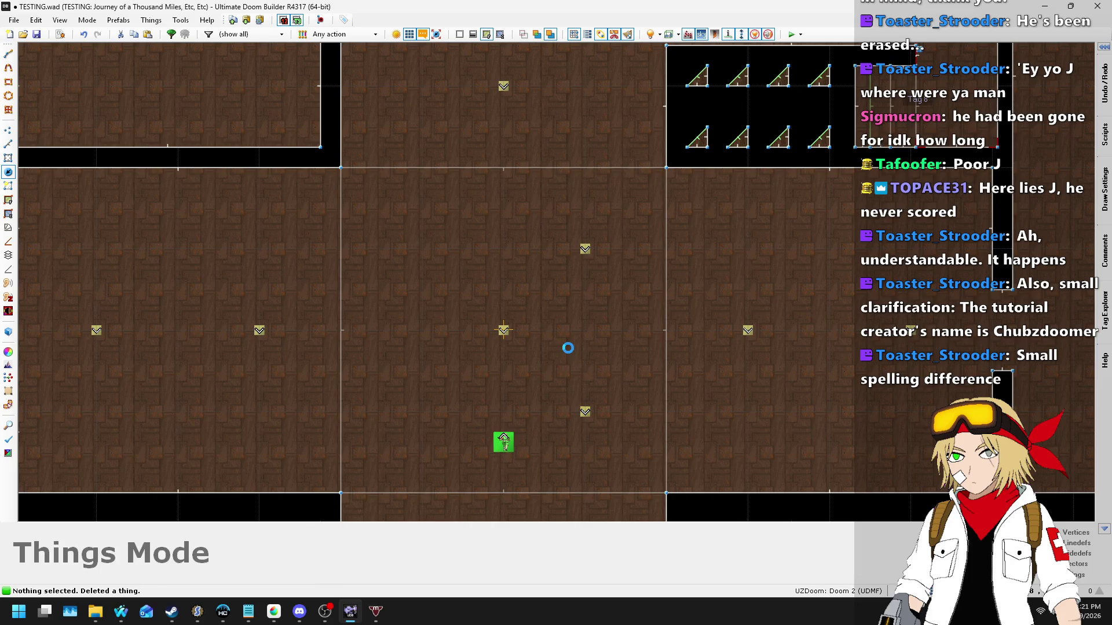
Step: Save TESTING.wad and launch a test of the map
scroll(486, 296, down, 3)
key(ctrl+s)
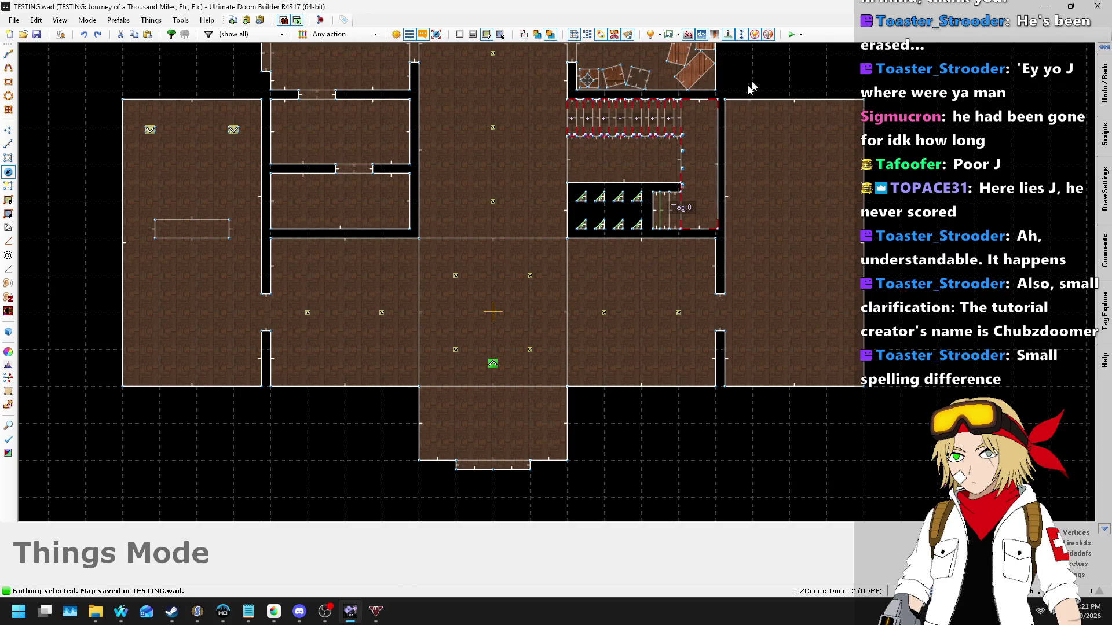
click(791, 35)
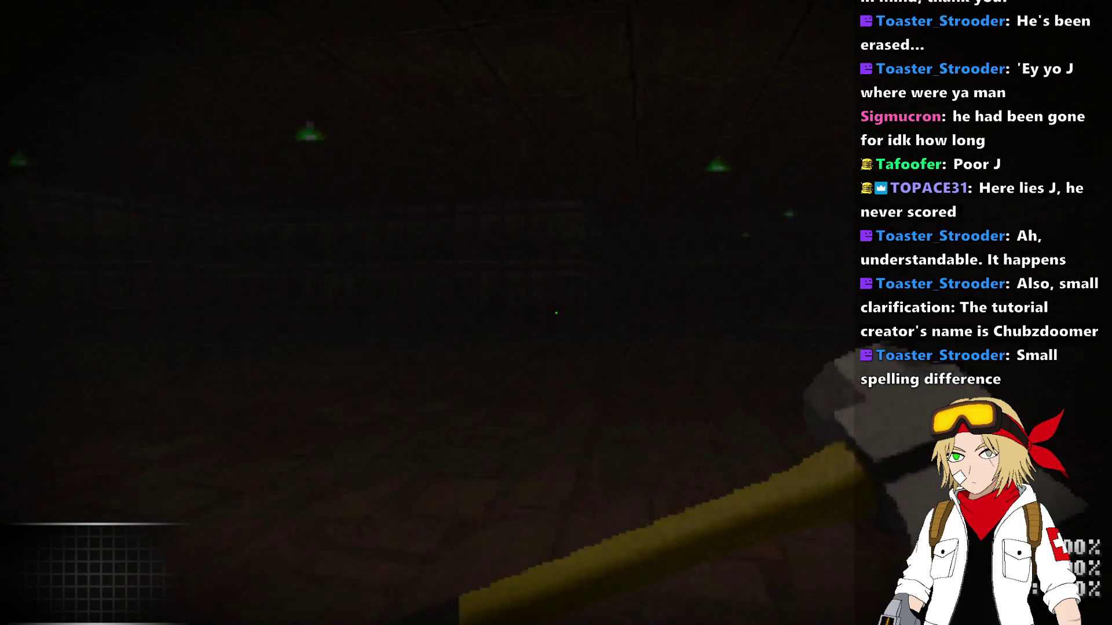
Step: Turn off the vignette, grainy screen and posterization shaders in the game's graphics settings
key(Escape)
key(Down)
key(Return)
key(Down)
key(Return)
key(Down)
key(Return)
key(Down)
key(Down)
key(Return)
key(Down)
key(Down)
key(Down)
key(Return)
key(Down)
key(Down)
key(Down)
key(Escape)
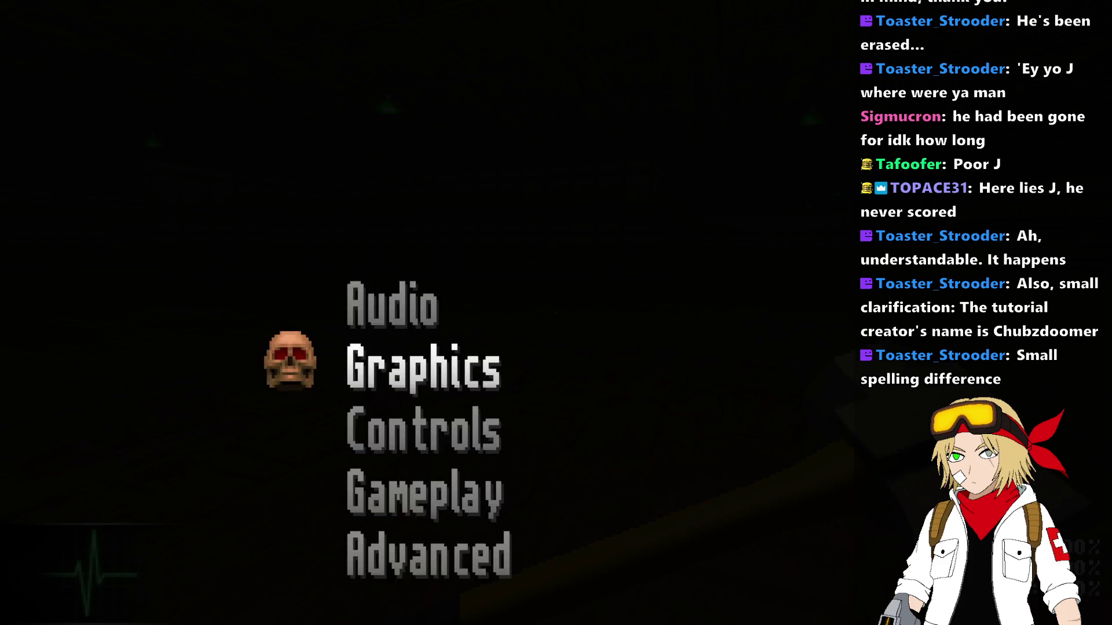
key(Escape)
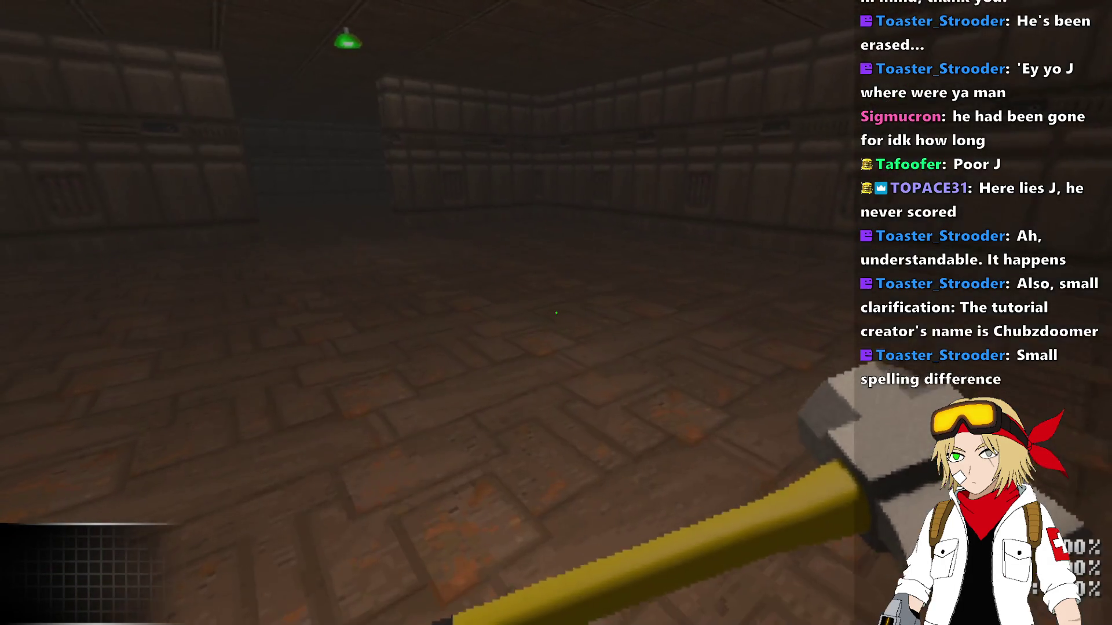
Step: Walk toward the green-lit wall, swing the hammer twice, then quit to testing.zsc
mouse_move(556, 312)
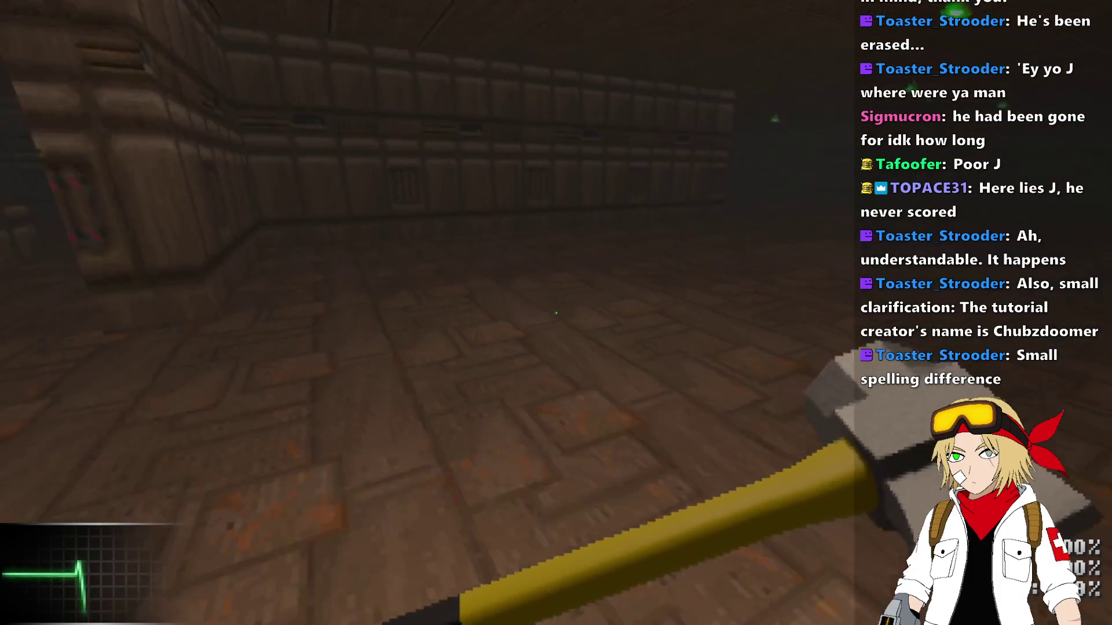
key(w)
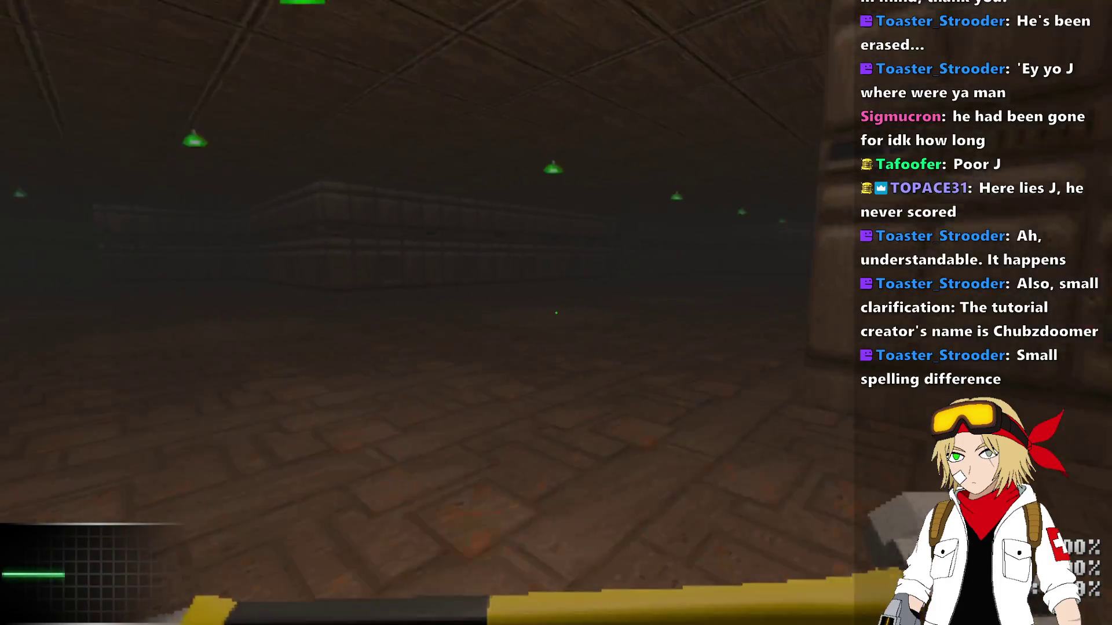
key(w)
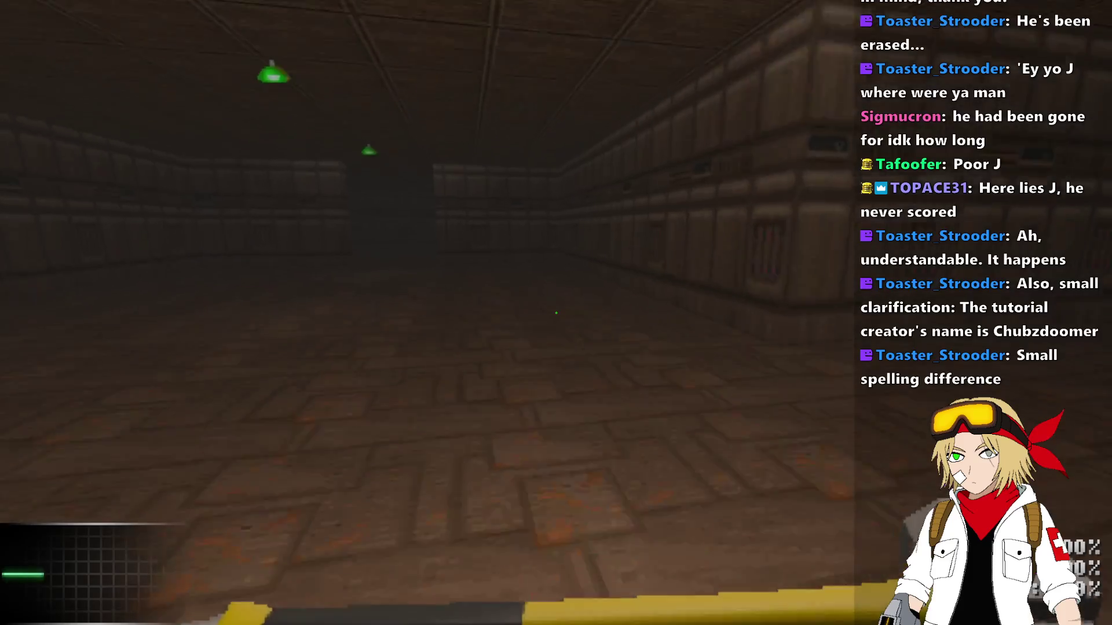
click(556, 313)
mouse_move(556, 313)
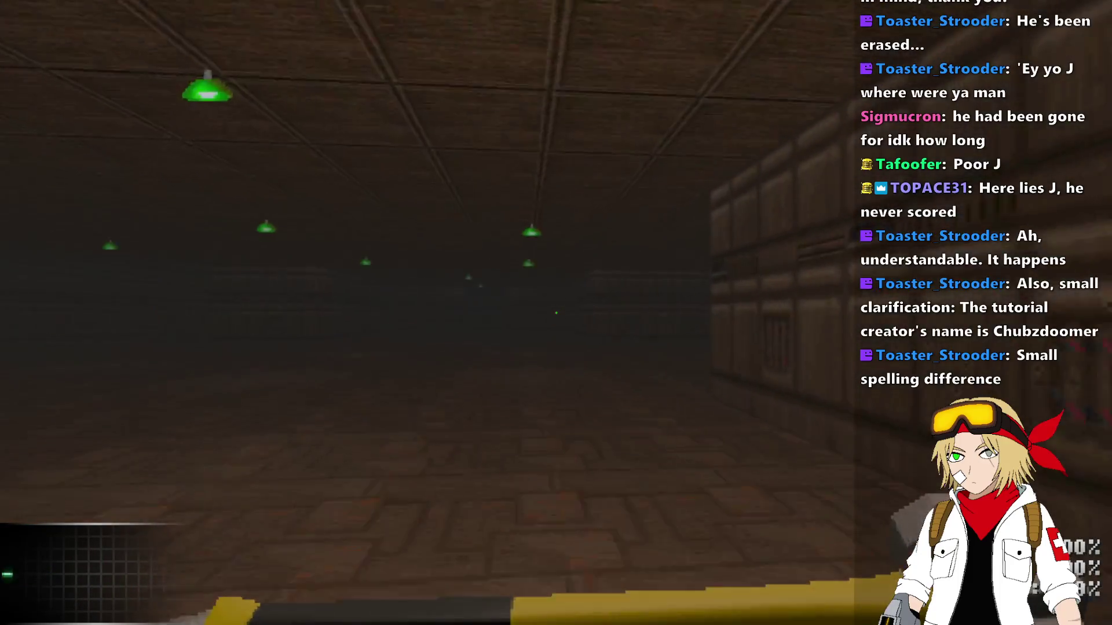
click(556, 312)
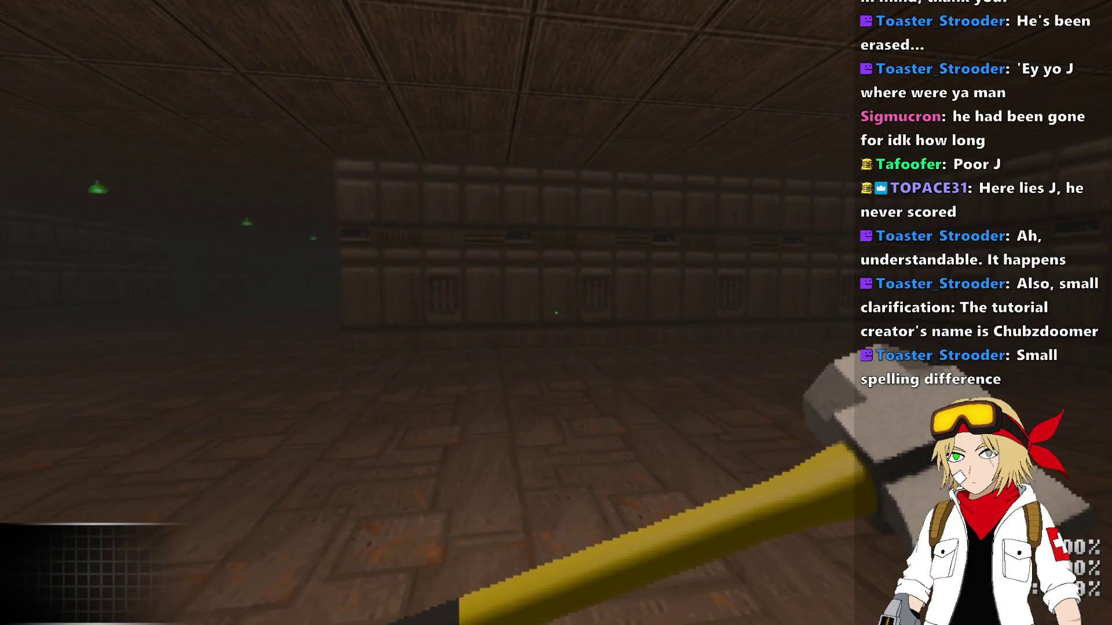
key(alt+F4)
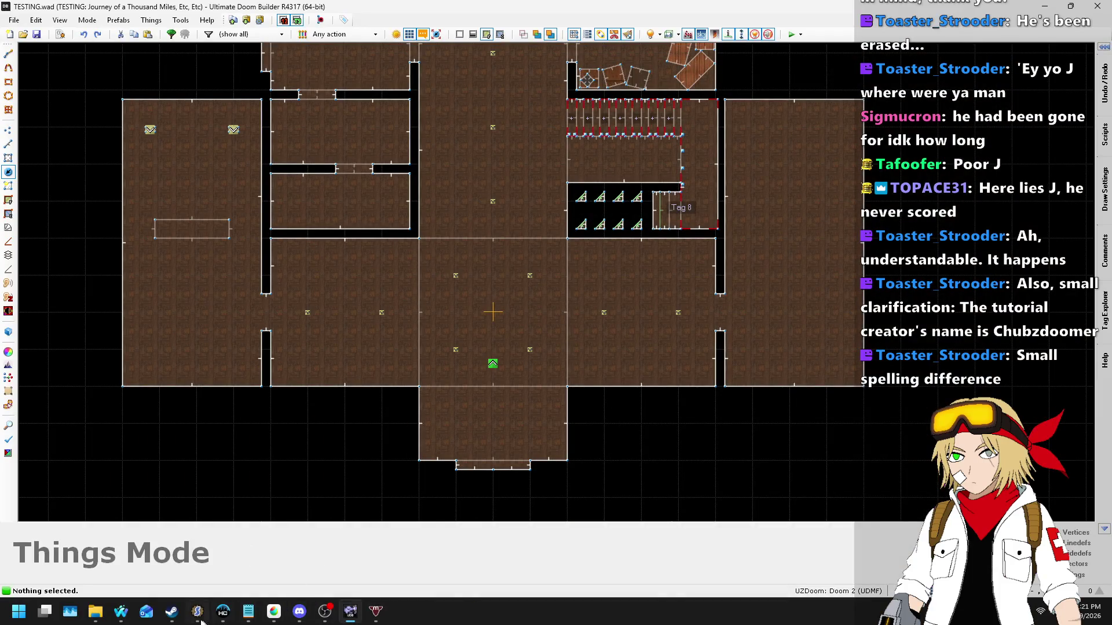
click(198, 611)
Step: Change the floor light colour from 160 to 192, save testing.zsc, and relaunch the map test
double_click(776, 447)
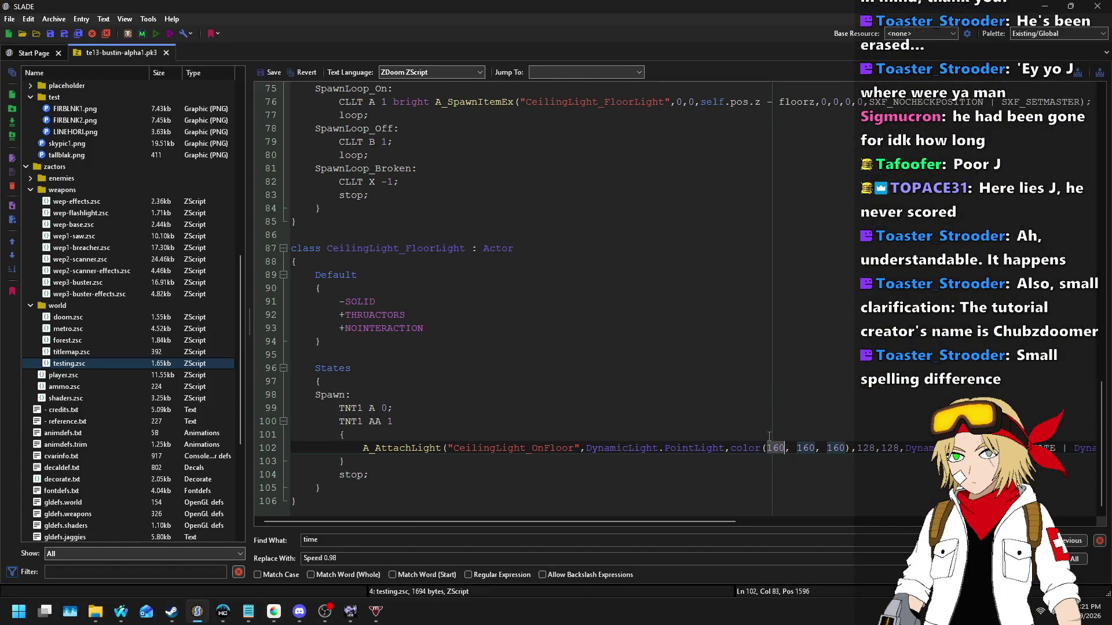
text(192, 192)
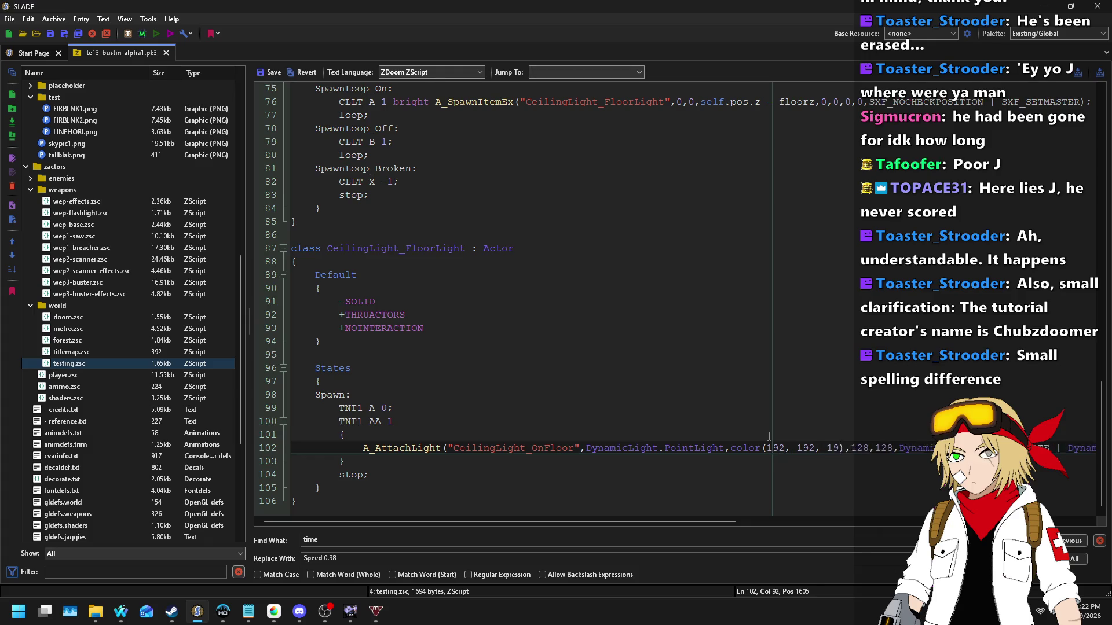
click(272, 72)
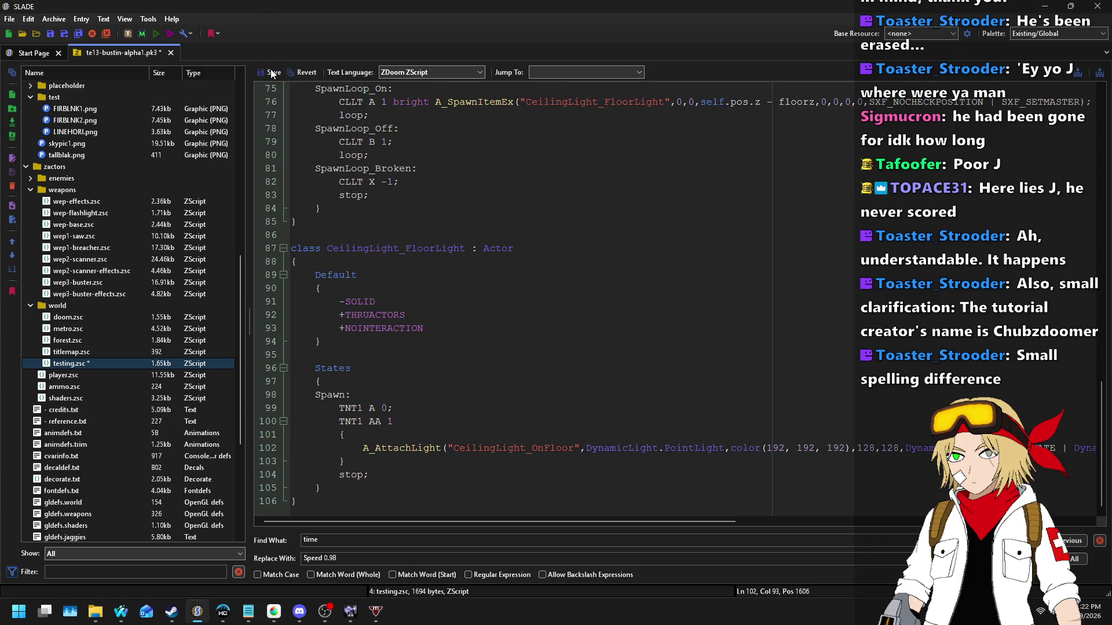
key(alt+Tab)
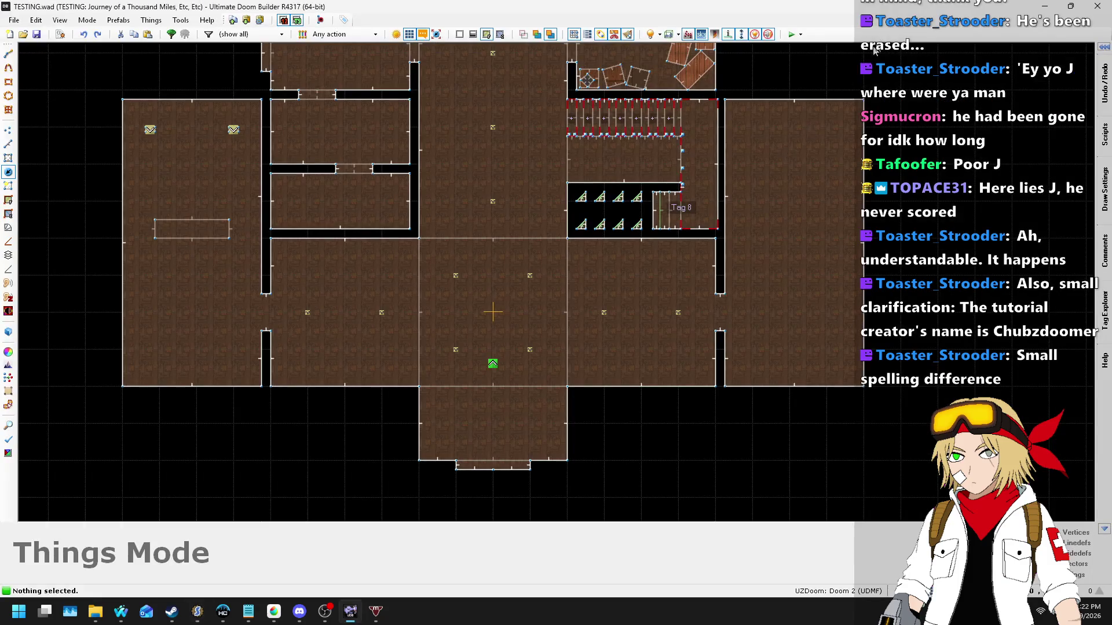
click(792, 35)
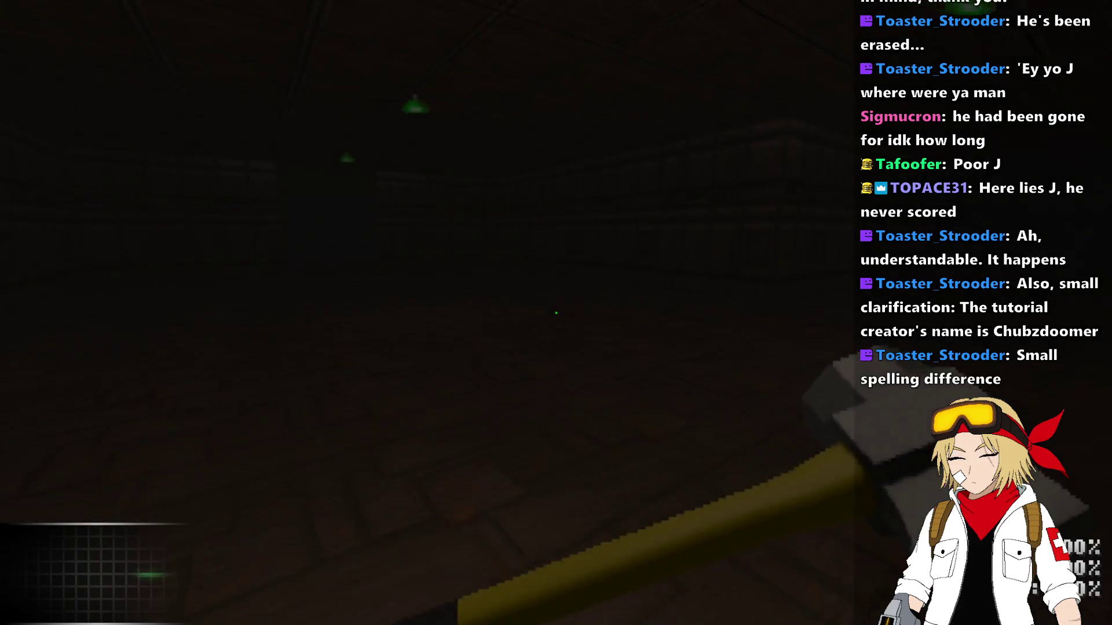
key(w)
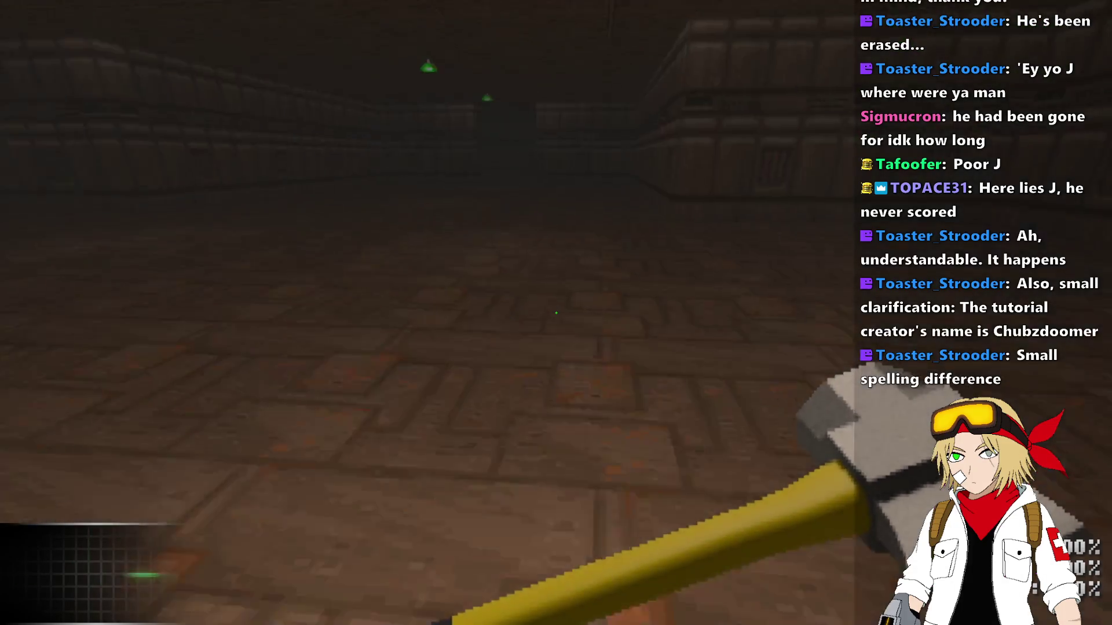
key(w)
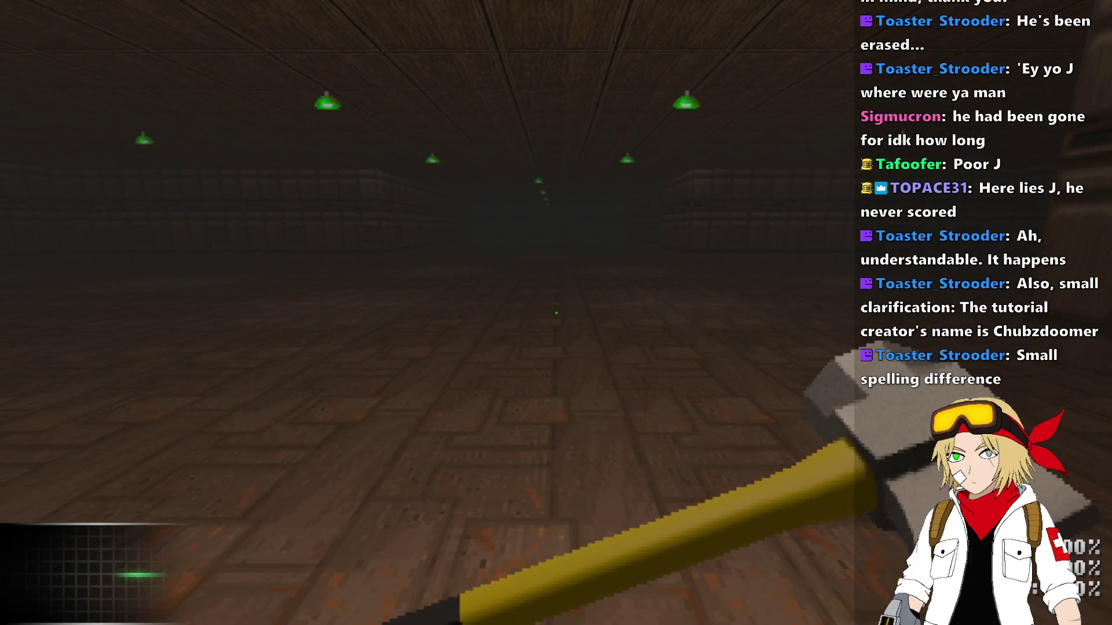
key(w)
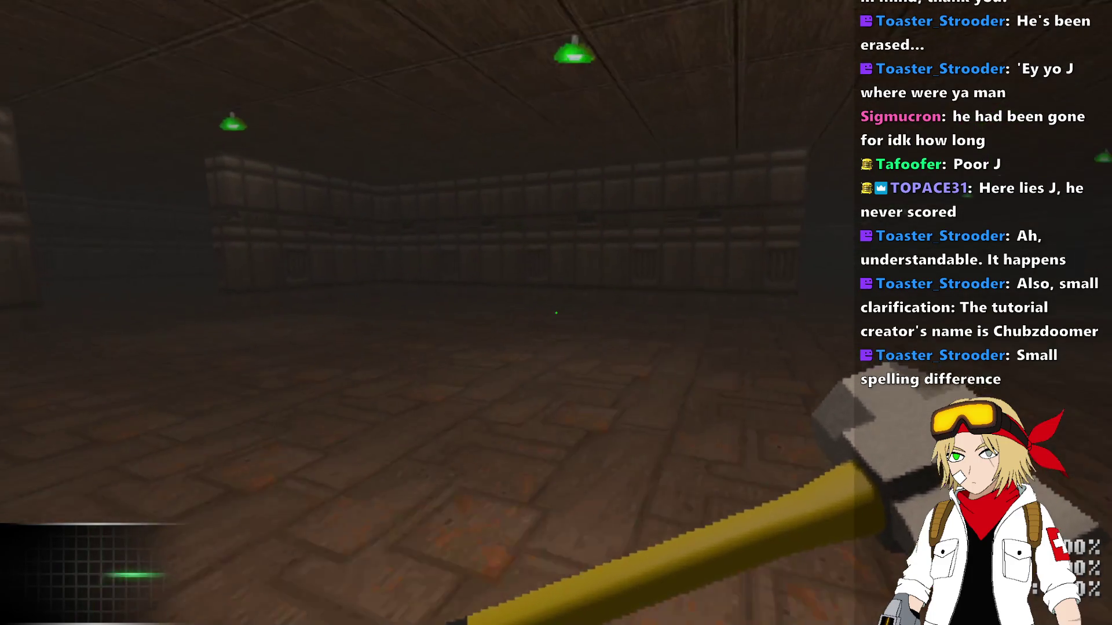
key(w)
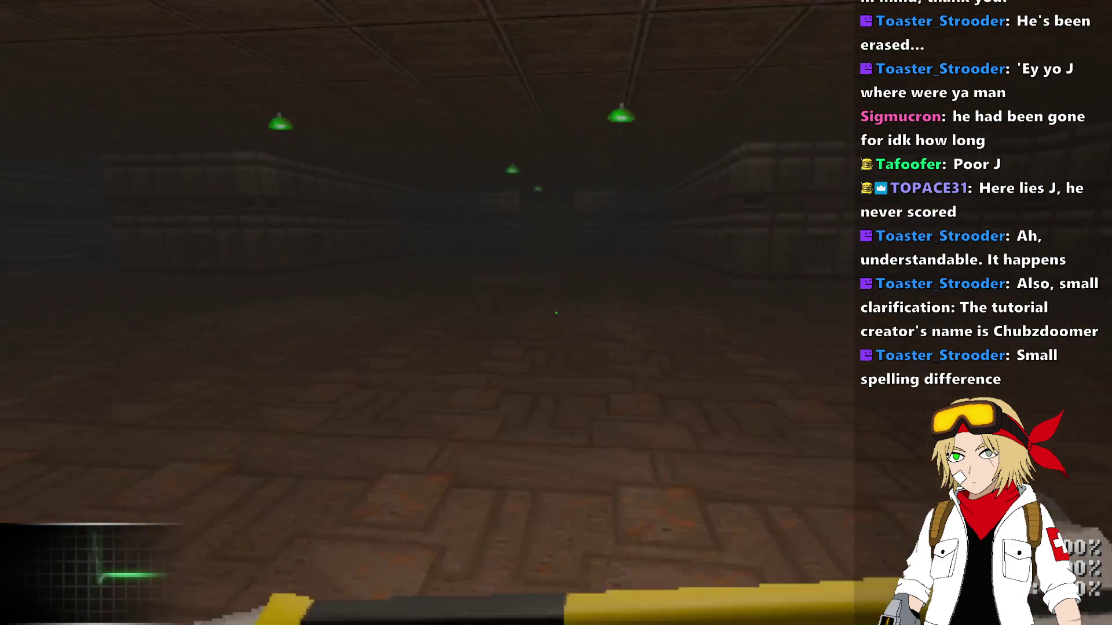
key(w)
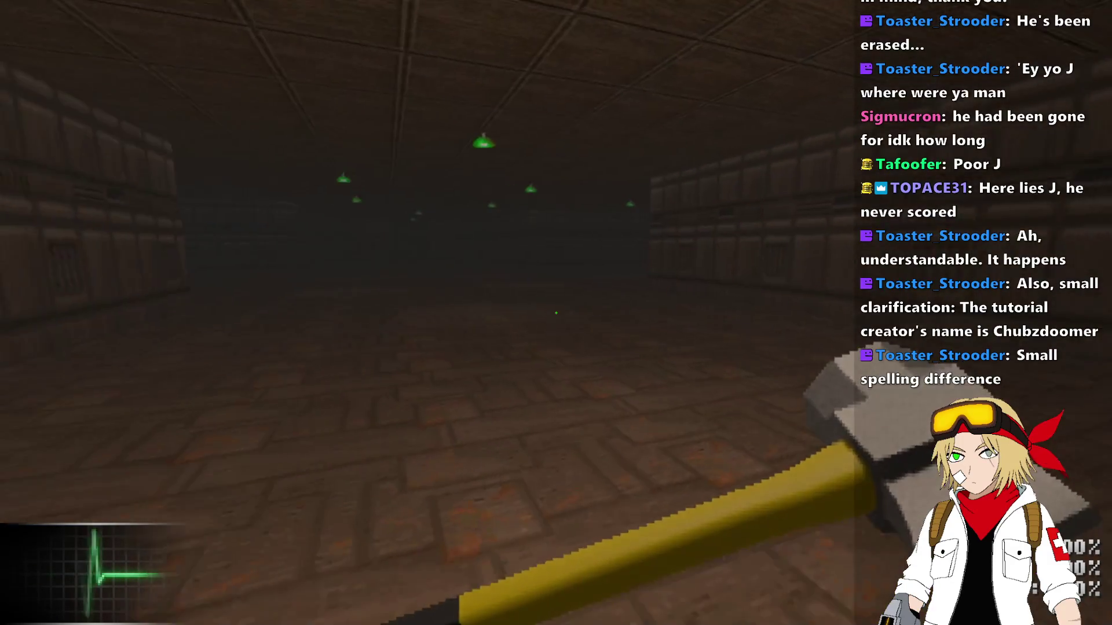
key(w)
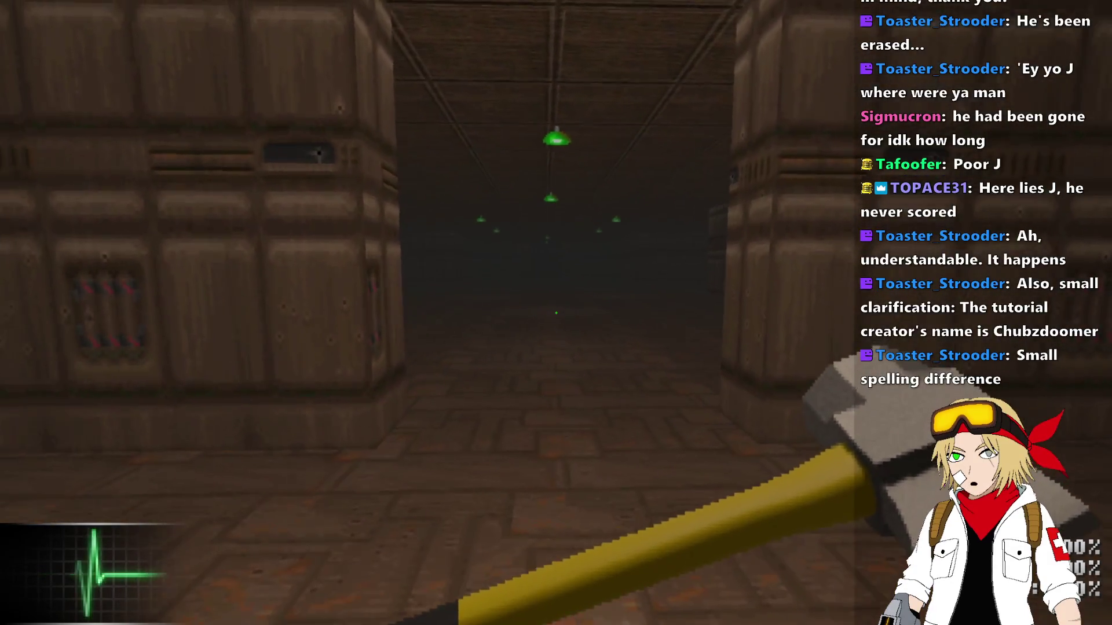
key(alt+F4)
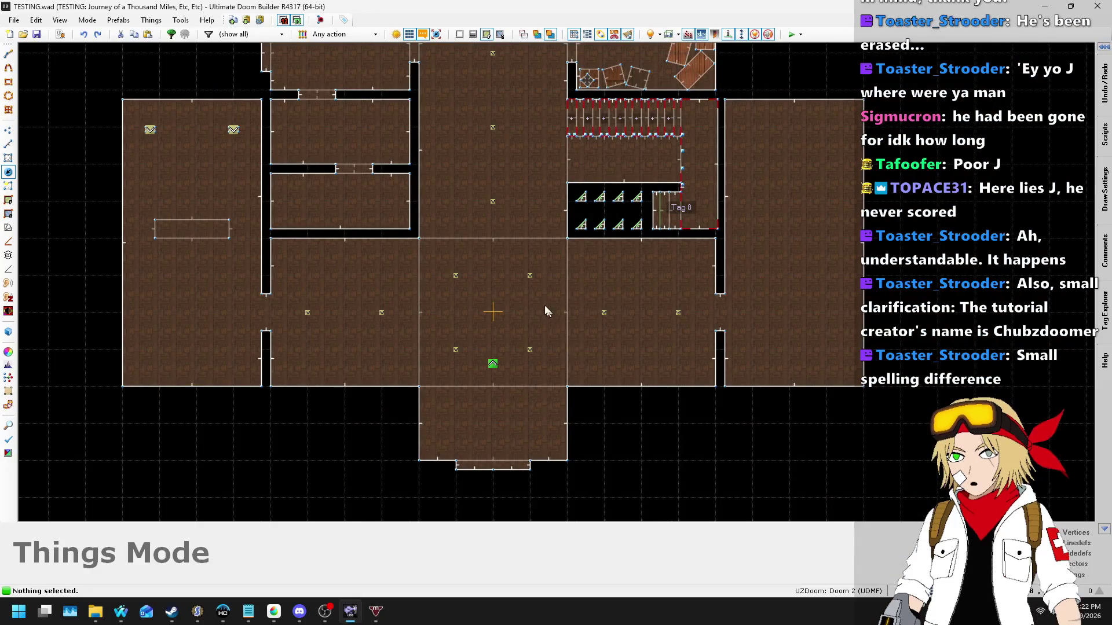
Step: Wrap the floor light's A_AttachLight call in an if (master != null) { } block
click(195, 619)
double_click(866, 448)
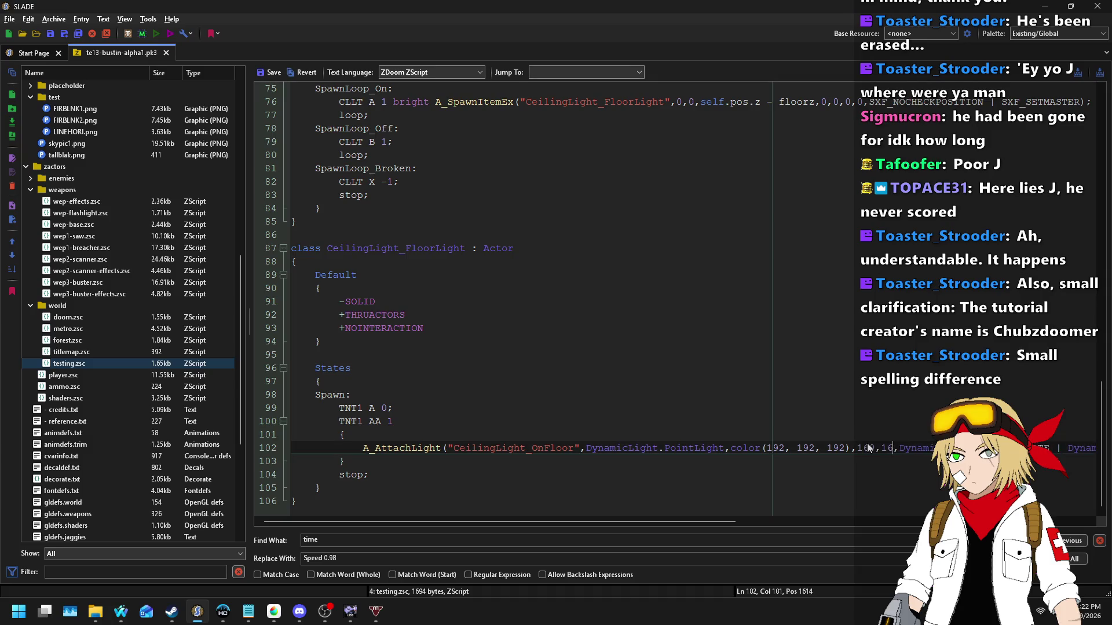
key(Home)
key(Return)
key(Up)
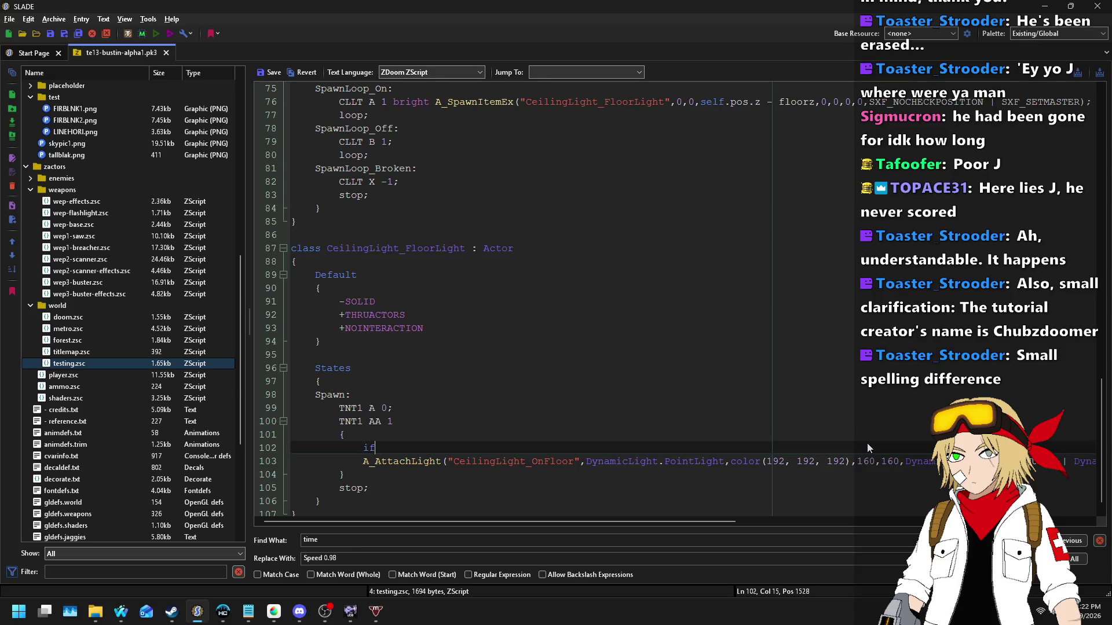
text(null))
key(Return)
key(Tab)
key(Tab)
key(Tab)
text({)
key(Down)
key(Home)
key(Tab)
key(End)
key(Return)
key(BackSpace)
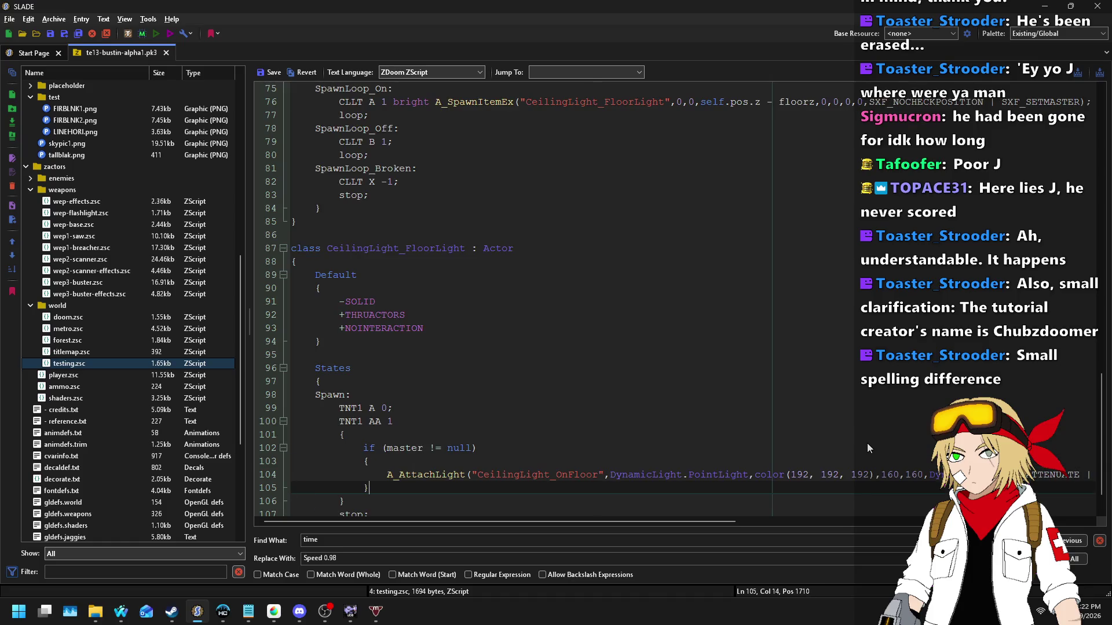
text(})
Step: Append master.args values to the light's radius and colour components, then save testing.zsc
click(900, 474)
key(ctrl+v)
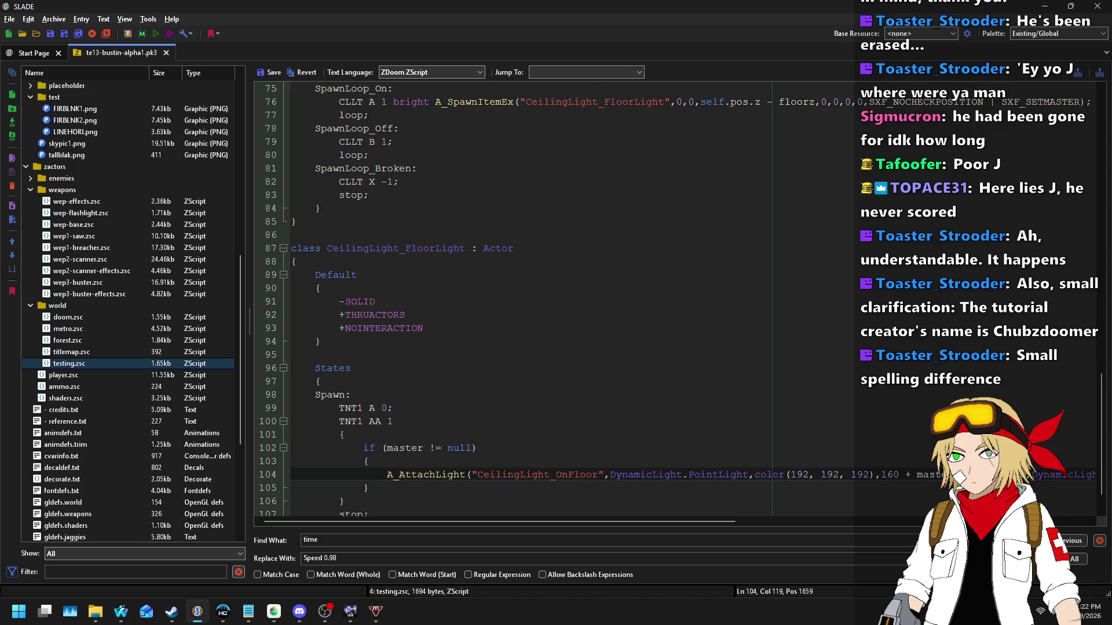
key(ctrl+v)
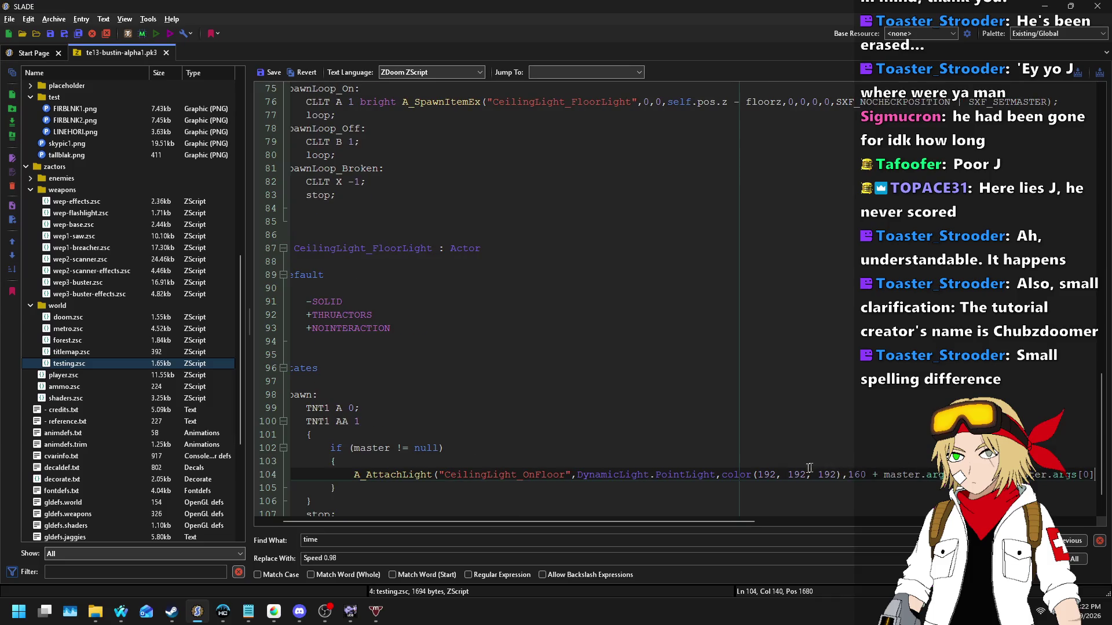
click(777, 475)
text(+ master.args[0])
key(Right)
key(Right)
key(Right)
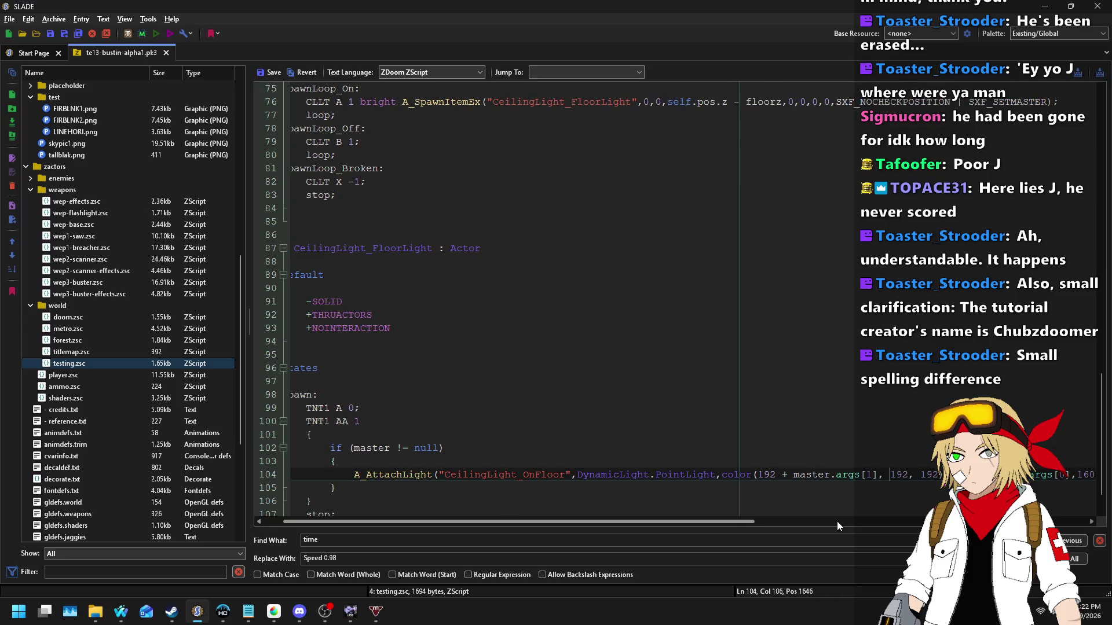
key(ctrl+v)
key(Right)
key(Right)
key(Right)
key(Home)
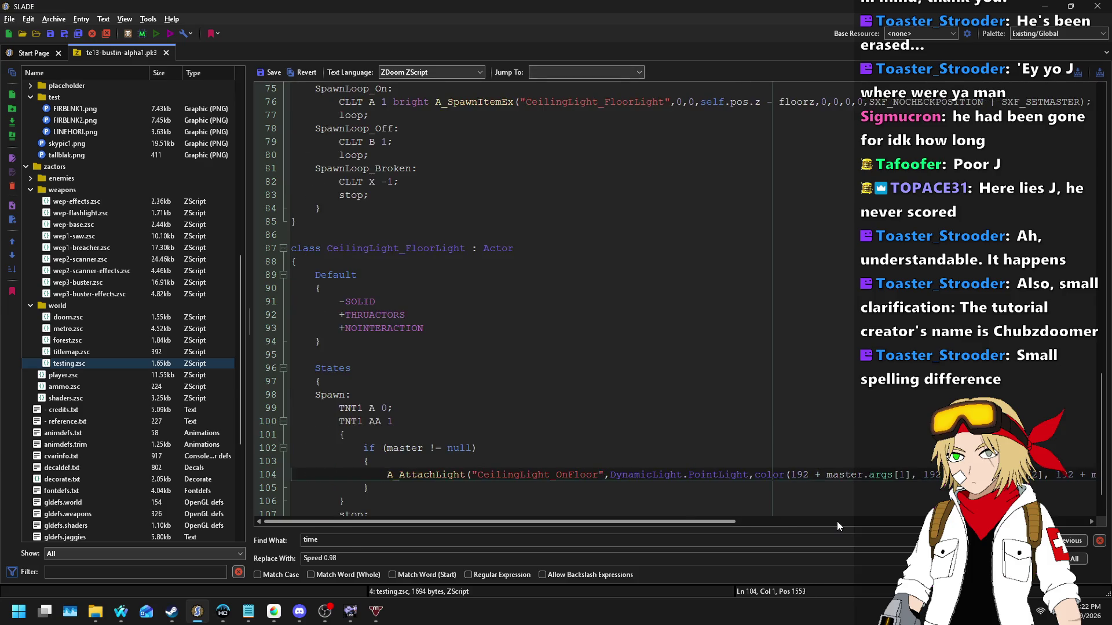
click(271, 72)
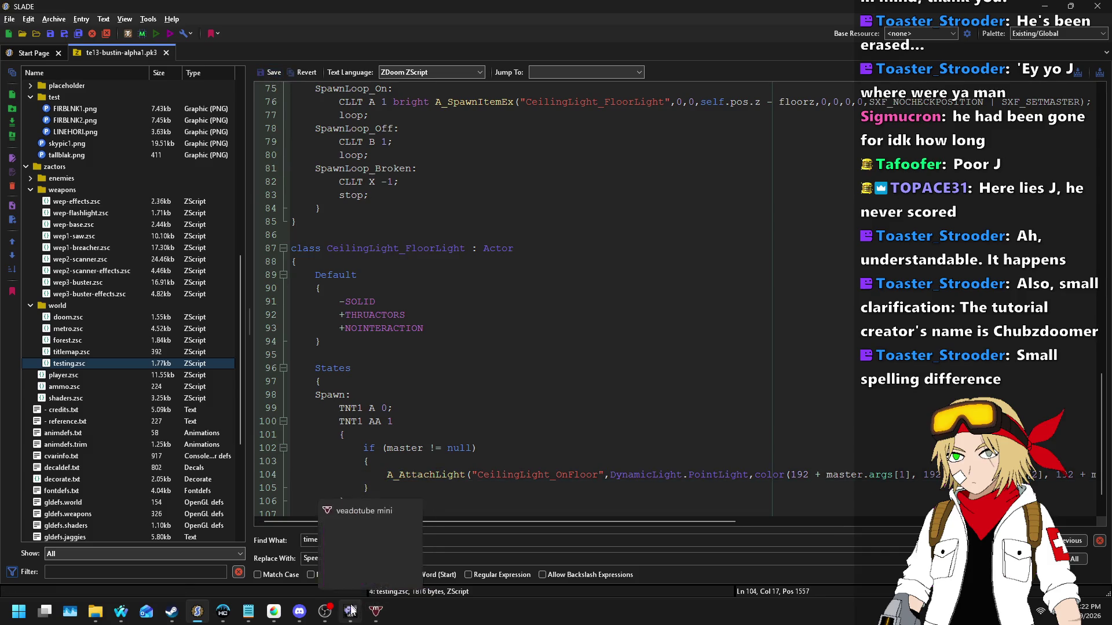
click(350, 611)
Step: Shift ceiling-light things left, right and upward, deleting two of them
scroll(389, 301, up, 3)
drag(382, 322, 346, 327)
drag(251, 321, 251, 322)
key(Delete)
drag(754, 324, 827, 329)
scroll(676, 422, down, 5)
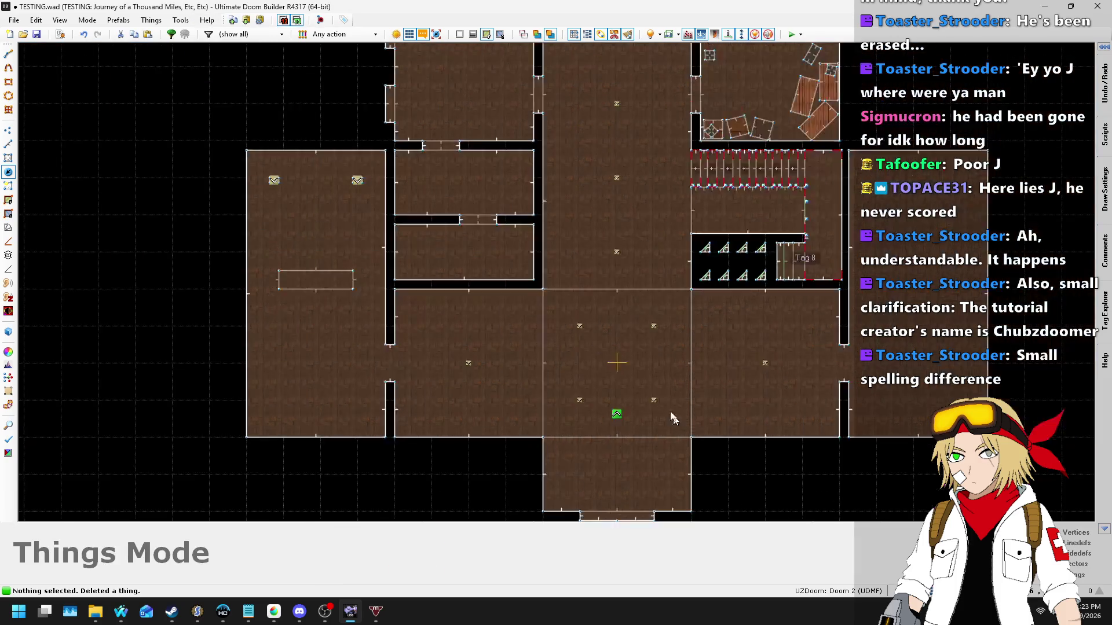
scroll(652, 259, up, 4)
drag(611, 313, 612, 264)
scroll(617, 266, down, 1)
key(Delete)
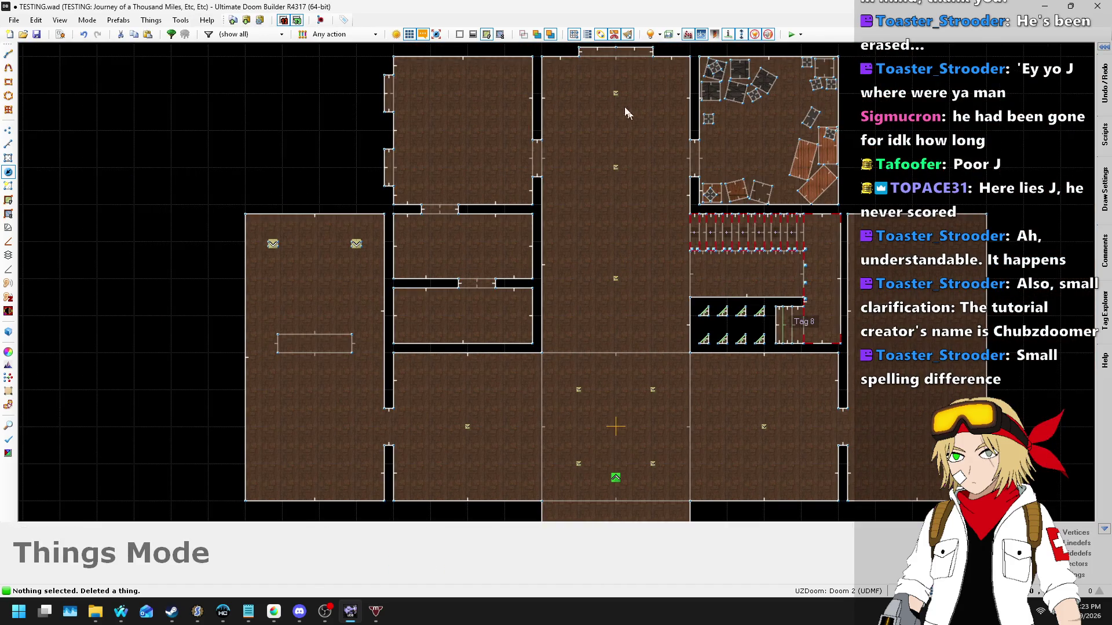
Step: Move two things down in the central room beside the green thing
key(t)
scroll(583, 406, down, 2)
scroll(637, 429, up, 3)
mouse_move(635, 427)
mouse_down()
mouse_move(635, 472)
mouse_move(596, 450)
mouse_up()
mouse_move(539, 427)
mouse_down()
mouse_move(588, 476)
mouse_move(634, 479)
mouse_up()
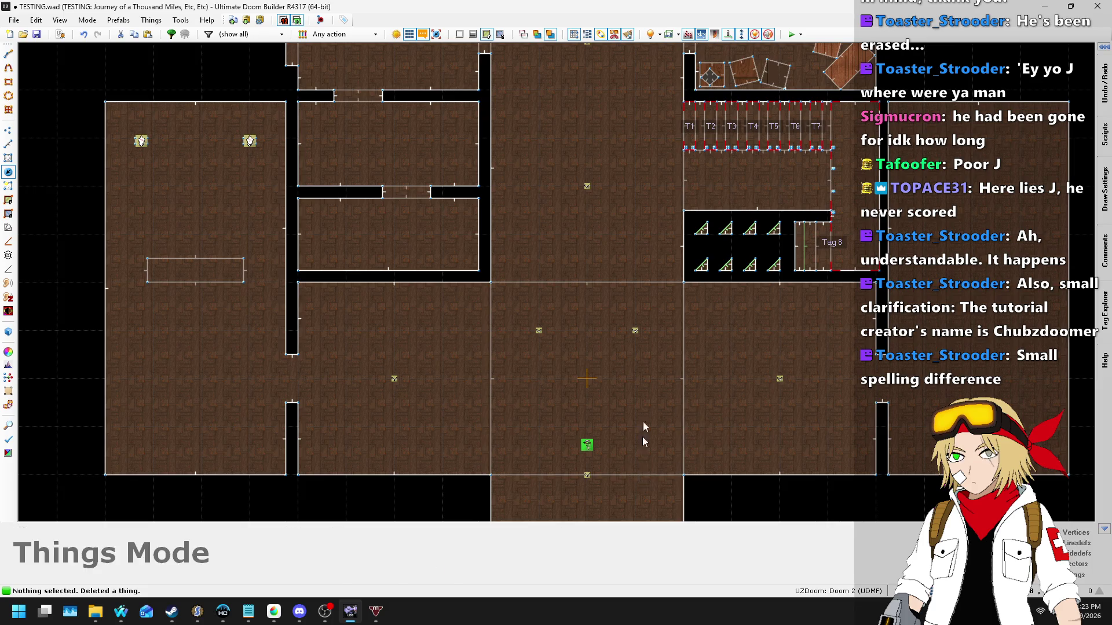
Step: Save TESTING.wad and launch the map in-game
scroll(640, 375, down, 3)
key(ctrl+s)
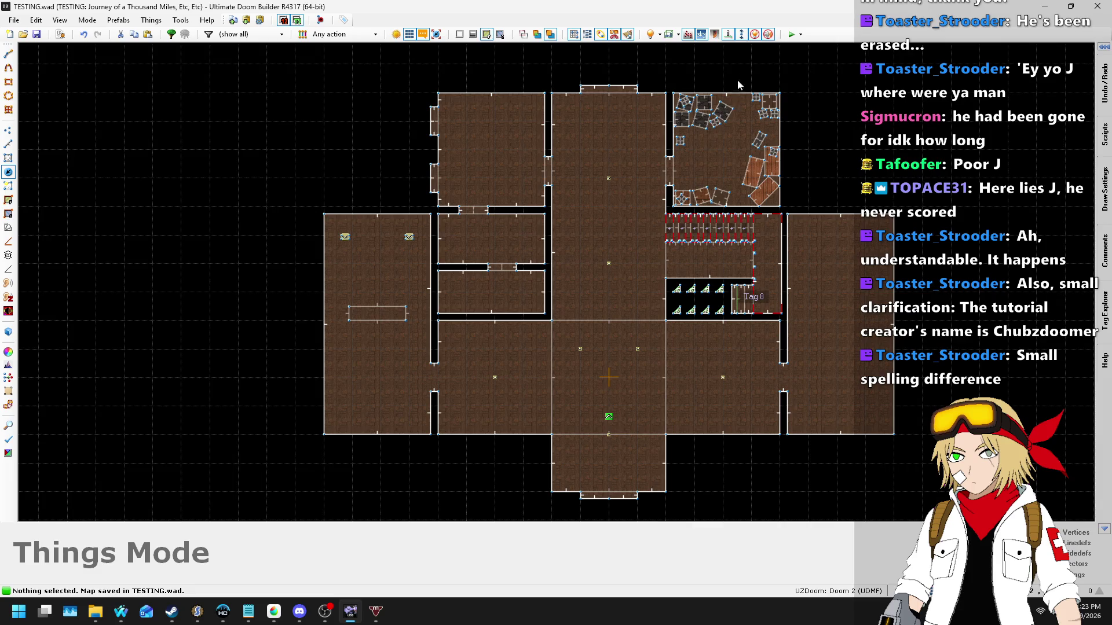
click(789, 35)
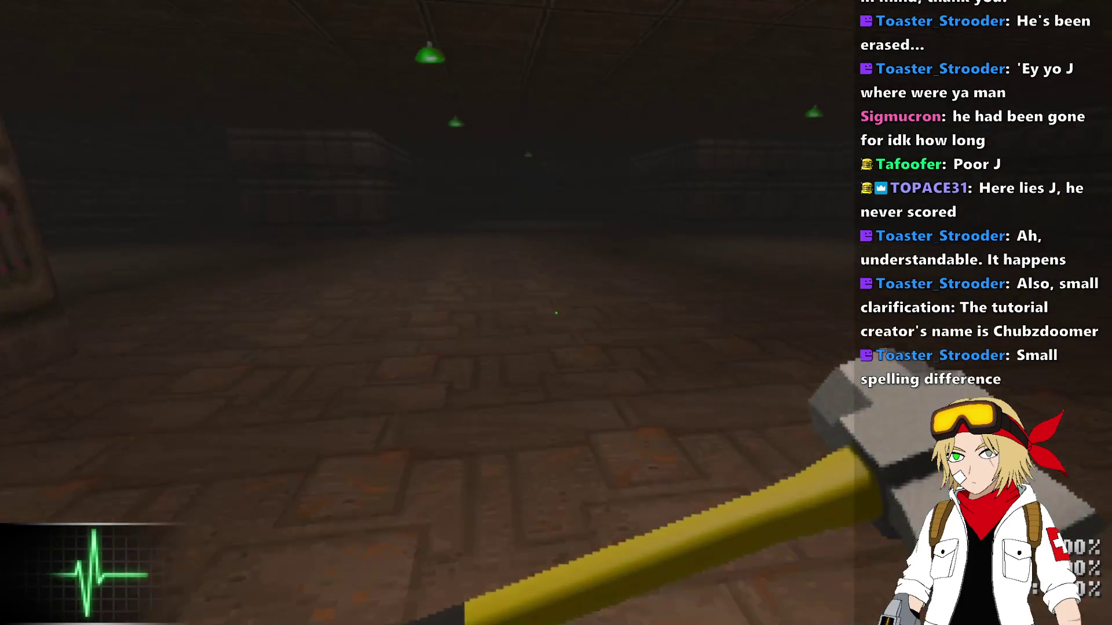
Step: Walk through the brick halls looking up at the green ceiling lamps, then quit the test
key(w)
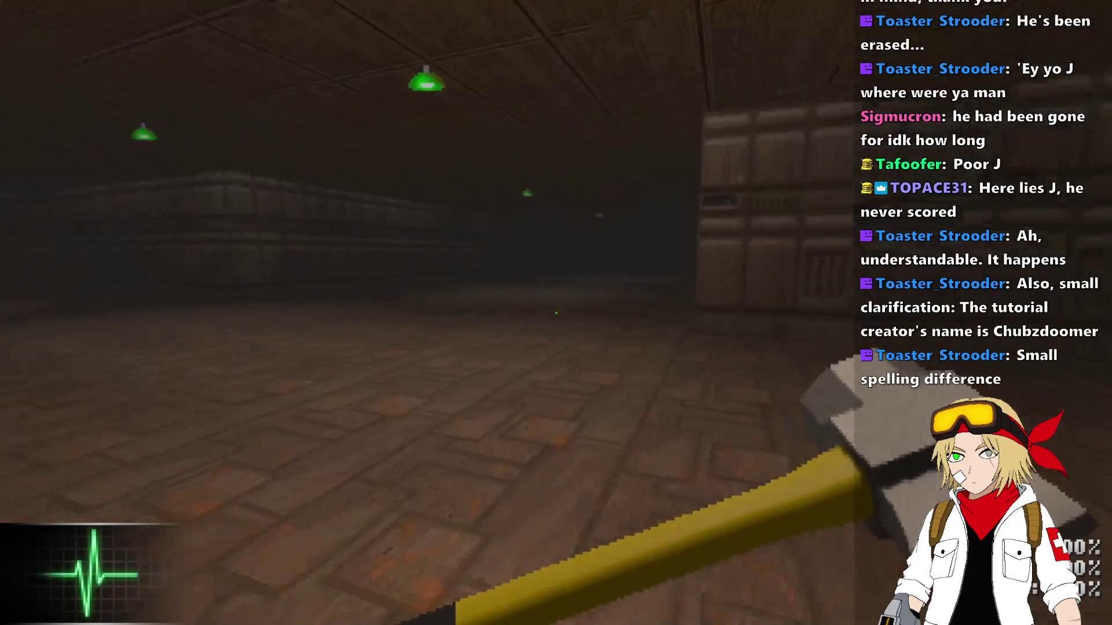
key(w)
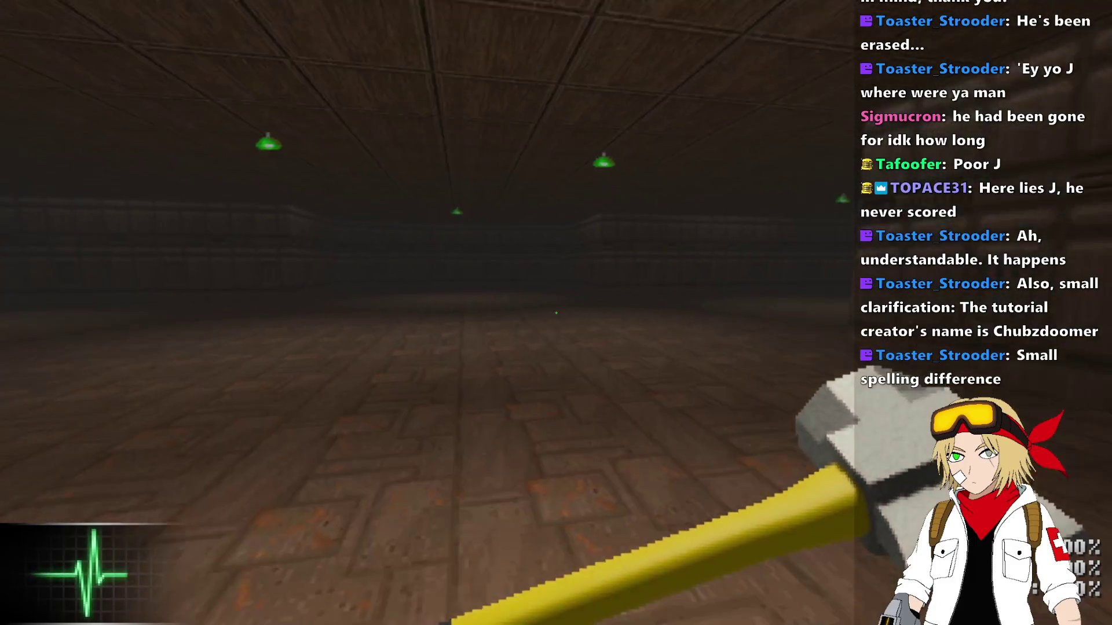
key(w)
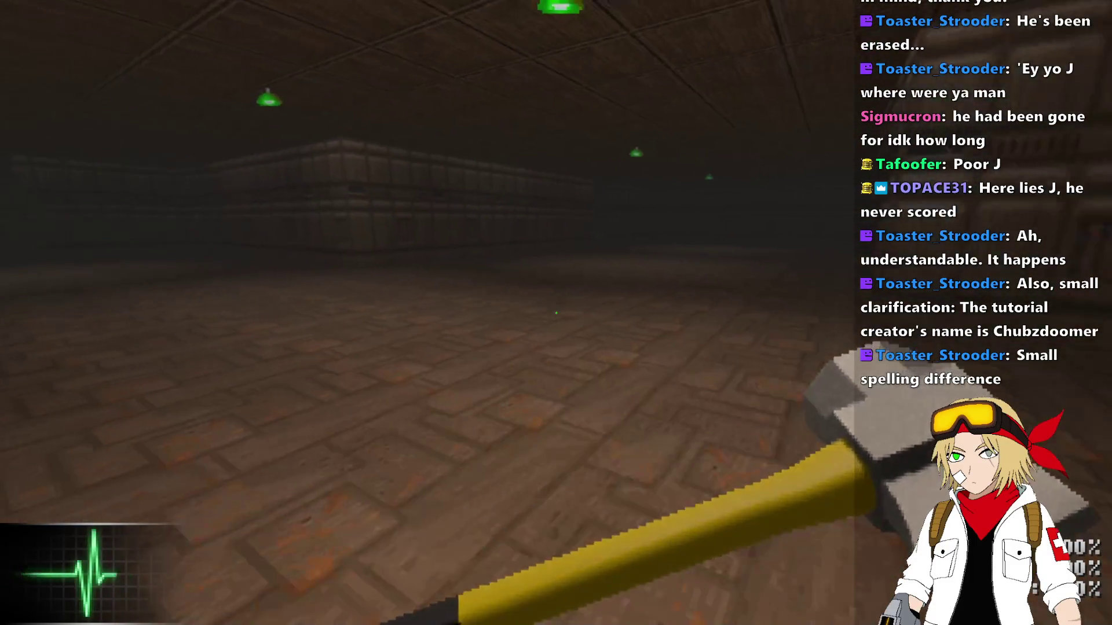
key(alt+F4)
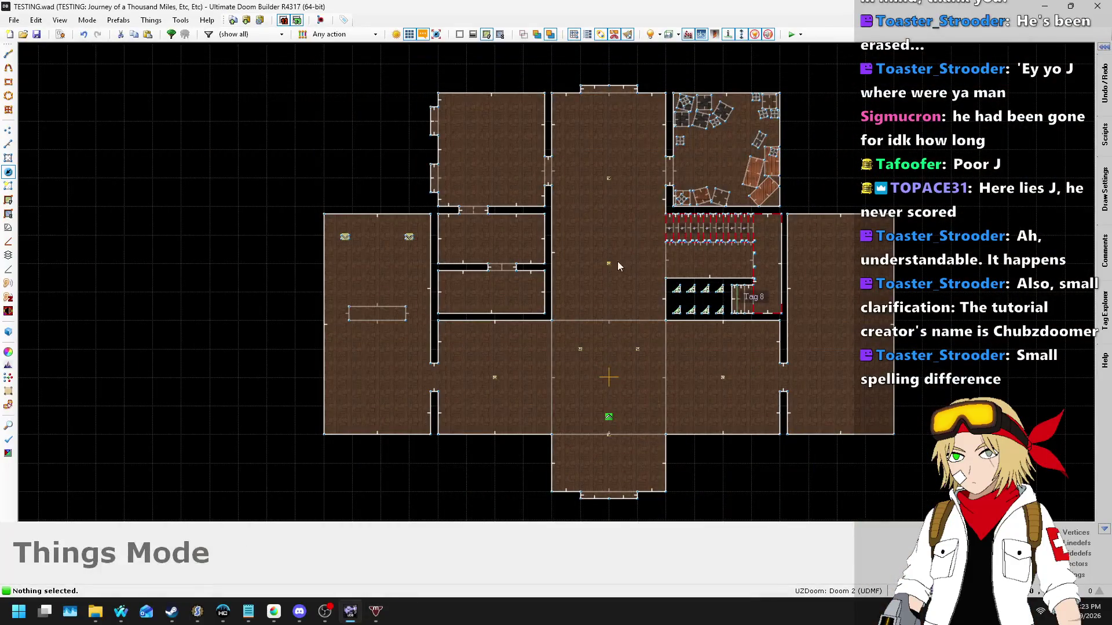
Step: Align the ceiling lights on the centre line, delete the extra one, and paste a new light above
mouse_move(581, 350)
mouse_down()
mouse_move(611, 349)
mouse_move(609, 463)
mouse_up()
key(Delete)
mouse_move(608, 268)
mouse_down()
mouse_move(630, 293)
mouse_move(611, 295)
mouse_up()
drag(618, 176, 608, 208)
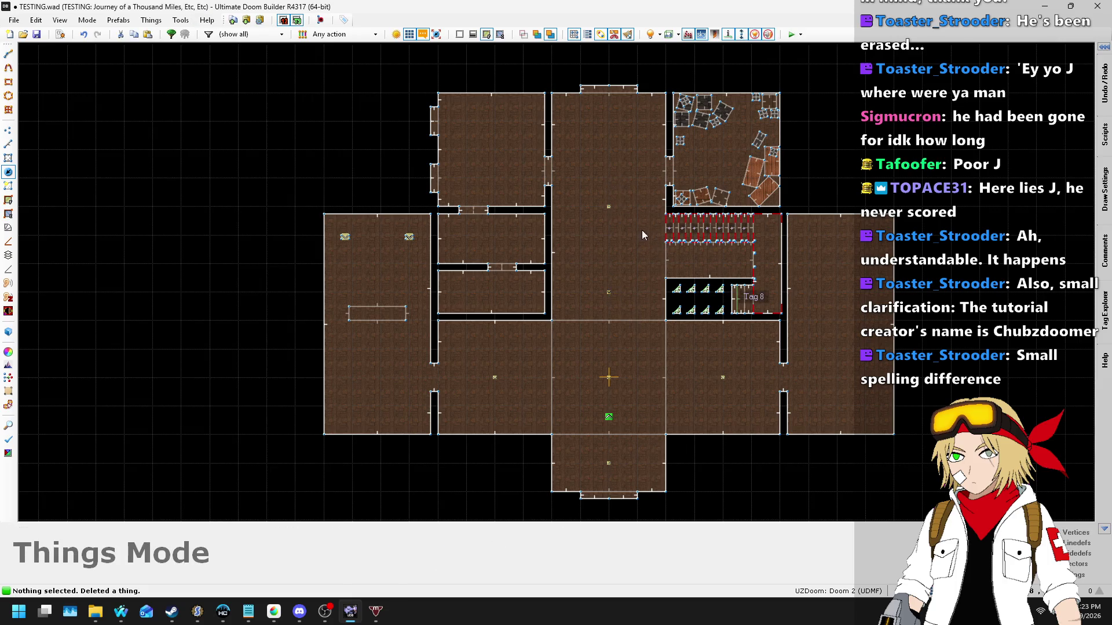
key(ctrl+c)
key(ctrl+v)
click(611, 149)
drag(611, 150, 608, 123)
Step: Measure distances between the lights with temporary Draw Lines, discarding the lines afterward
click(9, 143)
scroll(608, 378, up, 1)
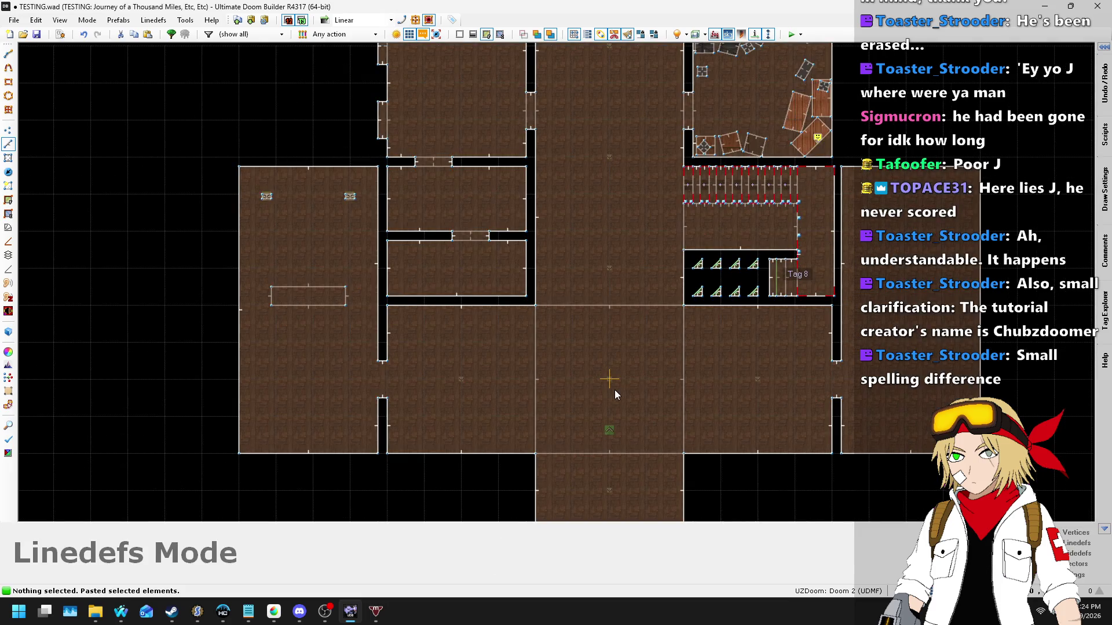
key(space)
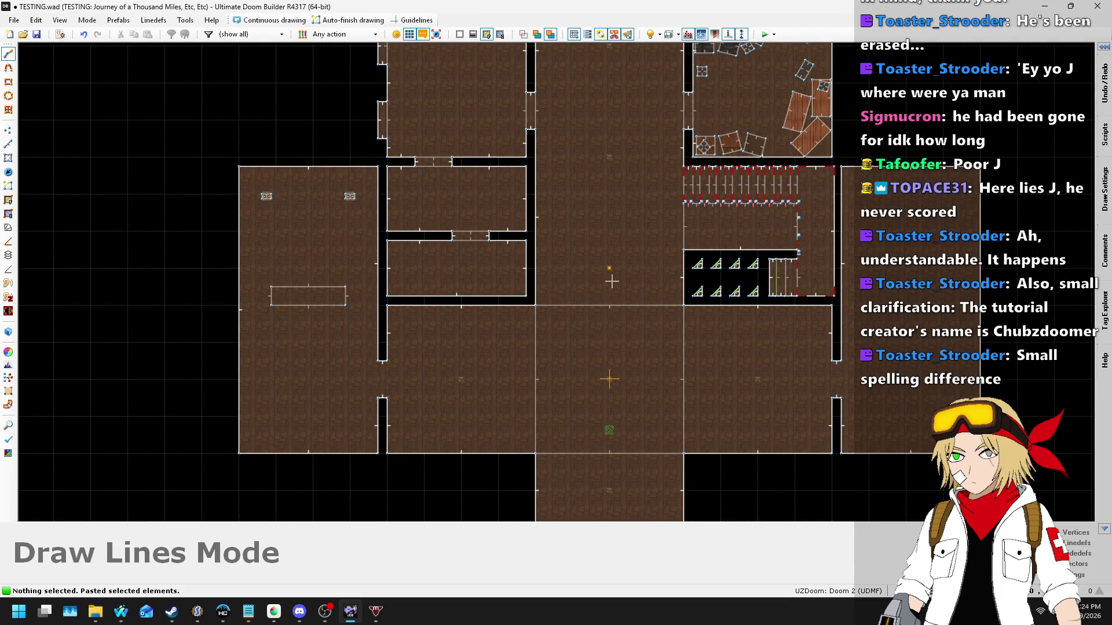
click(610, 158)
scroll(622, 217, down, 1)
scroll(621, 216, down, 1)
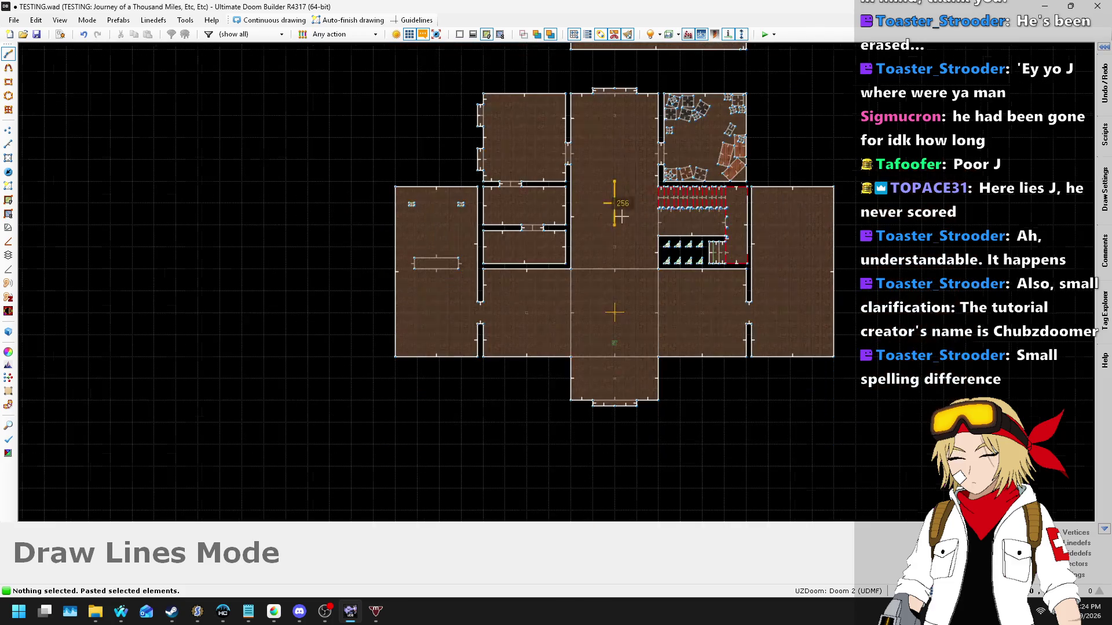
key(BackSpace)
scroll(625, 329, up, 3)
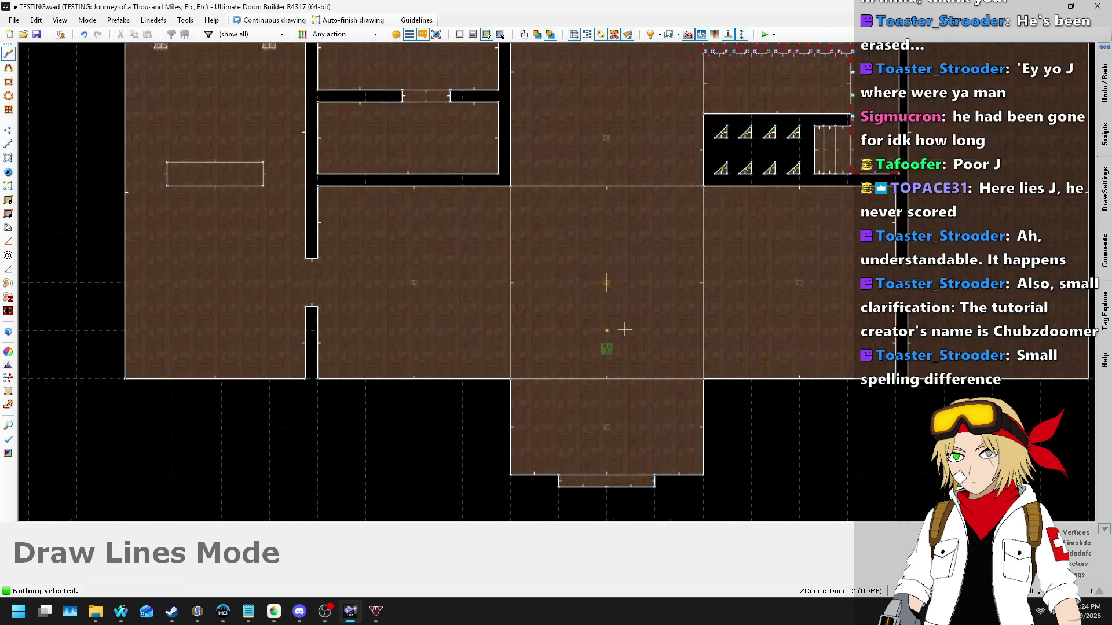
click(607, 284)
key(BackSpace)
key(Escape)
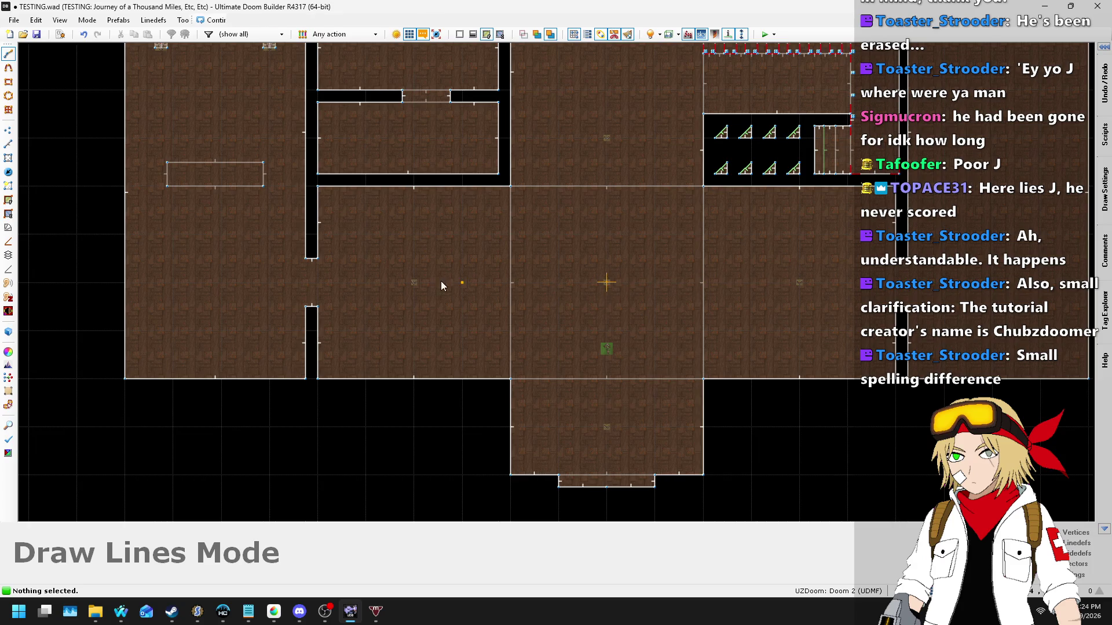
Step: Return to Things Mode and open the centre ceiling light's action and argument settings
click(9, 172)
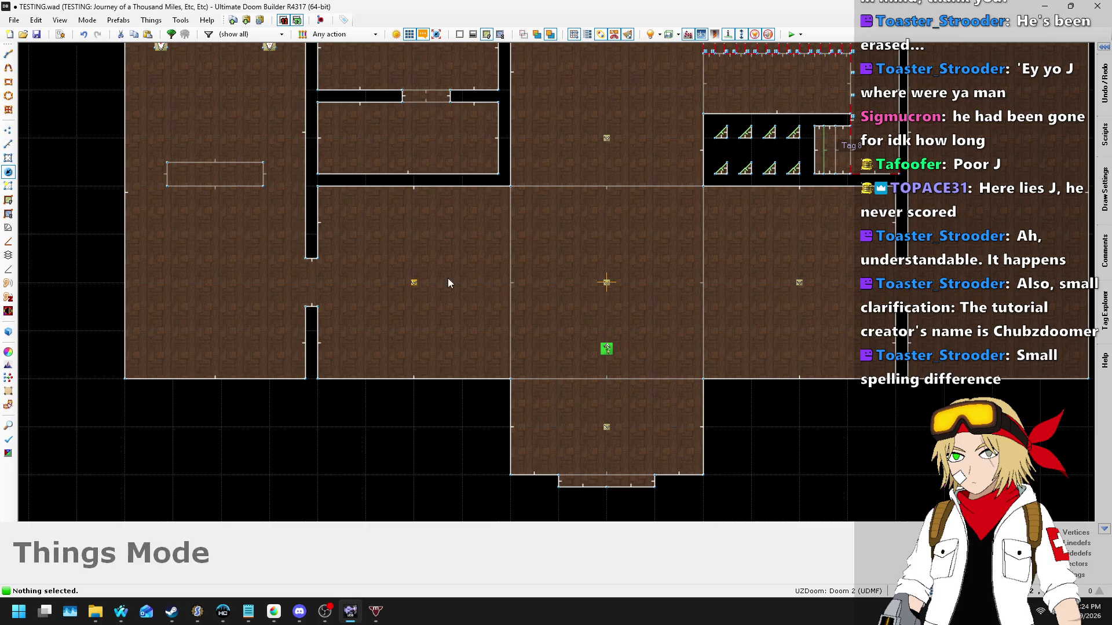
scroll(523, 246, down, 5)
scroll(651, 223, up, 3)
scroll(248, 310, up, 4)
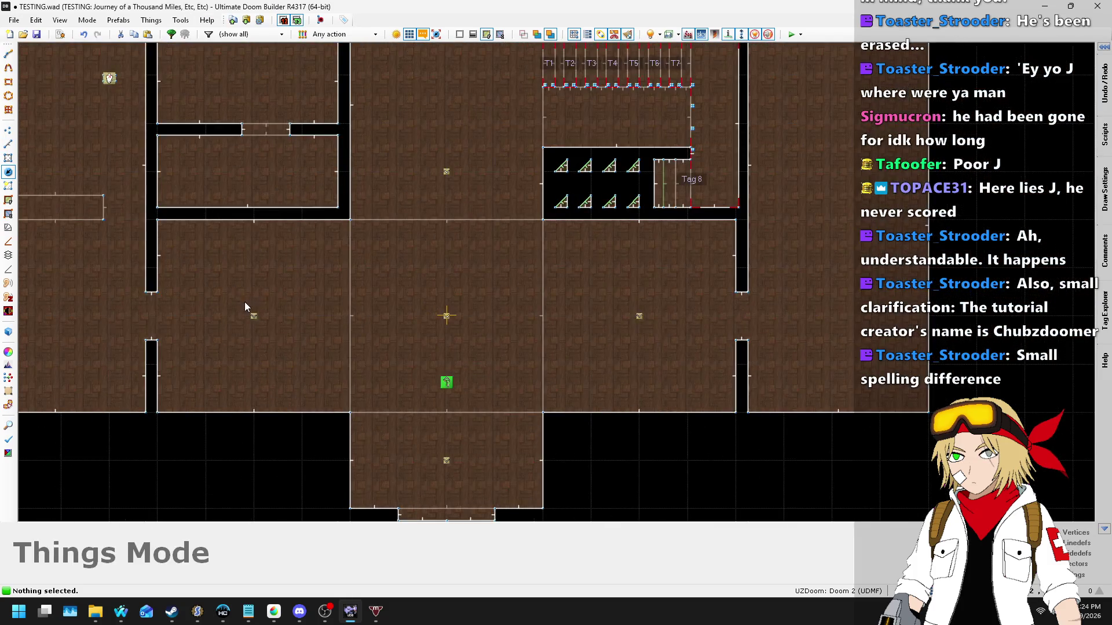
scroll(487, 301, down, 4)
scroll(481, 307, up, 3)
scroll(481, 307, up, 2)
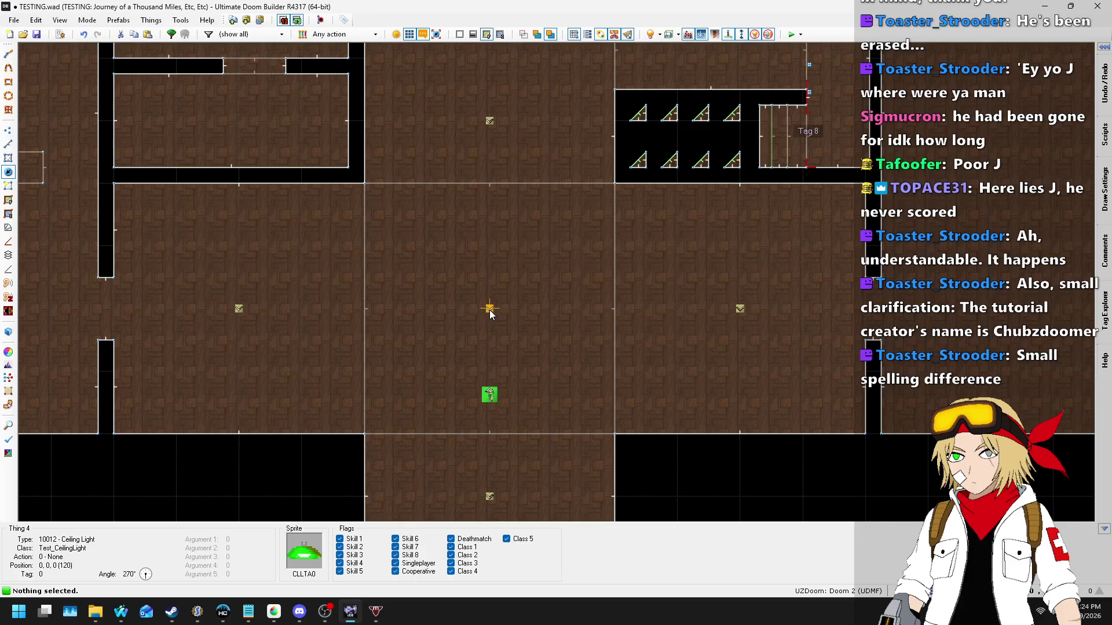
right_click(488, 308)
click(496, 185)
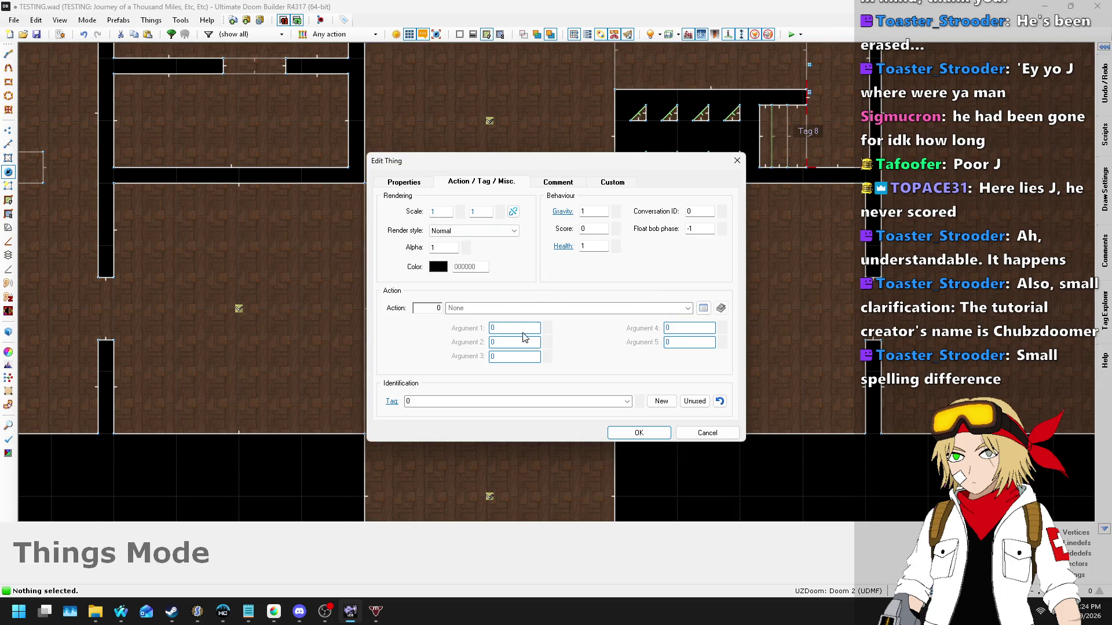
Step: Set Argument 1 of the centre Ceiling Light to 256 and save TESTING.wad
click(558, 183)
click(629, 181)
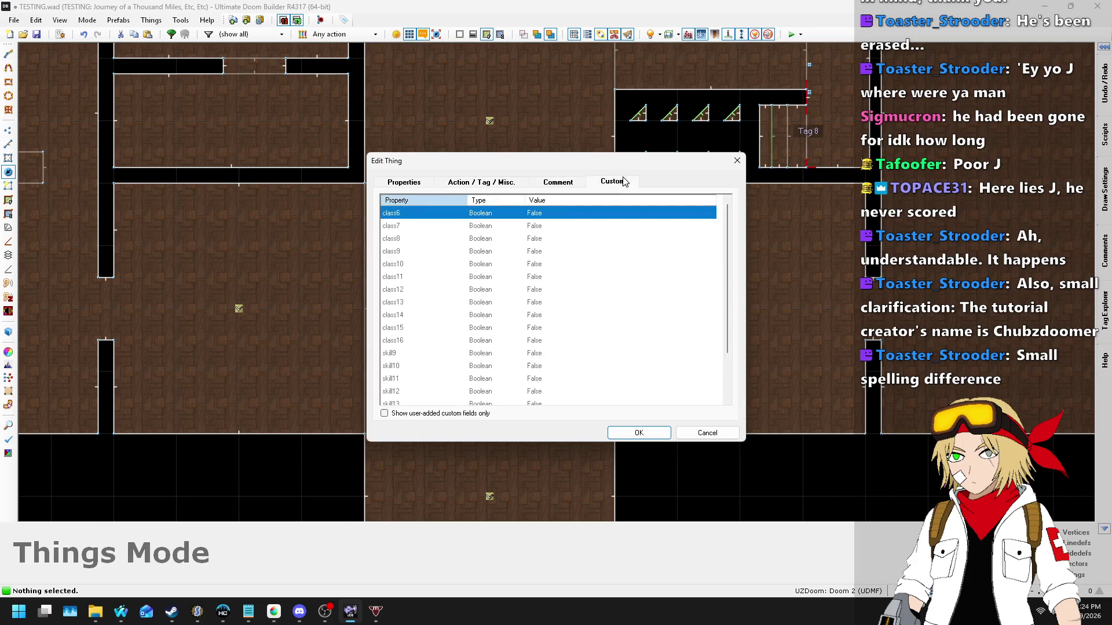
click(401, 182)
click(456, 185)
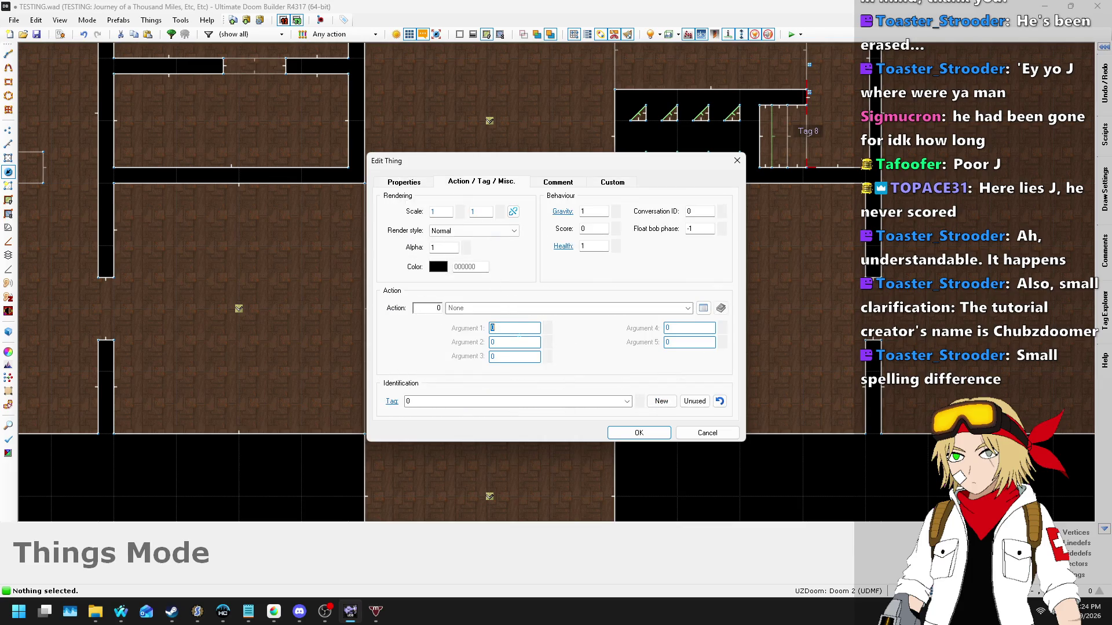
text(256)
click(638, 433)
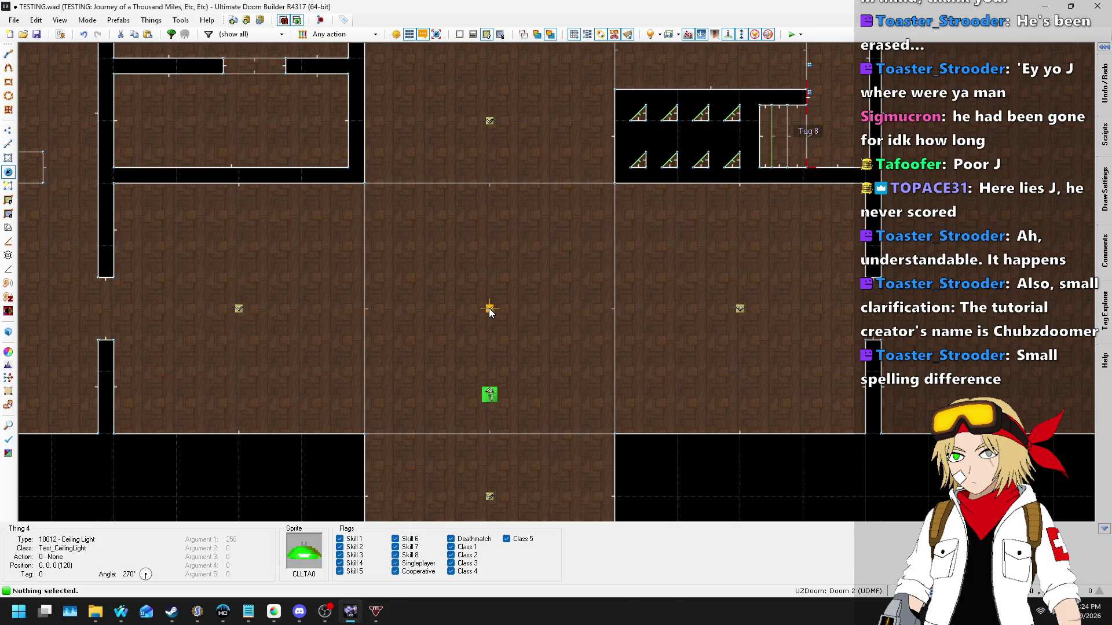
key(ctrl+s)
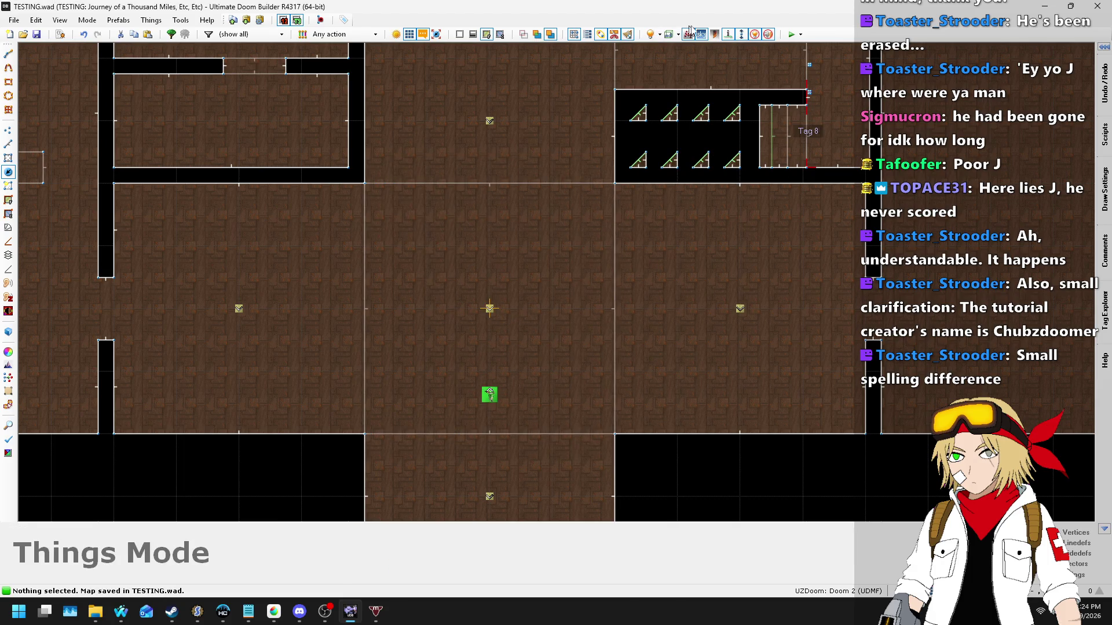
click(791, 34)
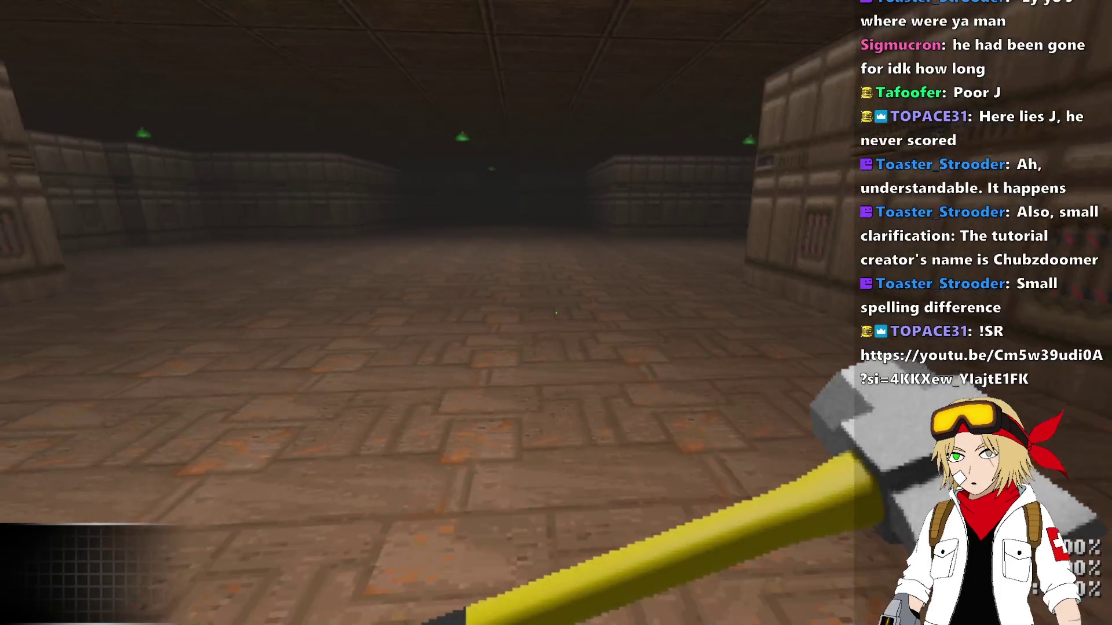
key(Left)
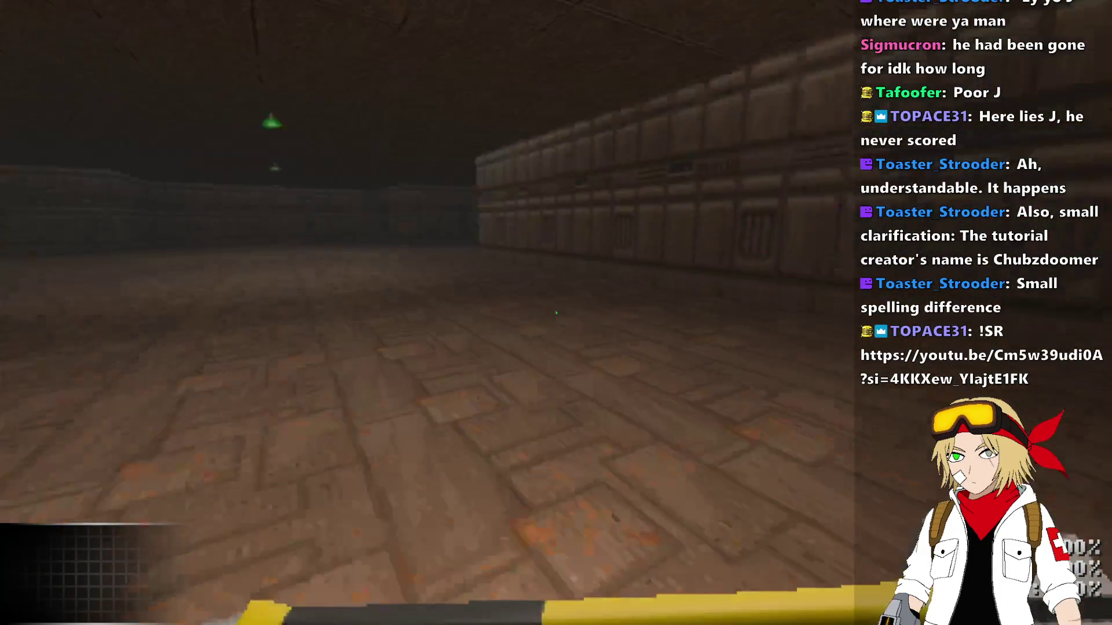
key(Right)
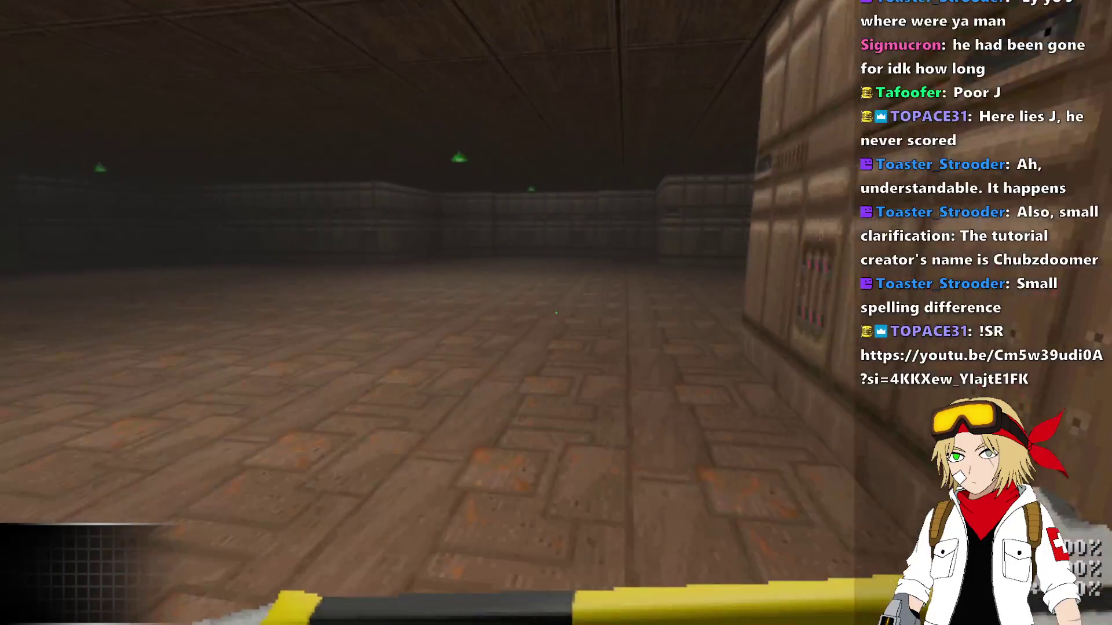
key(alt+F4)
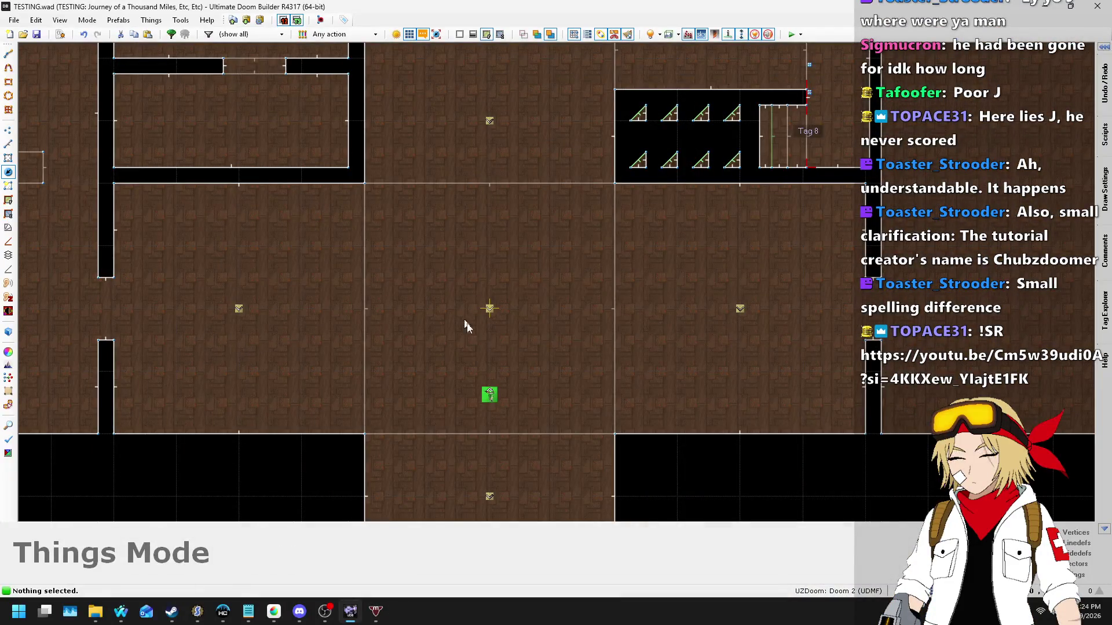
Step: Change the centre light's first argument to 128 and save the map
drag(488, 308, 486, 310)
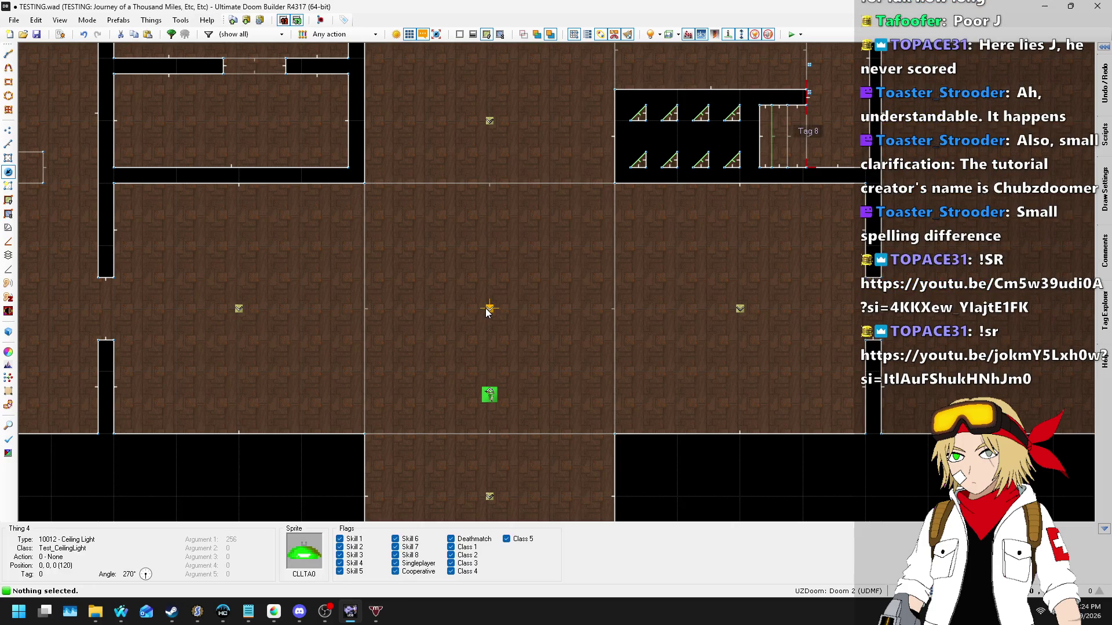
right_click(486, 311)
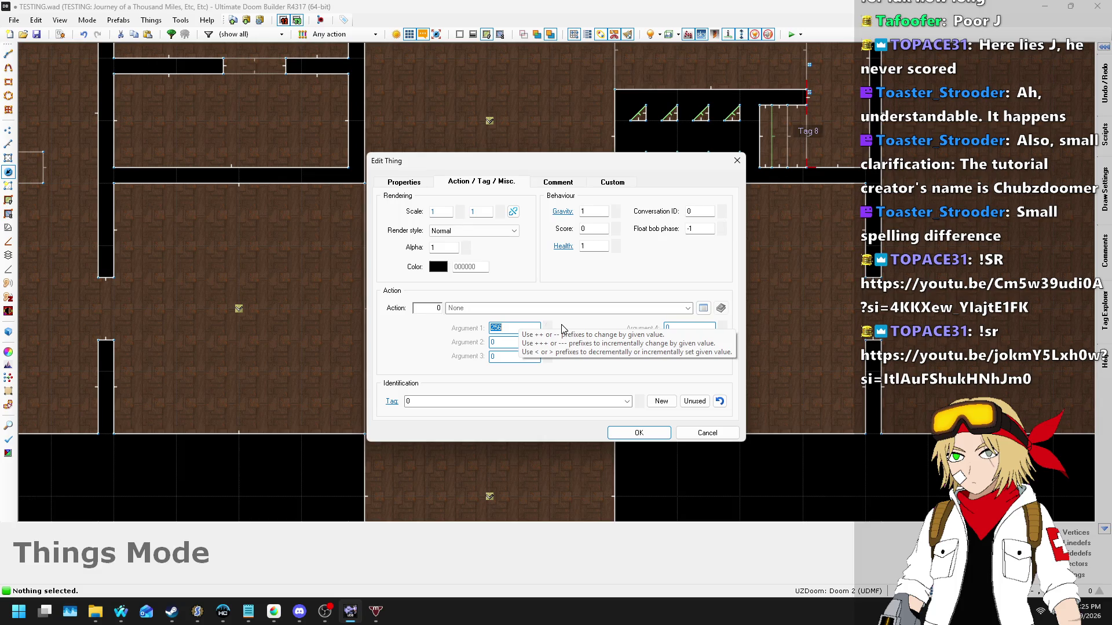
text(128)
key(Return)
key(ctrl+s)
Step: Play-test the map briefly, recheck the light's settings, then switch to SLADE
click(792, 35)
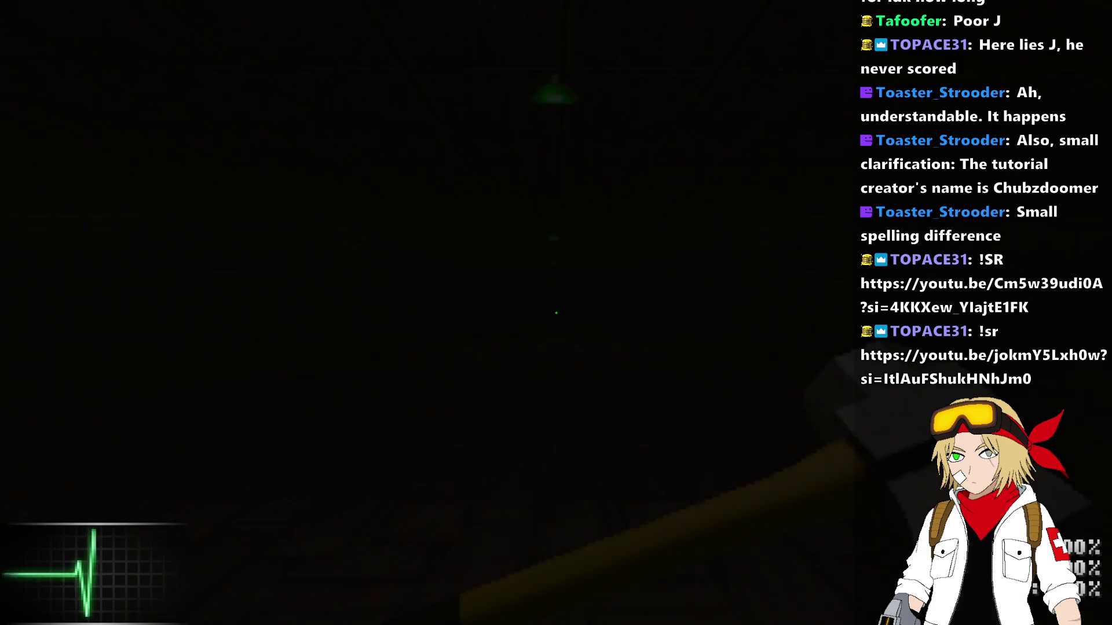
key(w)
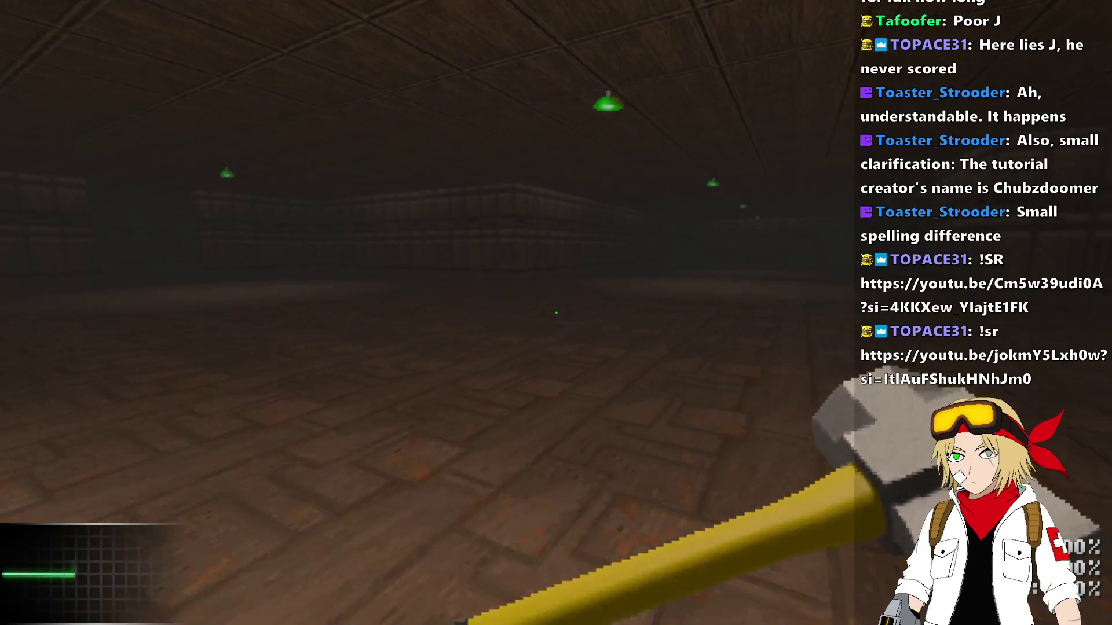
key(alt+F4)
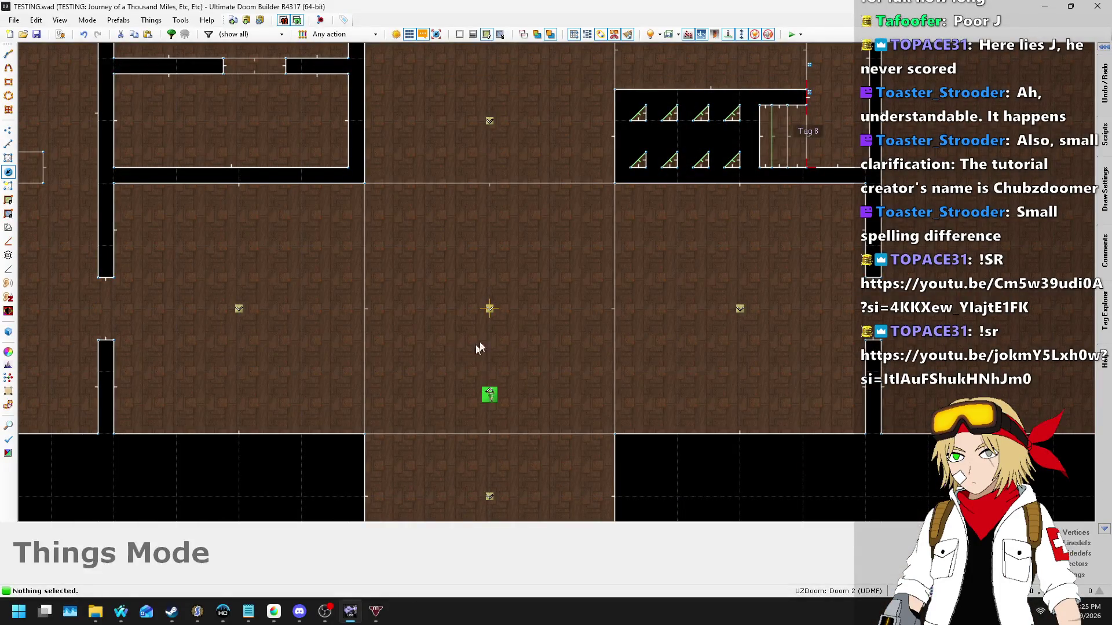
right_click(494, 311)
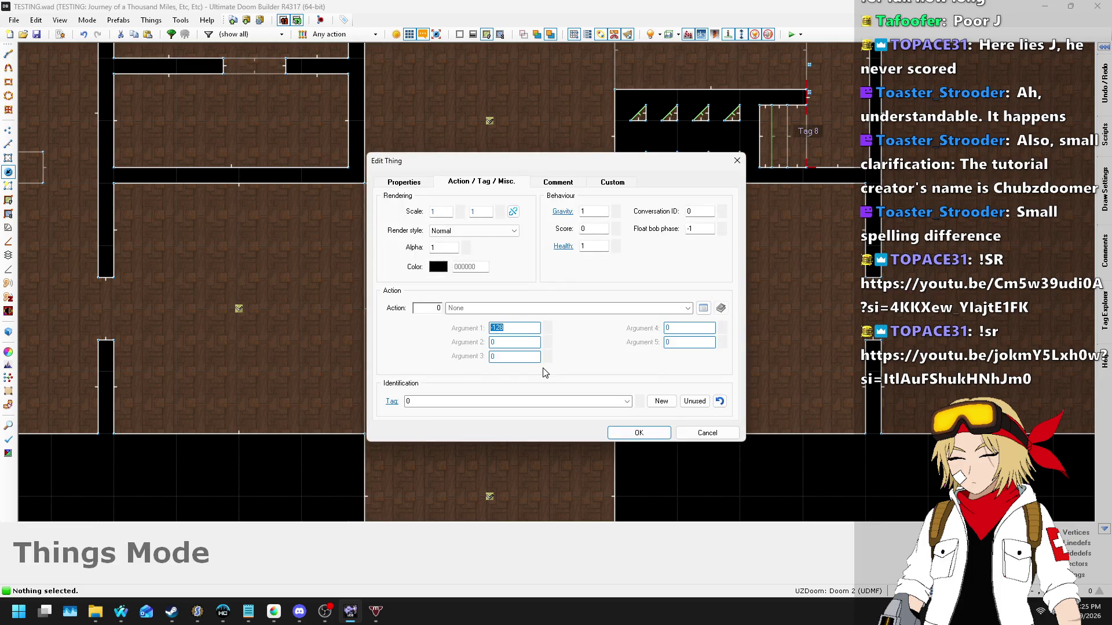
key(Return)
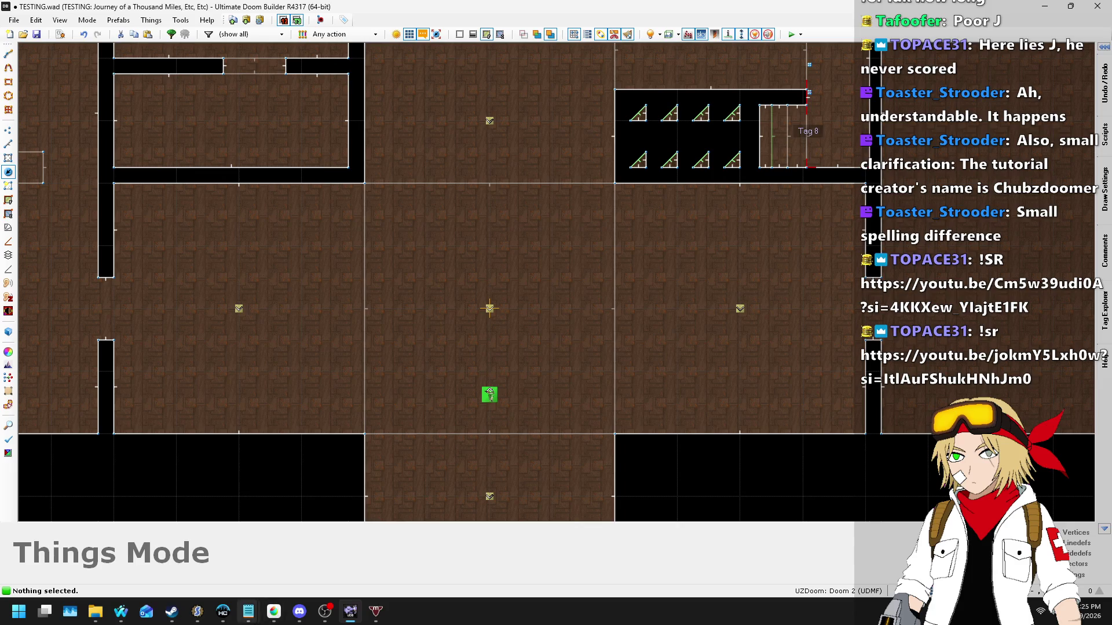
click(197, 612)
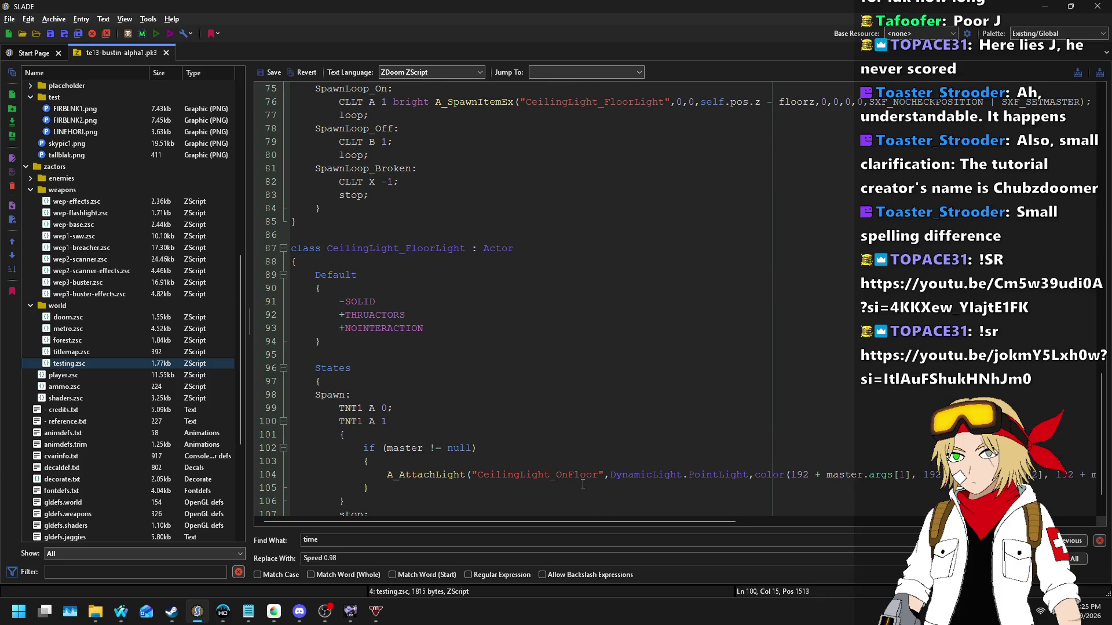
Step: Switch to Ultimate Doom Builder and run Tools > Reload Resources
click(350, 611)
click(181, 20)
click(202, 26)
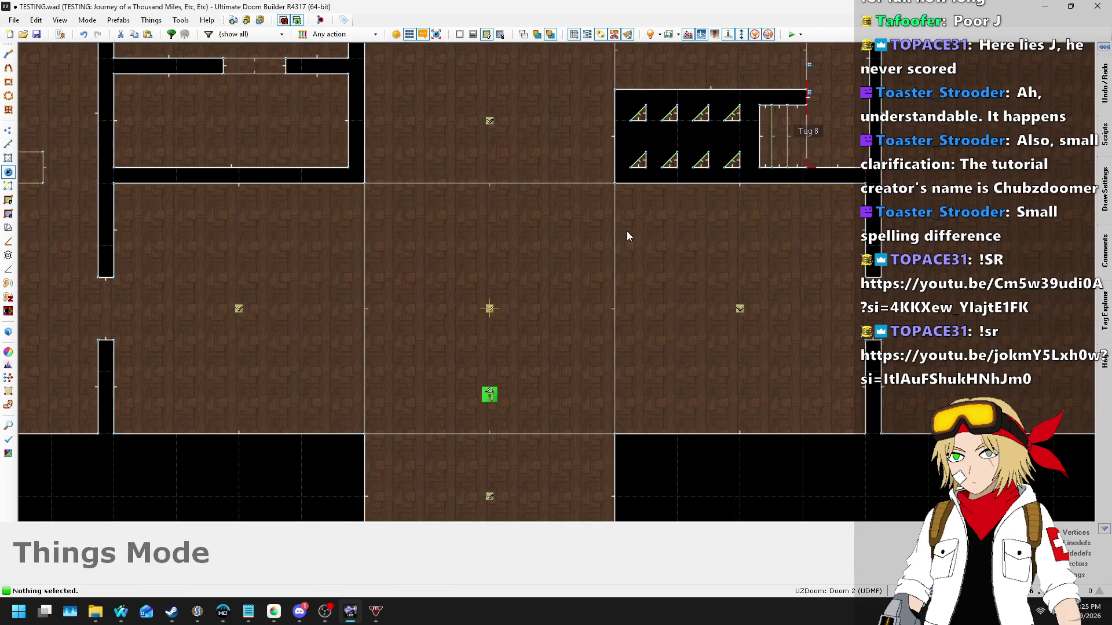
Step: Try moving a ceiling light down to the room's lower wall, then undo the move
scroll(606, 260, down, 3)
scroll(548, 282, up, 2)
scroll(559, 288, up, 1)
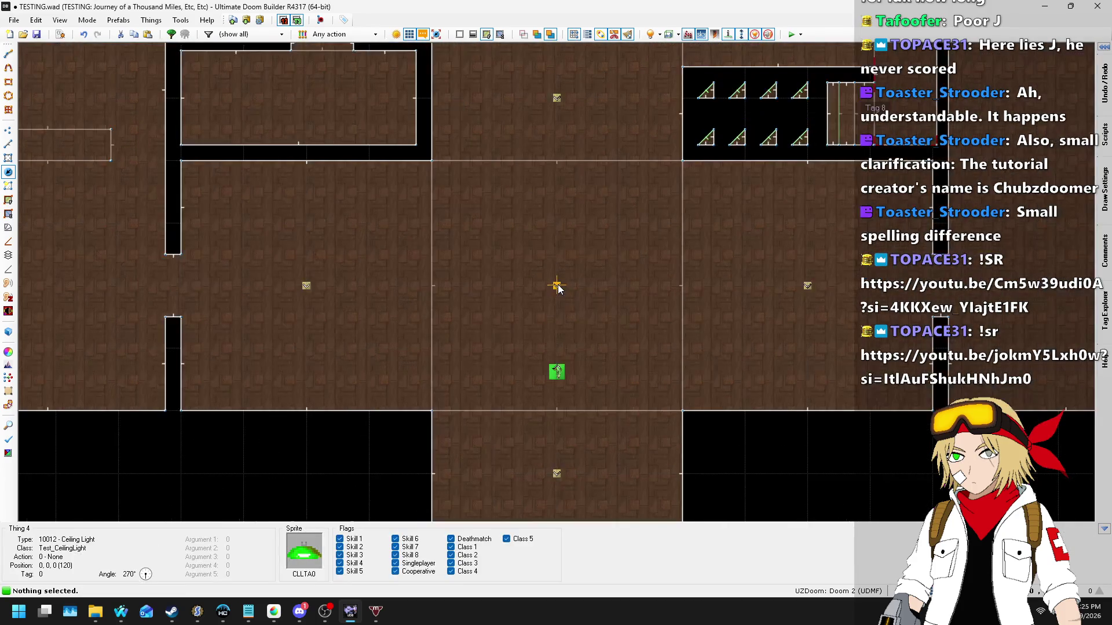
scroll(595, 409, down, 1)
scroll(585, 467, up, 1)
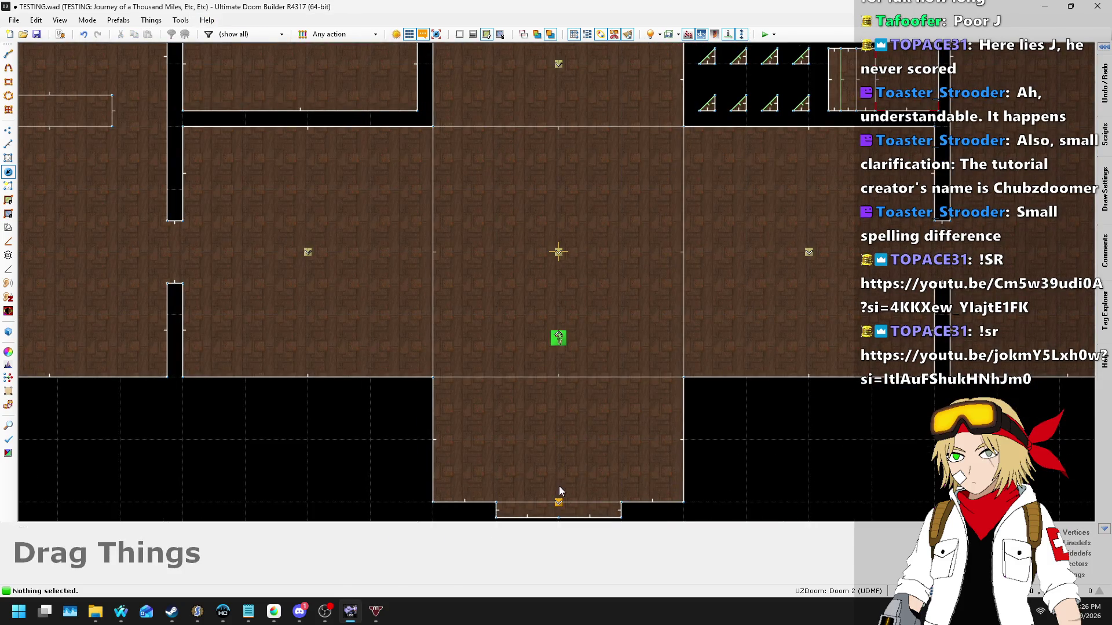
drag(559, 441, 563, 499)
key(ctrl+z)
Step: Nudge a thing slightly upward and delete the ceiling light thing
scroll(573, 457, down, 4)
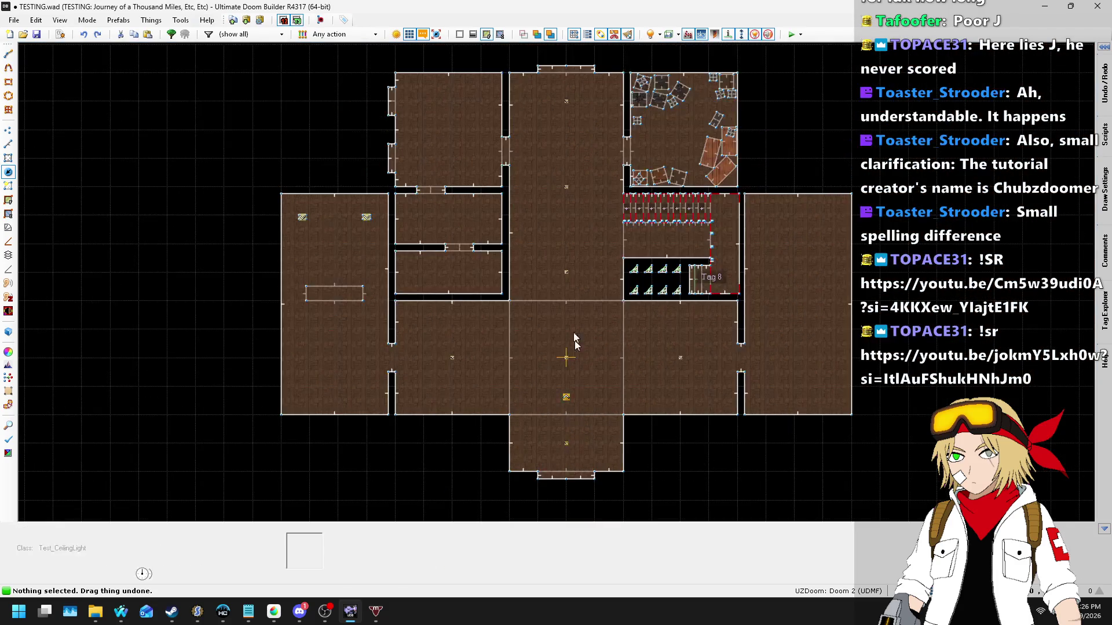
scroll(567, 273, up, 3)
drag(567, 271, 568, 225)
scroll(551, 294, down, 2)
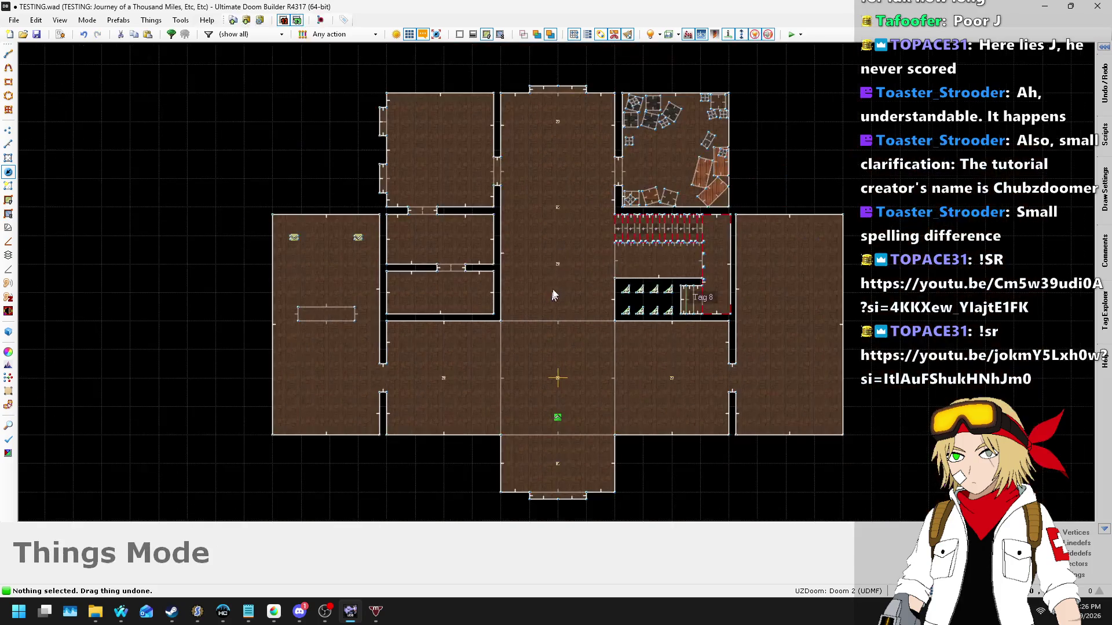
scroll(564, 215, up, 1)
key(Delete)
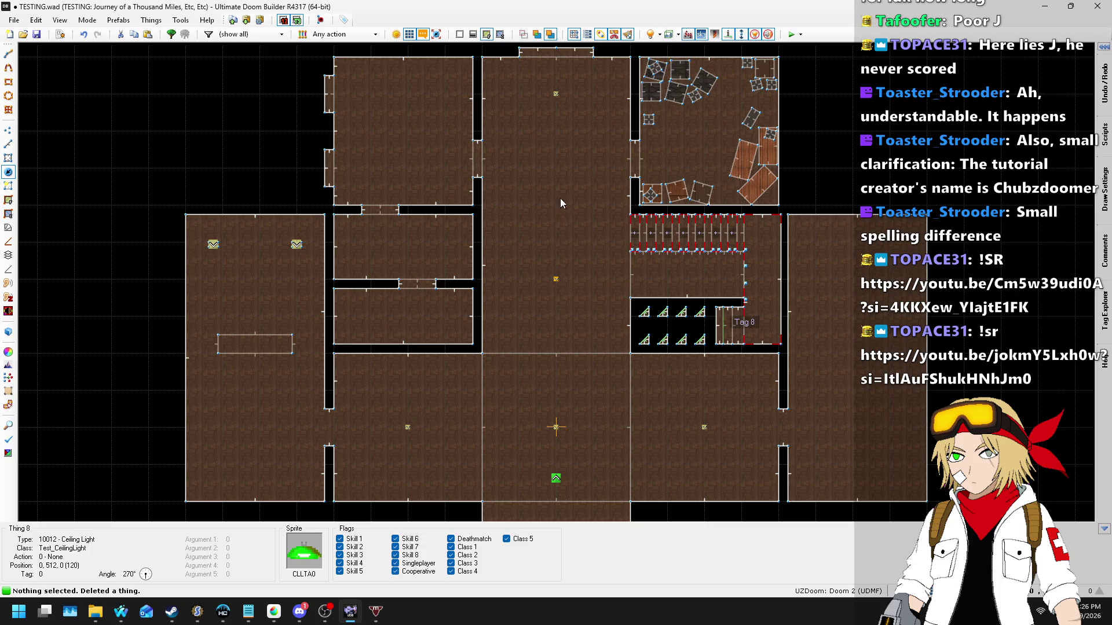
Step: Cancel a new thing's Edit Thing dialog and switch to Linedefs mode
right_click(537, 286)
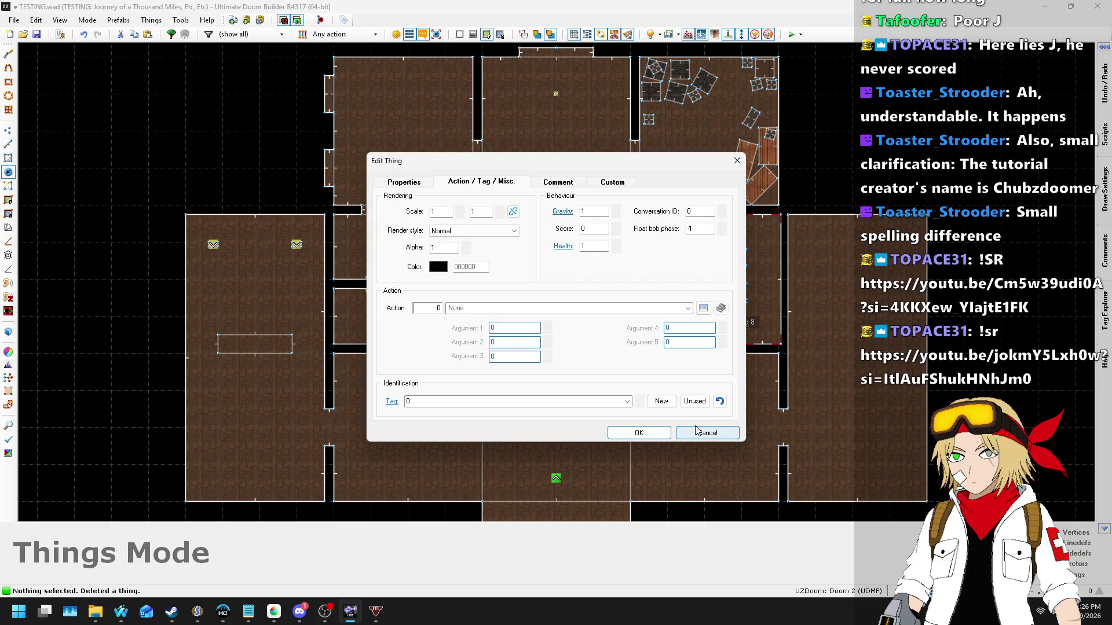
click(639, 433)
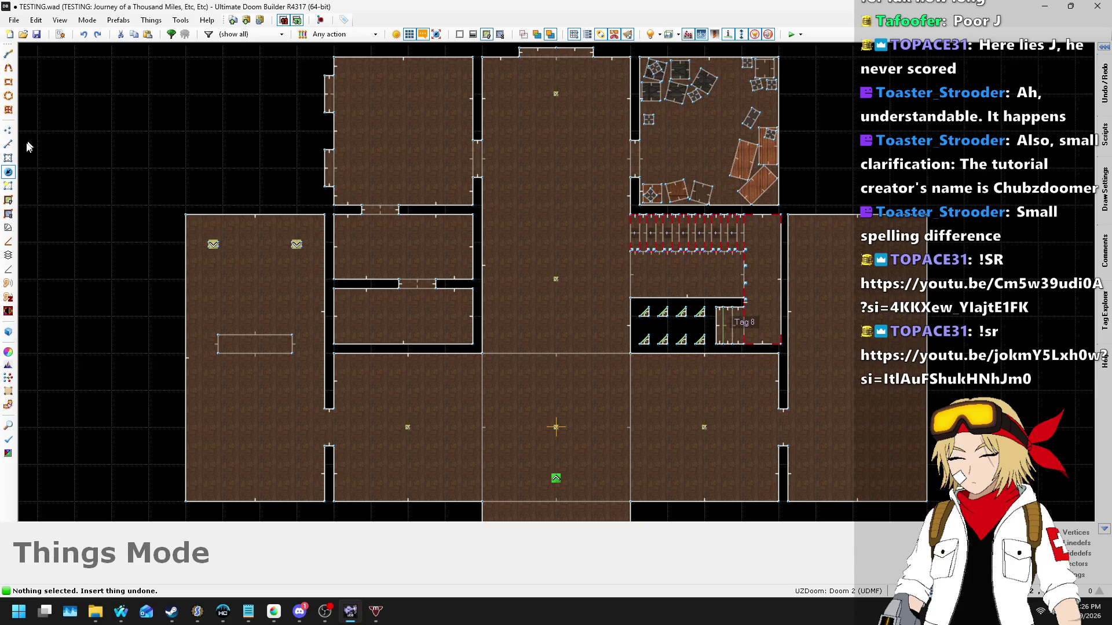
click(7, 143)
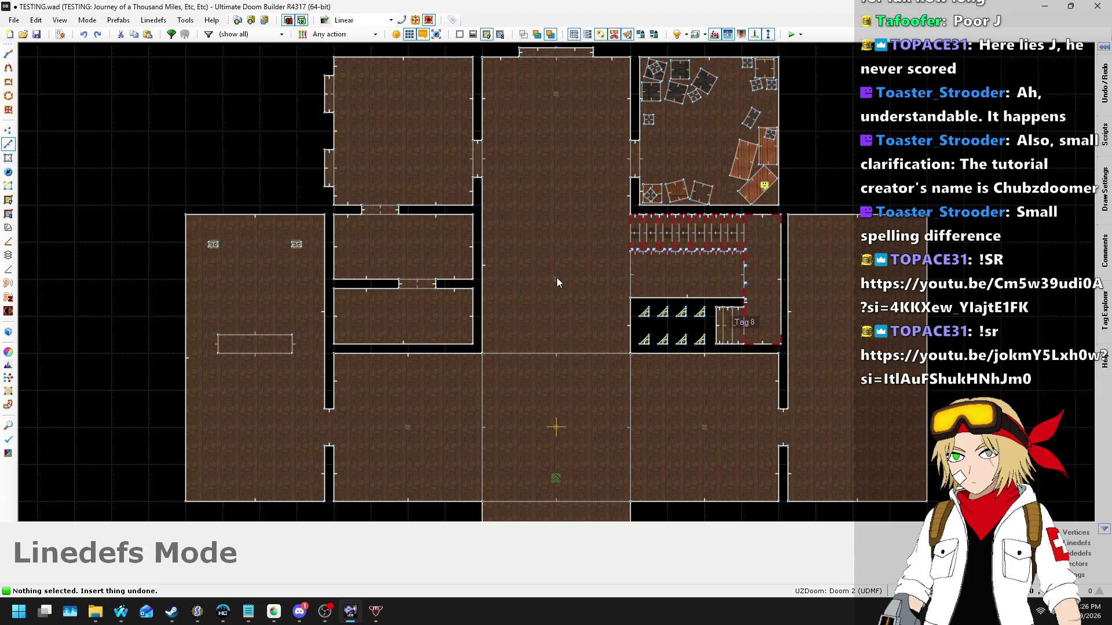
Step: Cancel a stray line drawing and move a ceiling light within the central room in Things mode
key(space)
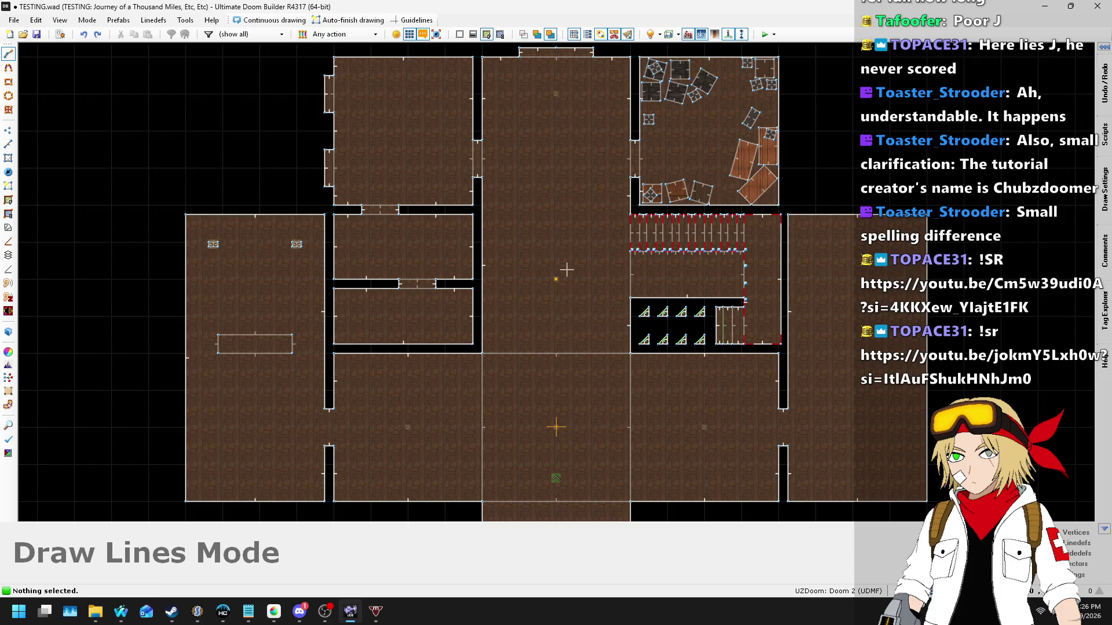
key(Escape)
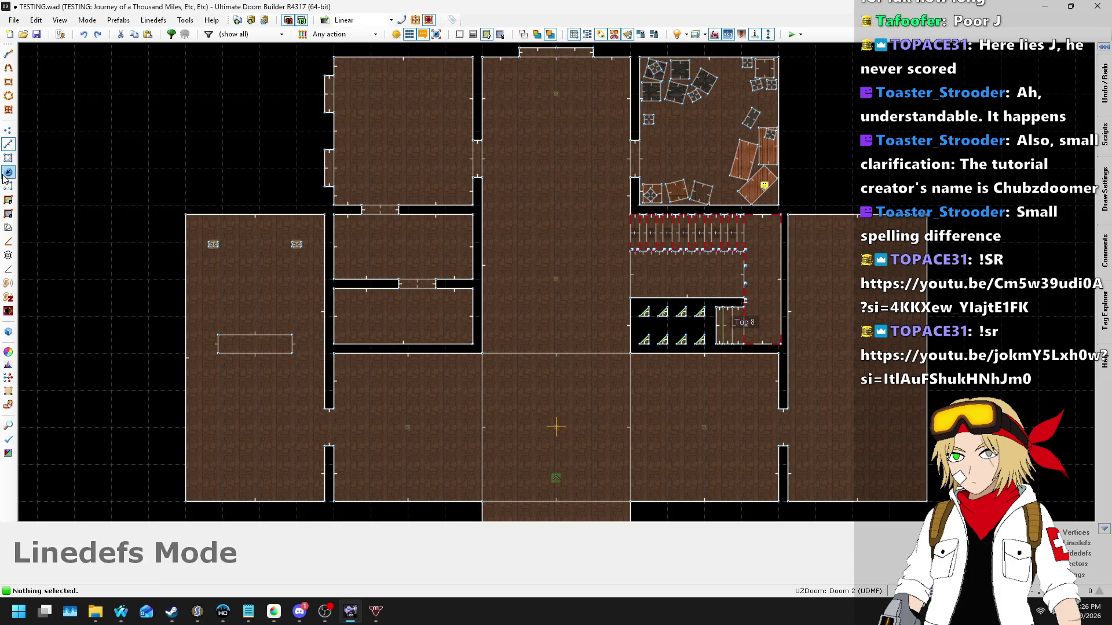
click(8, 172)
mouse_move(566, 92)
mouse_down()
mouse_move(586, 372)
mouse_move(559, 333)
mouse_up()
scroll(538, 115, down, 1)
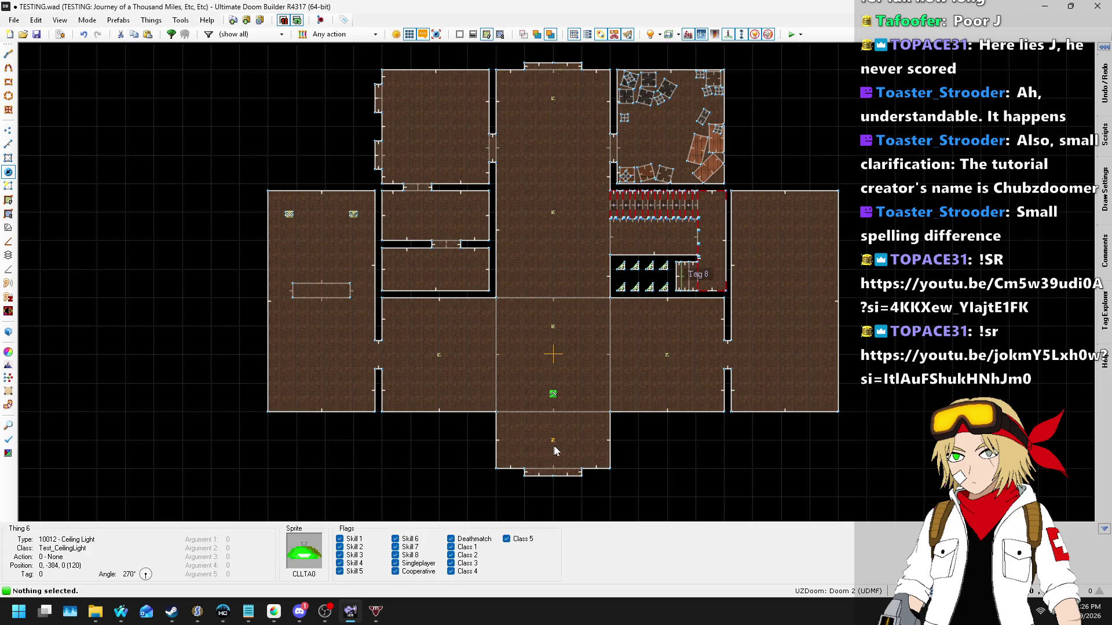
Step: Measure the 512-unit spacing with a Draw Lines line, cancel it, and save TESTING.wad
key(l)
key(d)
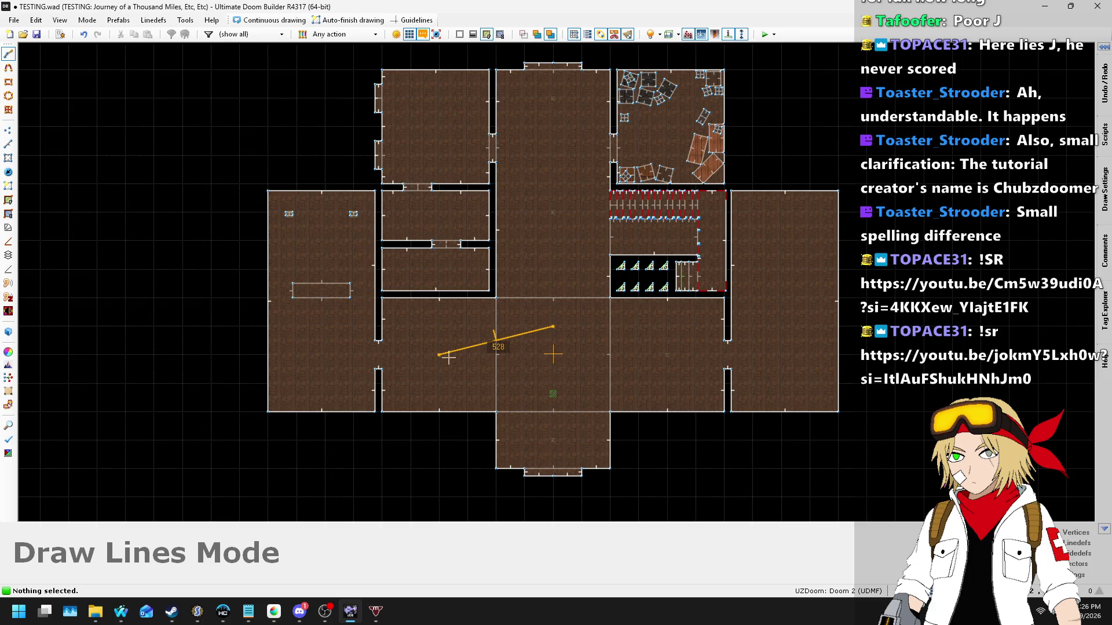
key(Escape)
key(ctrl+s)
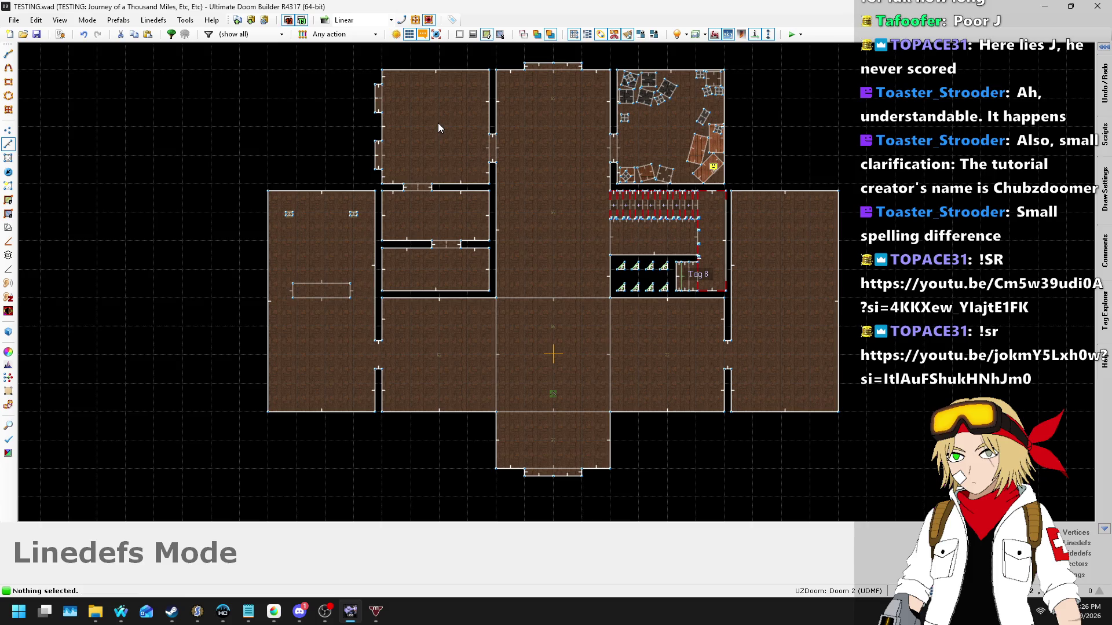
click(7, 175)
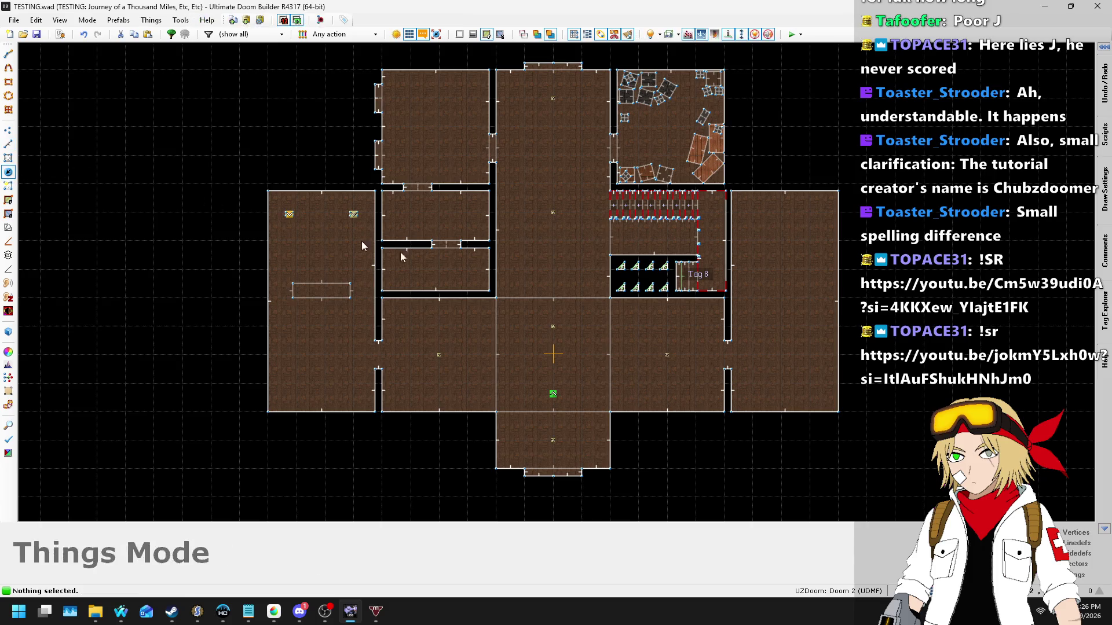
Step: Paste a copy of the ceiling light into the upper-left room and launch Test Map in UZDoom
key(ctrl+c)
scroll(429, 120, up, 3)
key(ctrl+v)
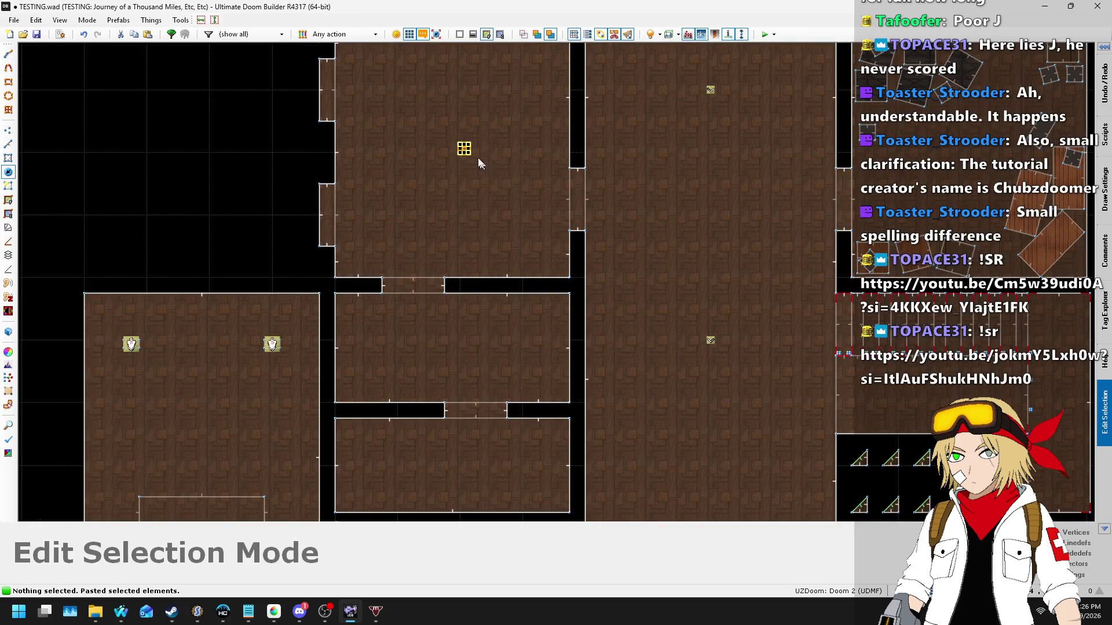
click(481, 166)
drag(454, 164, 437, 171)
scroll(509, 211, down, 3)
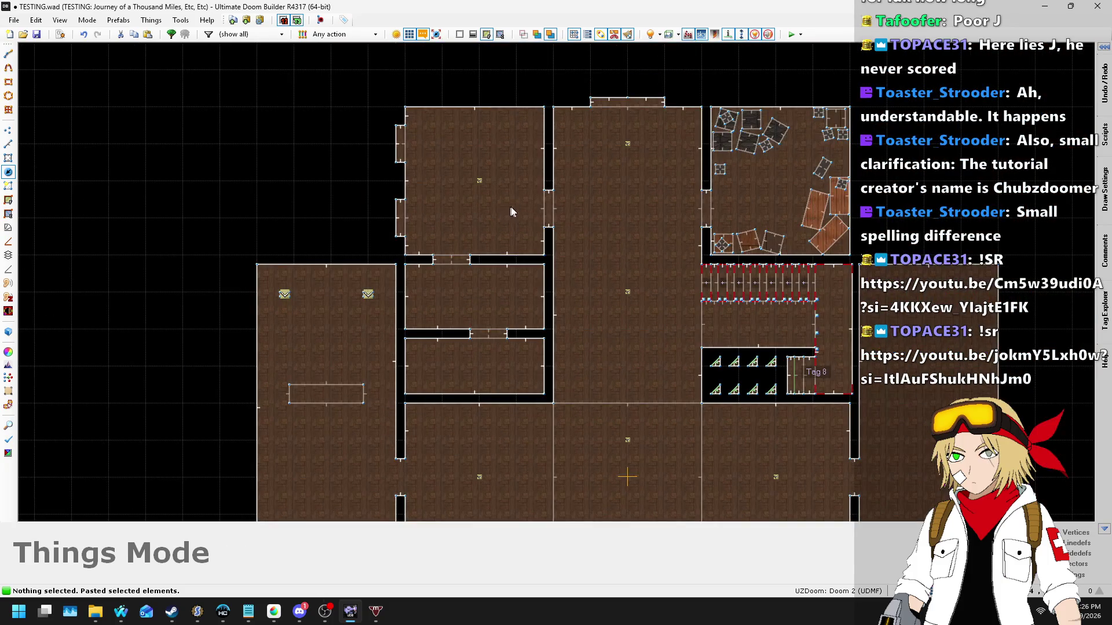
click(791, 35)
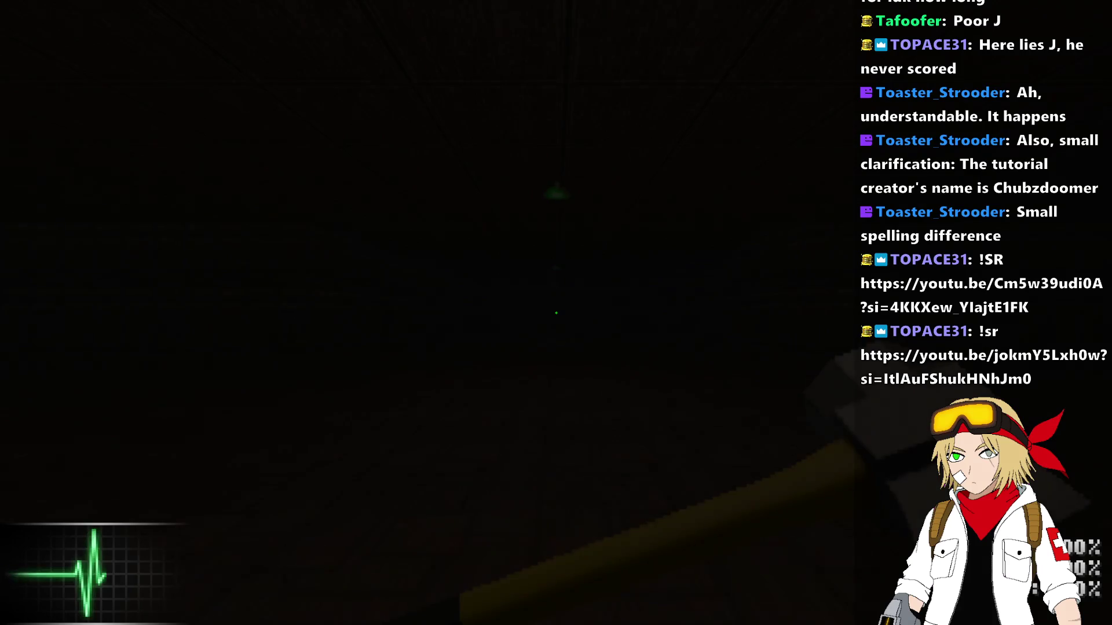
Step: Walk toward the green ceiling lamp, then pause into the Options menu
key(w)
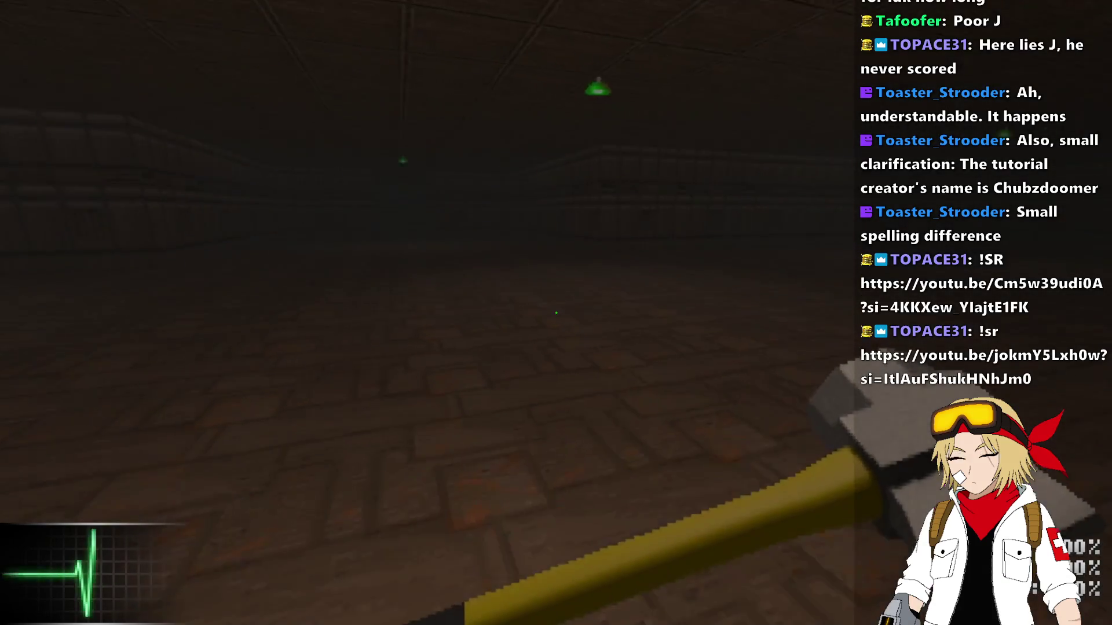
key(w)
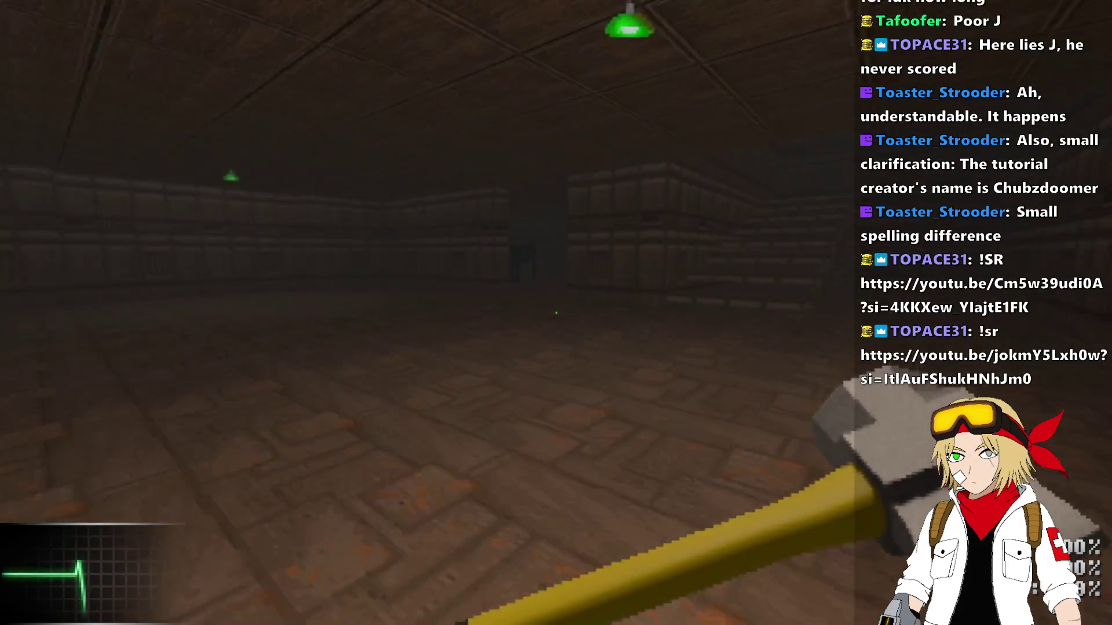
key(Escape)
key(Down)
key(Return)
Step: Turn on the Vignette Shader and Grainy Screen Shader in Graphics options, then resume play
key(Down)
key(Return)
key(Down)
key(Return)
key(Down)
key(Down)
key(Down)
key(Return)
key(Down)
key(Down)
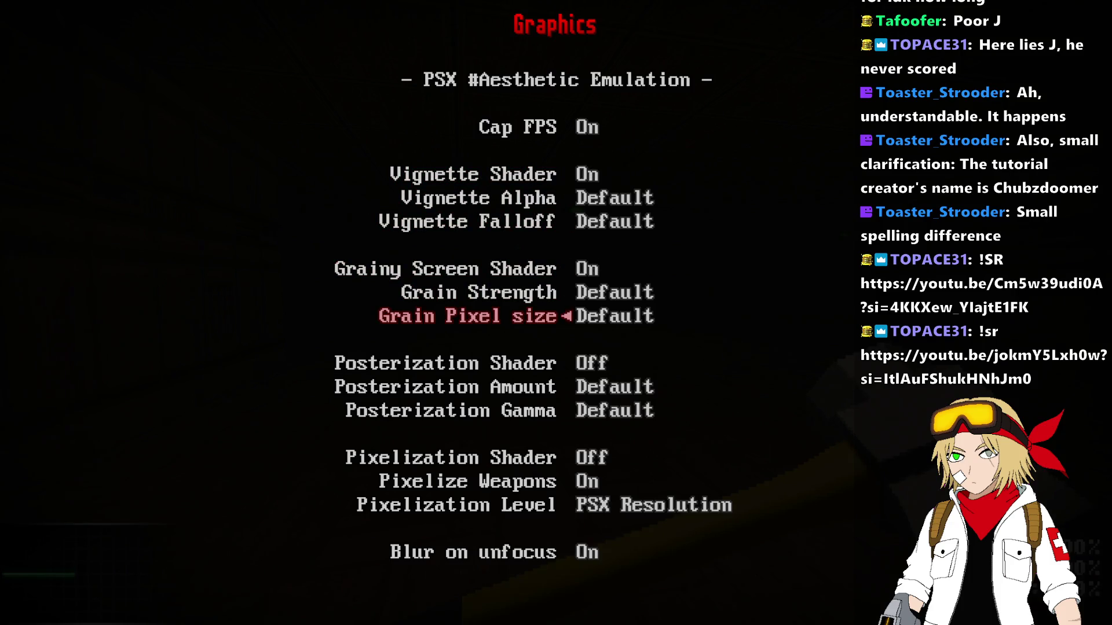
key(Escape)
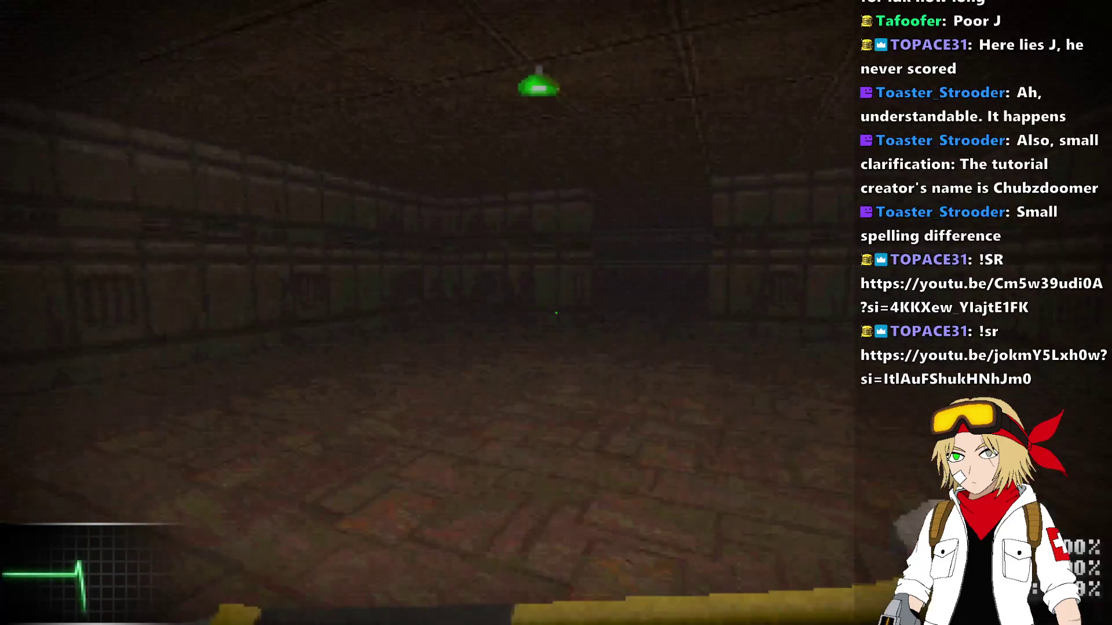
click(556, 313)
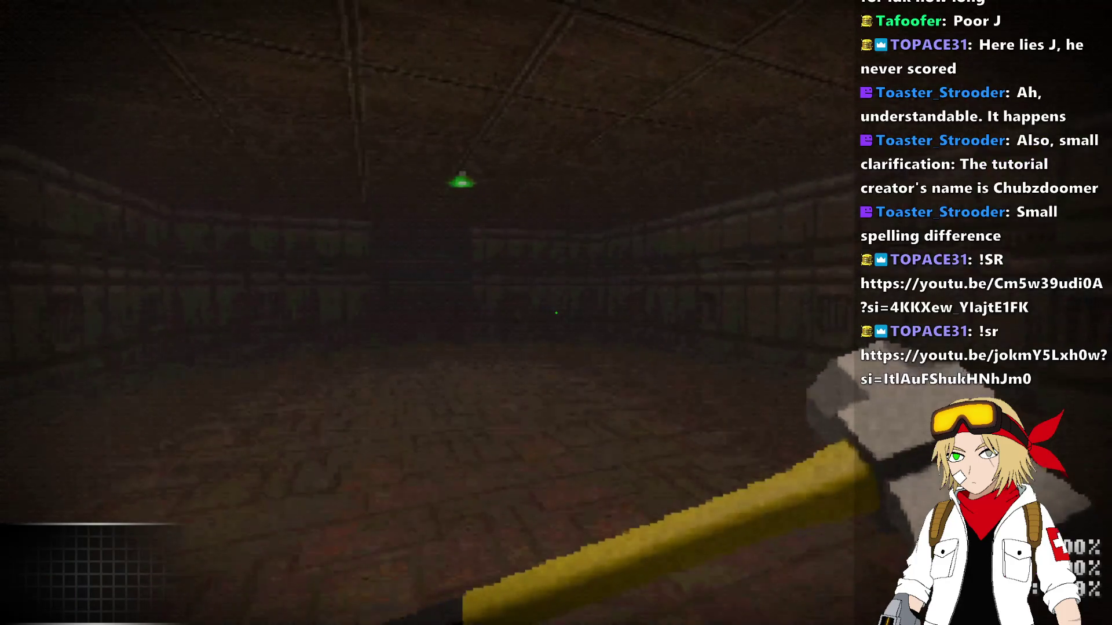
Step: Close the UZDoom playtest and copy a ceiling light thing in the editor
key(alt+Return)
key(alt+F4)
scroll(468, 305, down, 2)
scroll(505, 373, up, 3)
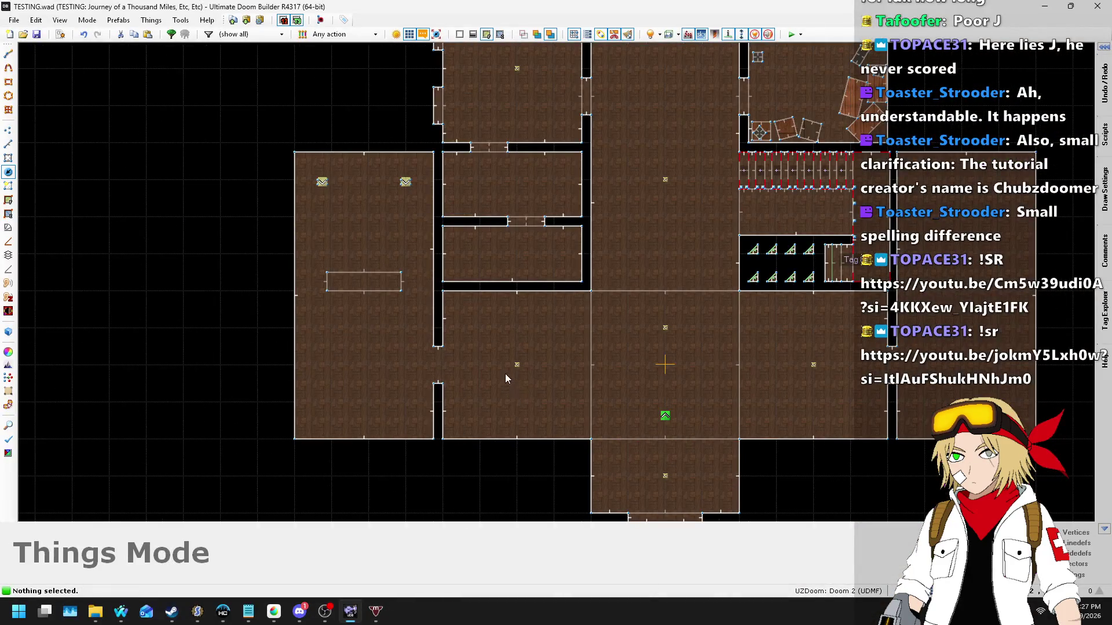
click(513, 367)
key(ctrl+c)
Step: Paste a first copy of the ceiling light into the large room
scroll(369, 197, up, 3)
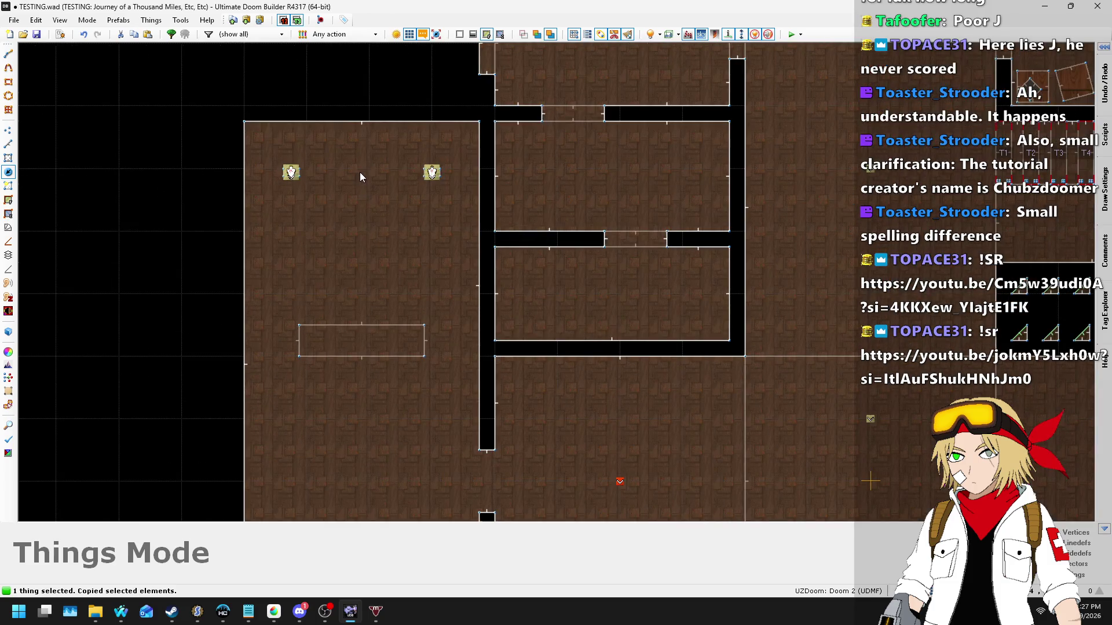
key(ctrl+v)
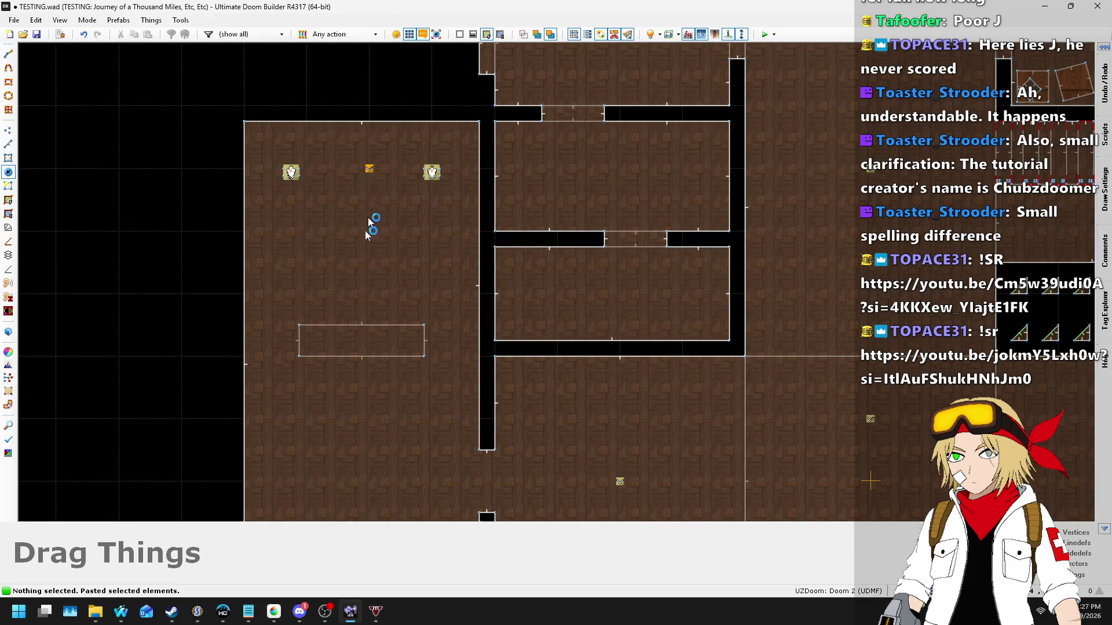
click(370, 168)
scroll(342, 336, down, 2)
scroll(484, 178, down, 4)
scroll(492, 203, up, 3)
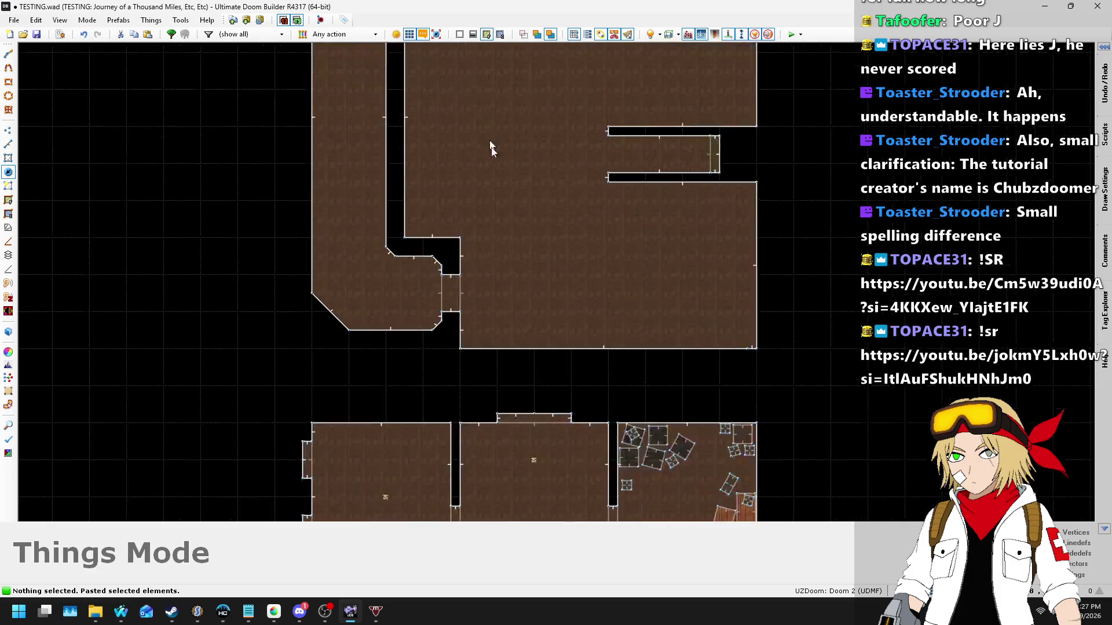
scroll(488, 140, down, 1)
scroll(477, 144, up, 2)
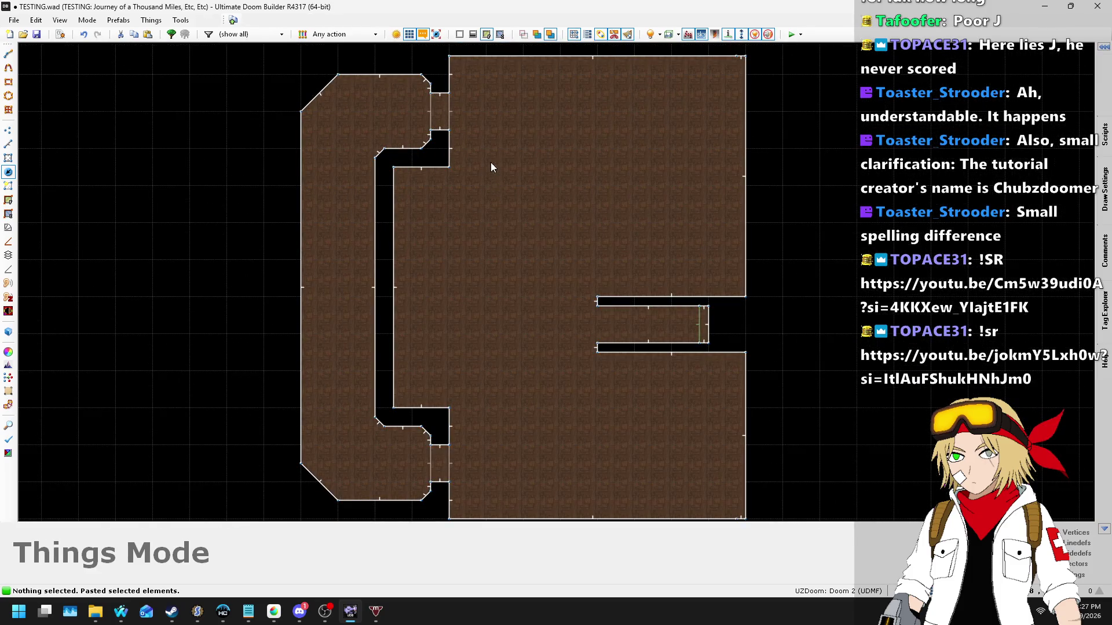
scroll(491, 166, up, 1)
Step: Paste a second light copy and nudge it into position
key(ctrl+v)
scroll(479, 210, up, 2)
key(Return)
drag(489, 173, 486, 179)
scroll(502, 116, down, 2)
scroll(504, 120, down, 2)
scroll(491, 338, up, 3)
Step: Paste a third light copy, move it upward, and shift the upper light down
key(ctrl+v)
scroll(528, 371, up, 2)
key(Return)
mouse_move(480, 371)
mouse_down()
mouse_move(462, 305)
mouse_move(456, 322)
mouse_move(475, 286)
mouse_up()
scroll(475, 287, down, 3)
scroll(468, 156, up, 3)
mouse_move(468, 155)
mouse_down()
mouse_move(455, 174)
mouse_move(464, 139)
mouse_up()
scroll(502, 172, down, 3)
scroll(487, 344, up, 3)
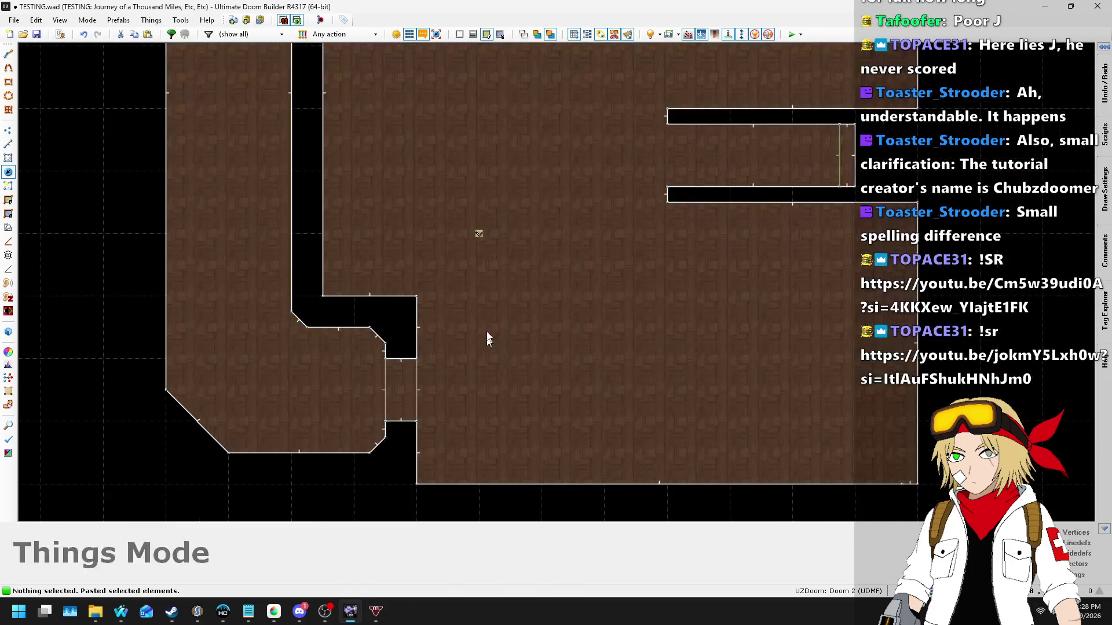